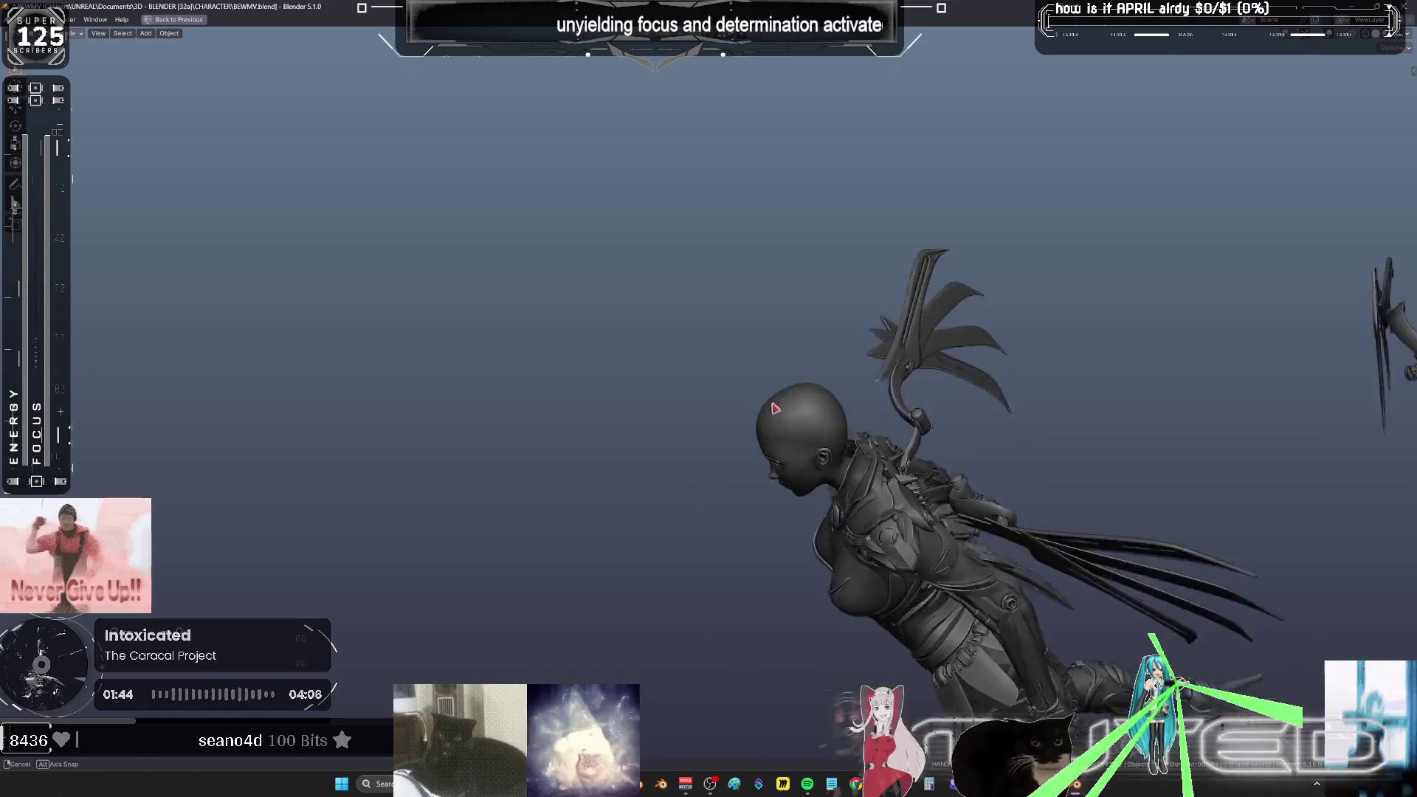
- Show the scene as wireframe, select the WingCn arm, enter Pose mode and isolate it in local view
key(shift+z)
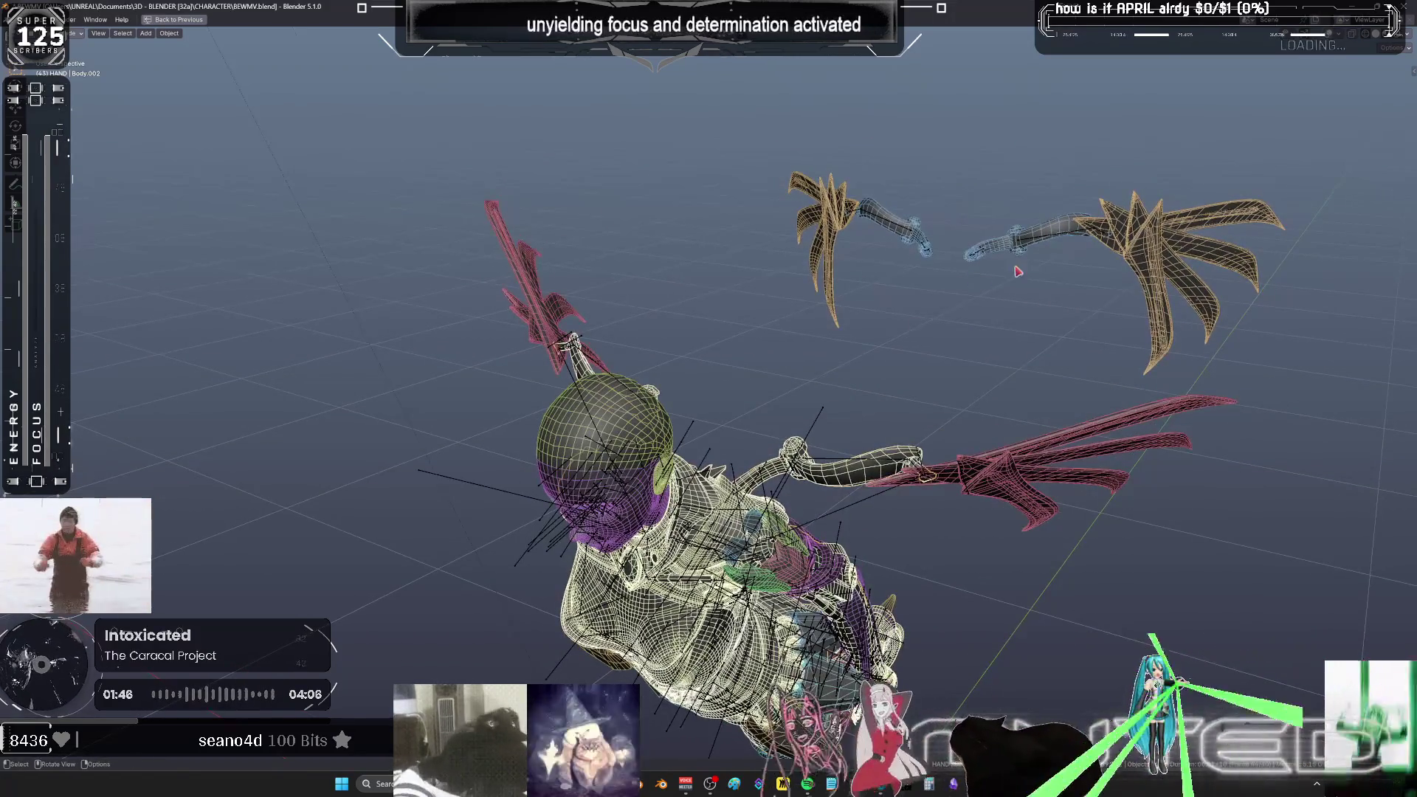
click(1058, 241)
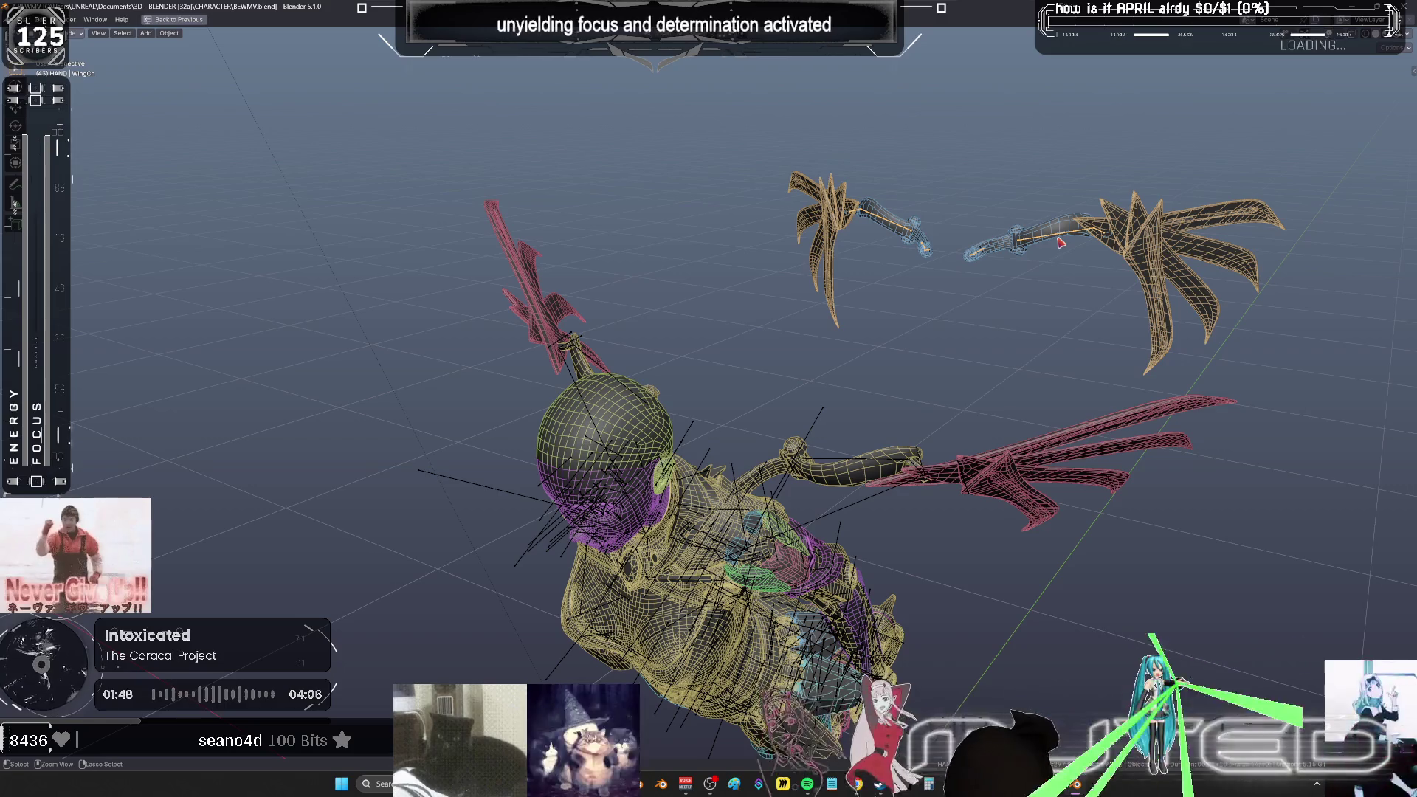
key(ctrl+Tab)
key(KP_Divide)
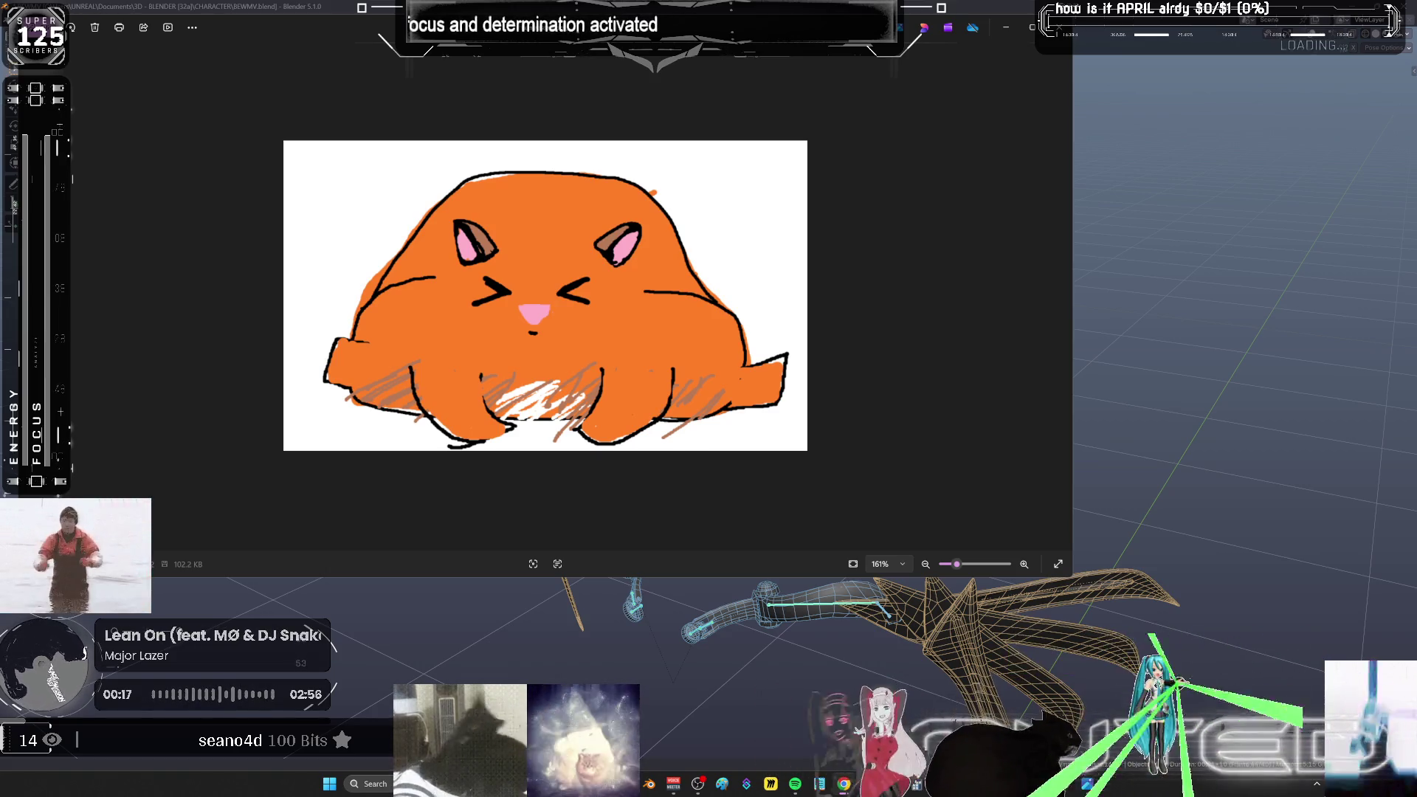
- Close the Photos window showing the orange cat drawing
key(alt+F4)
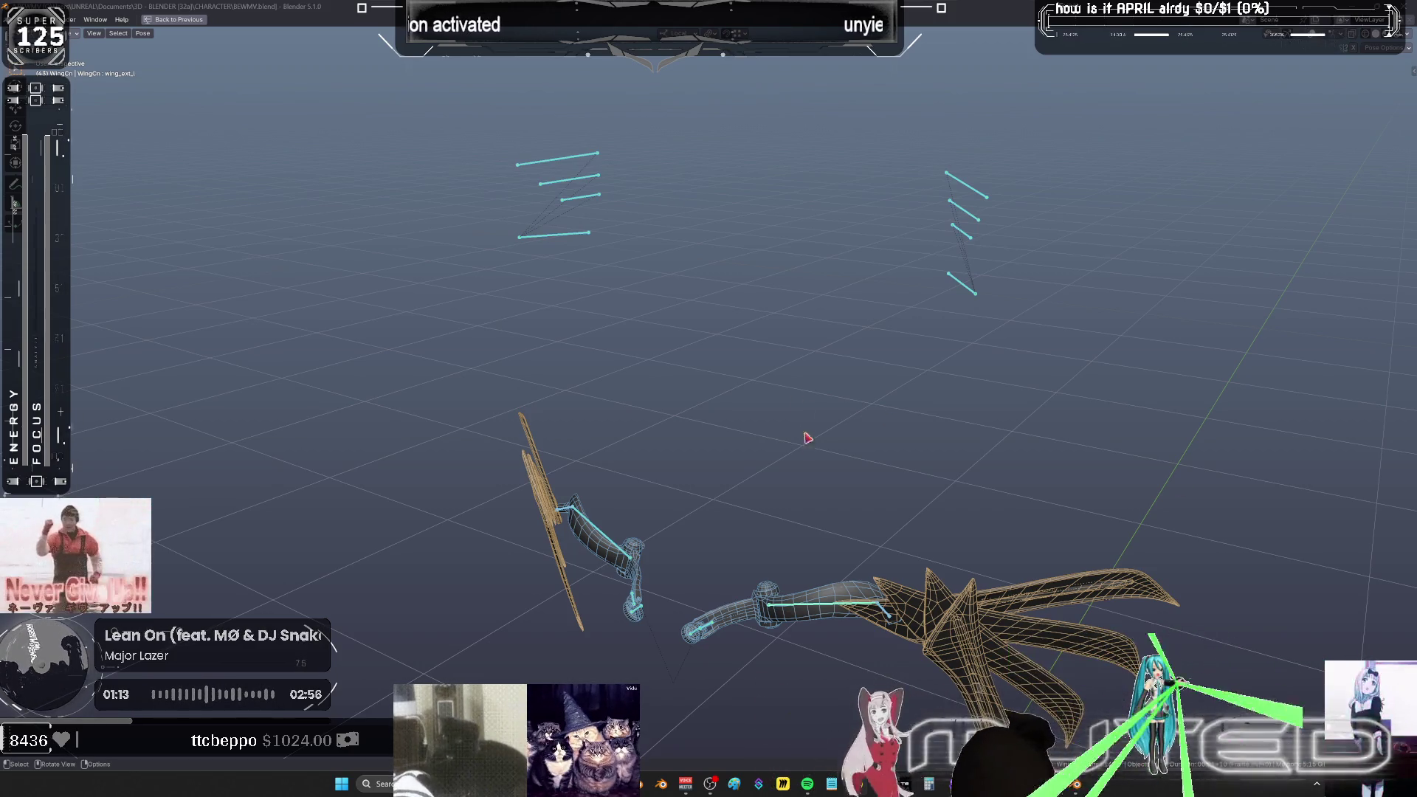
- Leave Pose mode, add a new cube and isolate it in local view
scroll(808, 438, down, 8)
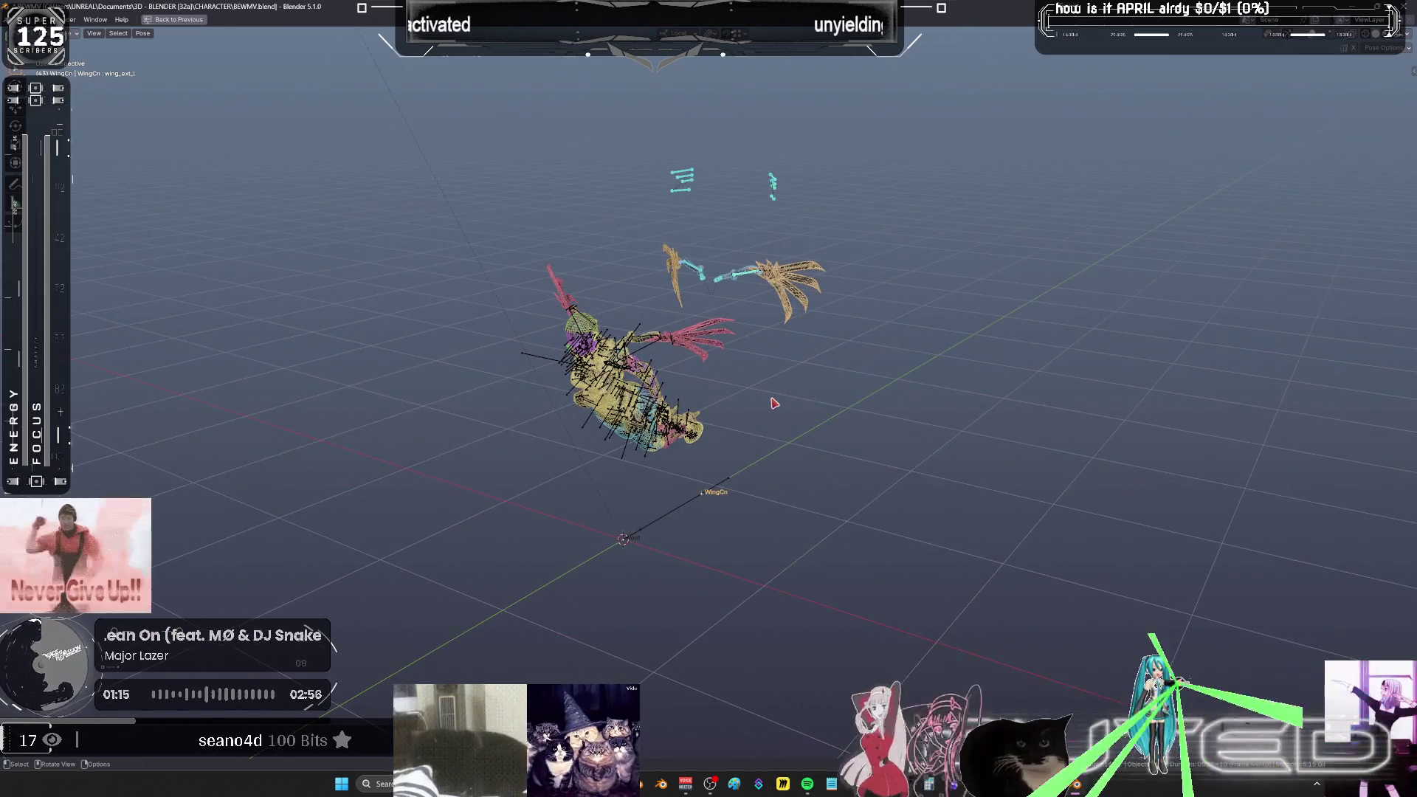
shift+middle_drag(754, 423, 761, 413)
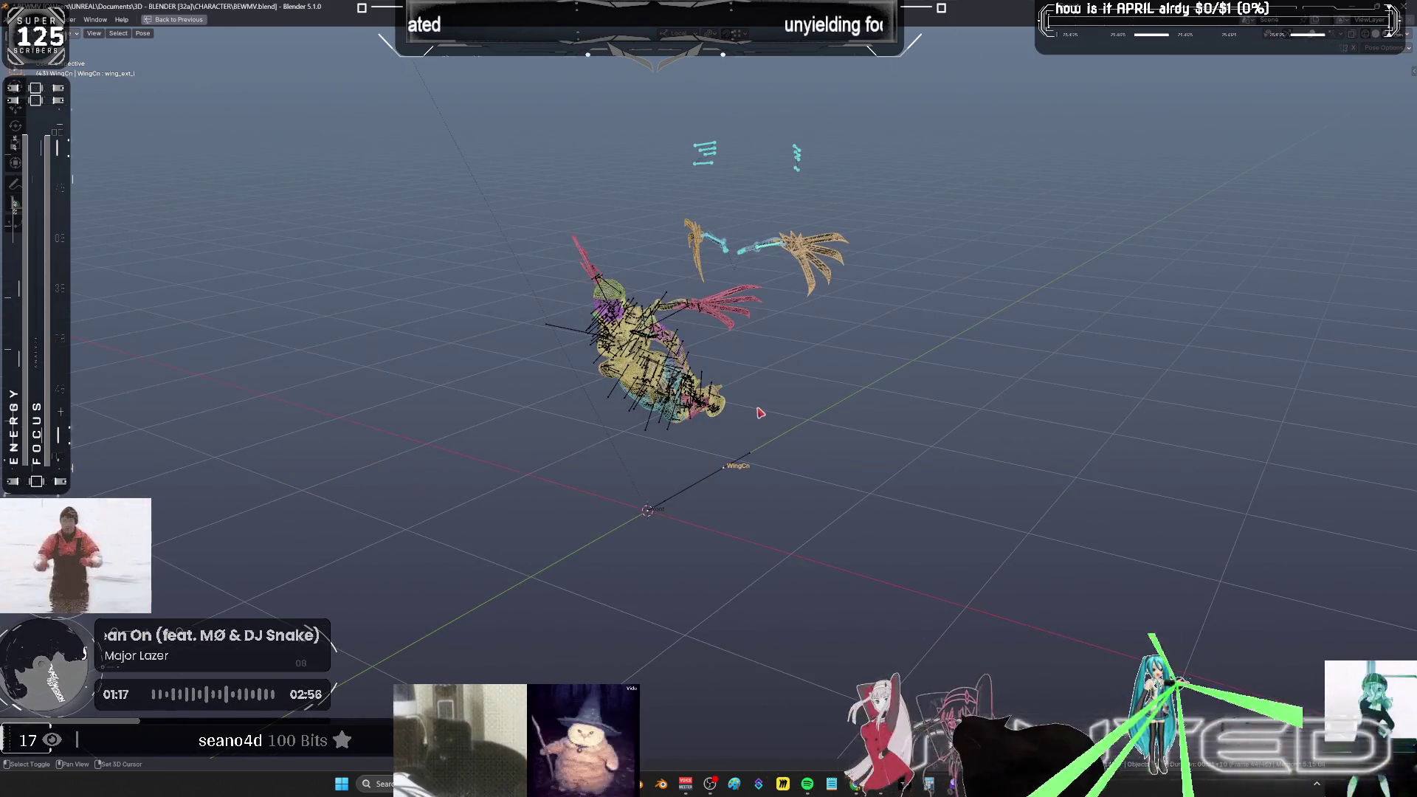
key(ctrl+Tab)
key(shift+a)
mouse_move(768, 410)
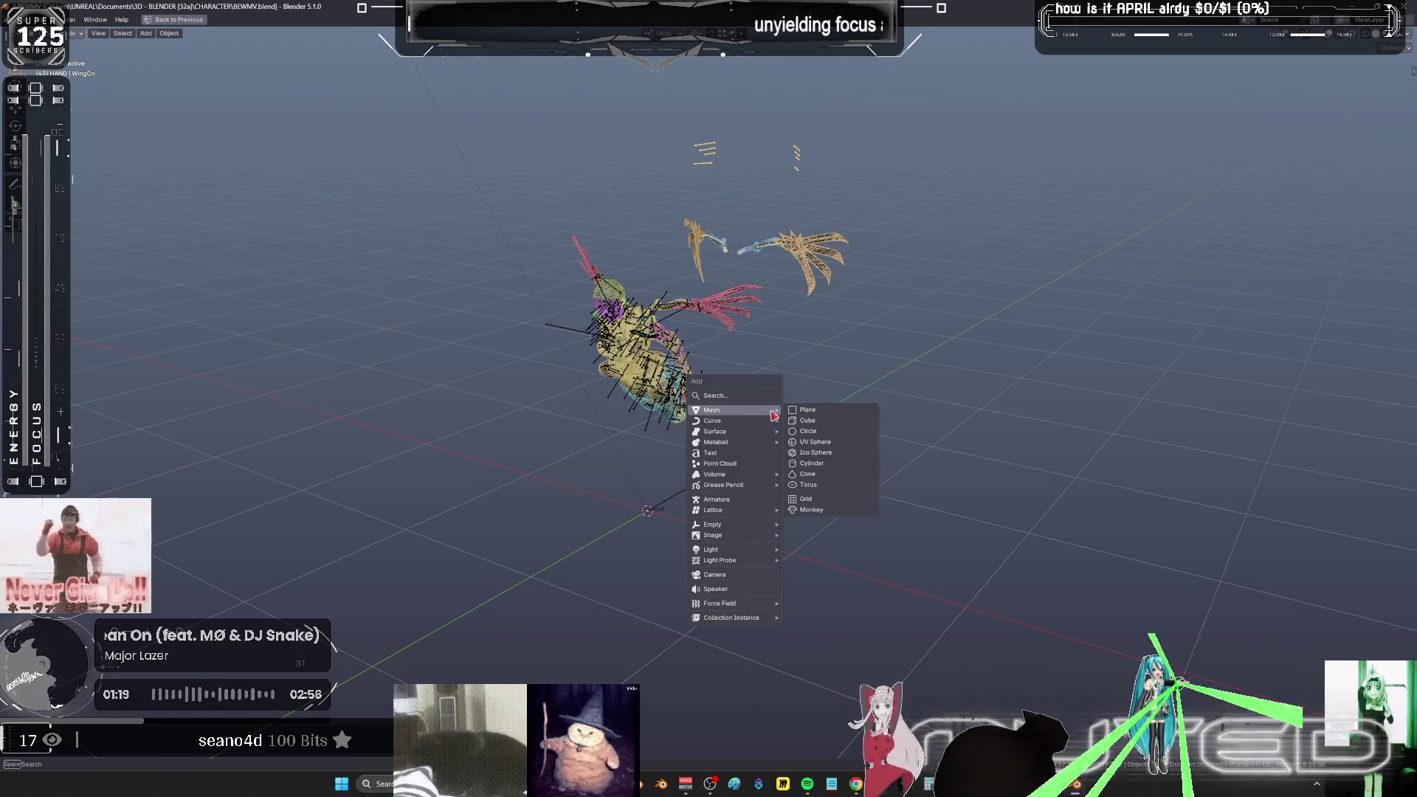
click(805, 423)
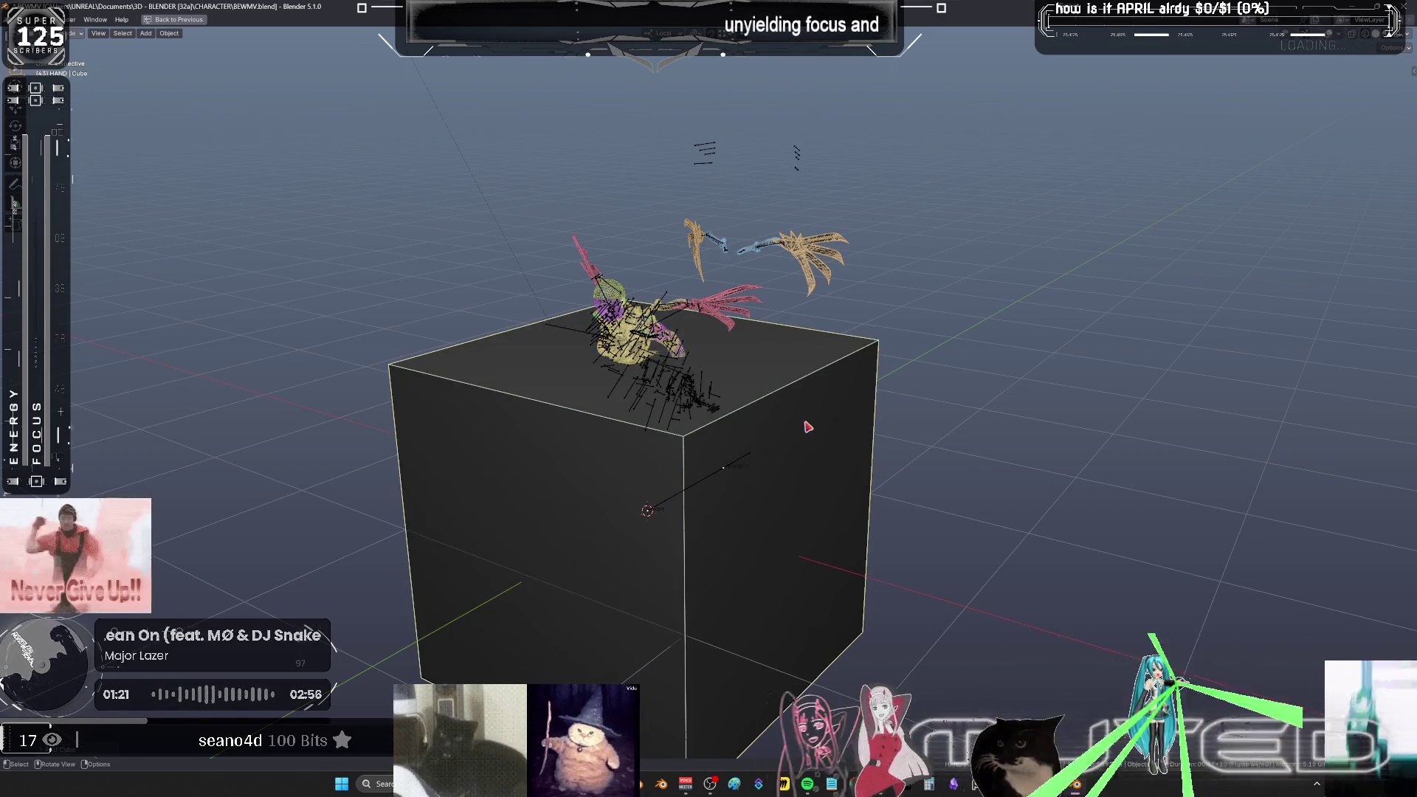
key(KP_Divide)
- Flatten the cube along Z into a slab and add two perpendicular loop cuts
key(Tab)
scroll(967, 414, down, 3)
scroll(967, 414, up, 1)
key(s)
key(z)
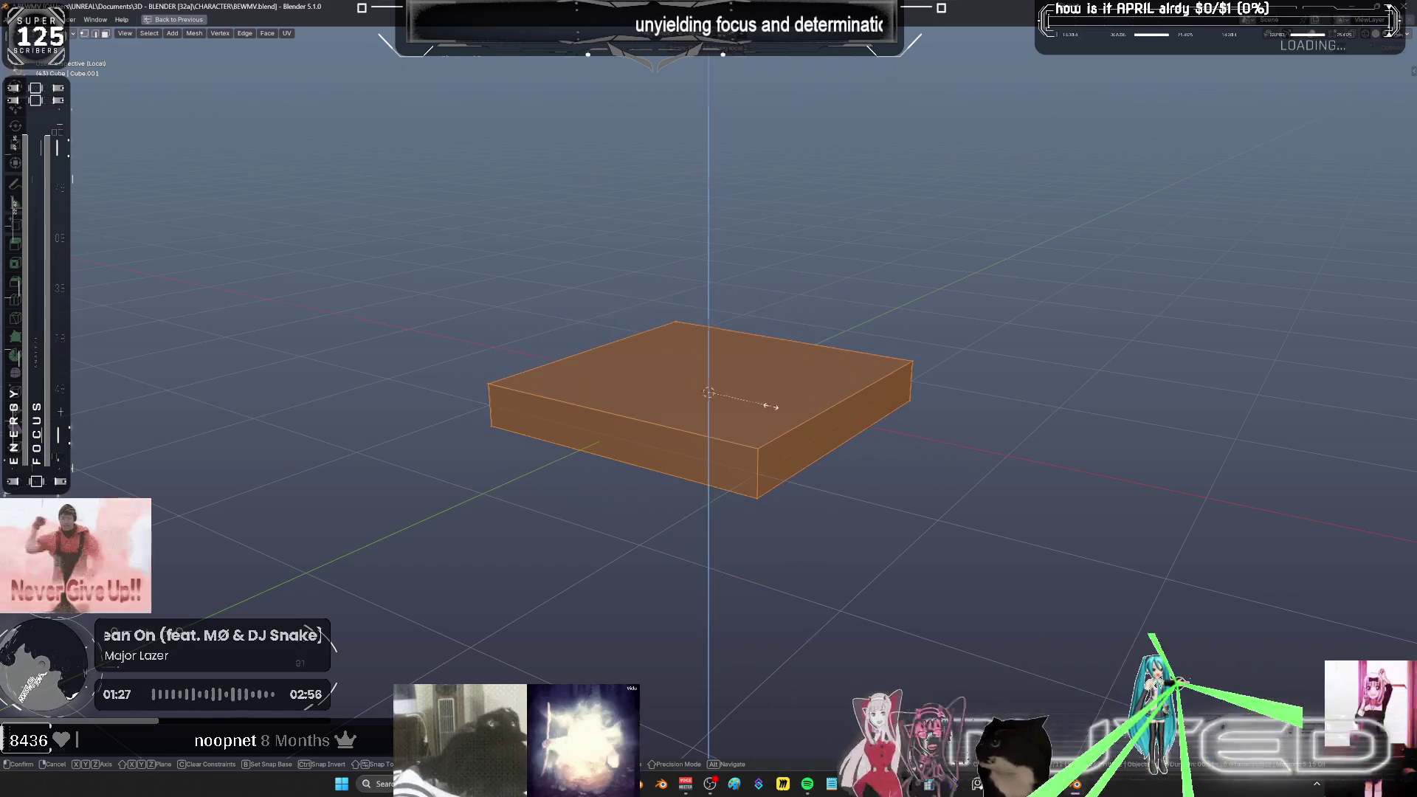
click(801, 420)
key(ctrl+r)
click(617, 413)
key(ctrl+r)
click(822, 408)
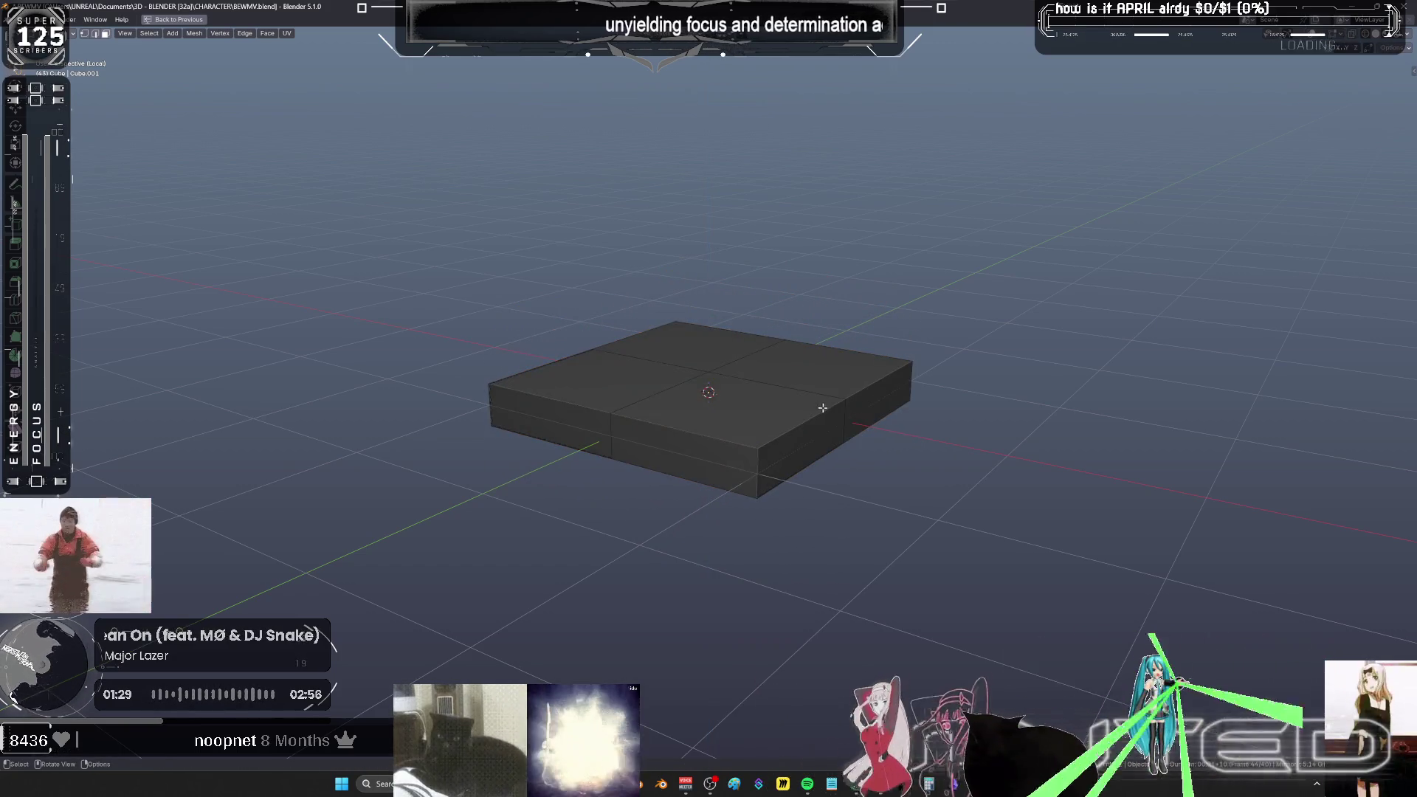
- In X-ray view, select every face except those of the front-left quarter block
click(771, 417)
shift+click(764, 465)
shift+click(878, 410)
click(783, 426)
click(769, 450)
shift+click(741, 468)
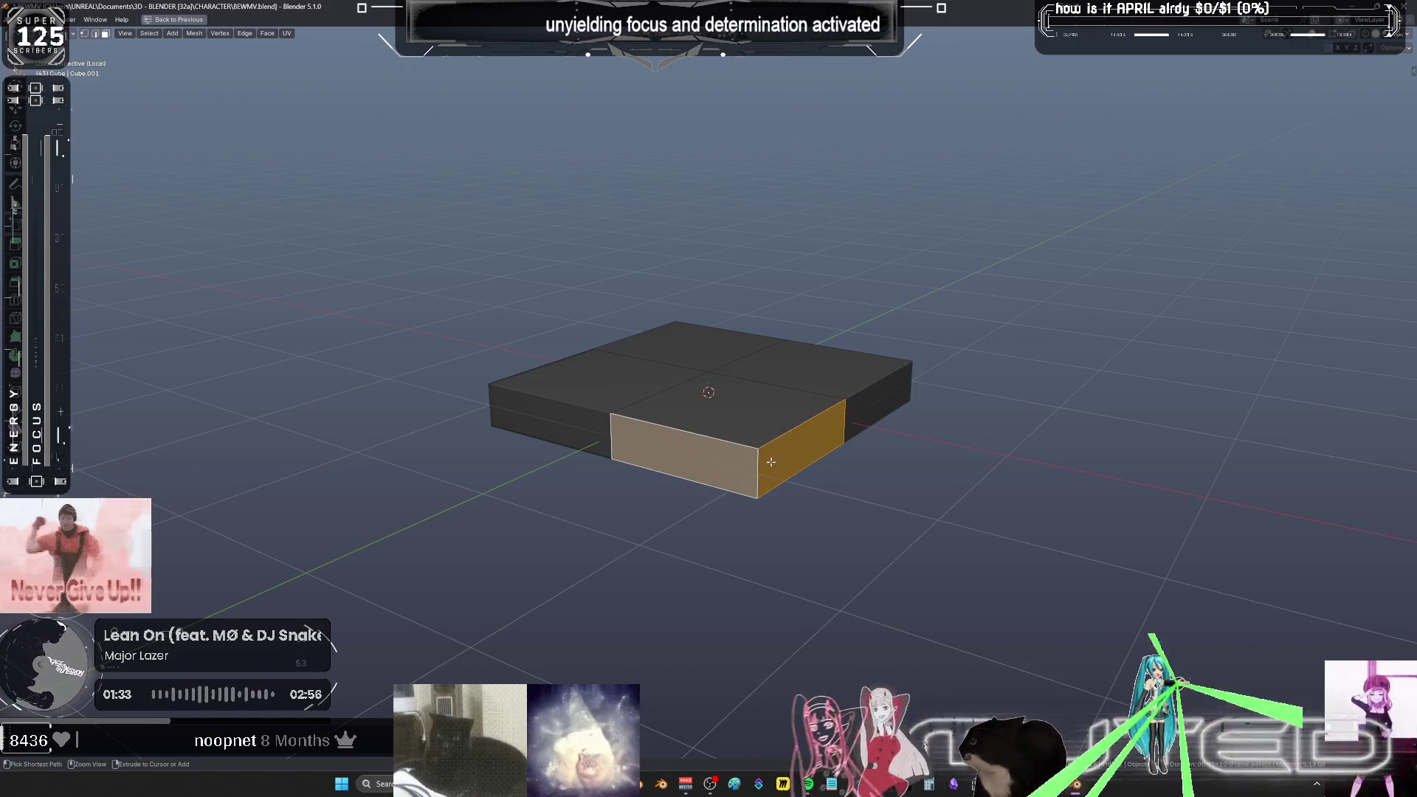
key(ctrl+KP_Add)
key(alt+z)
shift+click(524, 442)
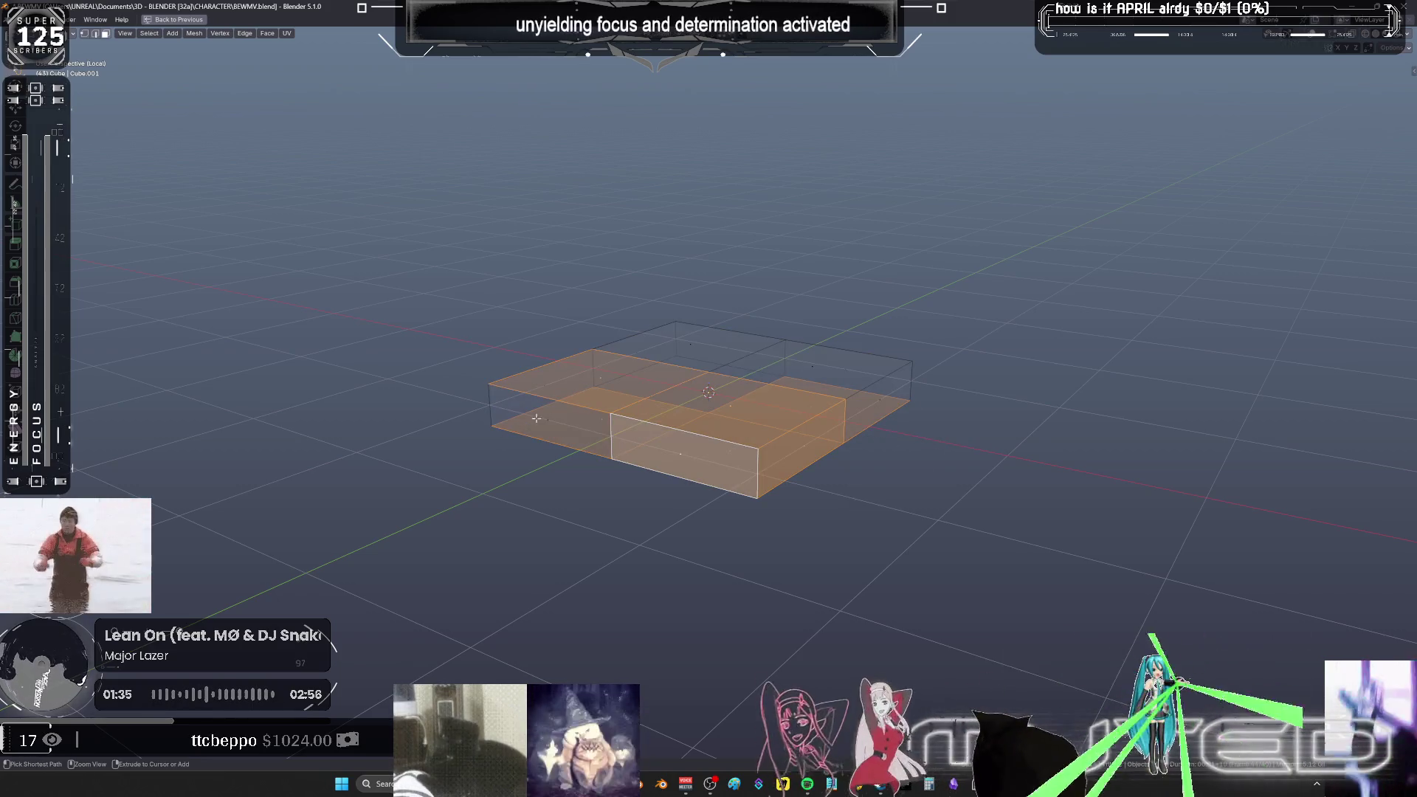
shift+click(615, 380)
mouse_move(615, 380)
middle_down()
mouse_move(835, 398)
mouse_move(925, 376)
middle_up()
shift+click(925, 377)
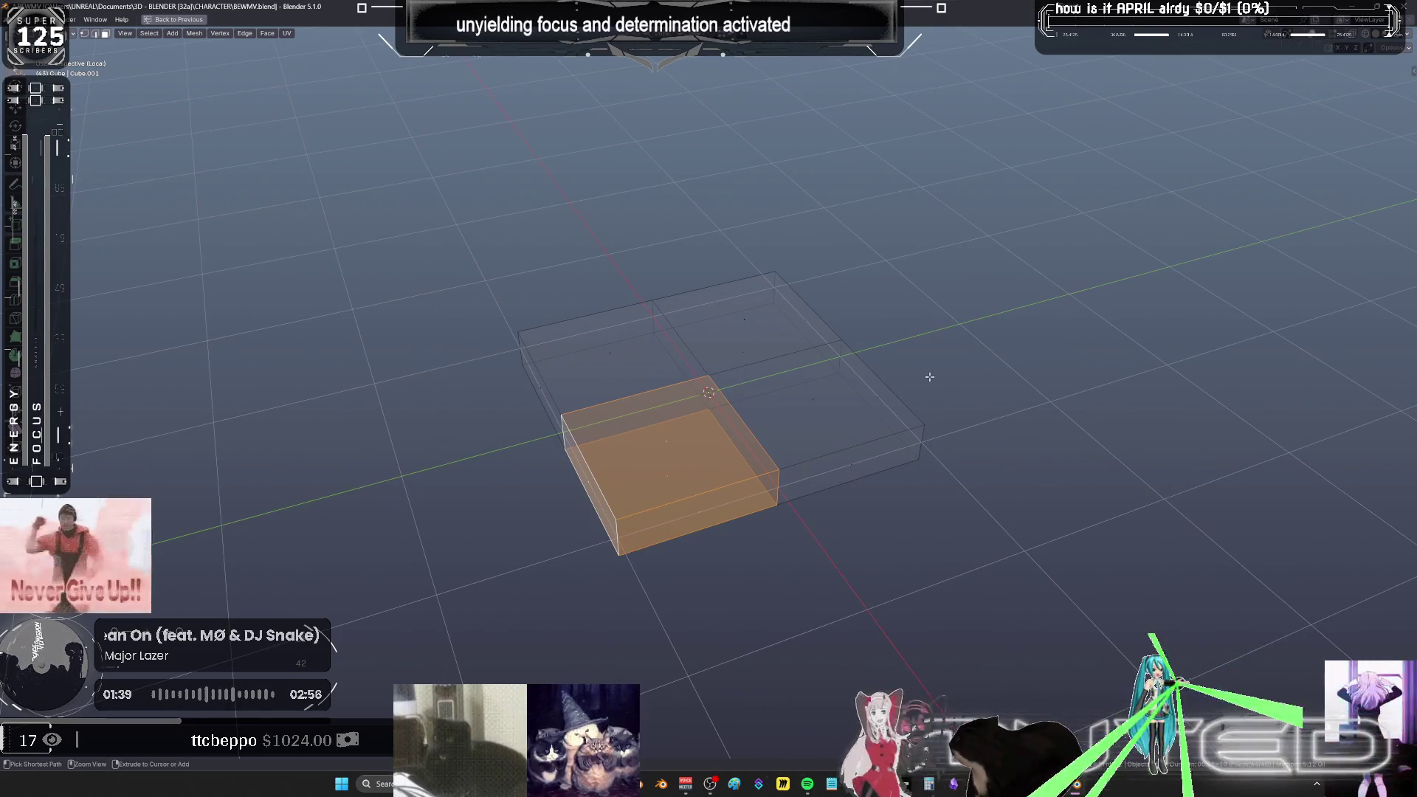
- Delete the other three quarter blocks, return to Object mode and restore the workspace layout
key(ctrl+i)
key(x)
click(912, 401)
key(alt+z)
mouse_move(912, 401)
middle_down()
mouse_move(823, 386)
mouse_move(812, 408)
middle_up()
key(ctrl+Tab)
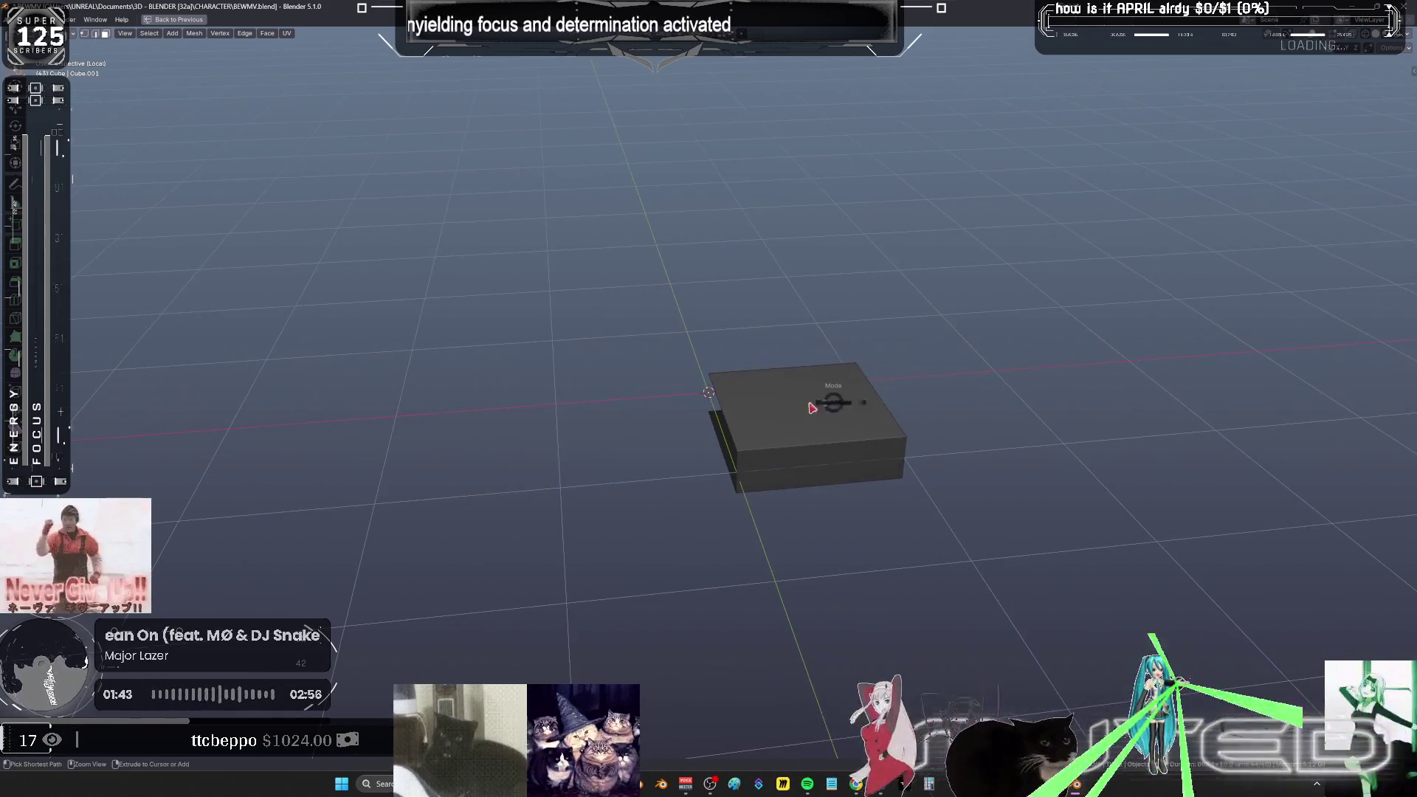
click(784, 423)
key(ctrl+space)
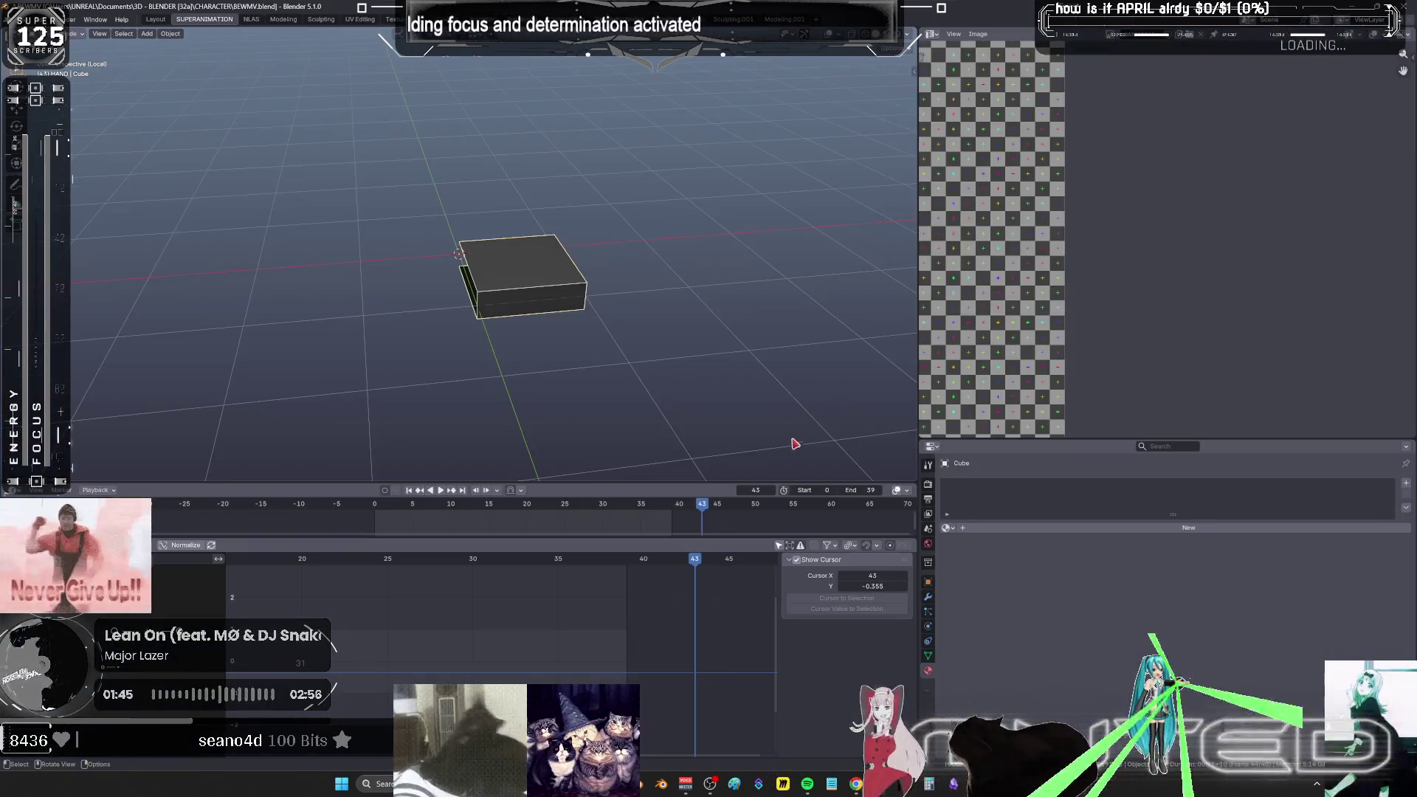
- Give the block a new material with dark red base colour and near-full roughness
drag(1012, 440, 1011, 274)
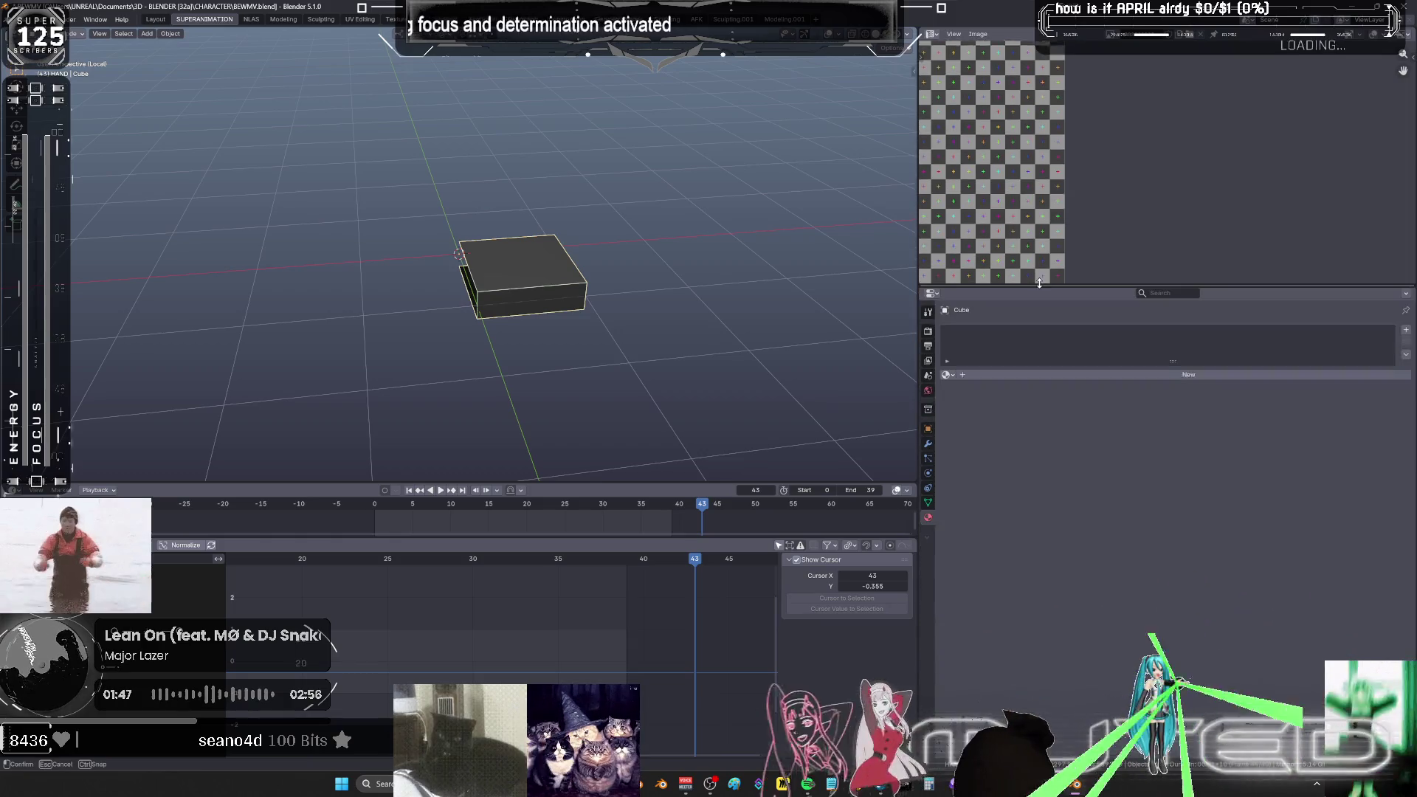
click(1036, 364)
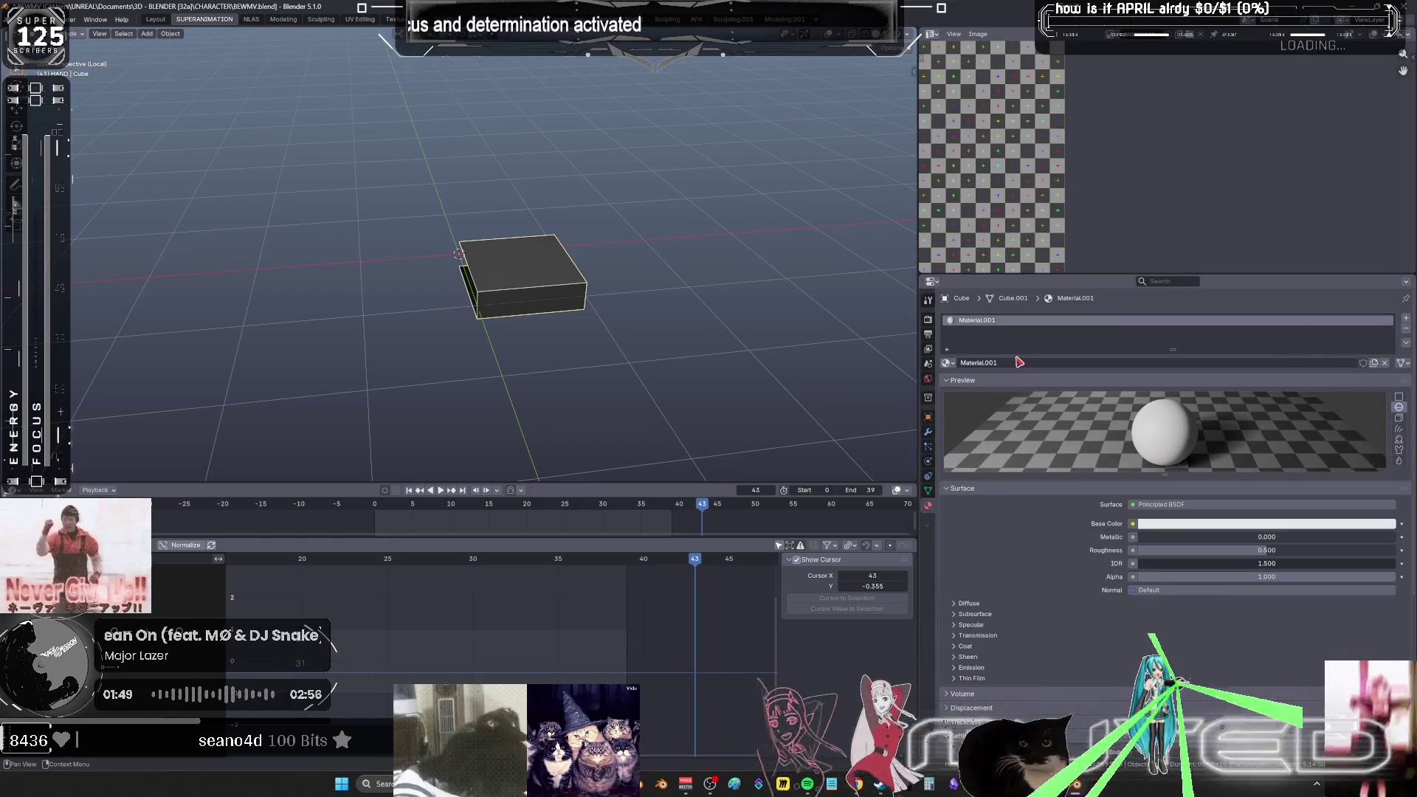
scroll(620, 432, up, 3)
key(z)
click(658, 443)
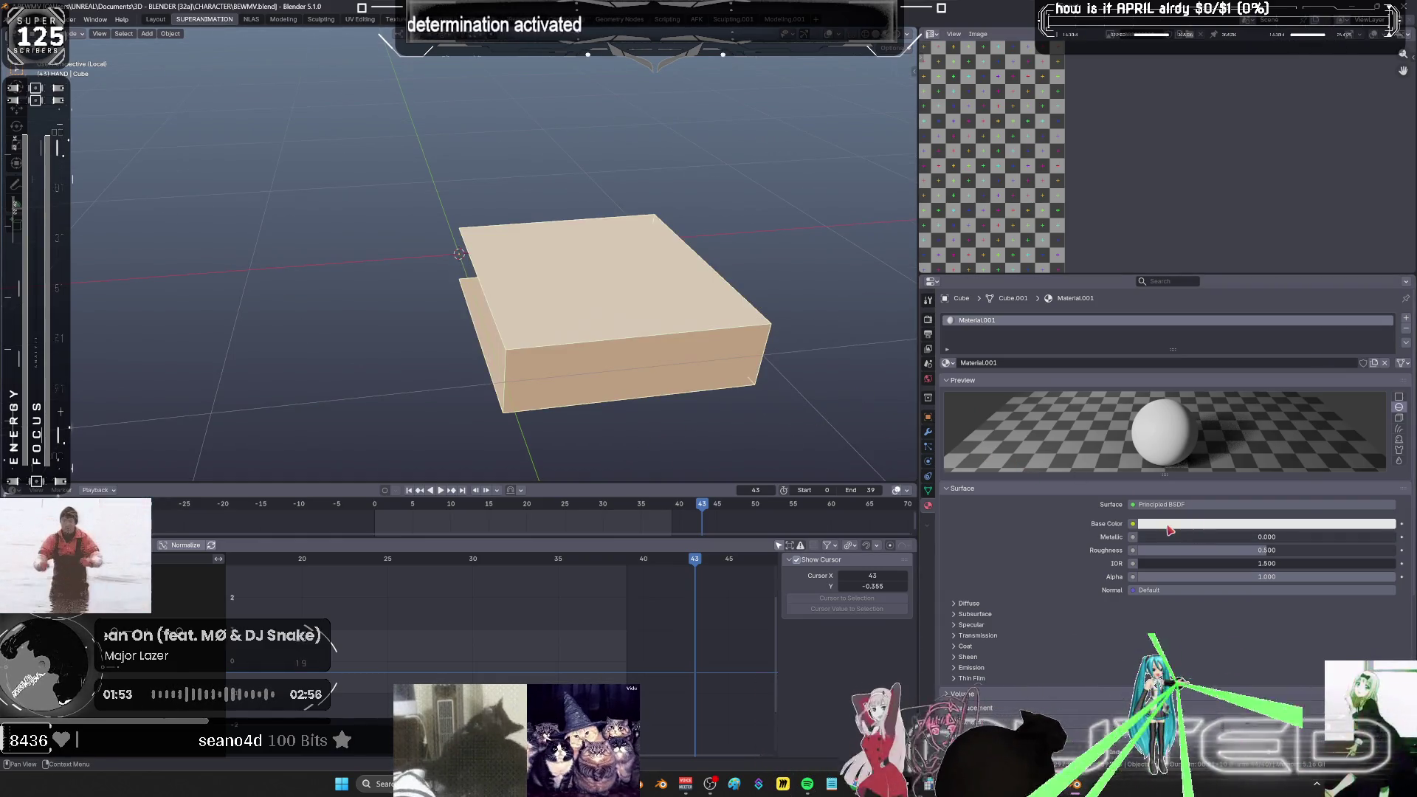
click(1321, 524)
click(1338, 410)
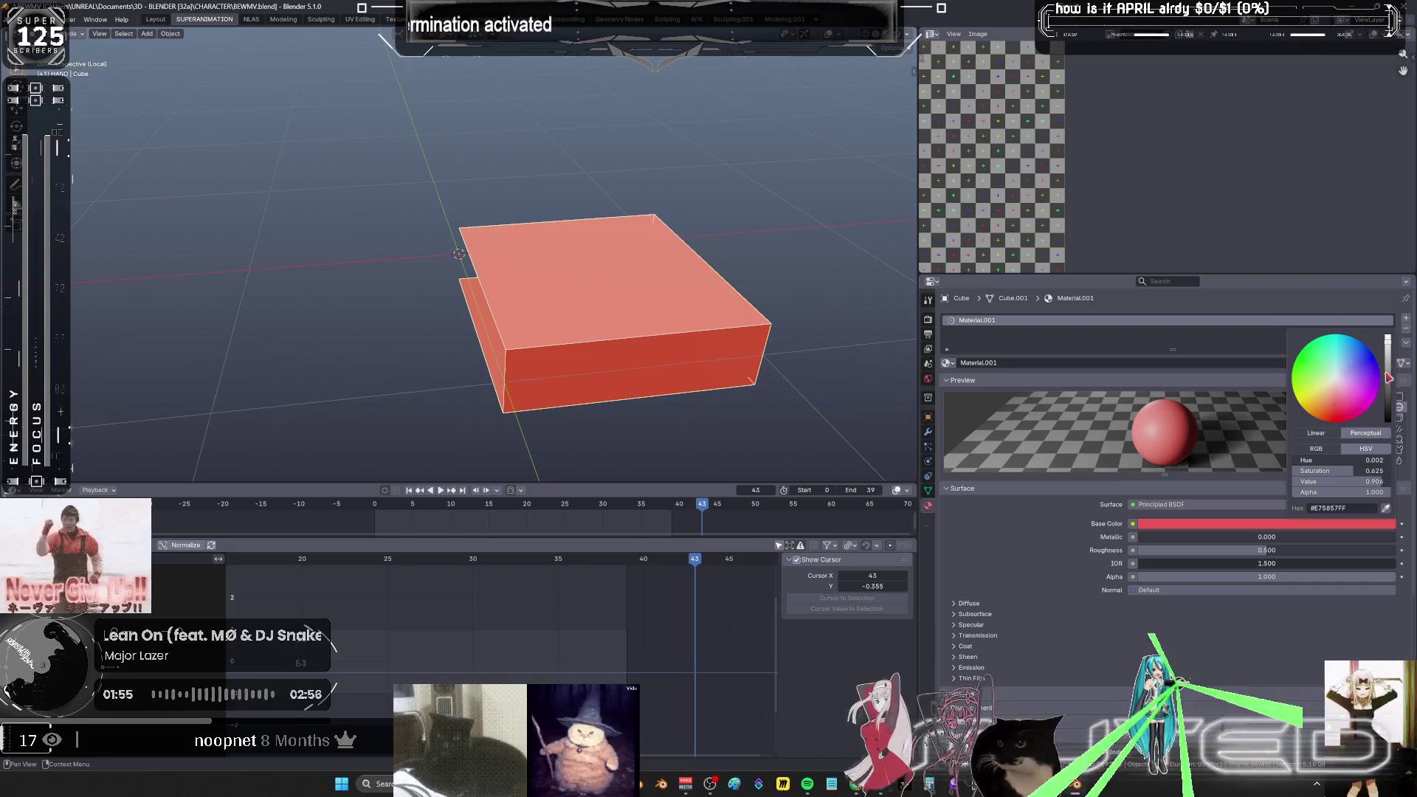
click(1389, 377)
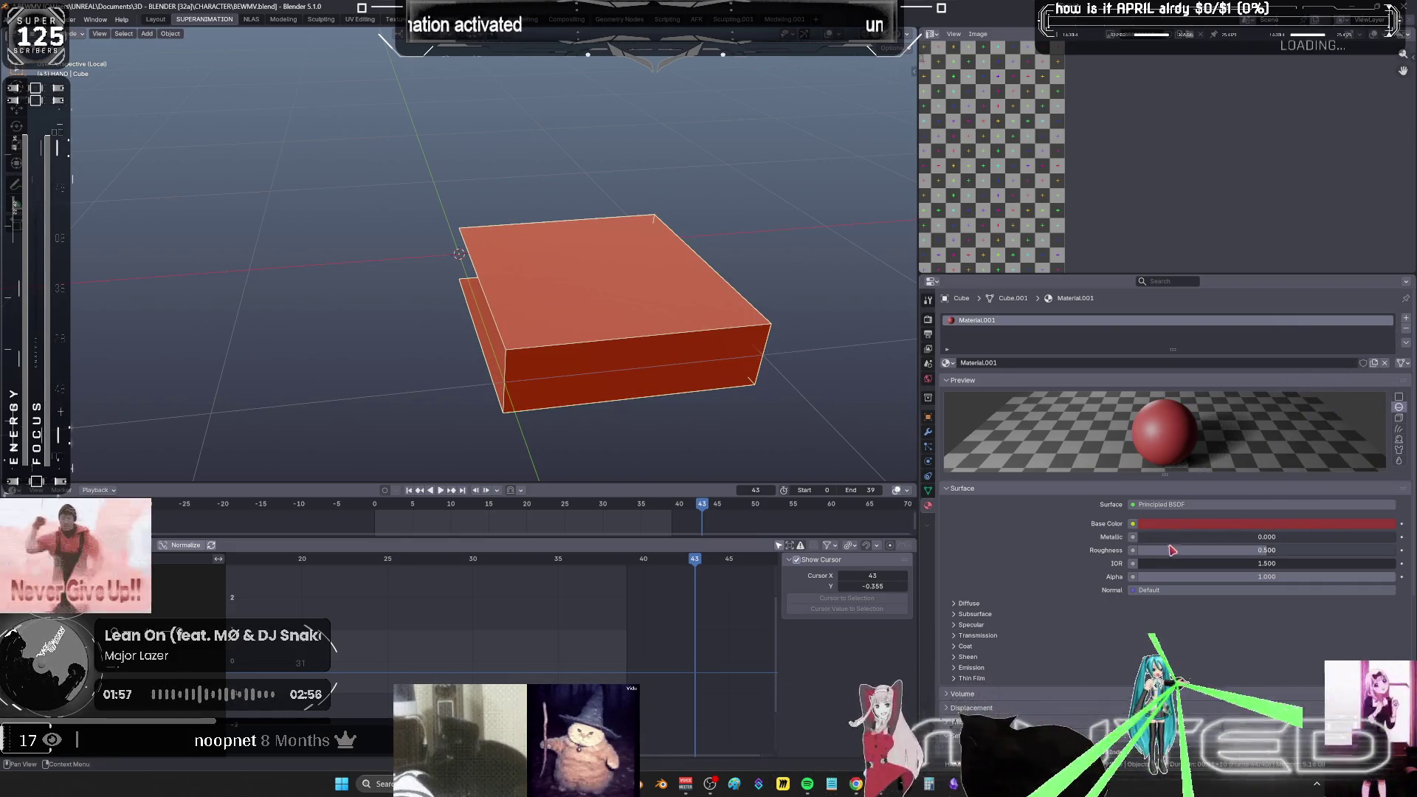
drag(1183, 554, 1387, 555)
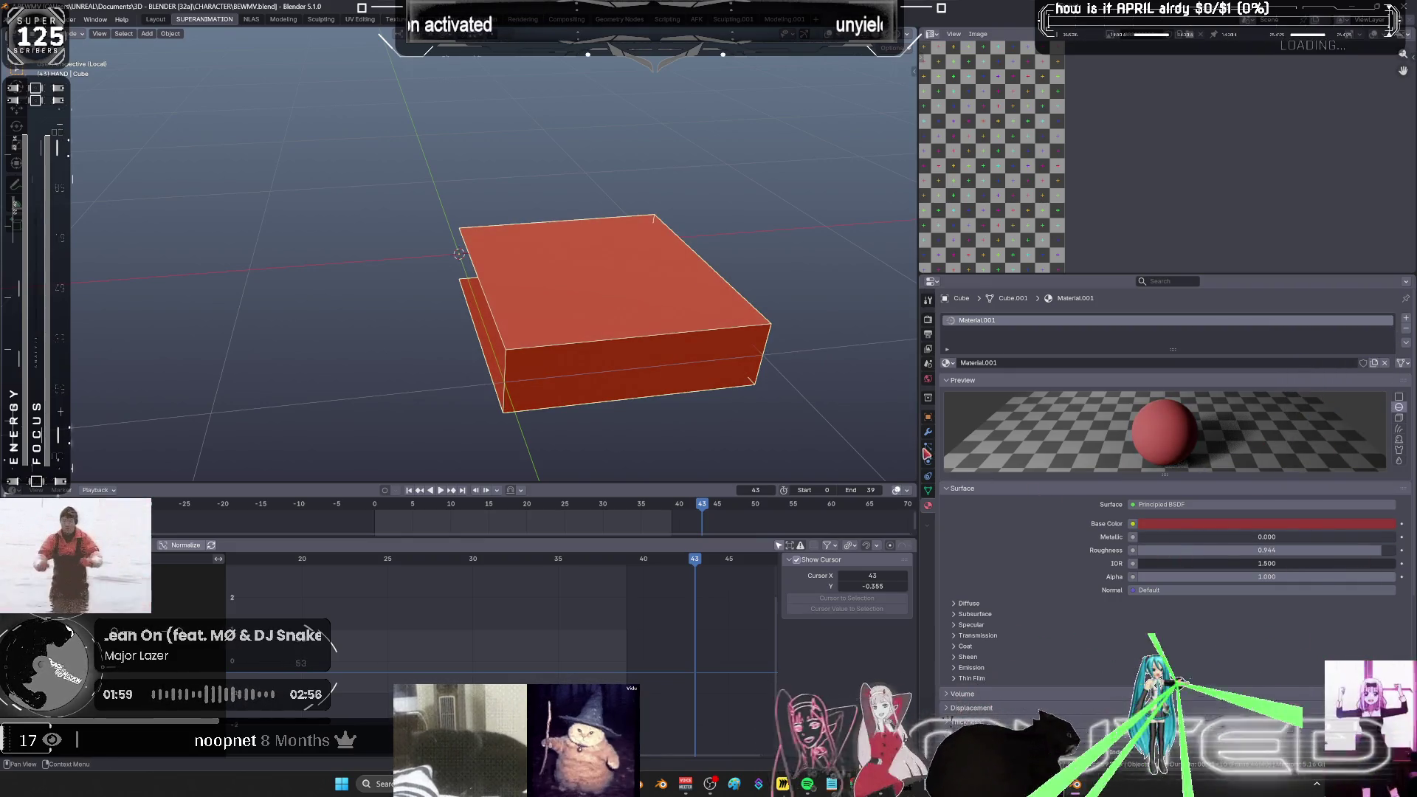
- Add a Mirror modifier on X and Y plus a level 2 Subdivision modifier
click(928, 432)
click(989, 319)
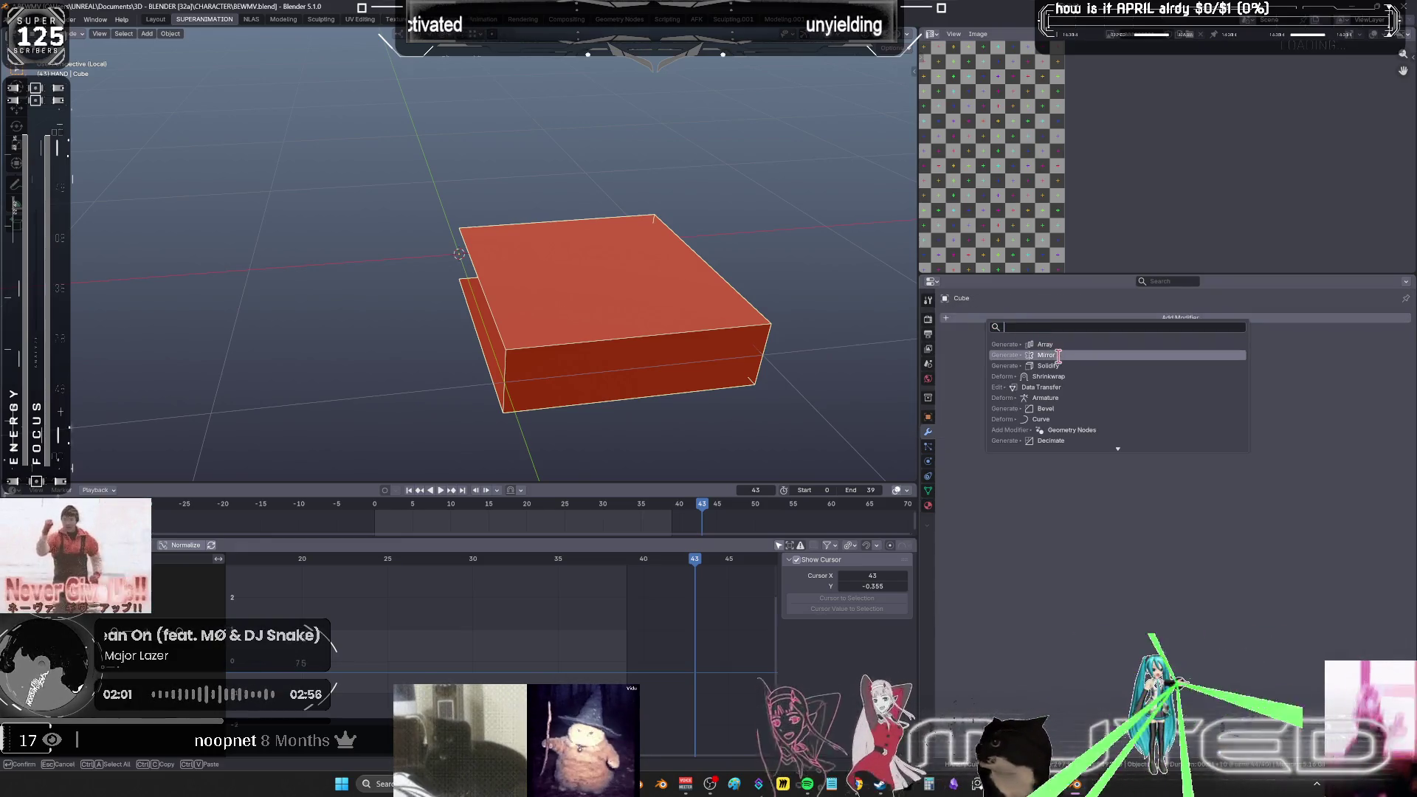
key(Return)
click(1261, 351)
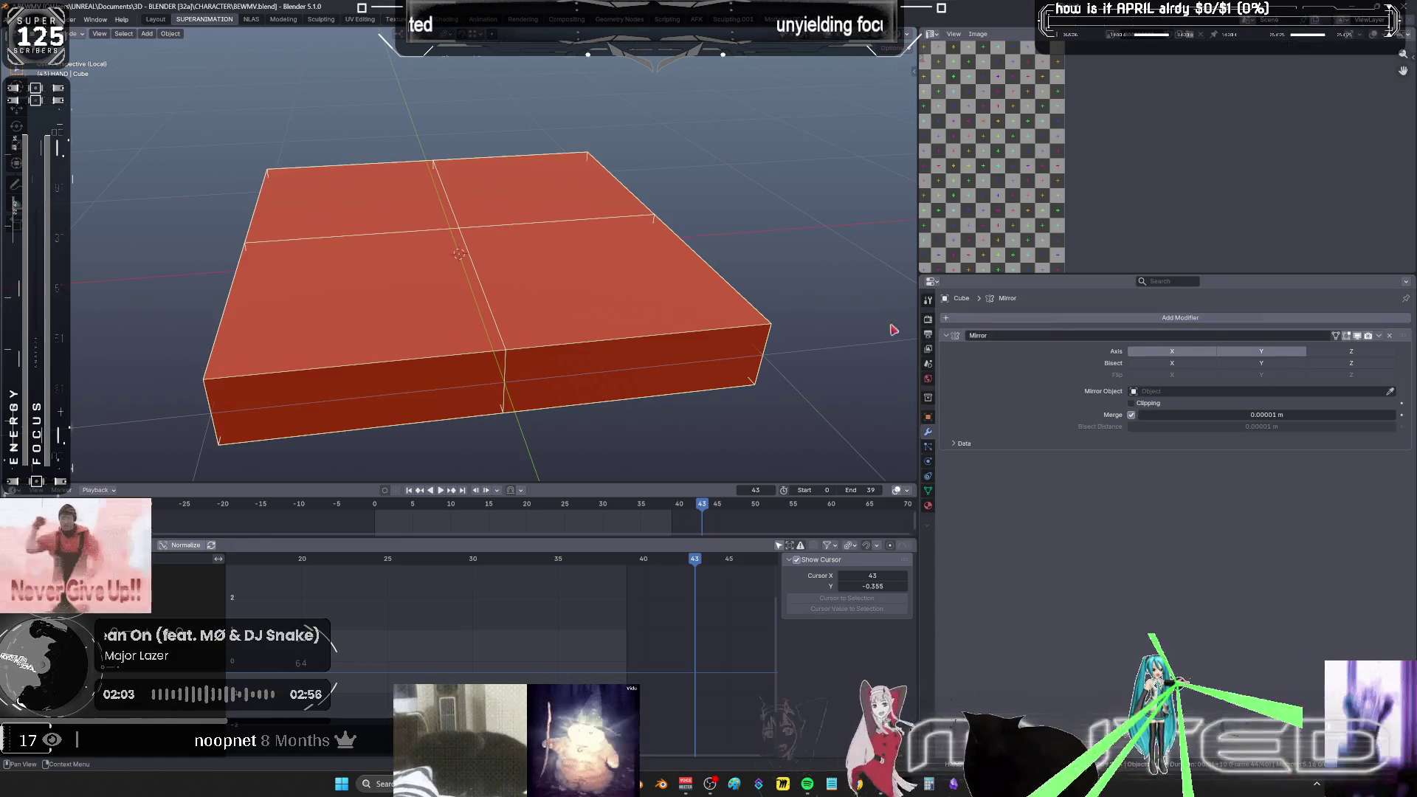
click(1051, 319)
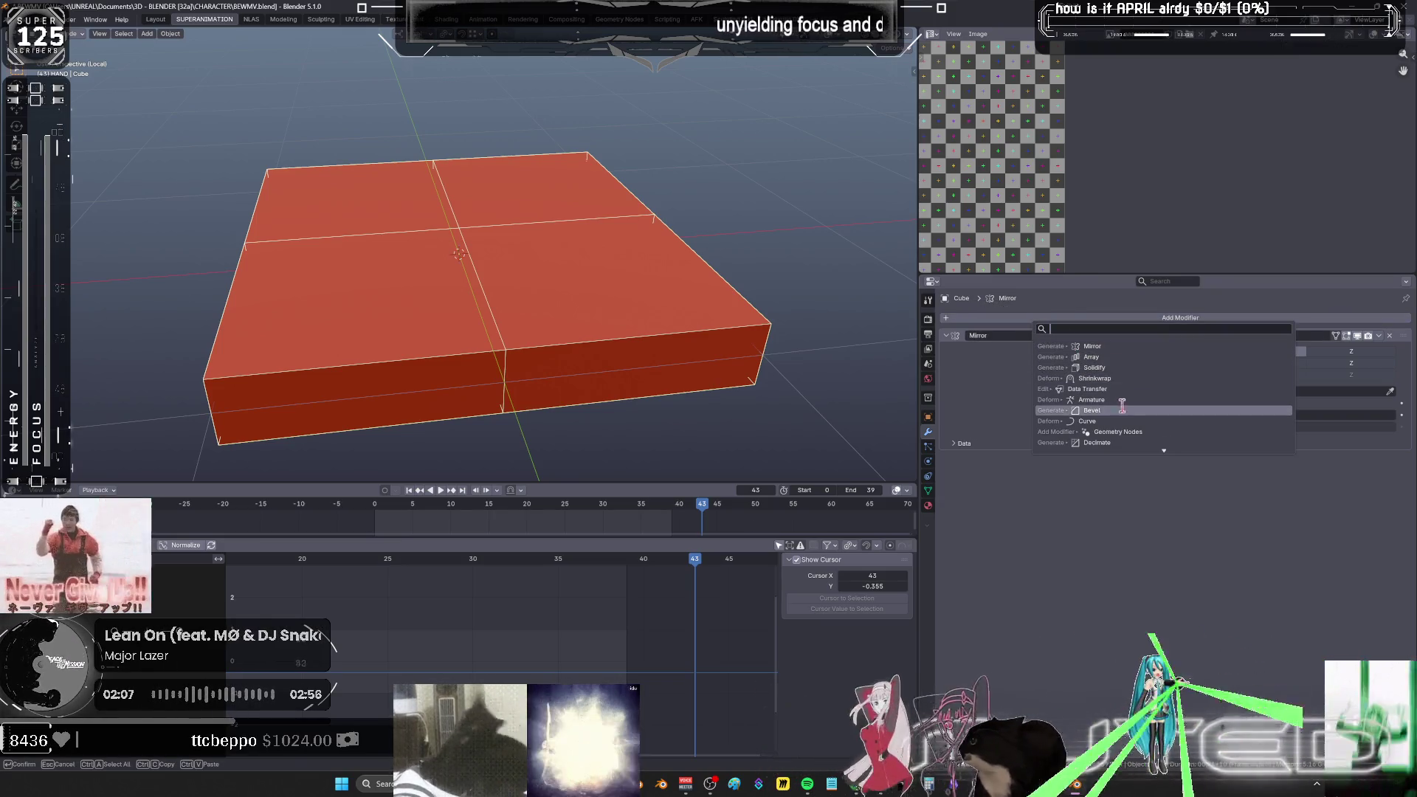
key(ctrl+2)
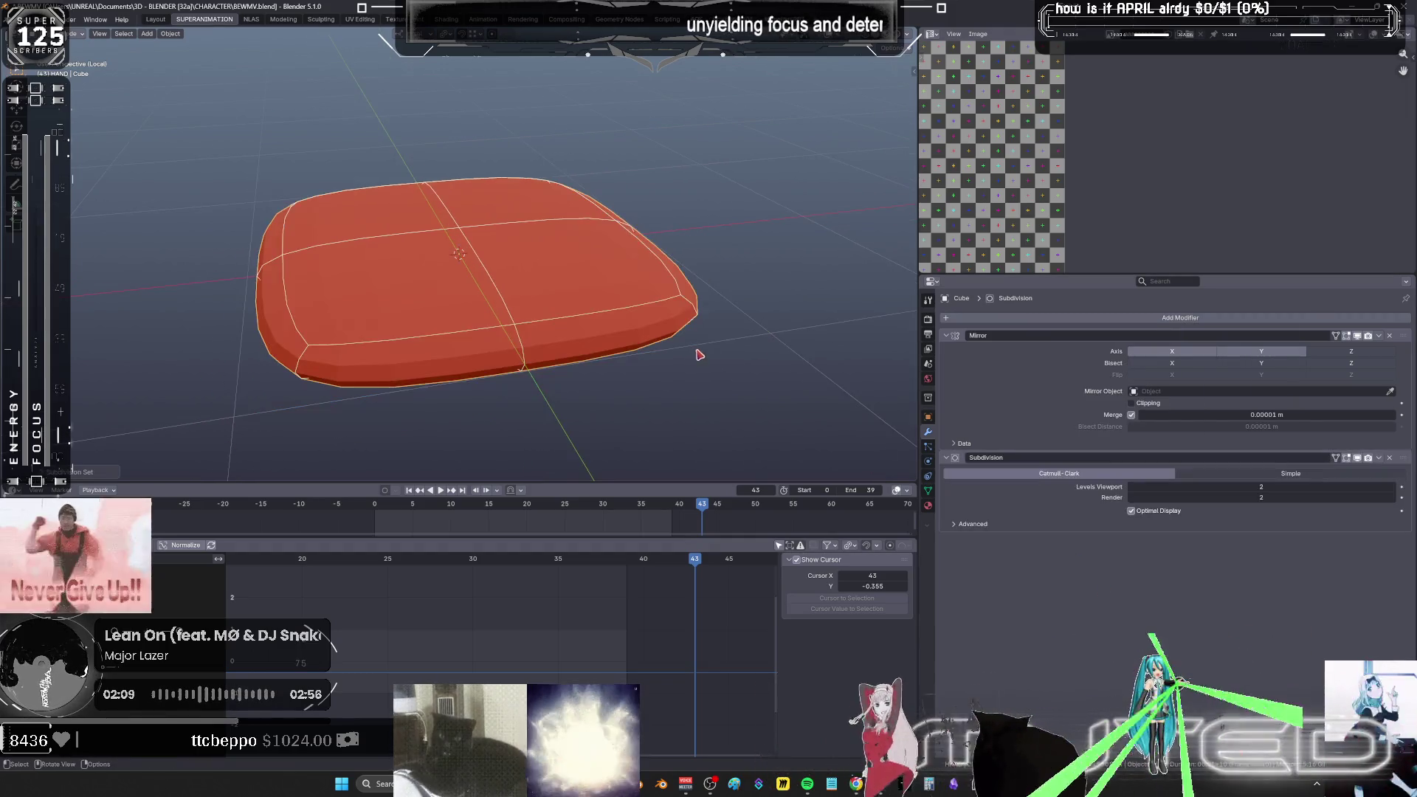
- Maximize the 3D view, enter Edit Mode on the cushion and inspect it from above, side and underneath
key(ctrl+space)
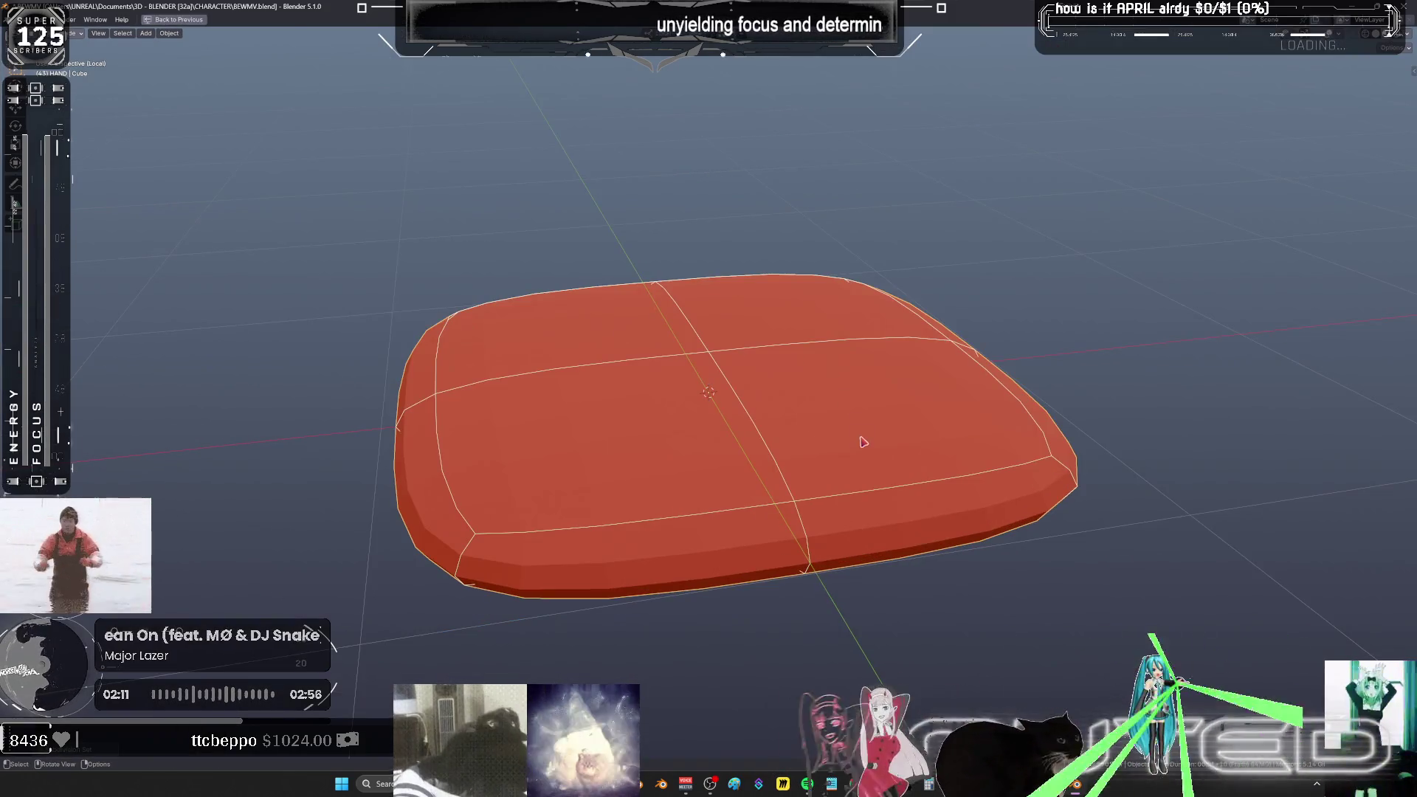
key(Tab)
key(KP_7)
scroll(841, 450, up, 3)
right_click(757, 408)
mouse_move(758, 410)
middle_down()
mouse_move(935, 302)
mouse_move(939, 206)
mouse_move(955, 427)
mouse_move(939, 414)
mouse_move(1108, 413)
mouse_move(964, 485)
middle_up()
scroll(963, 482, down, 2)
key(shift+alt+z)
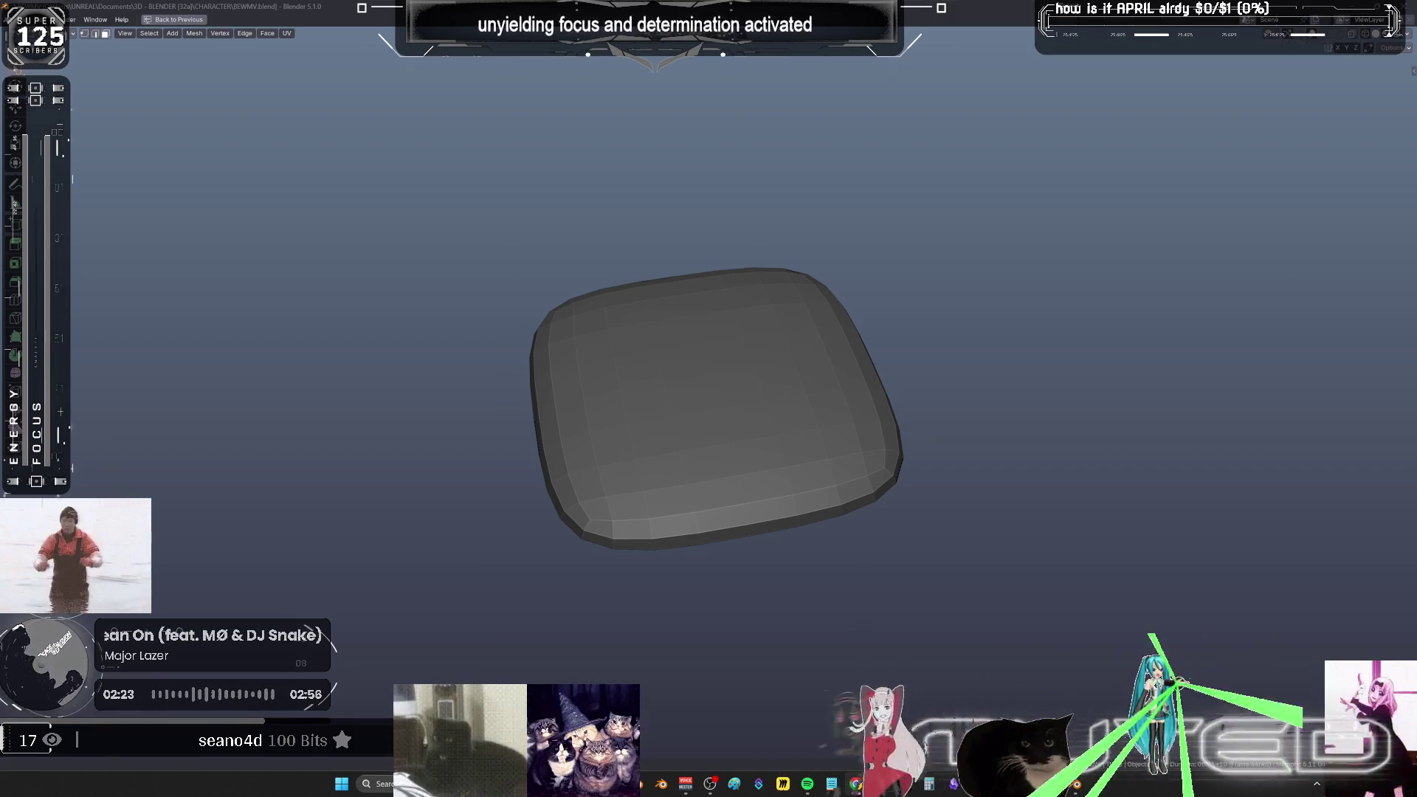
mouse_move(748, 258)
middle_down()
mouse_move(803, 376)
mouse_move(777, 379)
mouse_move(791, 516)
mouse_move(812, 398)
mouse_move(812, 544)
mouse_move(1299, 528)
mouse_move(1141, 417)
middle_up()
mouse_move(748, 427)
middle_down()
mouse_move(848, 424)
mouse_move(846, 405)
middle_up()
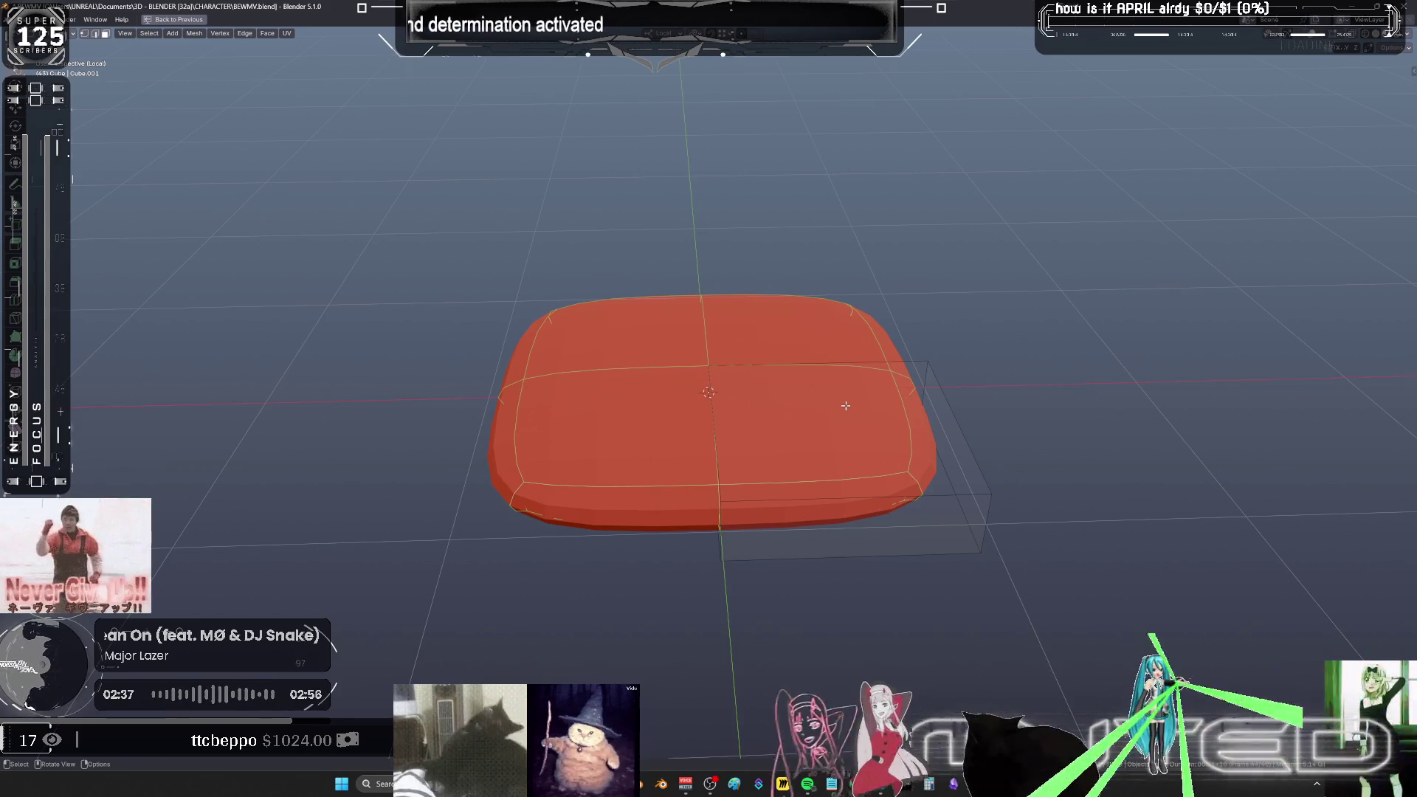
- Inset the front-right quarter's top face and rescale the inset face
mouse_move(833, 403)
middle_down()
mouse_move(841, 433)
mouse_move(844, 418)
middle_up()
click(838, 426)
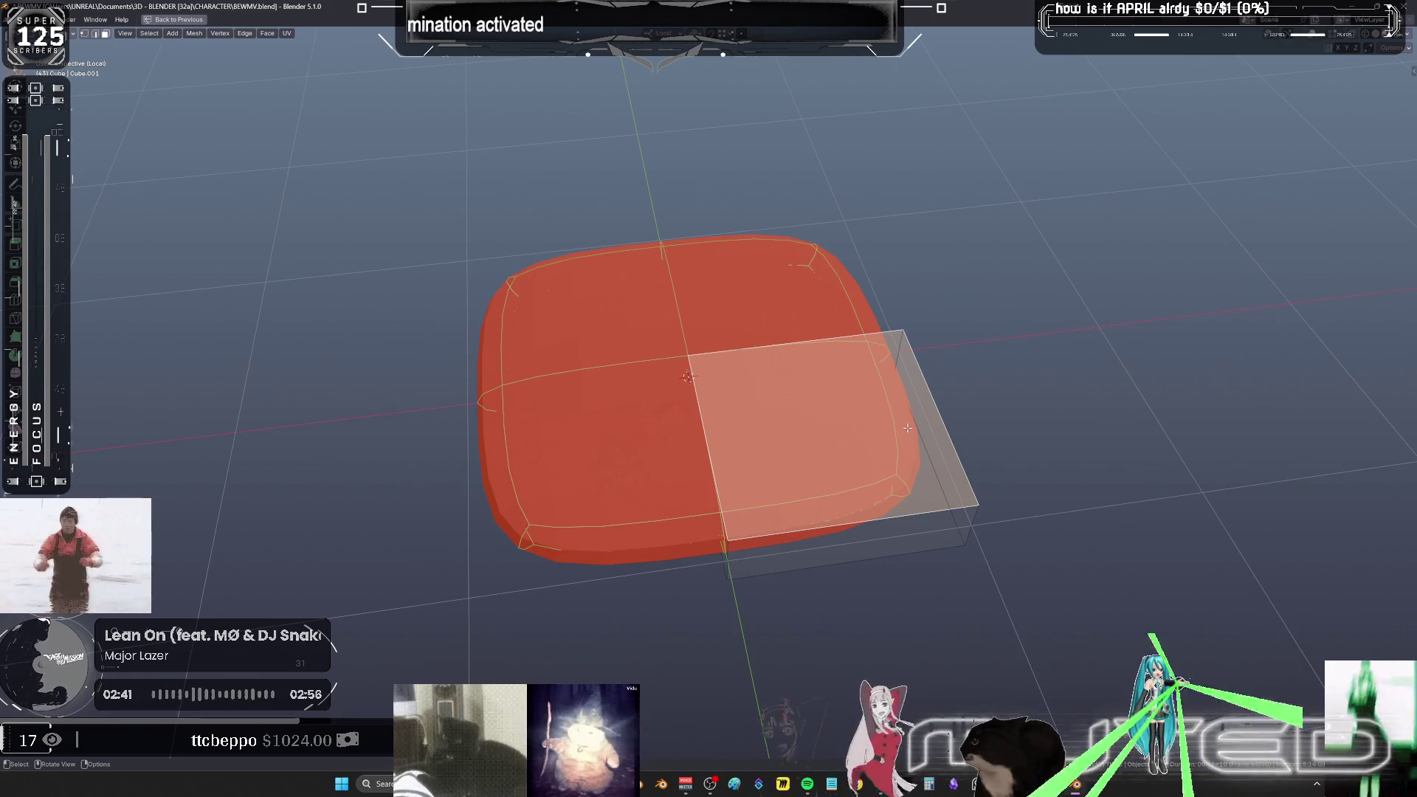
key(i)
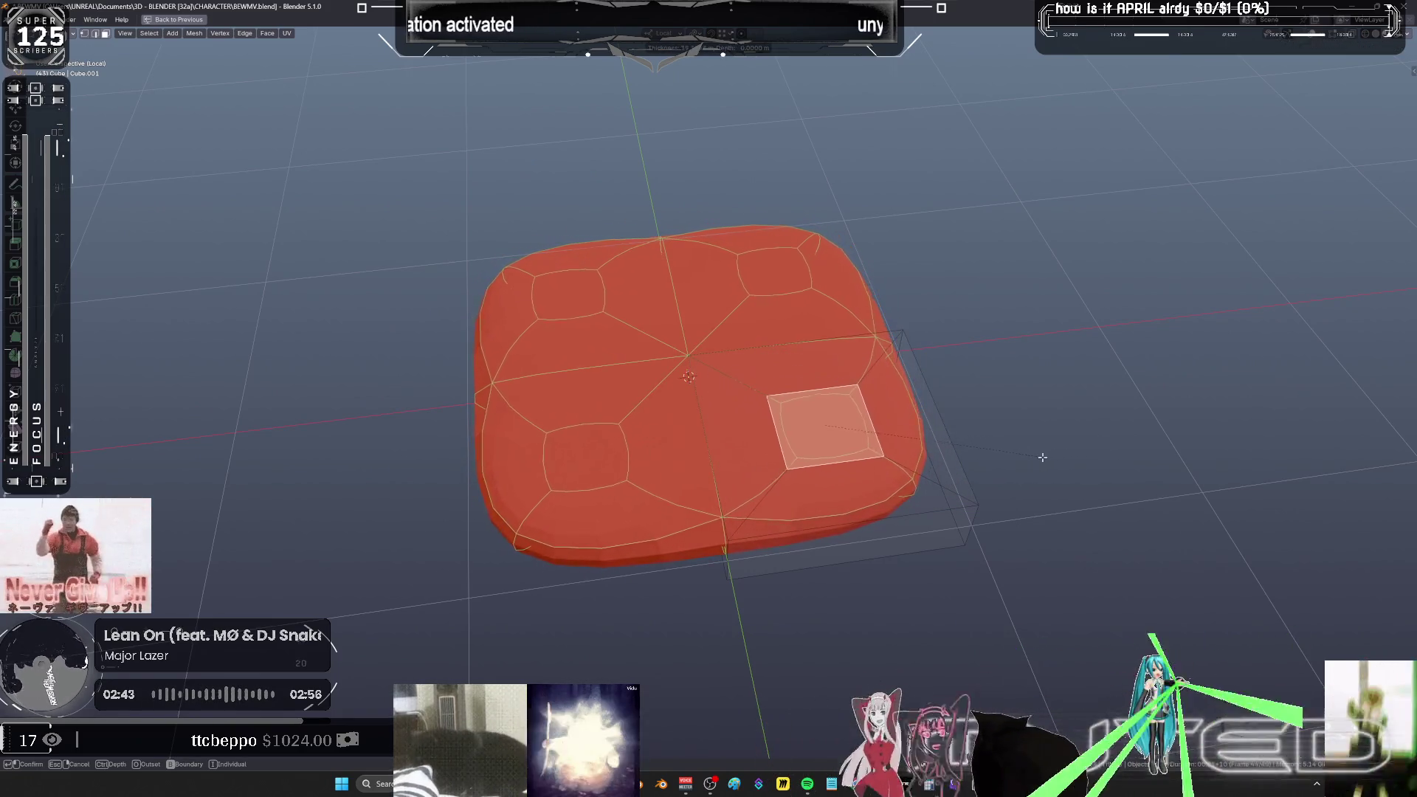
scroll(905, 446, up, 2)
key(alt+s)
right_click(910, 379)
middle_drag(940, 413, 942, 388)
scroll(942, 388, up, 2)
key(s)
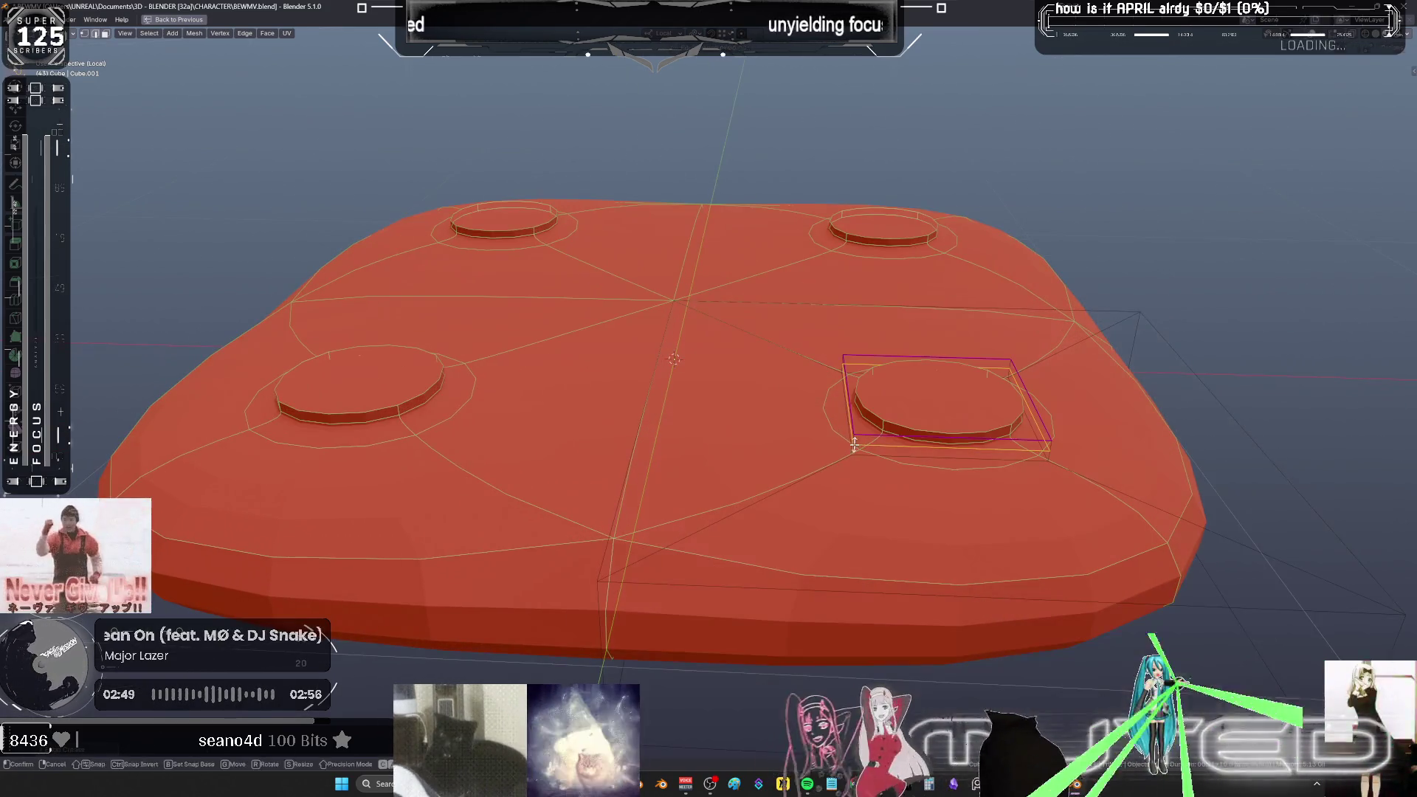
click(1169, 423)
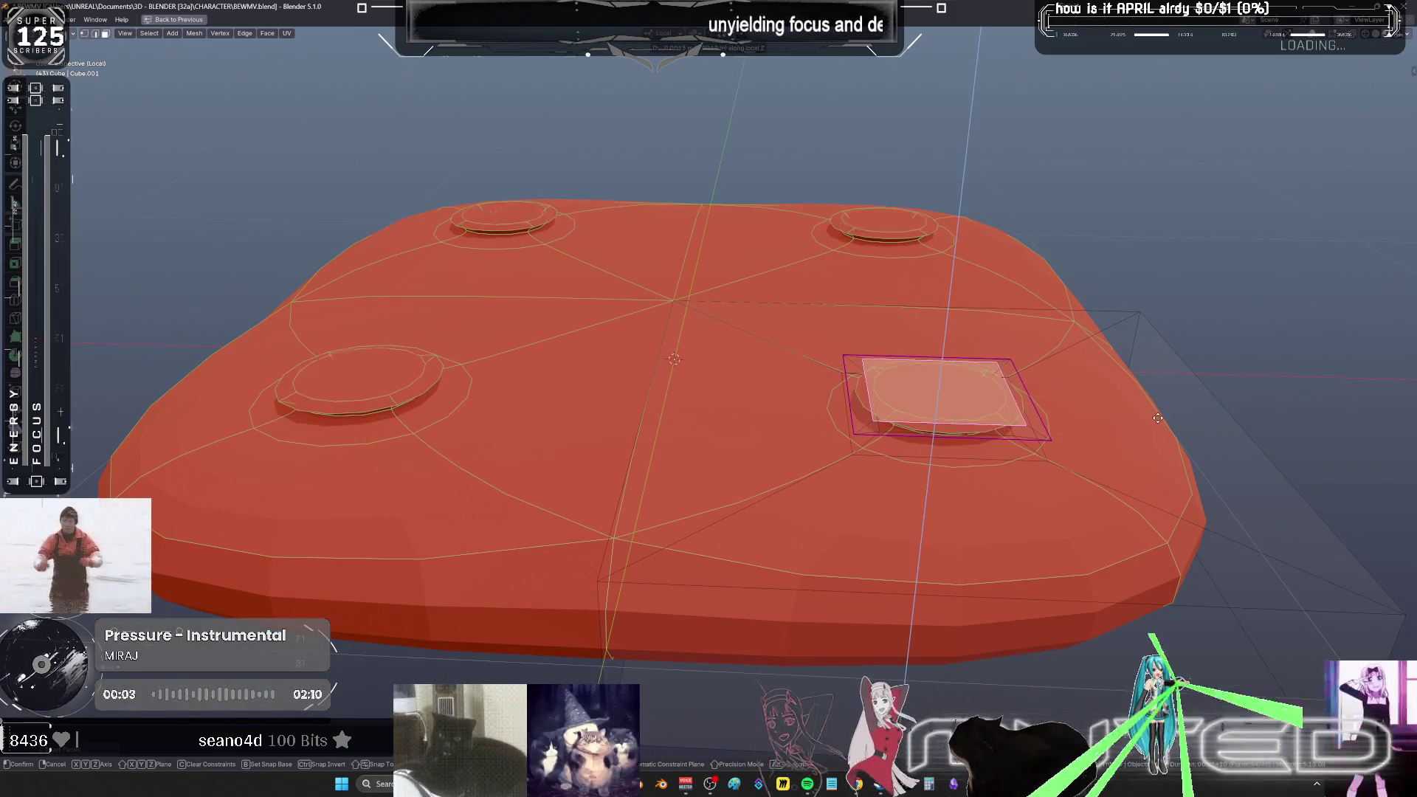
- Scale up the square region around the corner stud and check the plate's shape
key(Tab)
mouse_move(1176, 422)
middle_down()
mouse_move(932, 404)
mouse_move(963, 390)
mouse_move(951, 437)
middle_up()
key(Tab)
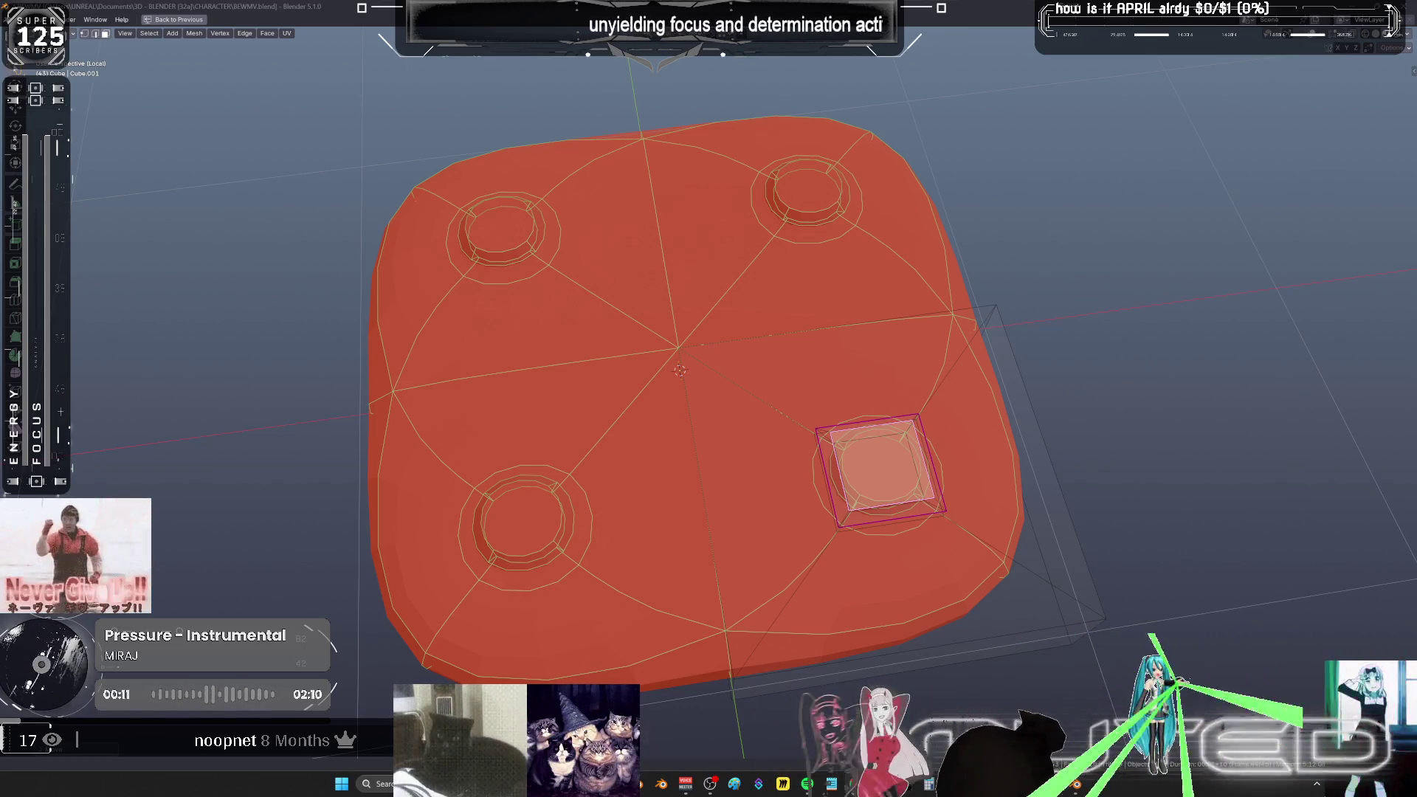
middle_drag(1155, 463, 1151, 434)
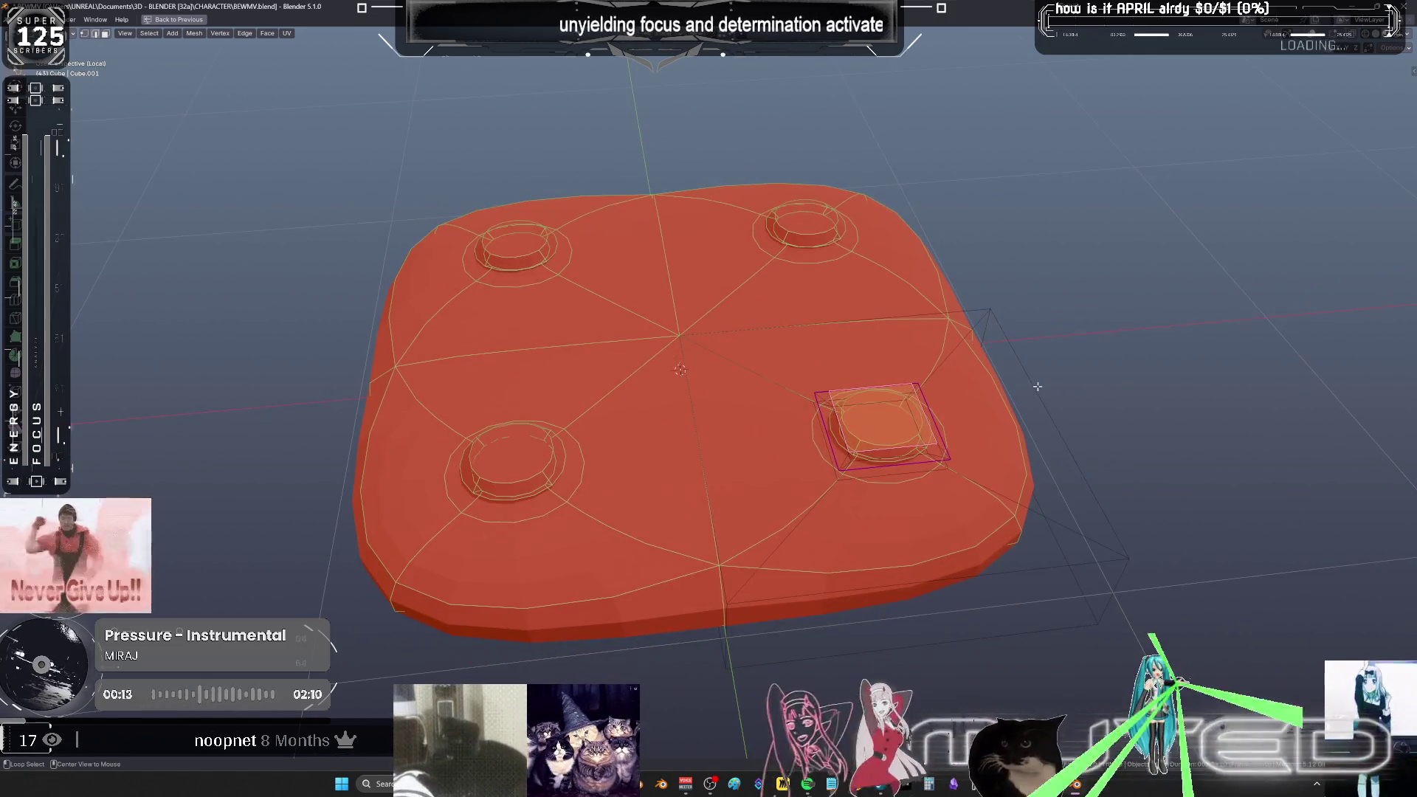
mouse_move(900, 442)
middle_down()
mouse_move(900, 476)
mouse_move(1203, 569)
mouse_move(790, 379)
mouse_move(856, 359)
middle_up()
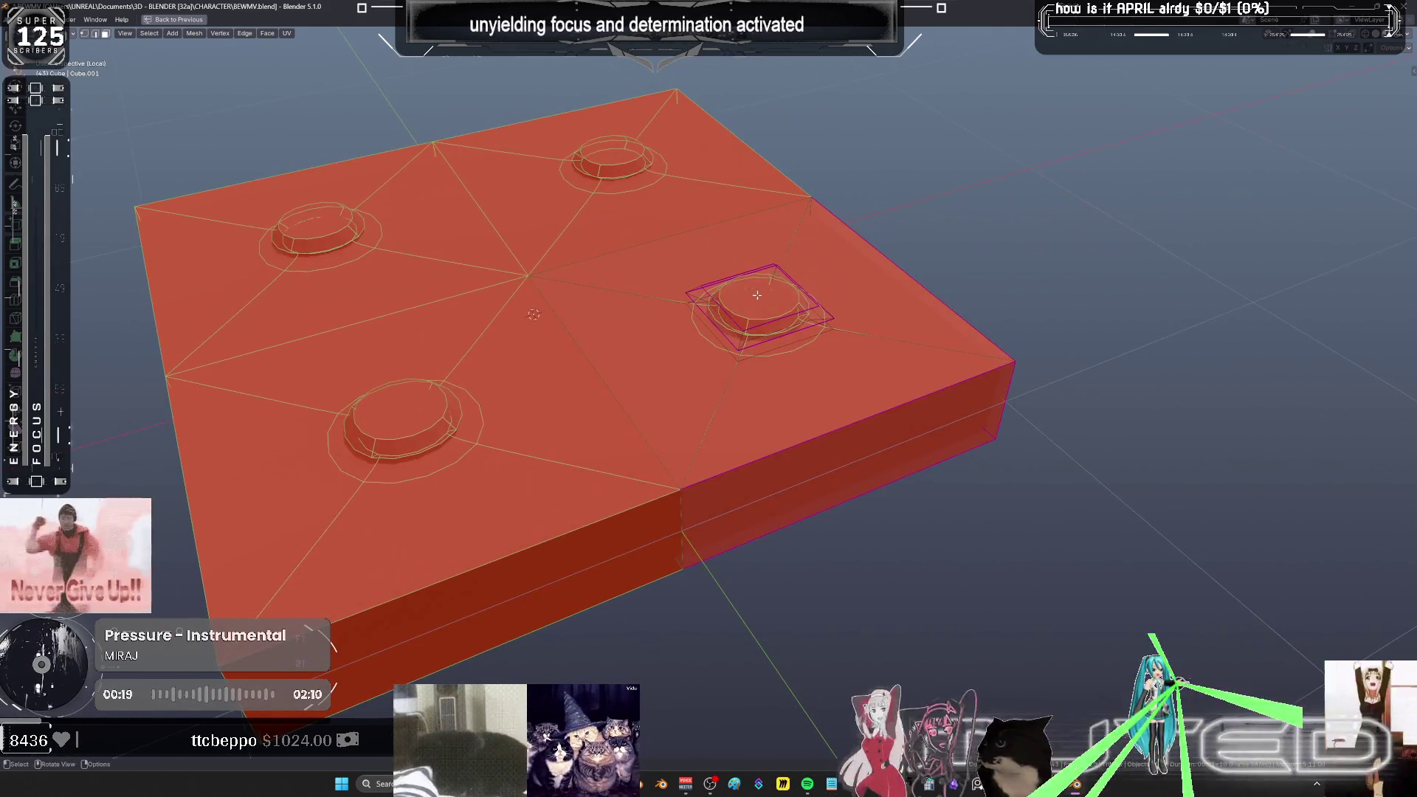
key(s)
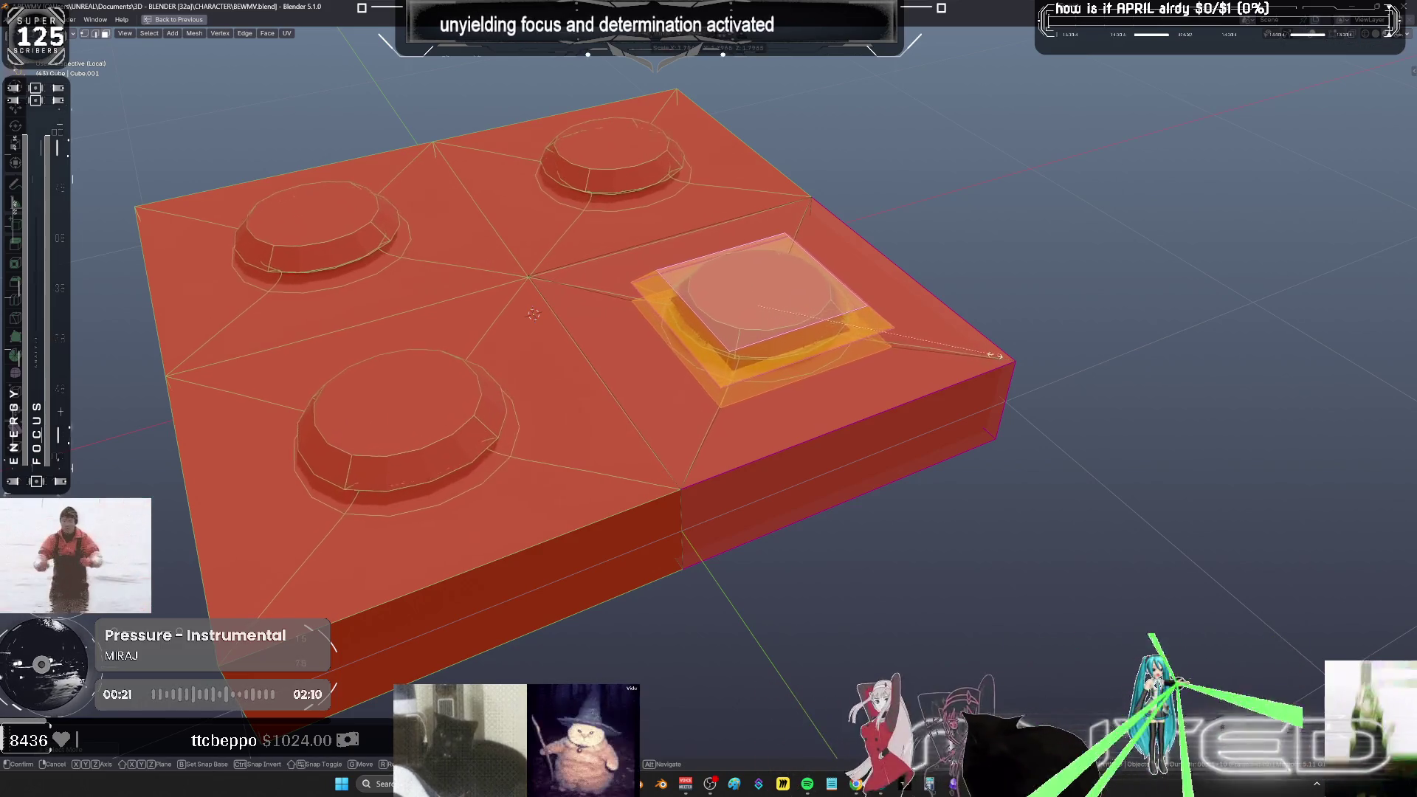
scroll(927, 347, down, 3)
key(shift+alt+z)
mouse_move(927, 354)
middle_down()
mouse_move(925, 388)
mouse_move(949, 348)
mouse_move(838, 386)
mouse_move(901, 516)
mouse_move(860, 446)
mouse_move(816, 436)
mouse_move(908, 414)
mouse_move(865, 482)
mouse_move(848, 427)
mouse_move(790, 414)
mouse_move(854, 473)
middle_up()
key(shift+alt+z)
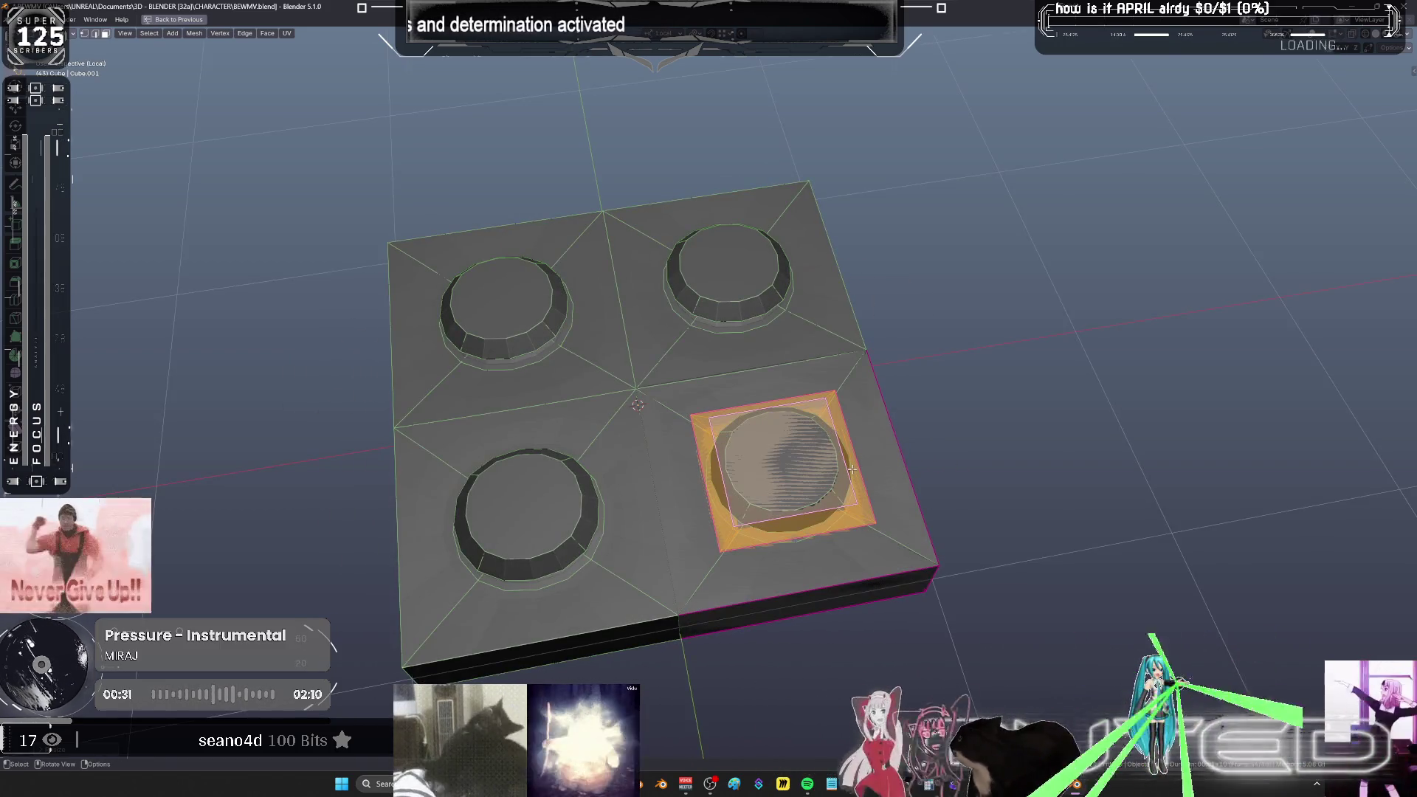
- Try extruding the corner quadrant, undo it, and restore the full workspace layout
key(e)
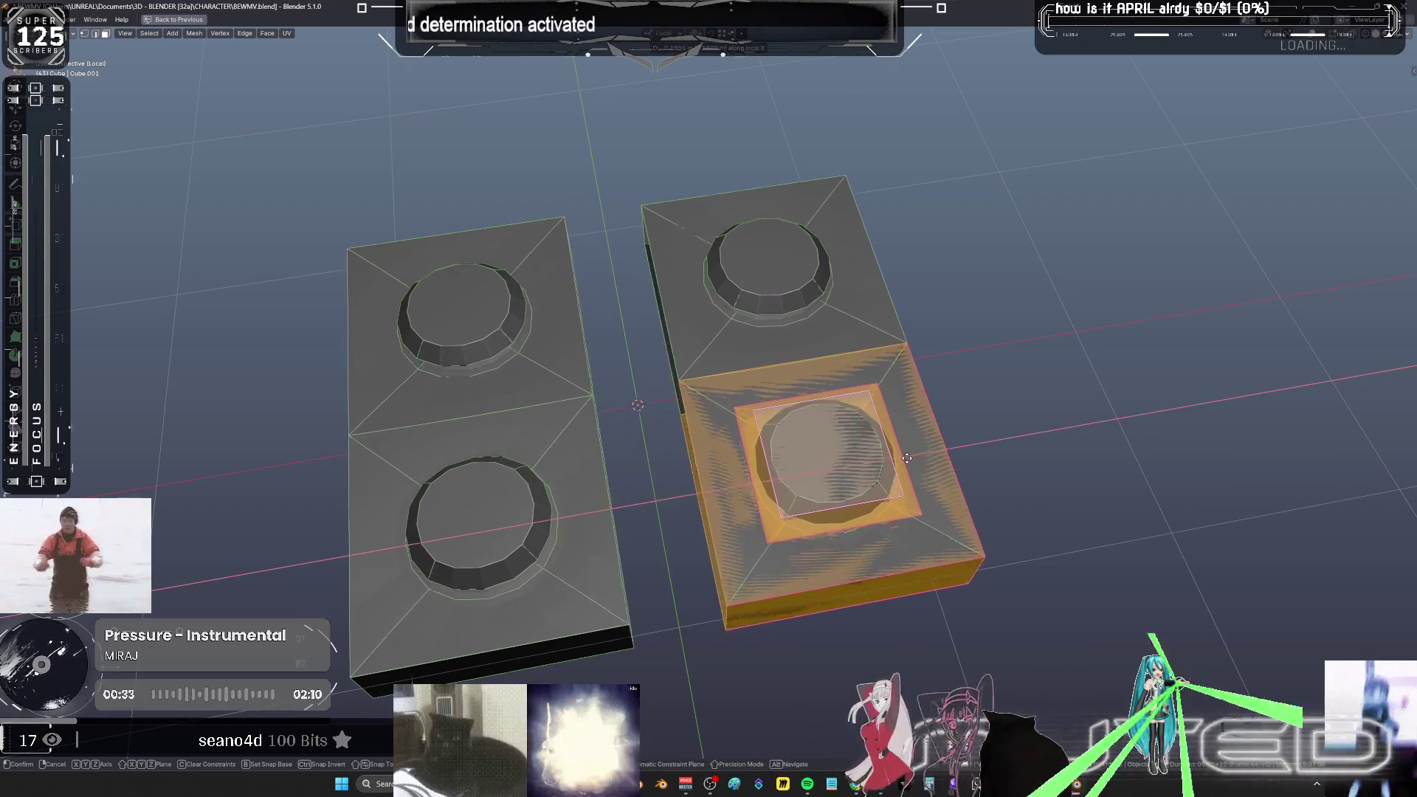
click(772, 467)
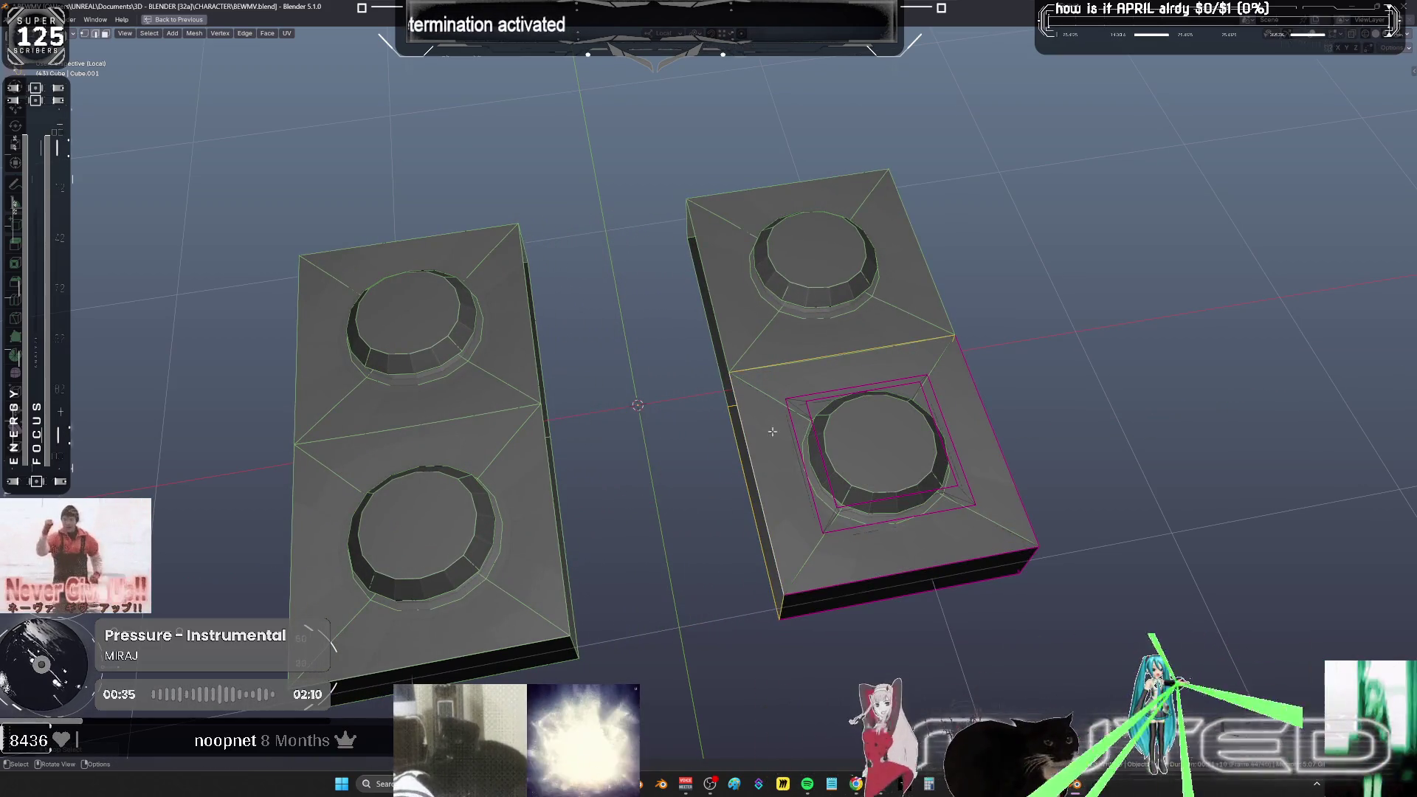
key(ctrl+z)
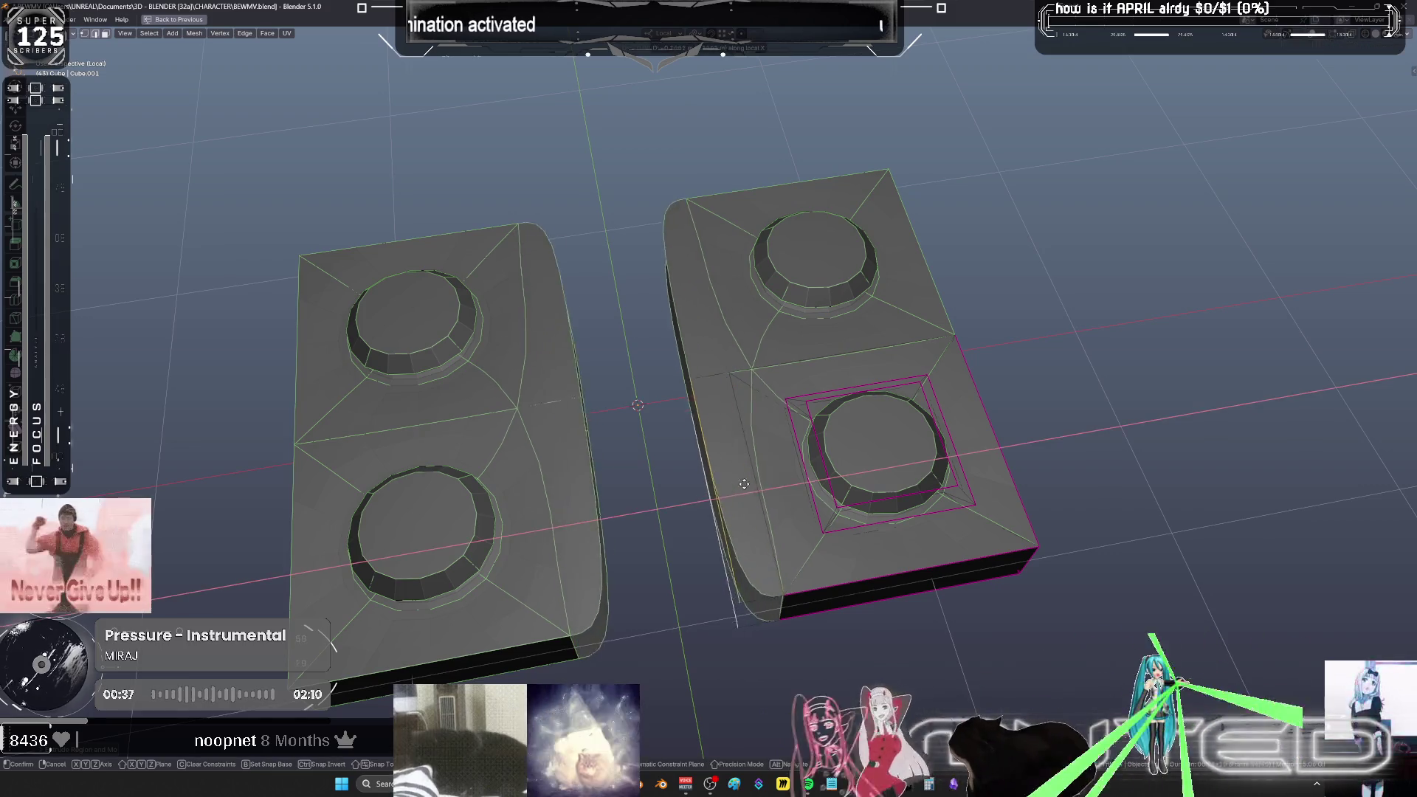
key(ctrl+space)
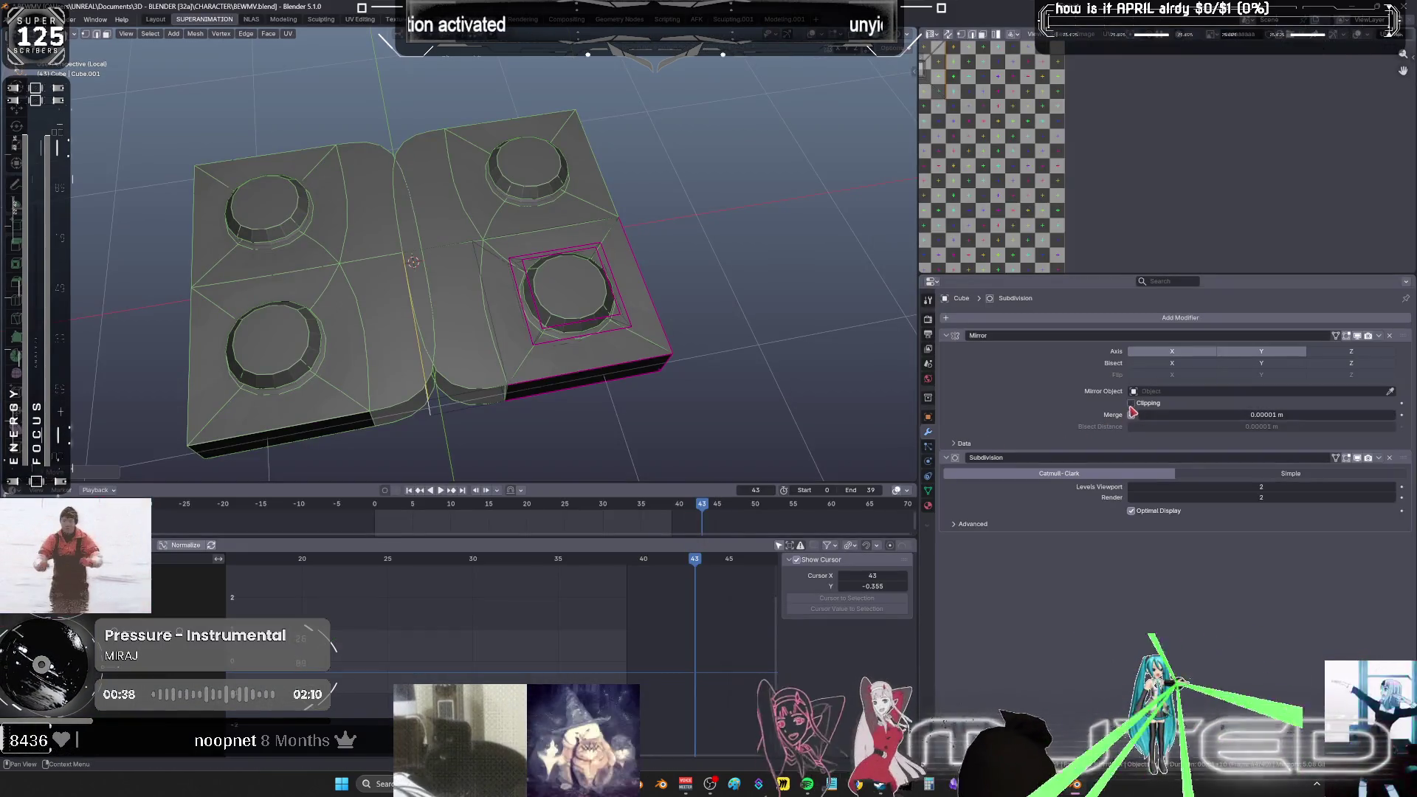
- Move the geometry along local X, then view the block in Material Preview with overlays on
key(ctrl+space)
key(g)
key(x)
click(728, 529)
key(Tab)
mouse_move(768, 497)
middle_down()
mouse_move(771, 509)
mouse_move(770, 464)
middle_up()
key(z)
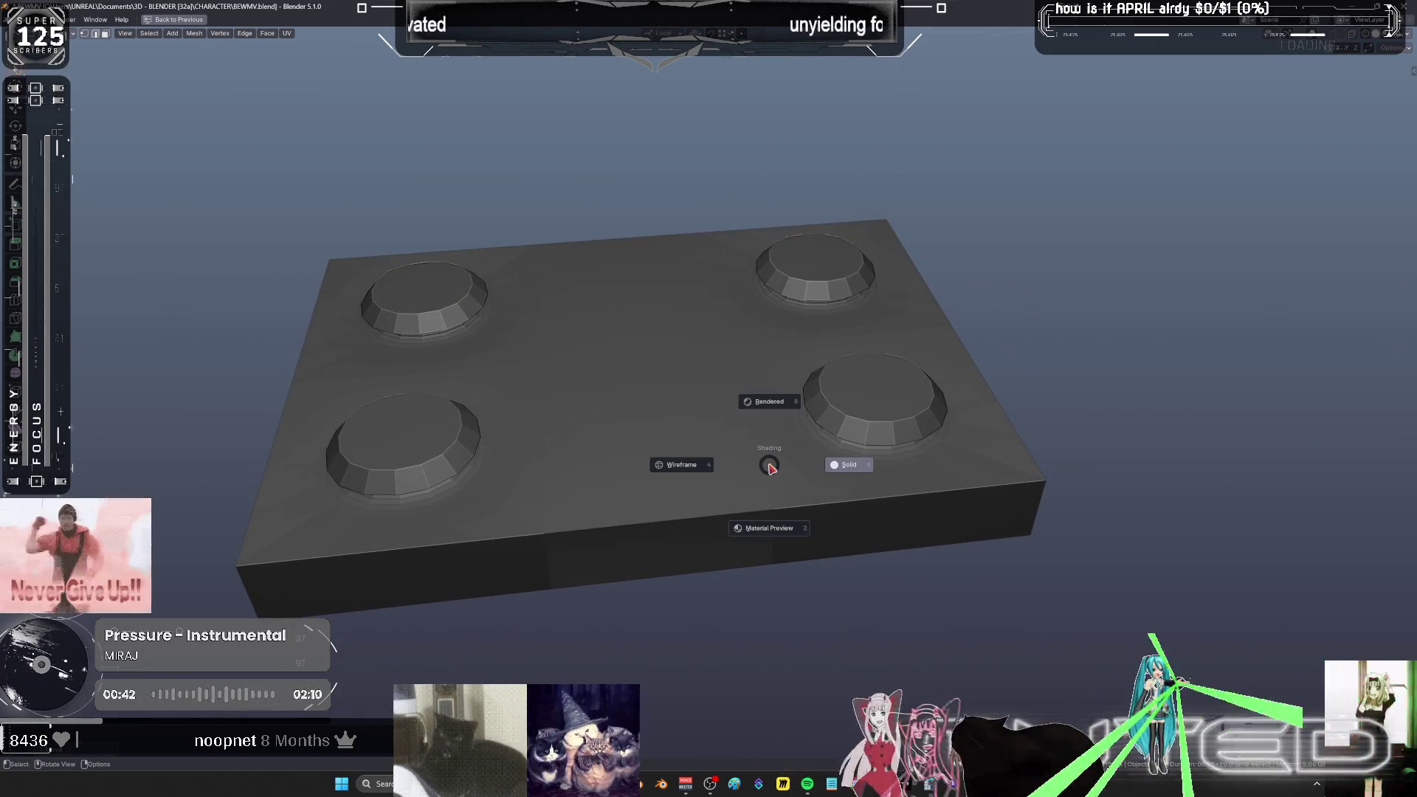
click(767, 532)
middle_drag(771, 536, 847, 505)
mouse_move(1142, 508)
middle_down()
mouse_move(1028, 453)
mouse_move(1018, 475)
mouse_move(791, 453)
mouse_move(857, 471)
mouse_move(831, 461)
middle_up()
key(Tab)
key(shift+alt+z)
- Edit the block's right-hand section and undo its inset stud geometry
click(858, 469)
key(Tab)
key(s)
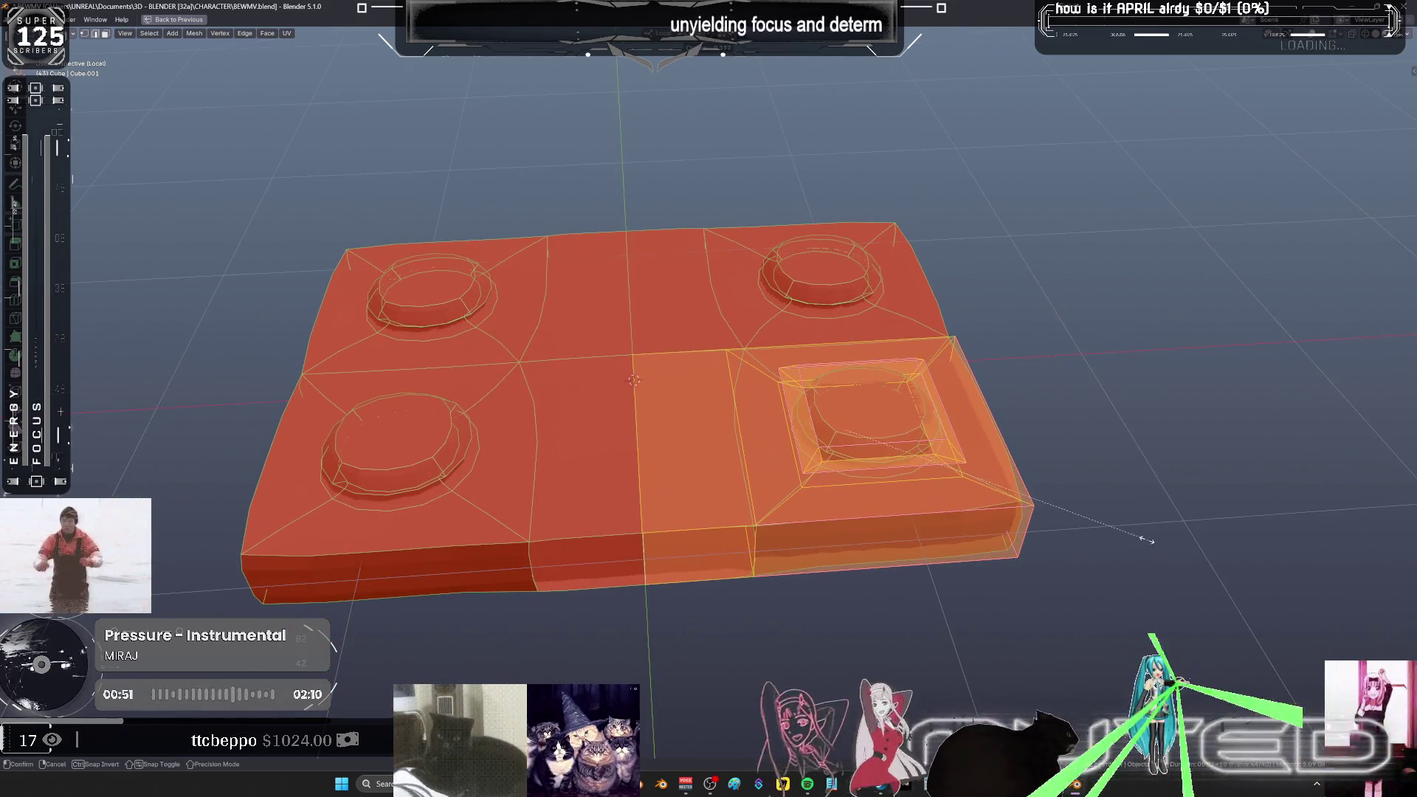
right_click(1305, 524)
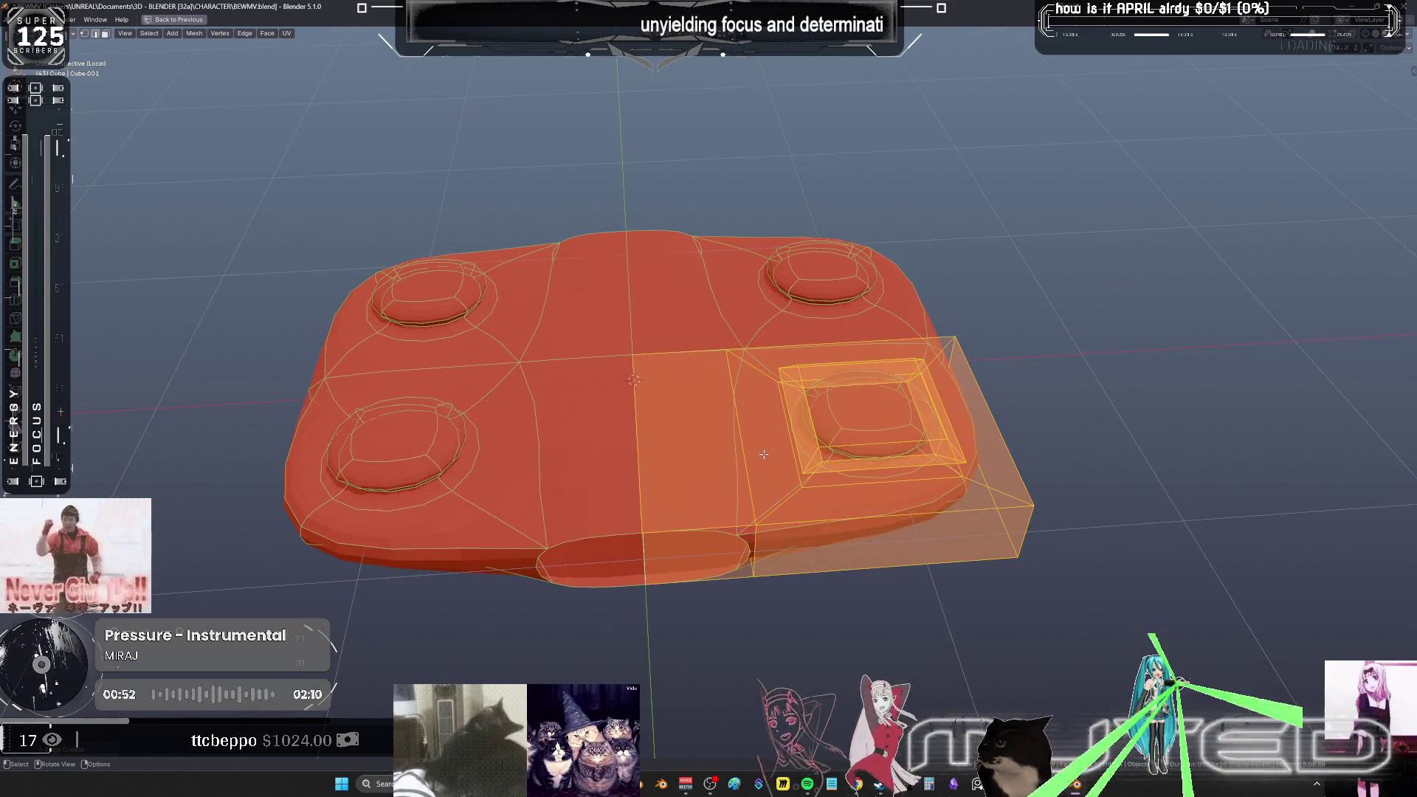
click(846, 419)
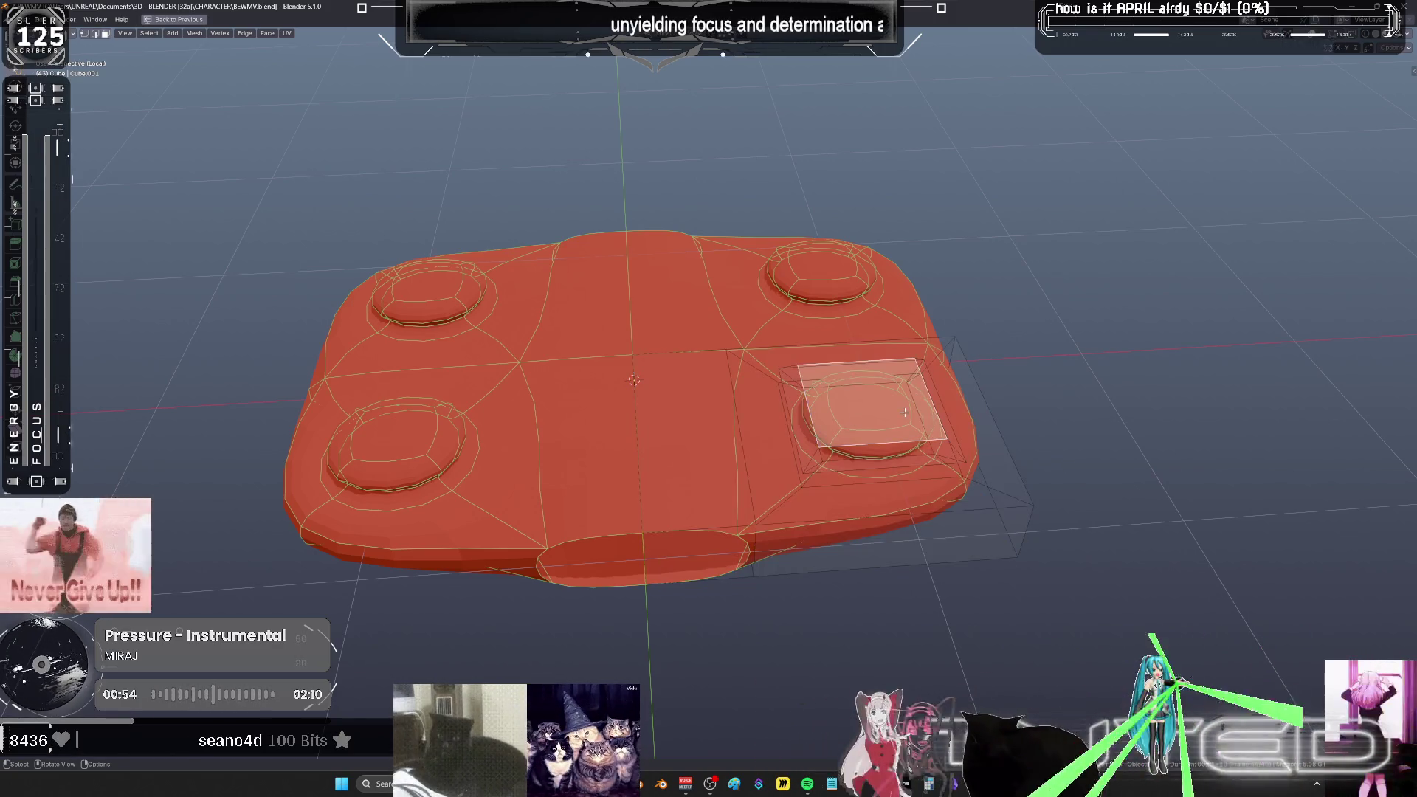
key(ctrl+z)
key(ctrl+z)
key(ctrl+z)
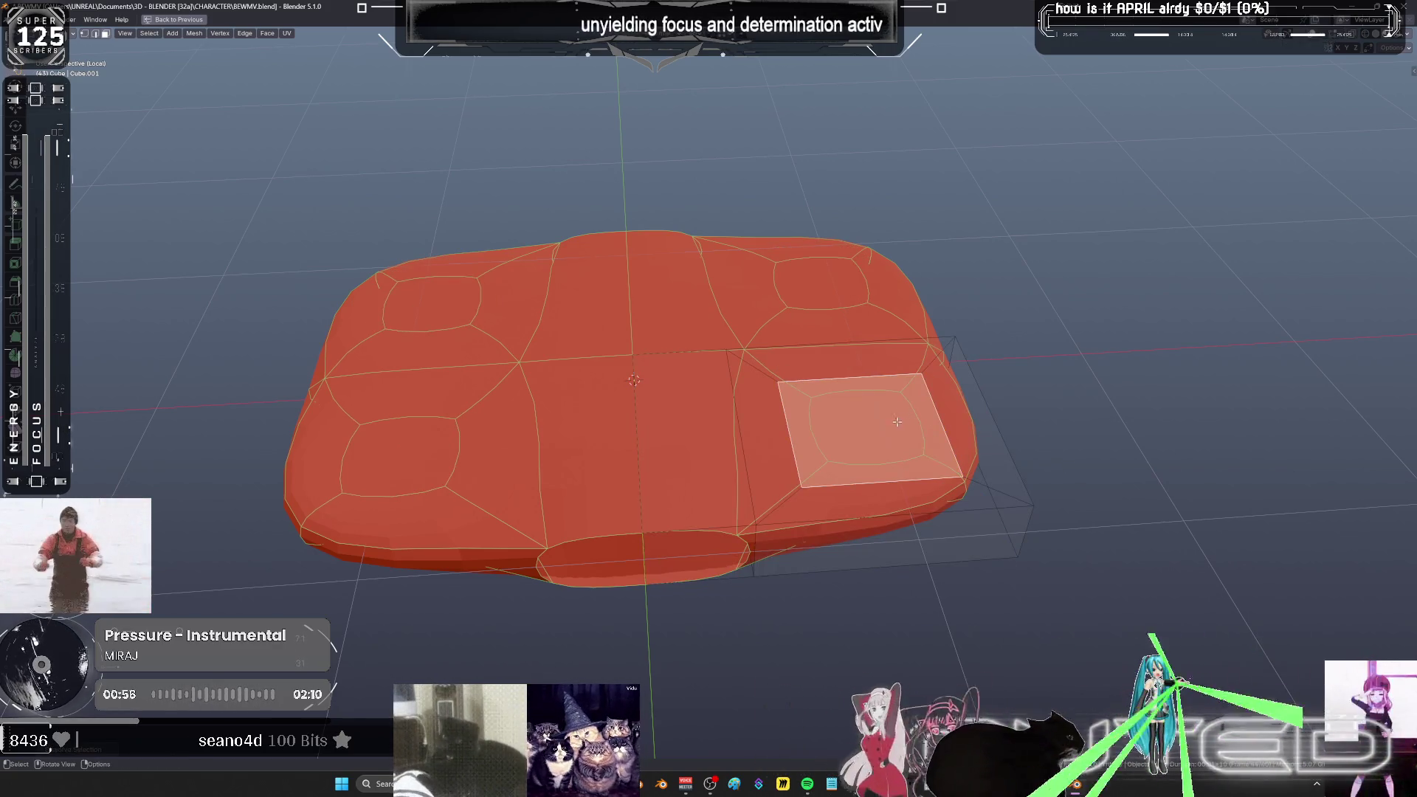
- Select the front-strip face and push it out along local Z
middle_drag(1038, 477, 1000, 474)
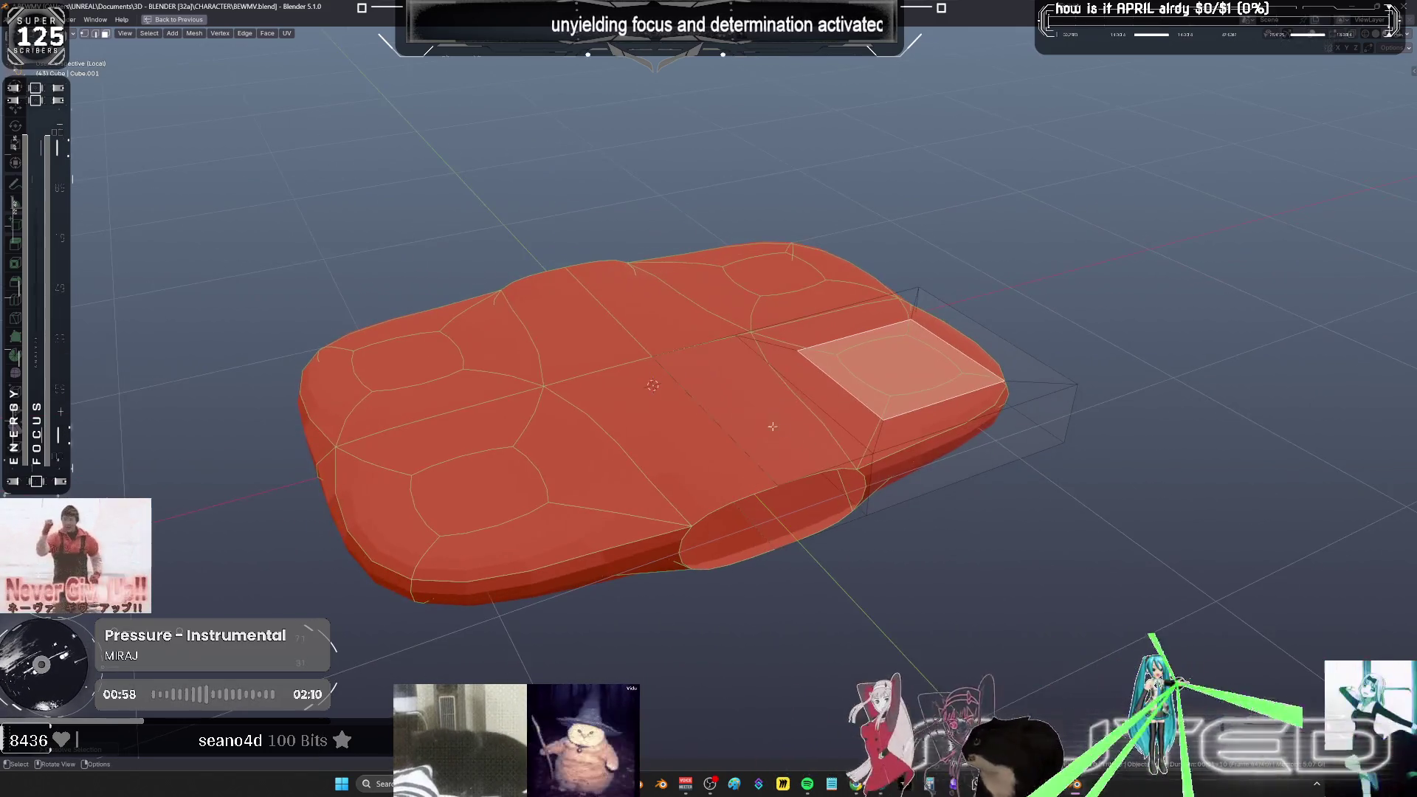
click(796, 428)
key(g)
key(z)
key(z)
click(797, 427)
mouse_move(797, 427)
middle_down()
mouse_move(759, 258)
mouse_move(940, 480)
middle_up()
scroll(964, 430, down, 3)
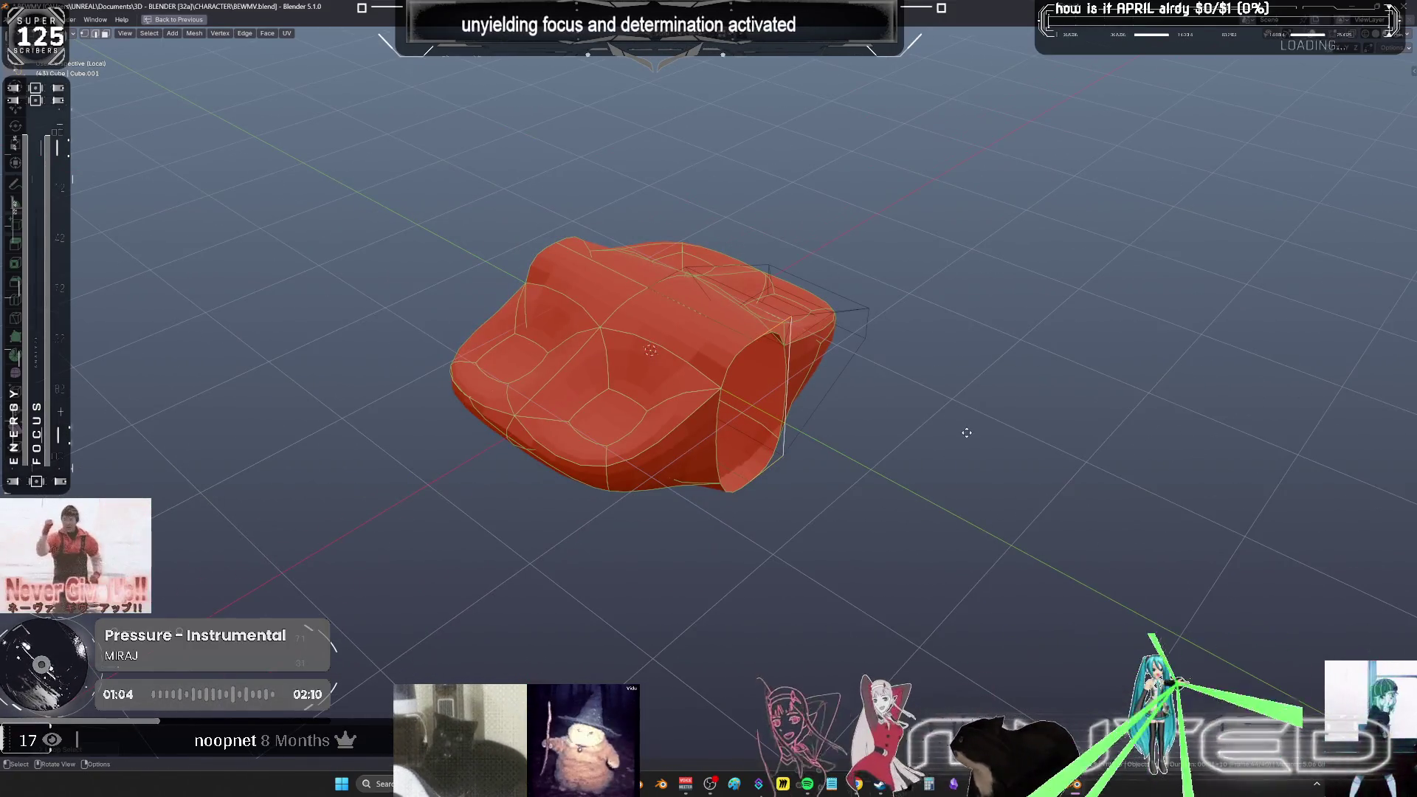
- Extrude the face into a long tube and scale it along local Z
click(1199, 528)
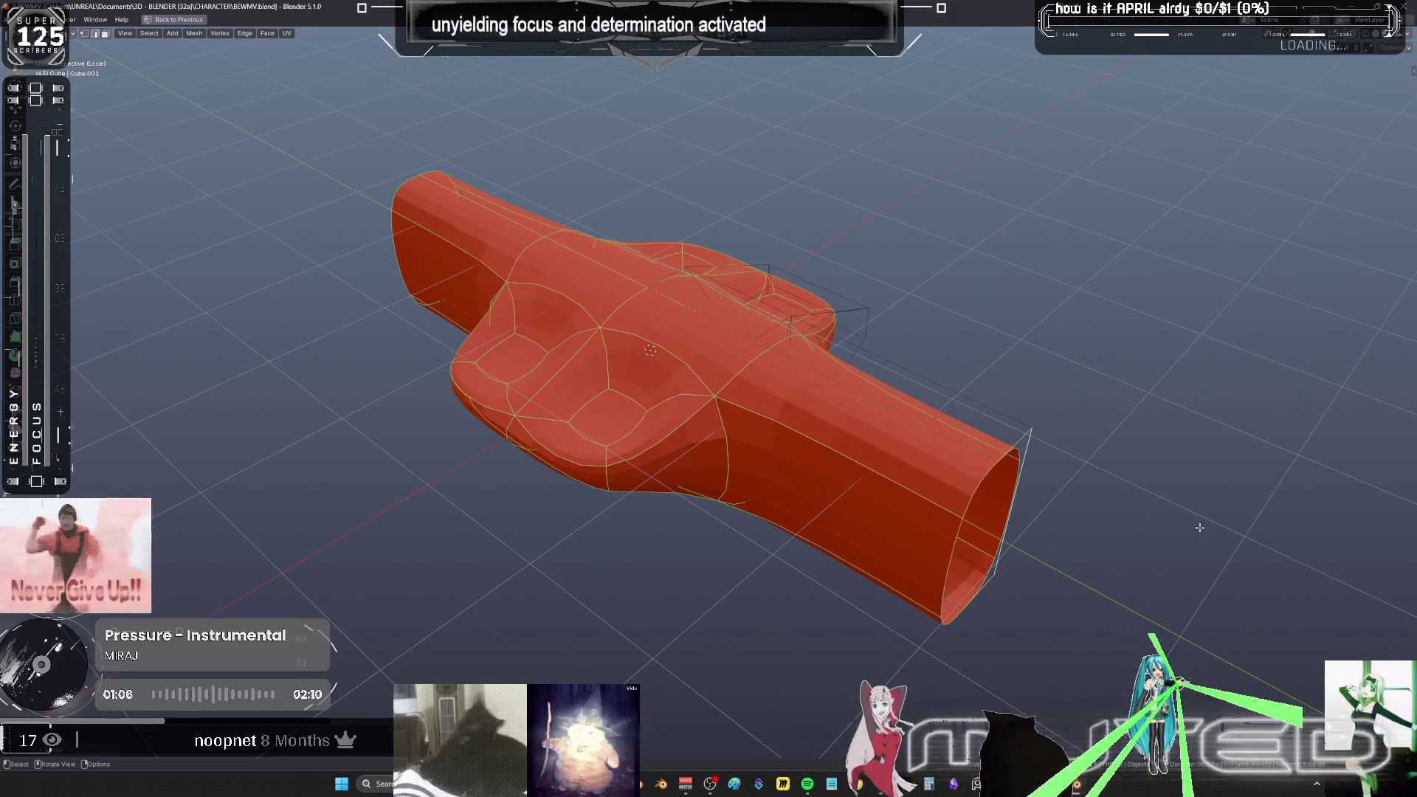
key(ctrl+e)
key(ctrl+e)
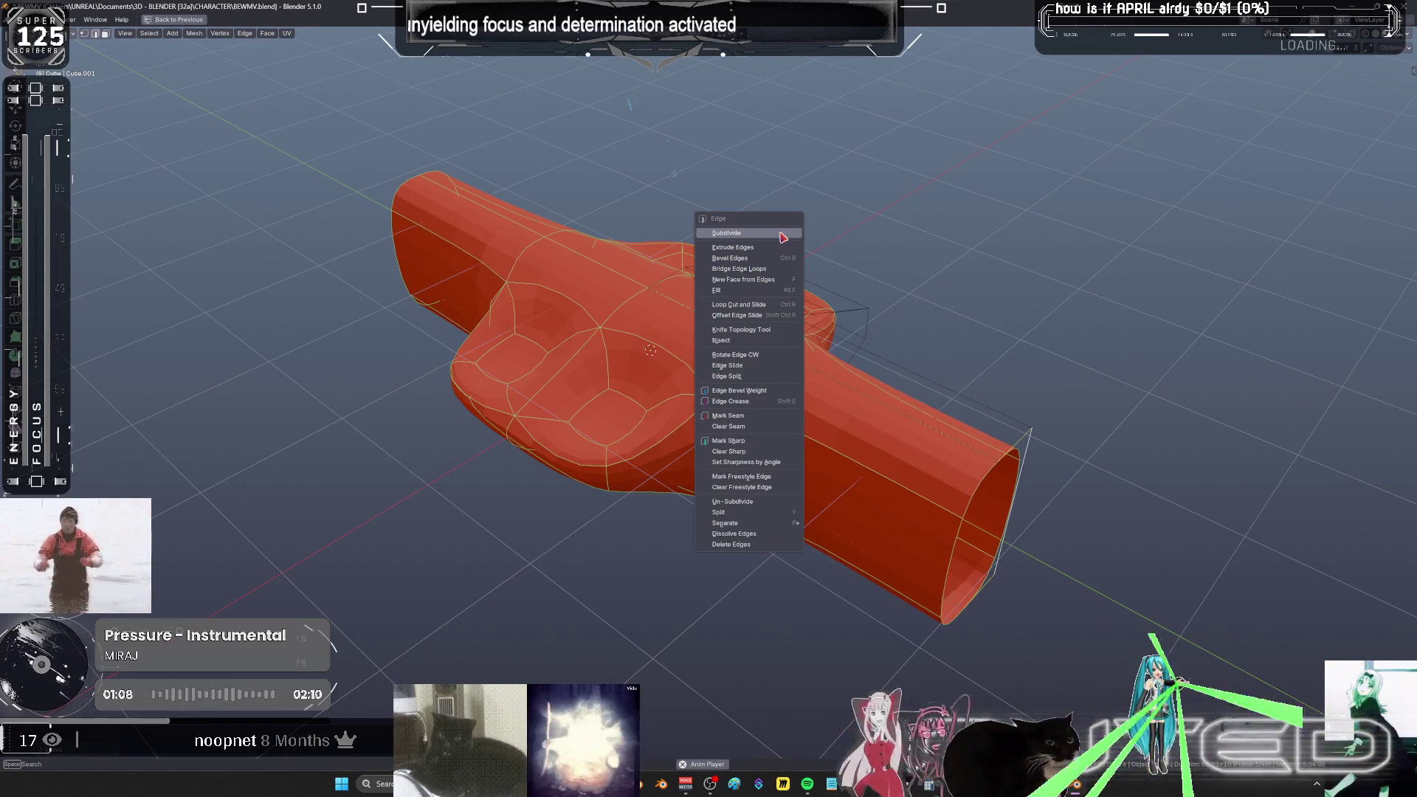
key(Escape)
middle_drag(1079, 284, 1060, 436)
key(s)
key(z)
key(z)
click(901, 411)
mouse_move(901, 411)
middle_down()
mouse_move(895, 480)
mouse_move(750, 402)
middle_up()
- Scale the four corner bulges outward into pointed star arms
key(alt+a)
mouse_move(859, 342)
middle_down()
mouse_move(965, 295)
mouse_move(971, 378)
middle_up()
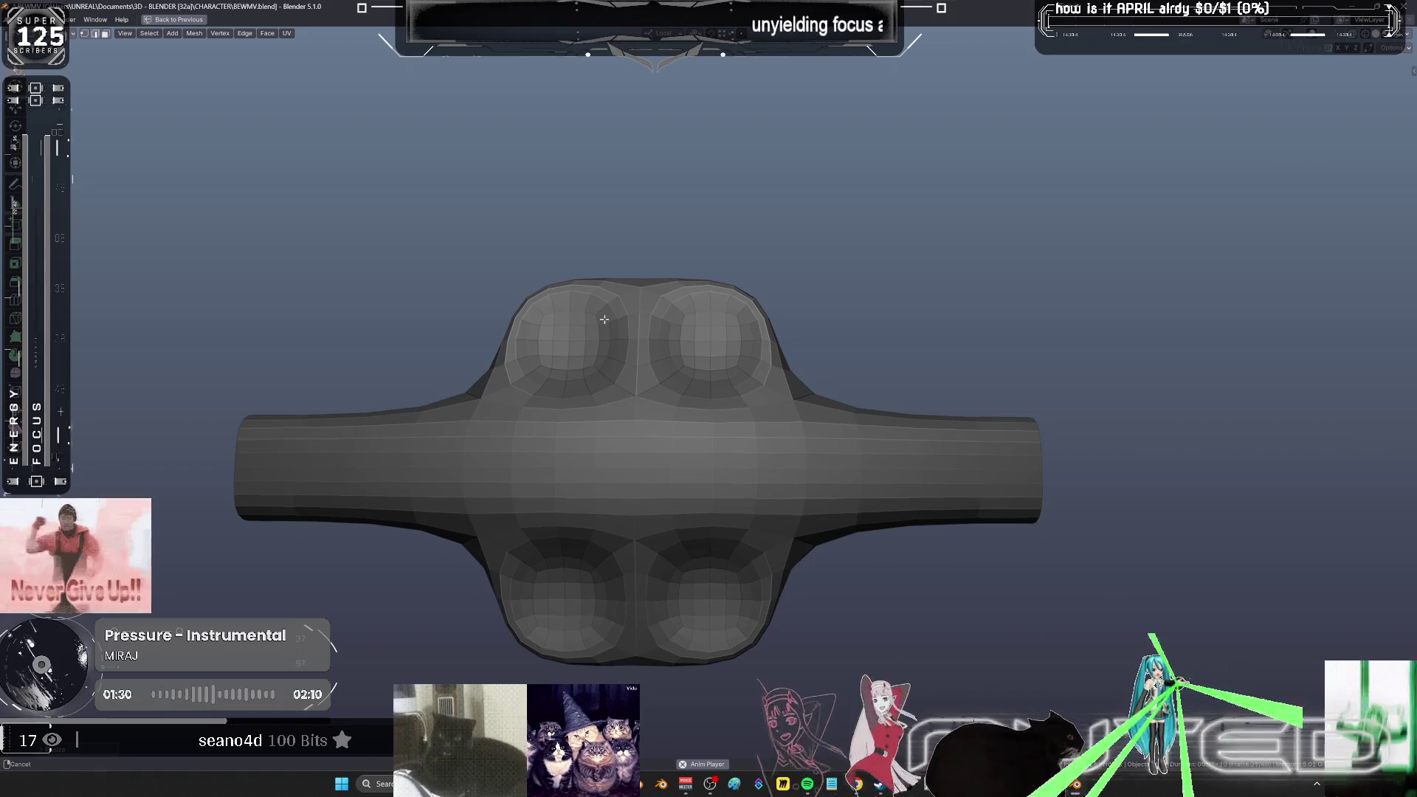
middle_drag(849, 362, 876, 333)
key(shift+alt+z)
key(s)
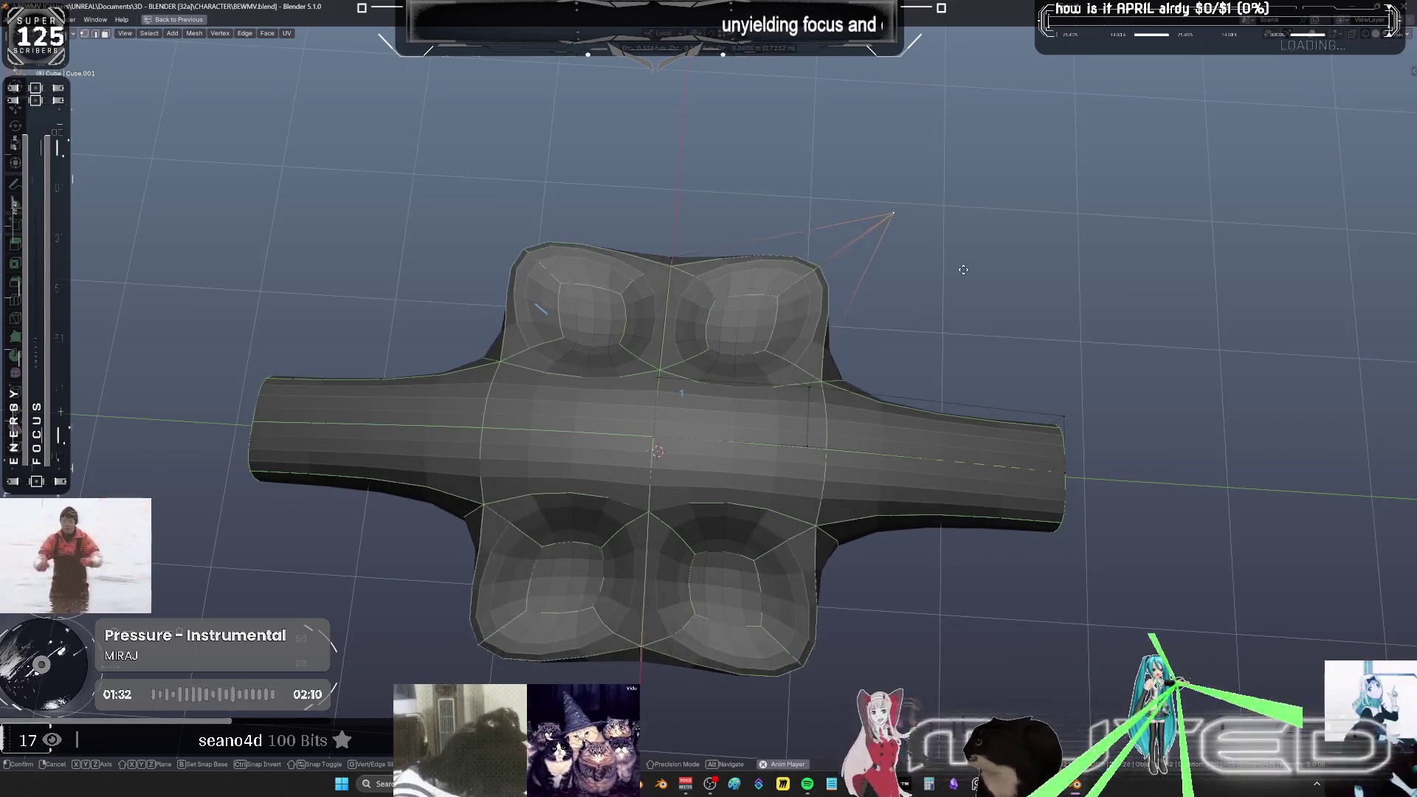
mouse_move(1020, 320)
middle_down()
mouse_move(771, 295)
mouse_move(869, 350)
mouse_move(849, 361)
mouse_move(898, 391)
middle_up()
- Hide Subdivision in the viewport, untick Mirror X and Y, and select the whole arm mesh
key(ctrl+space)
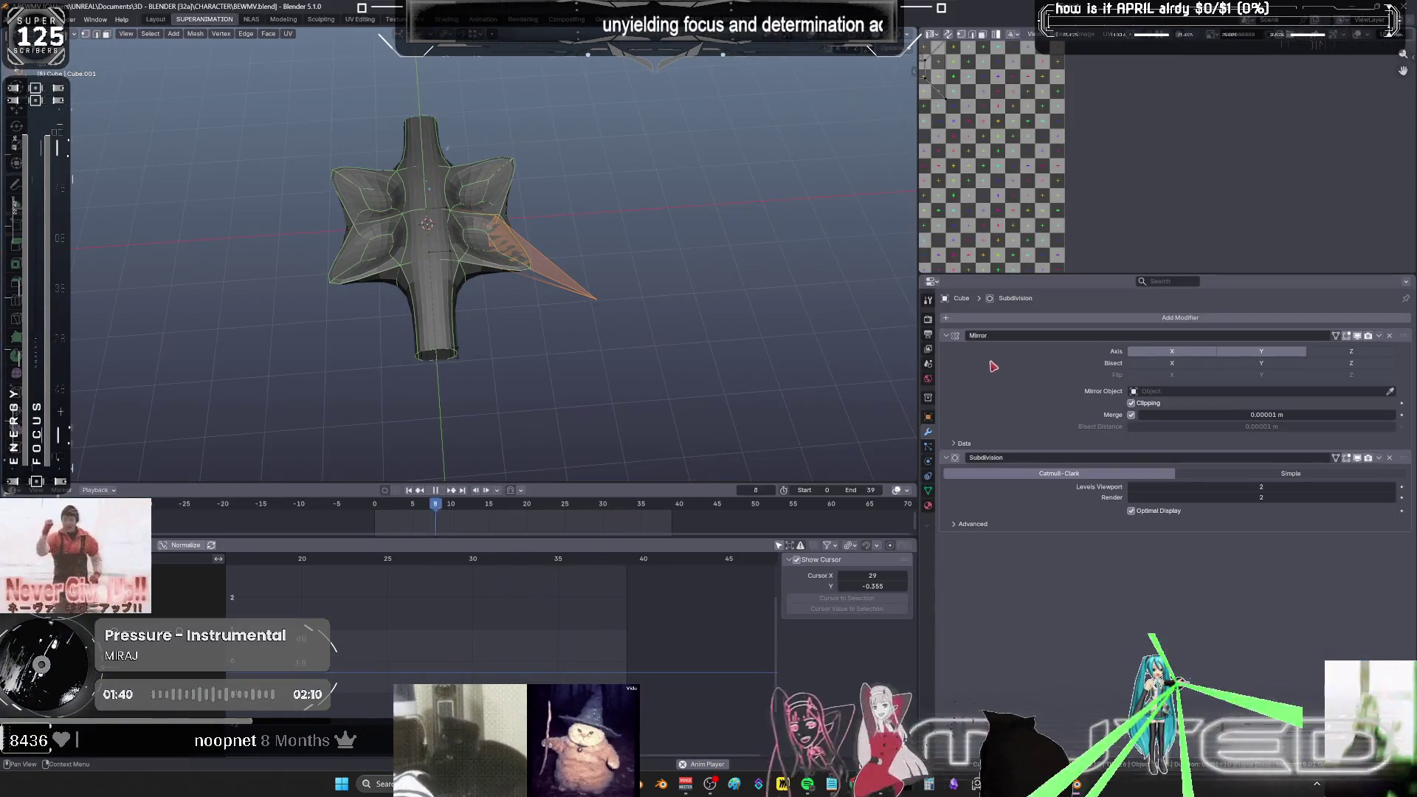
click(1357, 458)
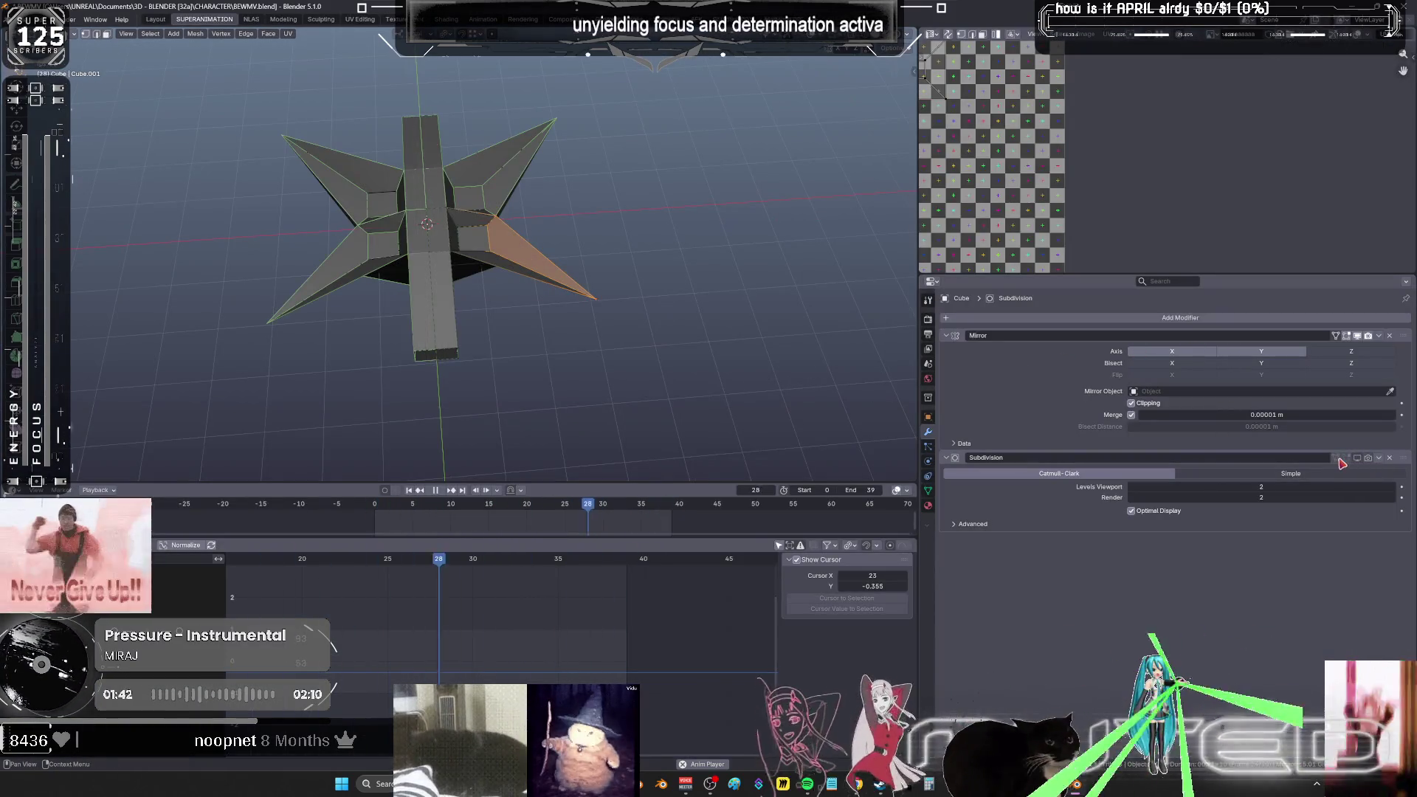
click(1261, 352)
click(1172, 351)
mouse_move(605, 310)
middle_down()
mouse_move(563, 317)
mouse_move(598, 288)
mouse_move(532, 299)
middle_up()
scroll(610, 286, up, 5)
key(shift+alt+z)
scroll(594, 287, down, 3)
key(q)
key(a)
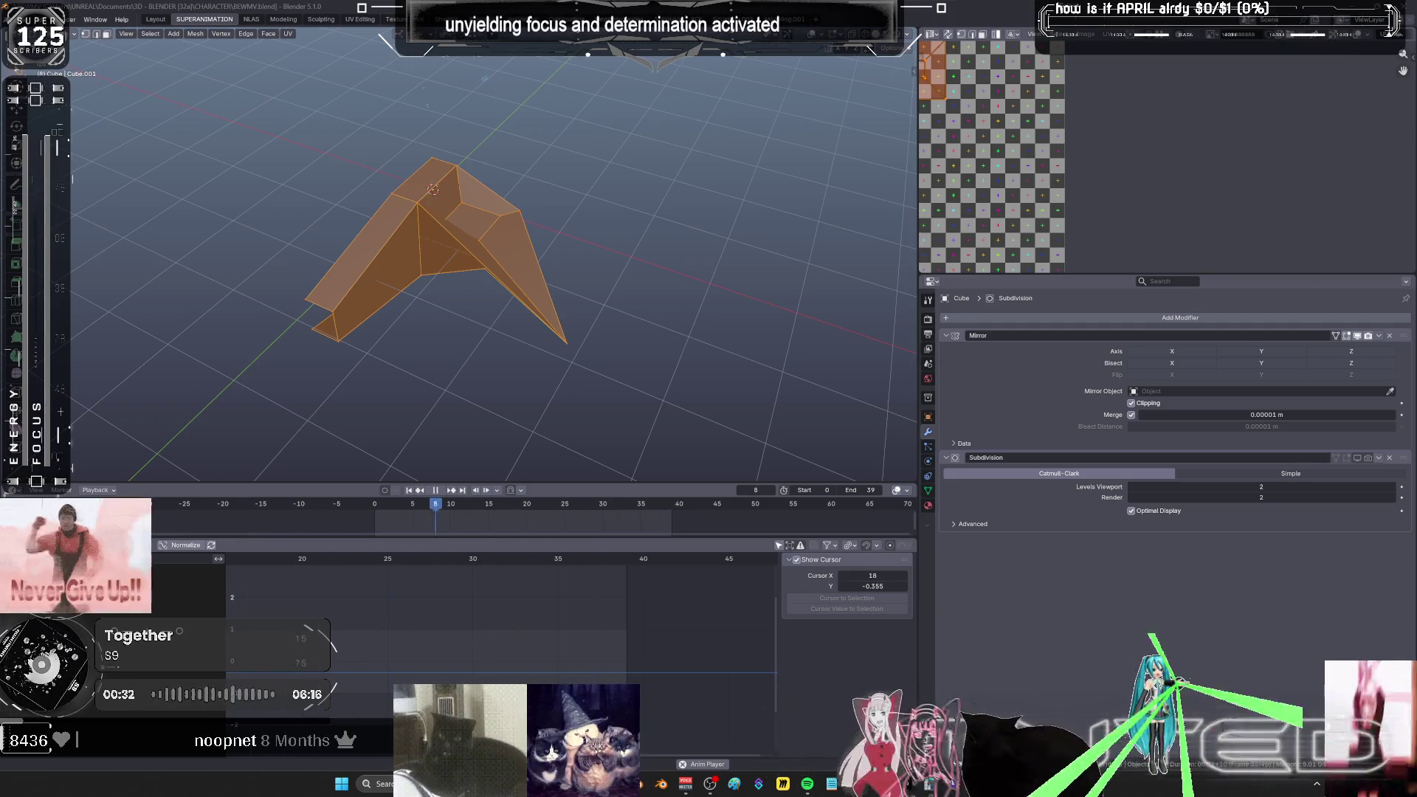
- Maximize the Graph Editor to study the wing F-curves, then restore the full layout
key(ctrl+space)
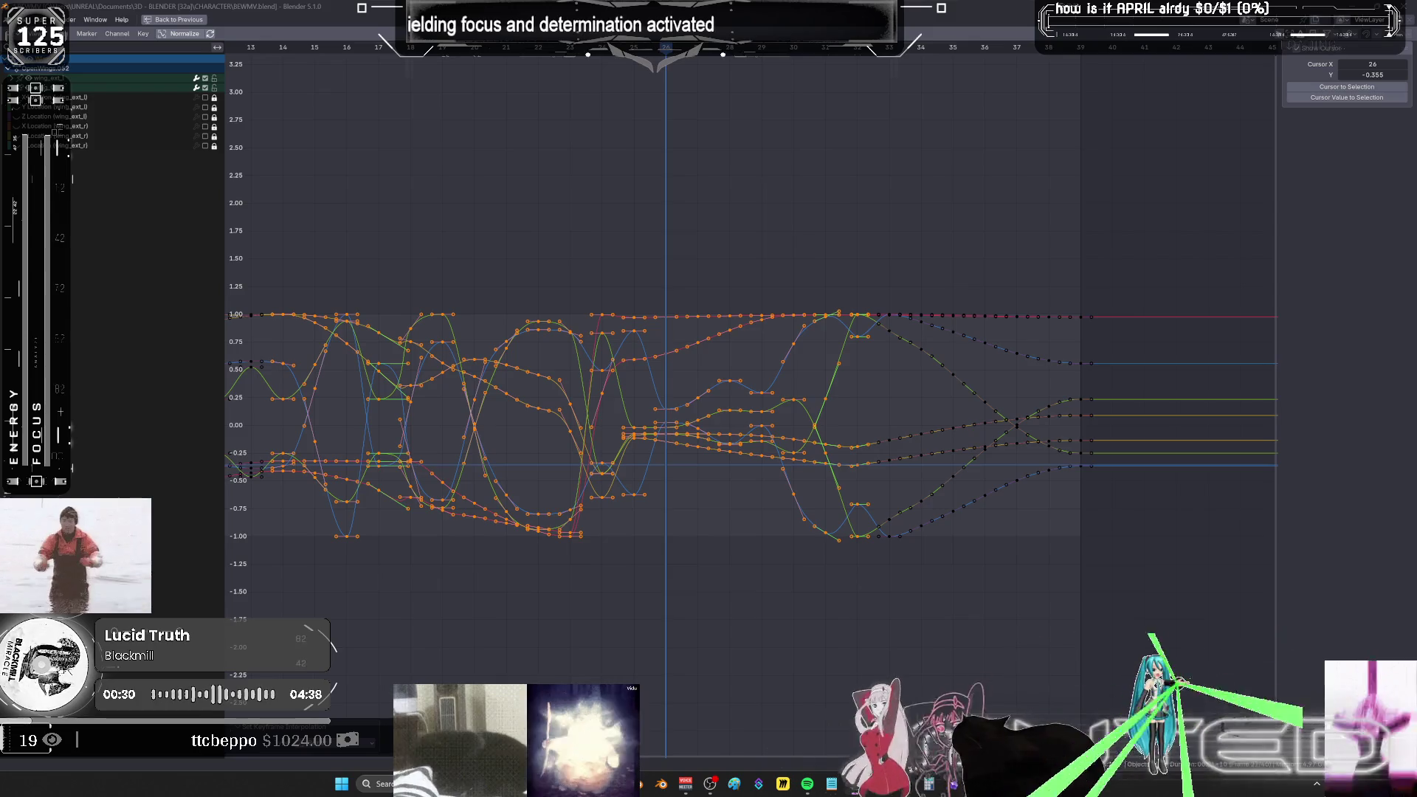
key(ctrl+space)
- Maximize the 3D view, select the hand's body mesh and enter Edit Mode on a face
middle_drag(627, 384, 667, 293)
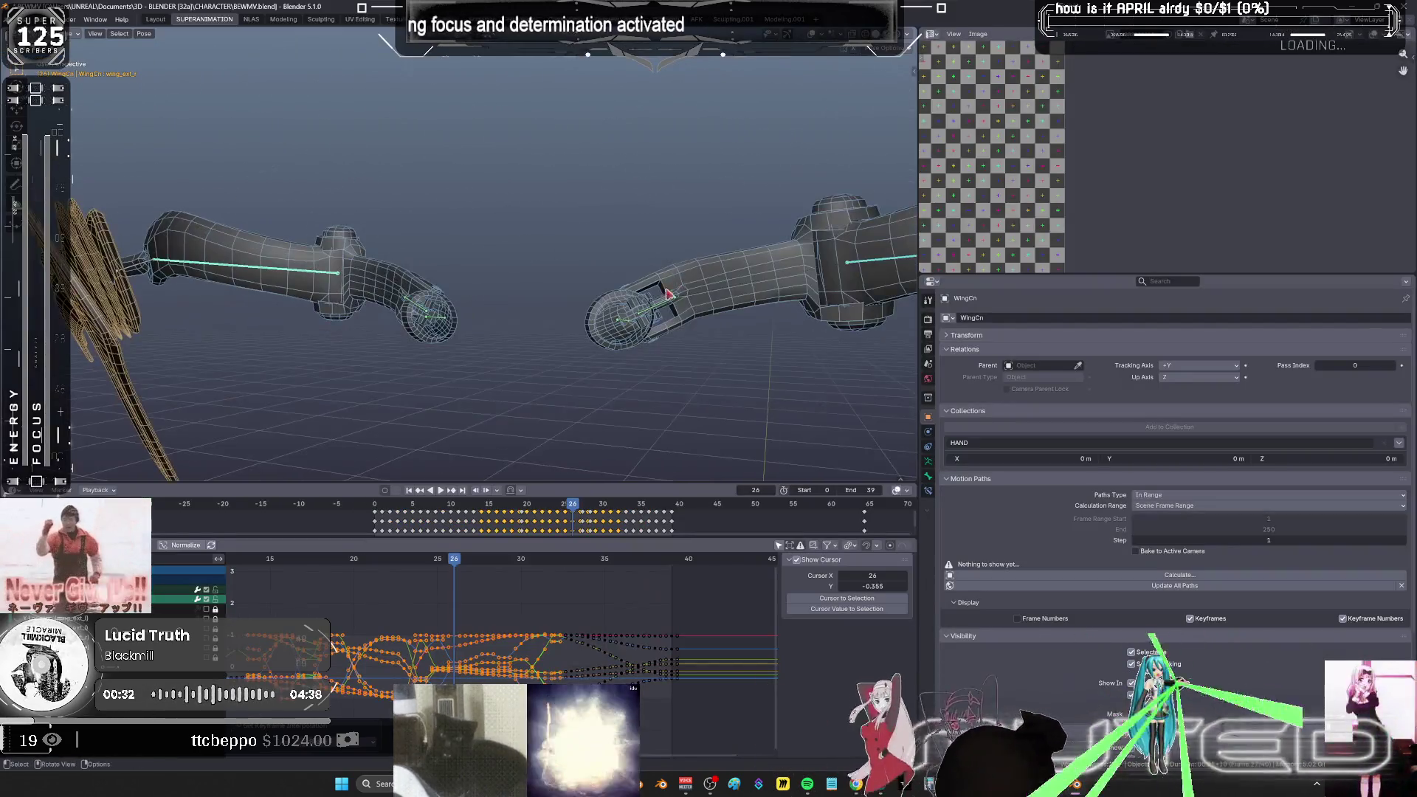
key(ctrl+space)
scroll(791, 319, down, 2)
scroll(937, 326, up, 3)
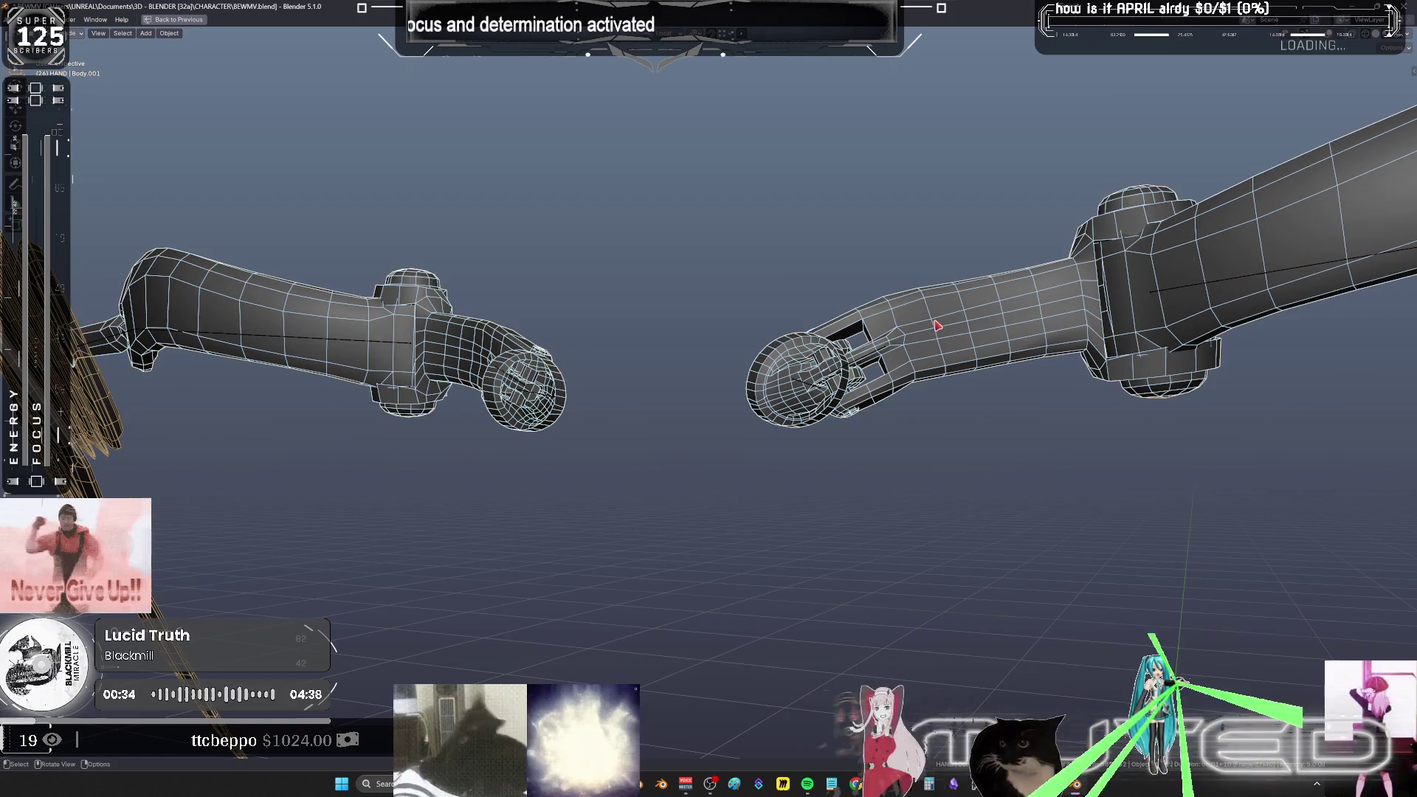
click(938, 326)
key(Tab)
click(937, 325)
scroll(819, 382, up, 4)
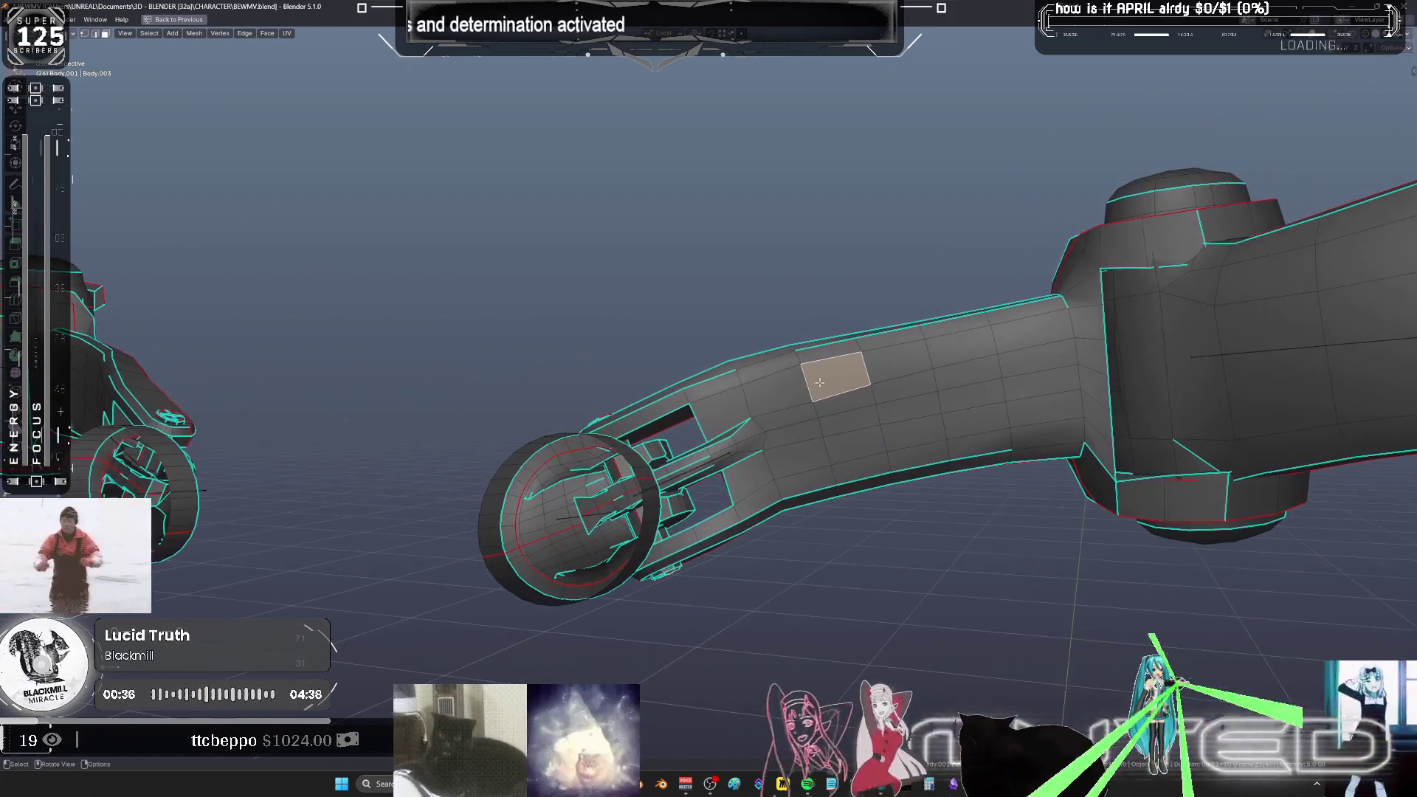
- Select the neighbouring face to the left and bring up the Ctrl+F face operations
click(782, 372)
key(ctrl+f)
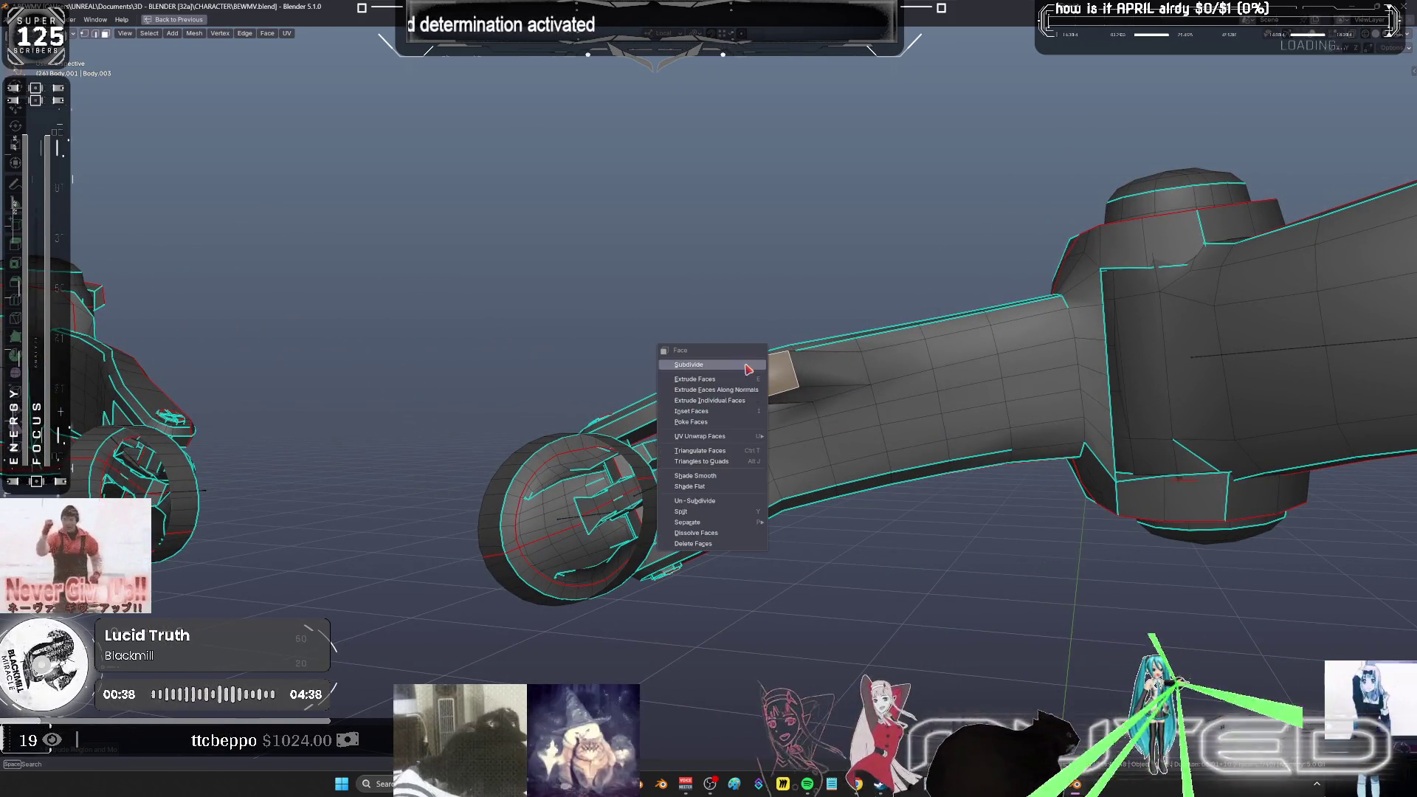
mouse_move(730, 365)
middle_down()
mouse_move(816, 354)
mouse_move(759, 465)
mouse_move(742, 409)
middle_up()
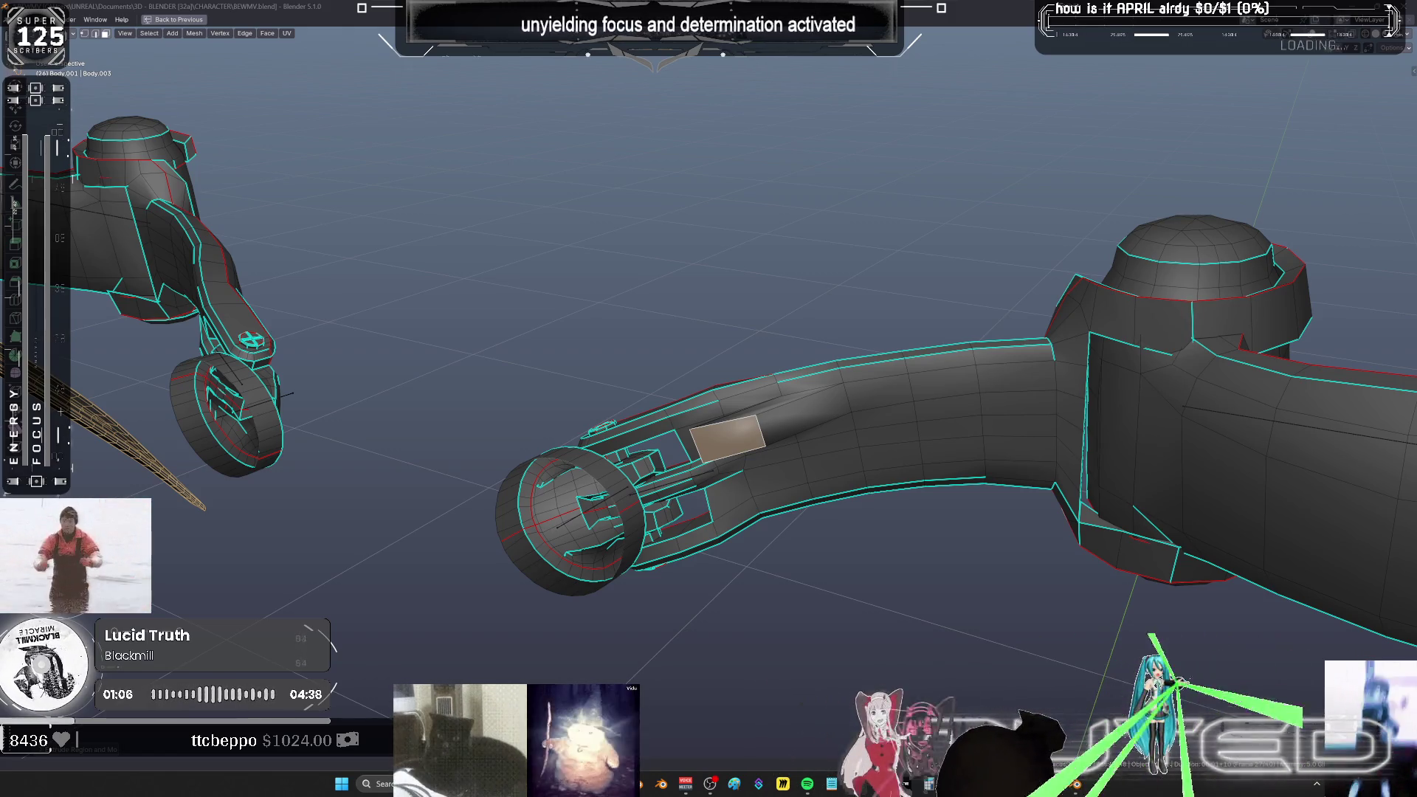
mouse_move(886, 409)
middle_down()
mouse_move(827, 390)
mouse_move(886, 408)
middle_up()
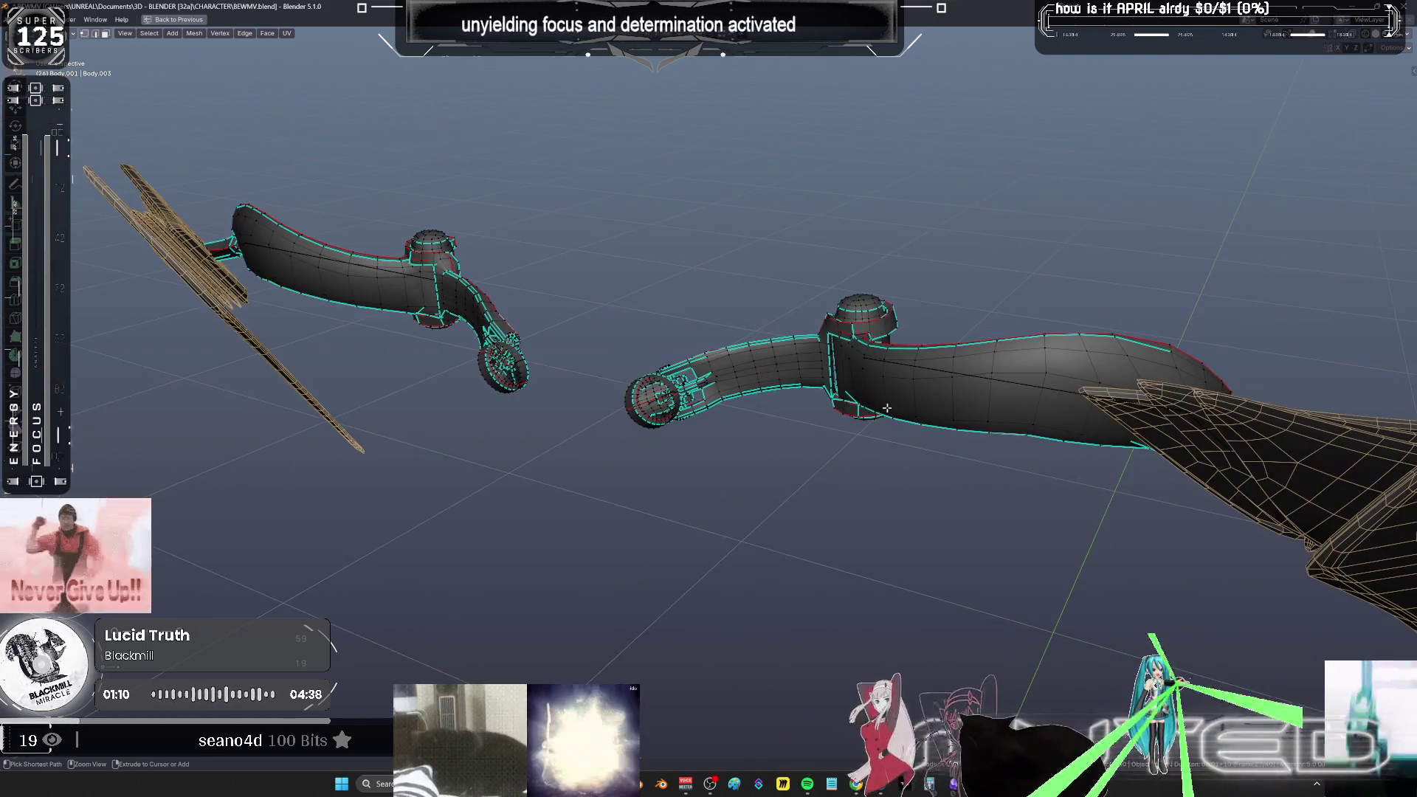
- Return to Object Mode, toggle Local View on the arms and back, and reframe the wings
key(Tab)
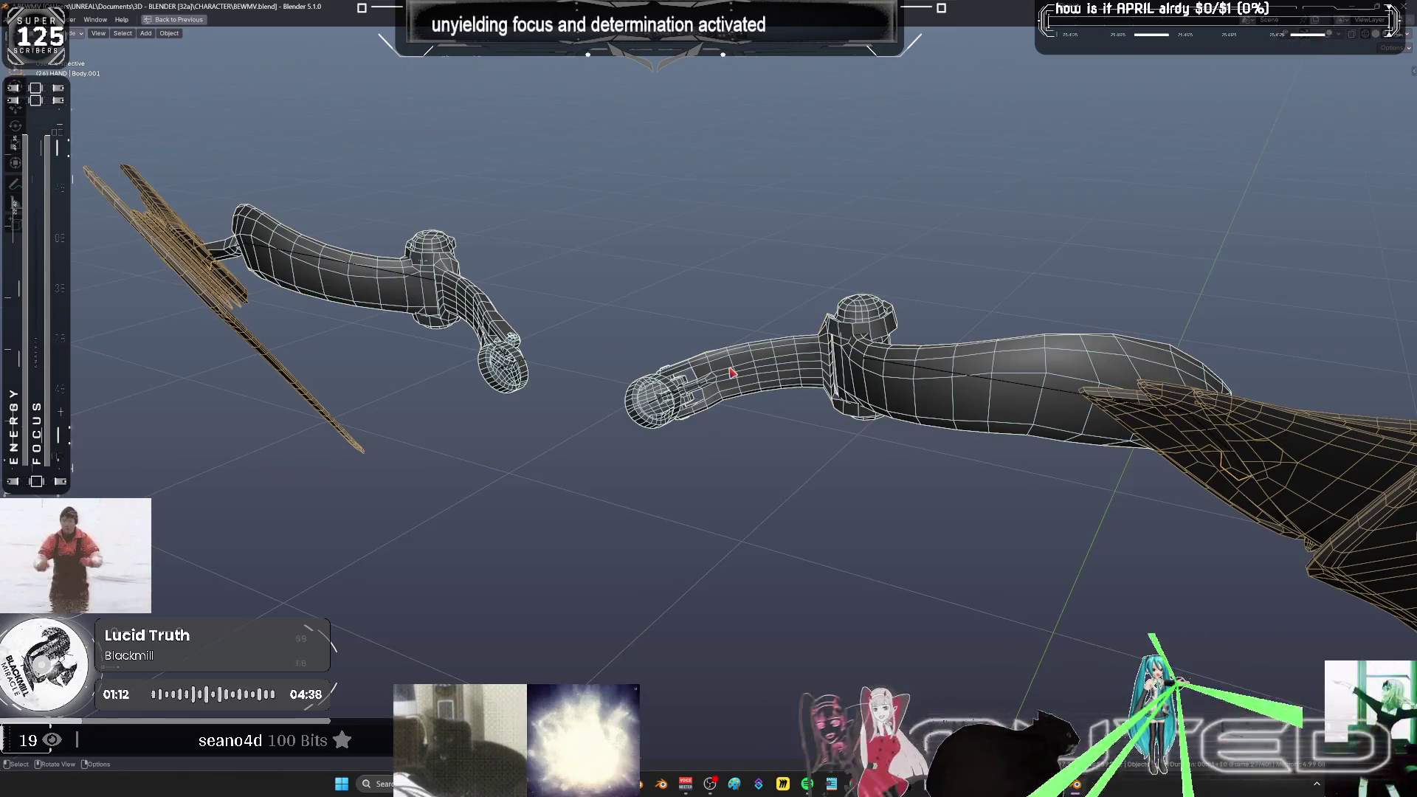
key(KP_Divide)
key(KP_Divide)
mouse_move(733, 373)
shift+middle_down()
mouse_move(767, 462)
mouse_move(731, 465)
mouse_move(750, 341)
mouse_move(746, 361)
shift+middle_up()
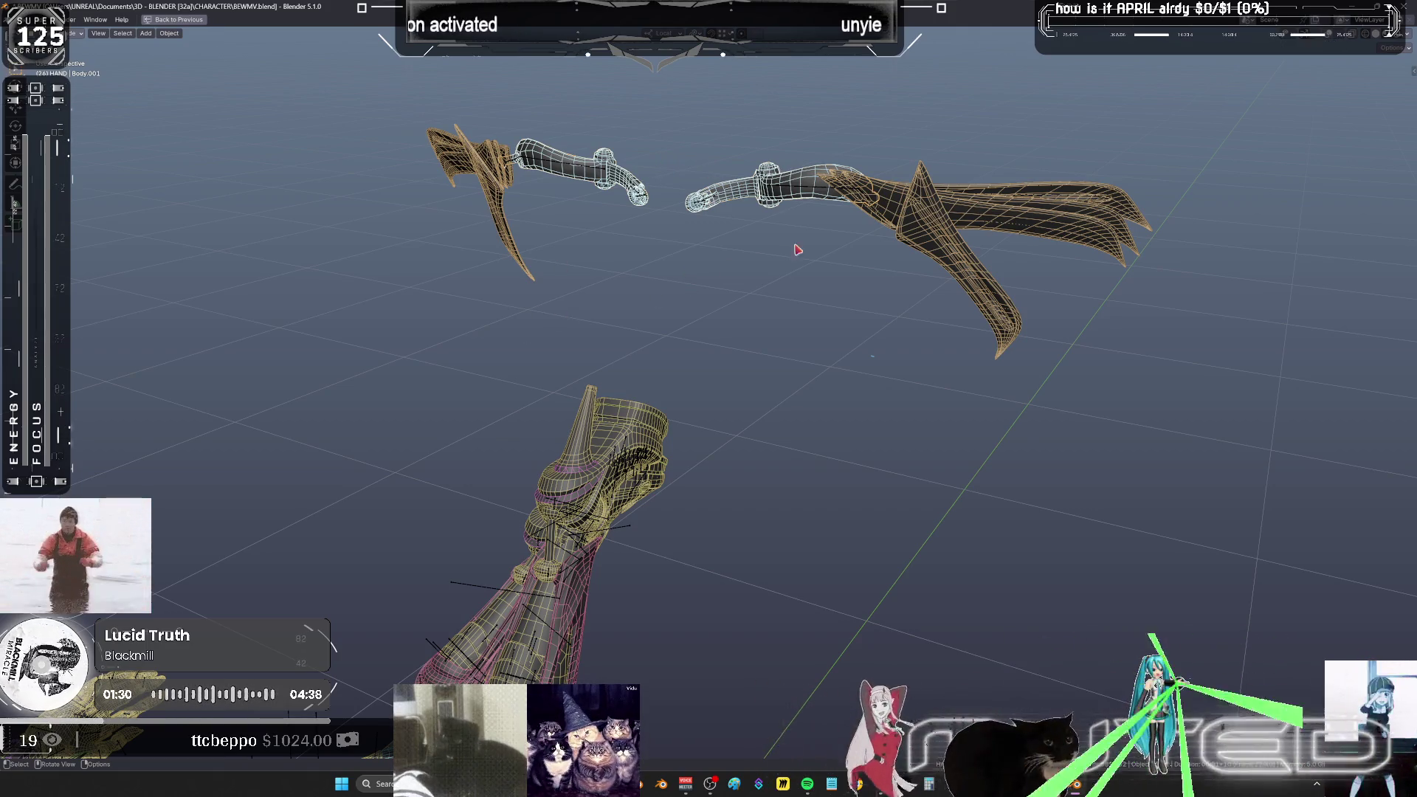
key(ctrl+space)
- Pick wing_ext2_l at frame 29 and delete its frame-29 keys in the maximized Graph Editor
mouse_move(461, 562)
mouse_down()
mouse_move(522, 580)
mouse_move(506, 578)
mouse_up()
click(567, 651)
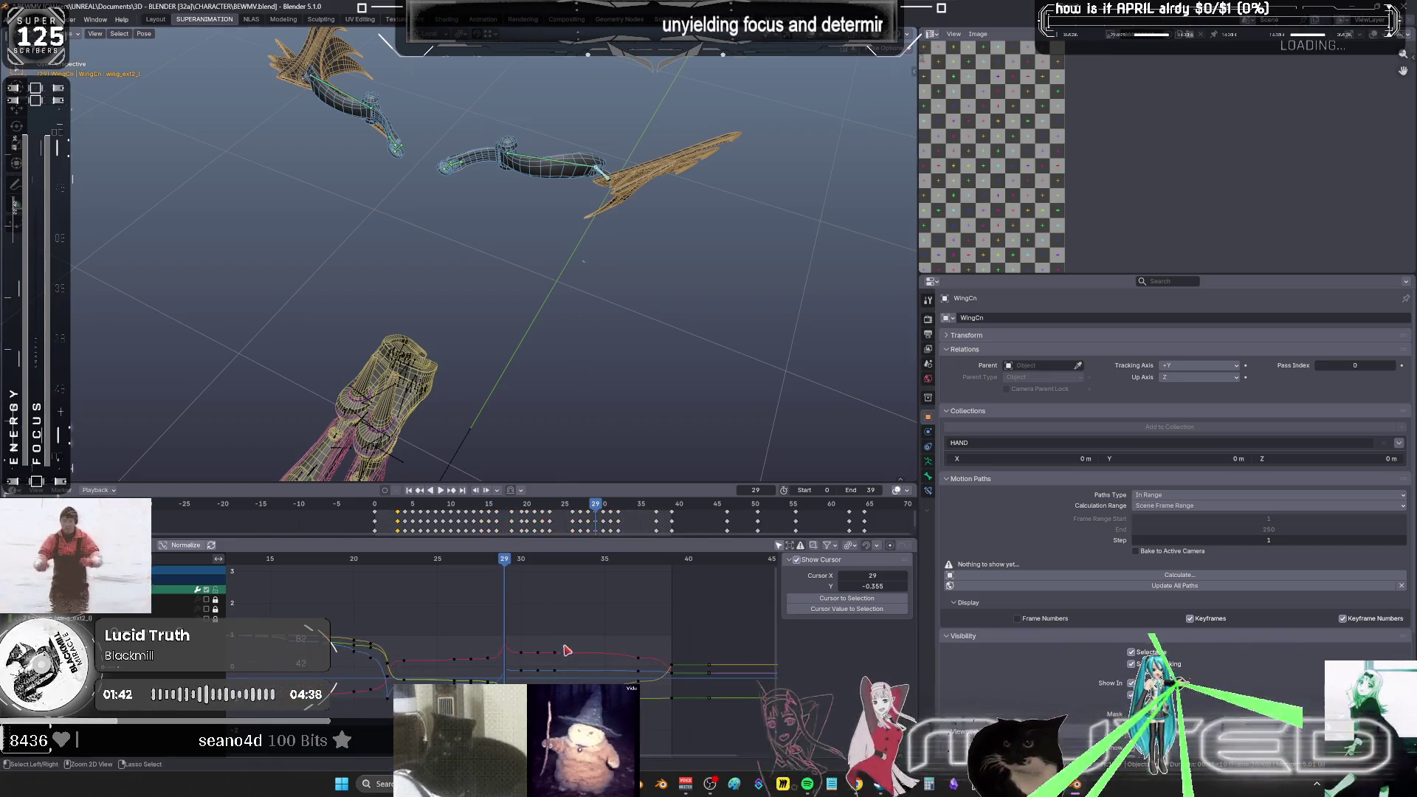
key(ctrl+space)
drag(770, 597, 751, 311)
key(Delete)
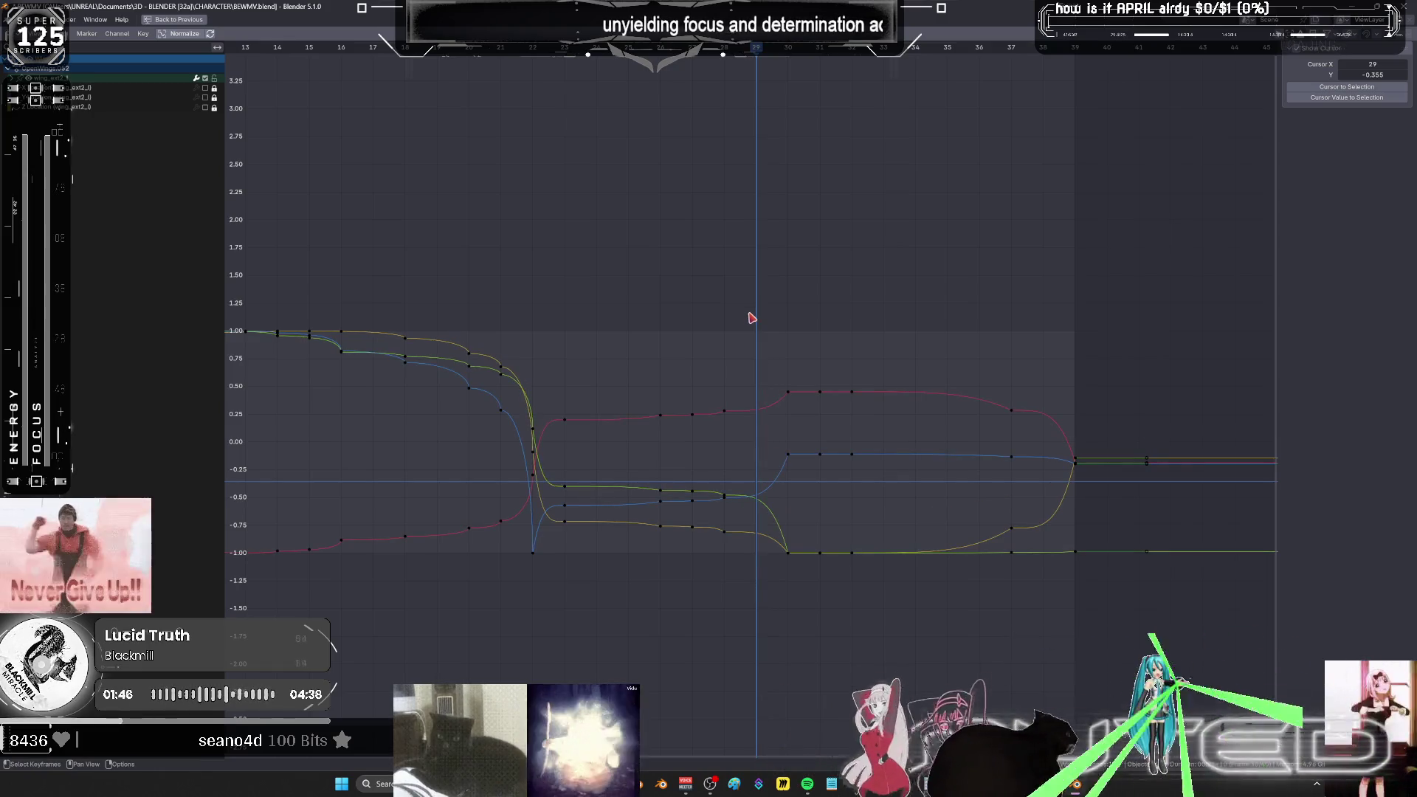
- Set the keyframes between frames 22 and 32 to Bézier interpolation, then deselect all
mouse_move(926, 600)
mouse_down()
mouse_move(591, 367)
mouse_move(547, 357)
mouse_up()
right_click(770, 396)
mouse_move(770, 392)
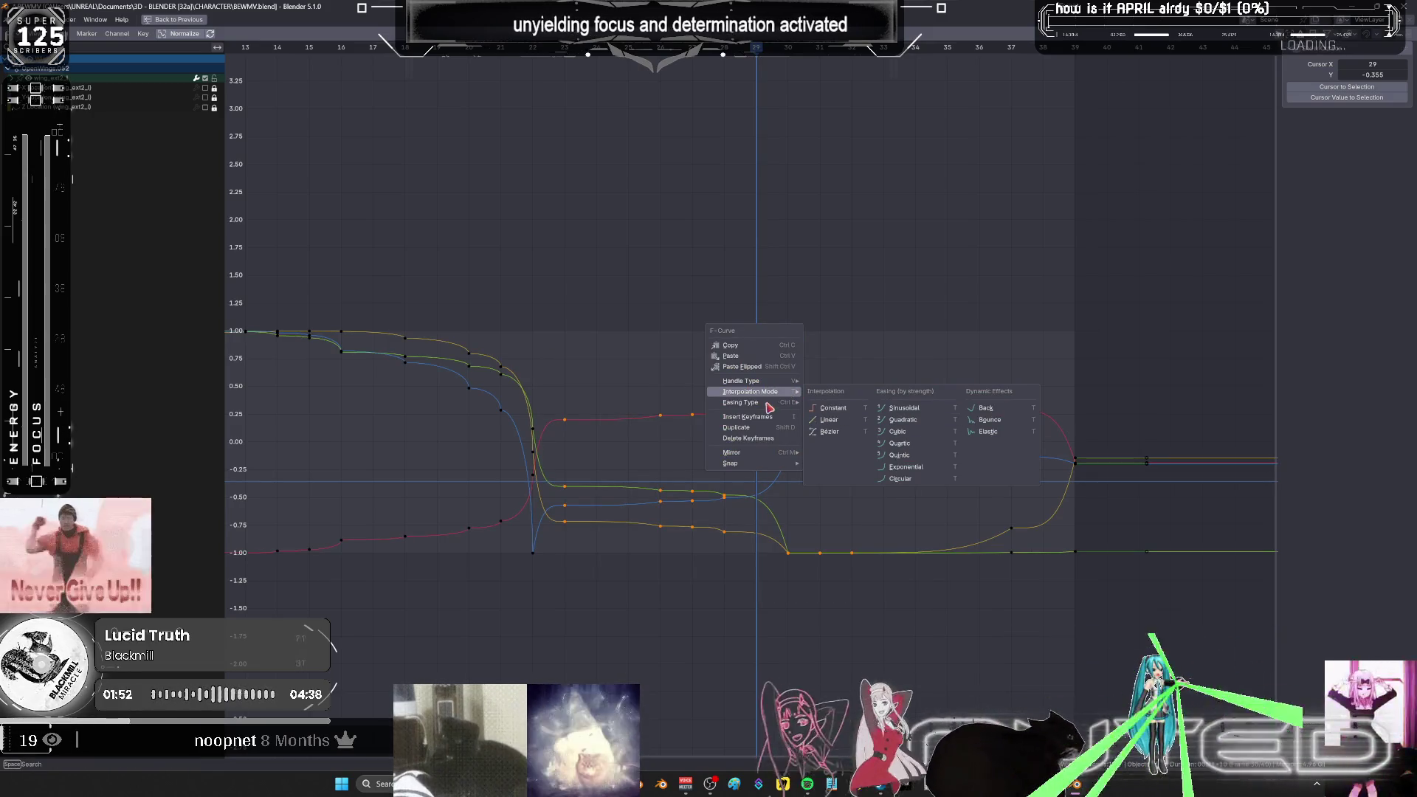
key(Escape)
right_click(775, 385)
mouse_move(779, 384)
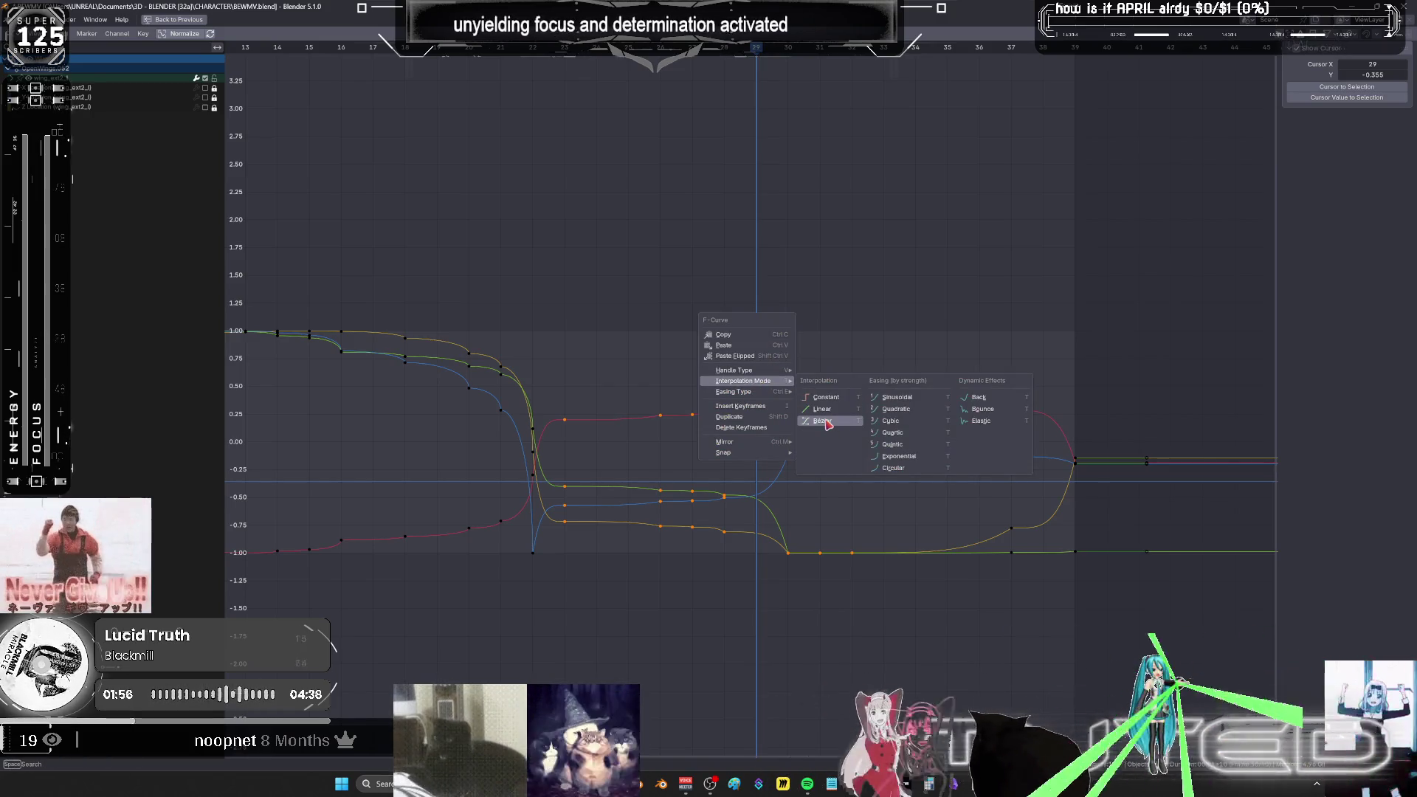
click(827, 421)
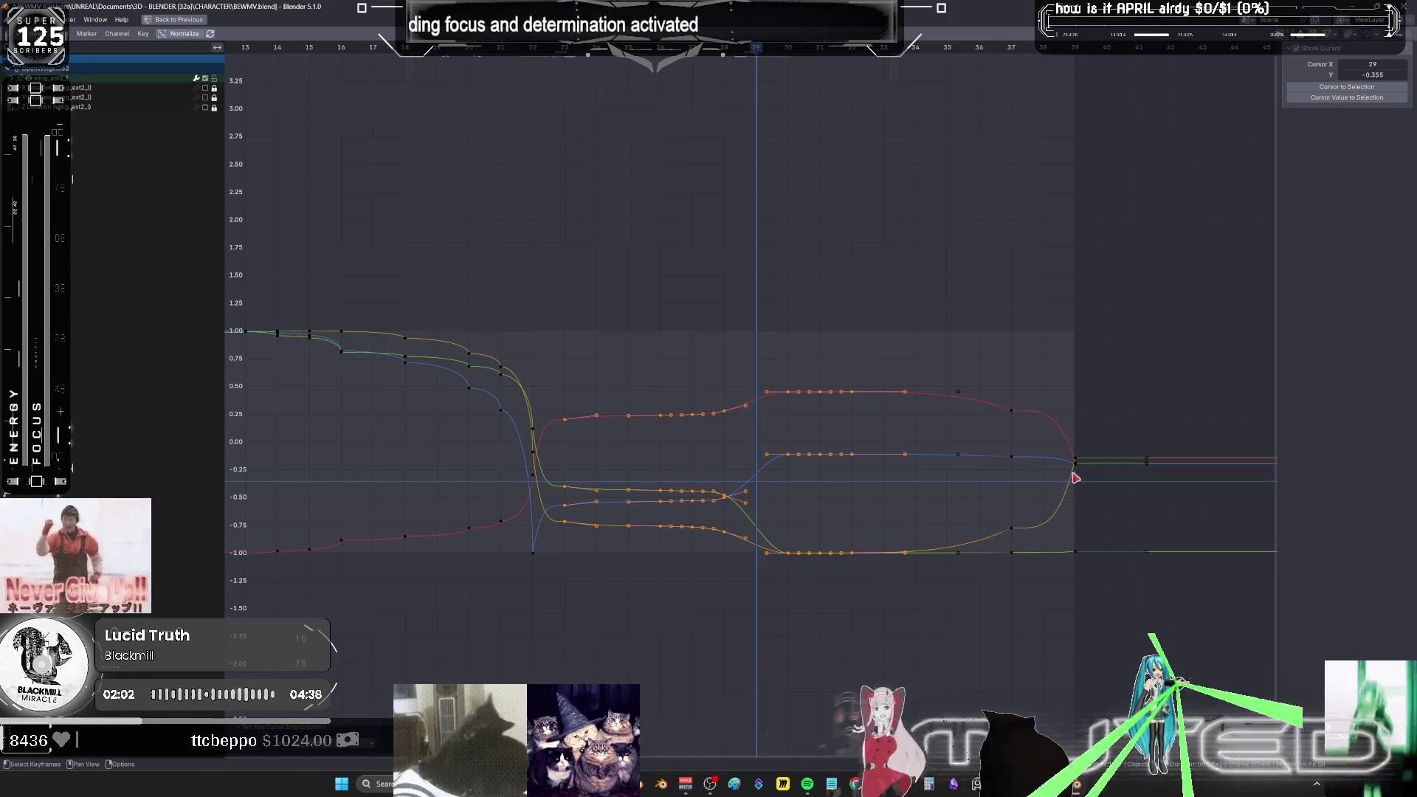
click(1030, 483)
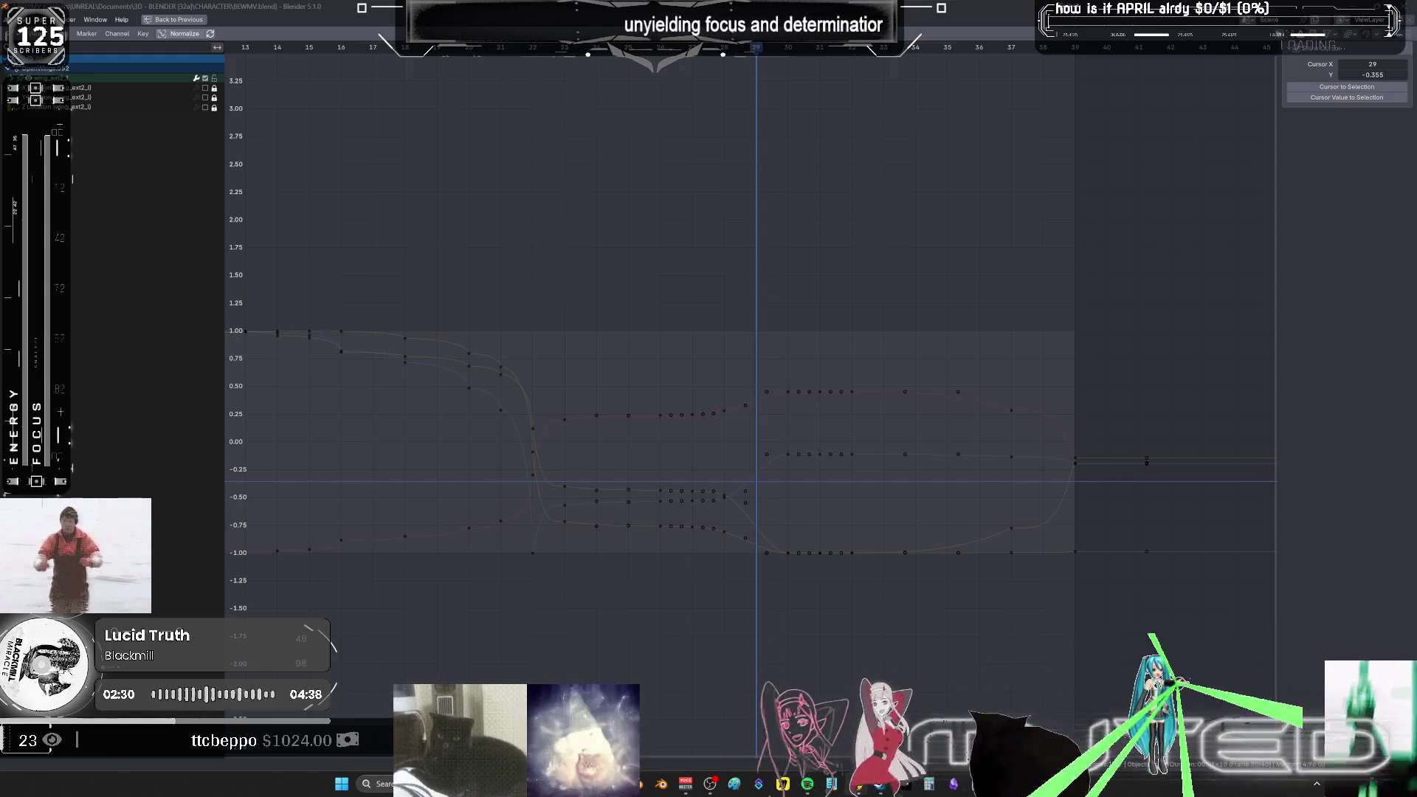
scroll(854, 506, down, 3)
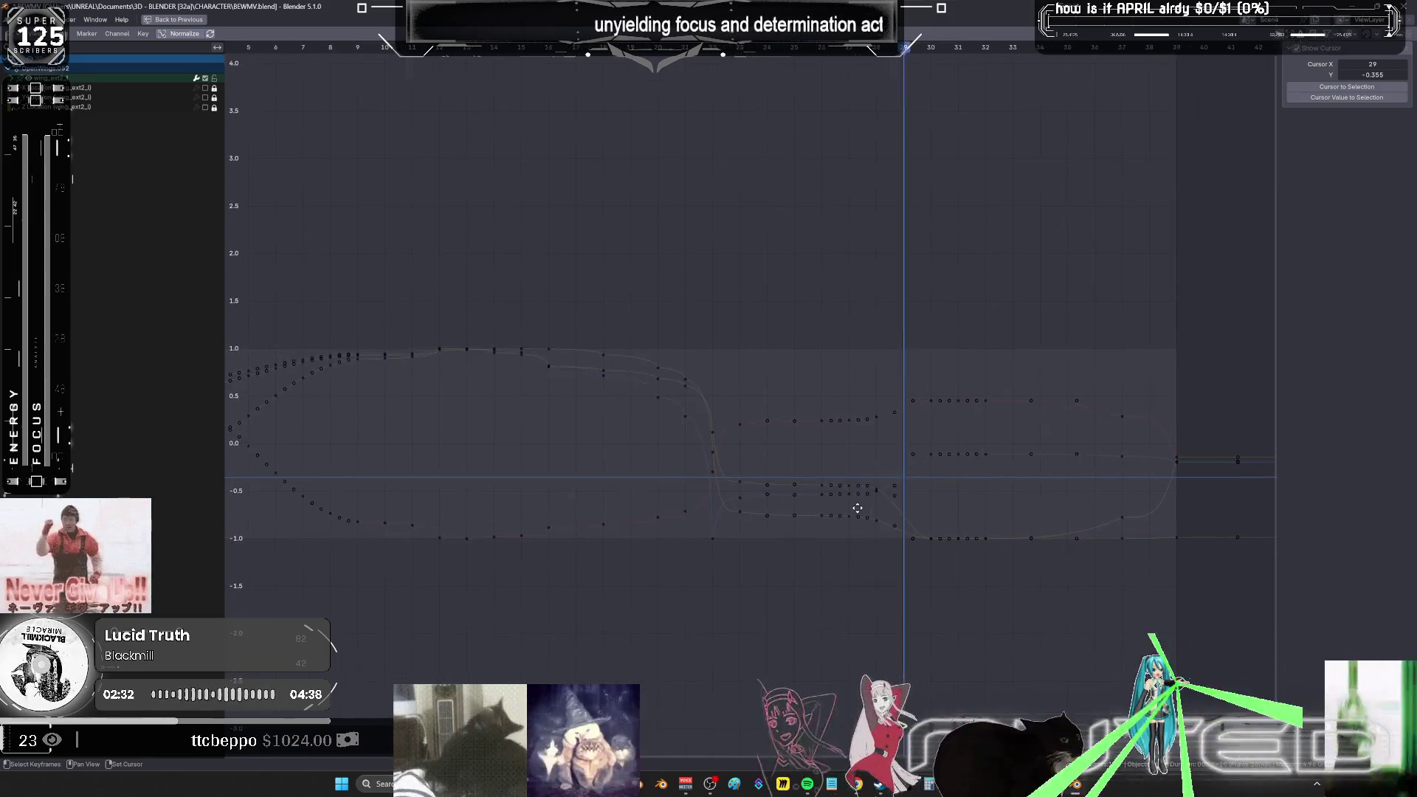
scroll(642, 413, up, 2)
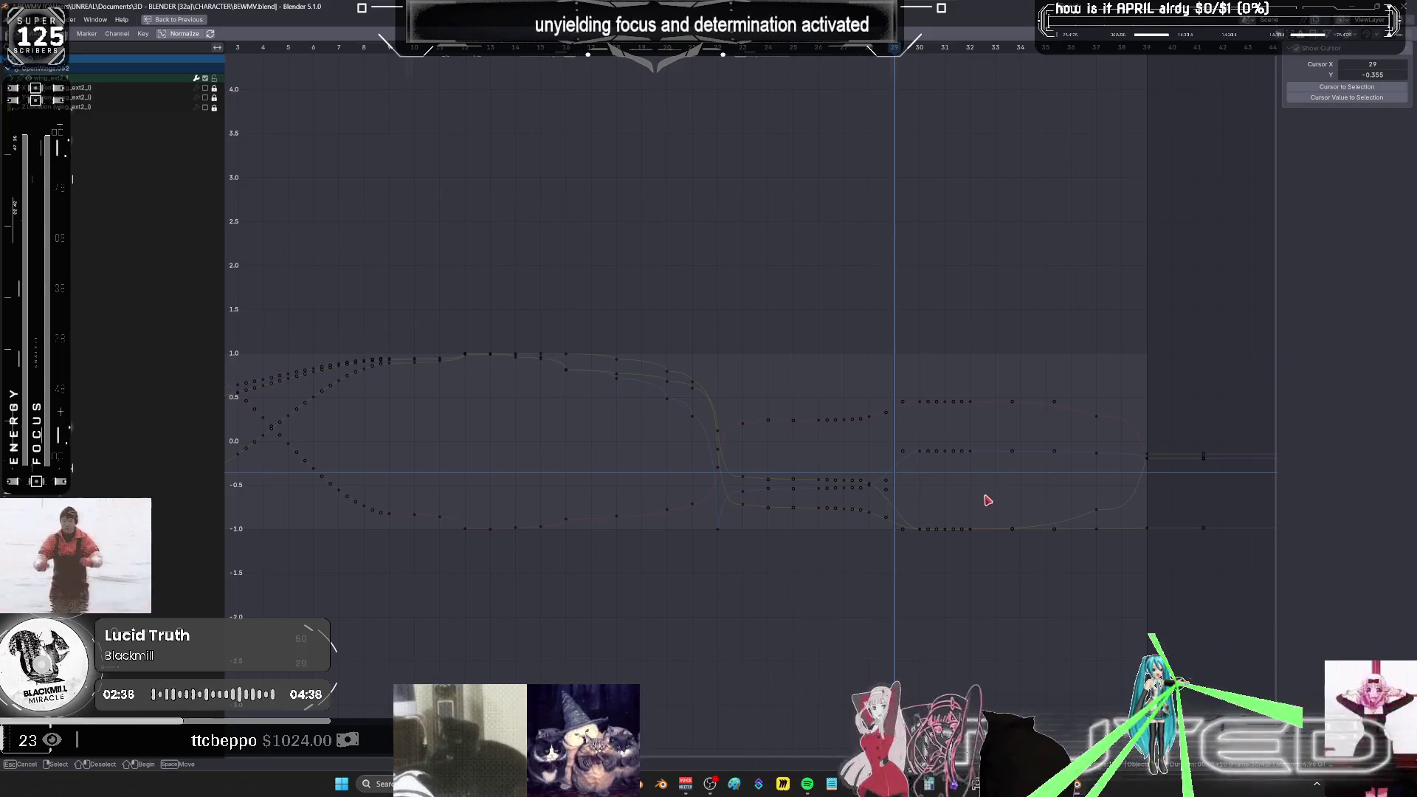
- Give the earlier run of wing keyframes Bézier interpolation and un-maximize the Graph Editor
scroll(1033, 494, down, 1)
mouse_move(1037, 546)
mouse_down()
mouse_move(974, 497)
mouse_move(901, 366)
mouse_move(399, 326)
mouse_move(424, 319)
mouse_up()
right_click(521, 325)
mouse_move(554, 367)
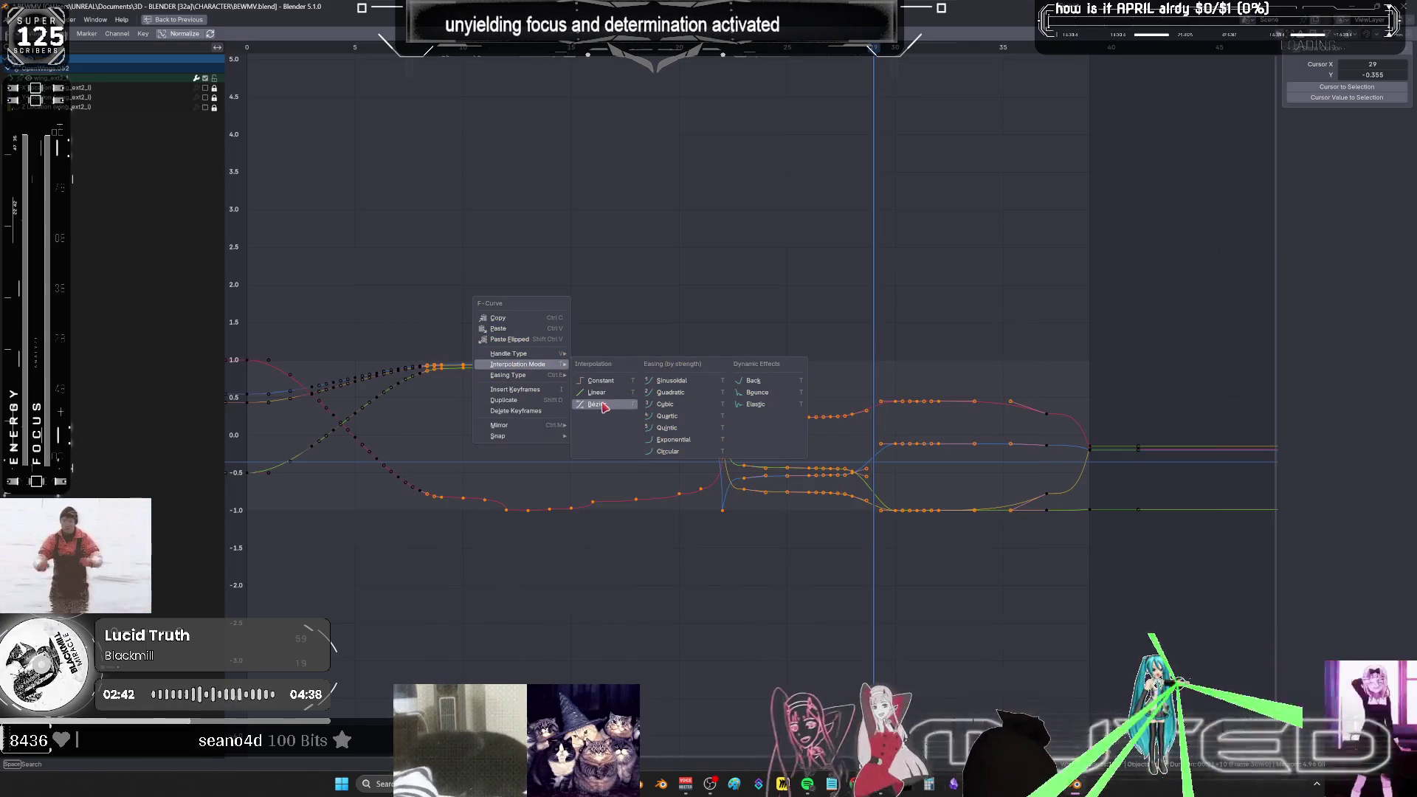
click(757, 393)
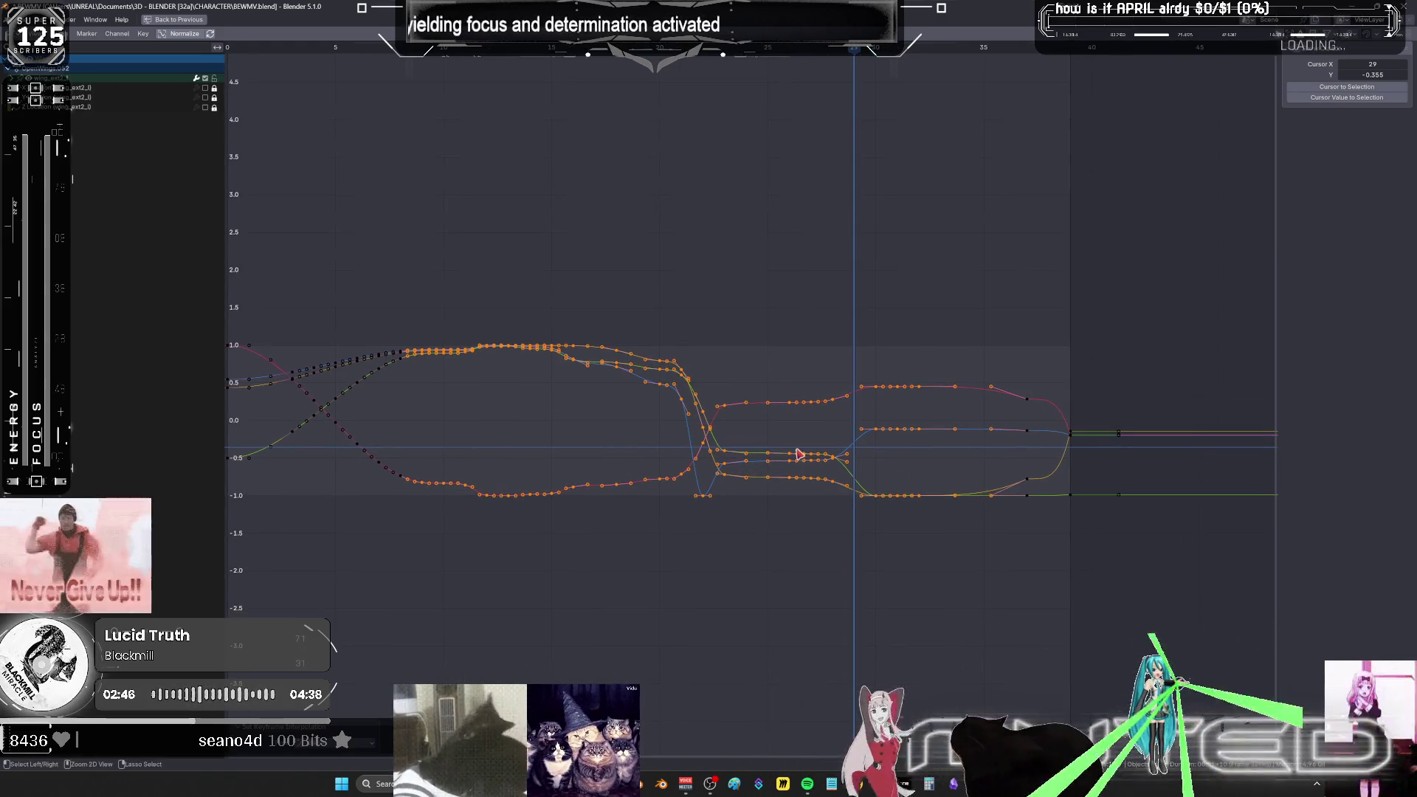
key(ctrl+space)
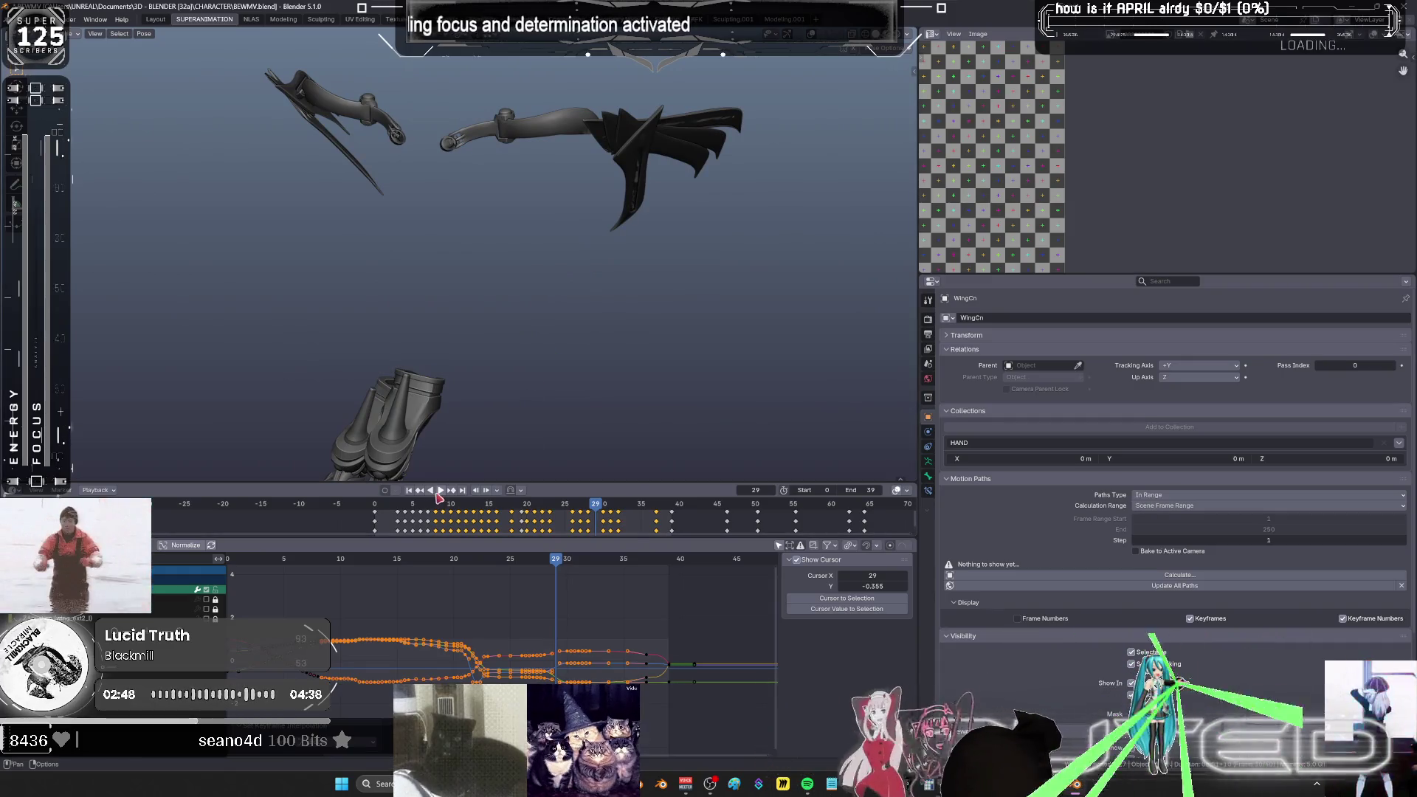
- Play back the wing animation to review it, then switch away from Blender
key(space)
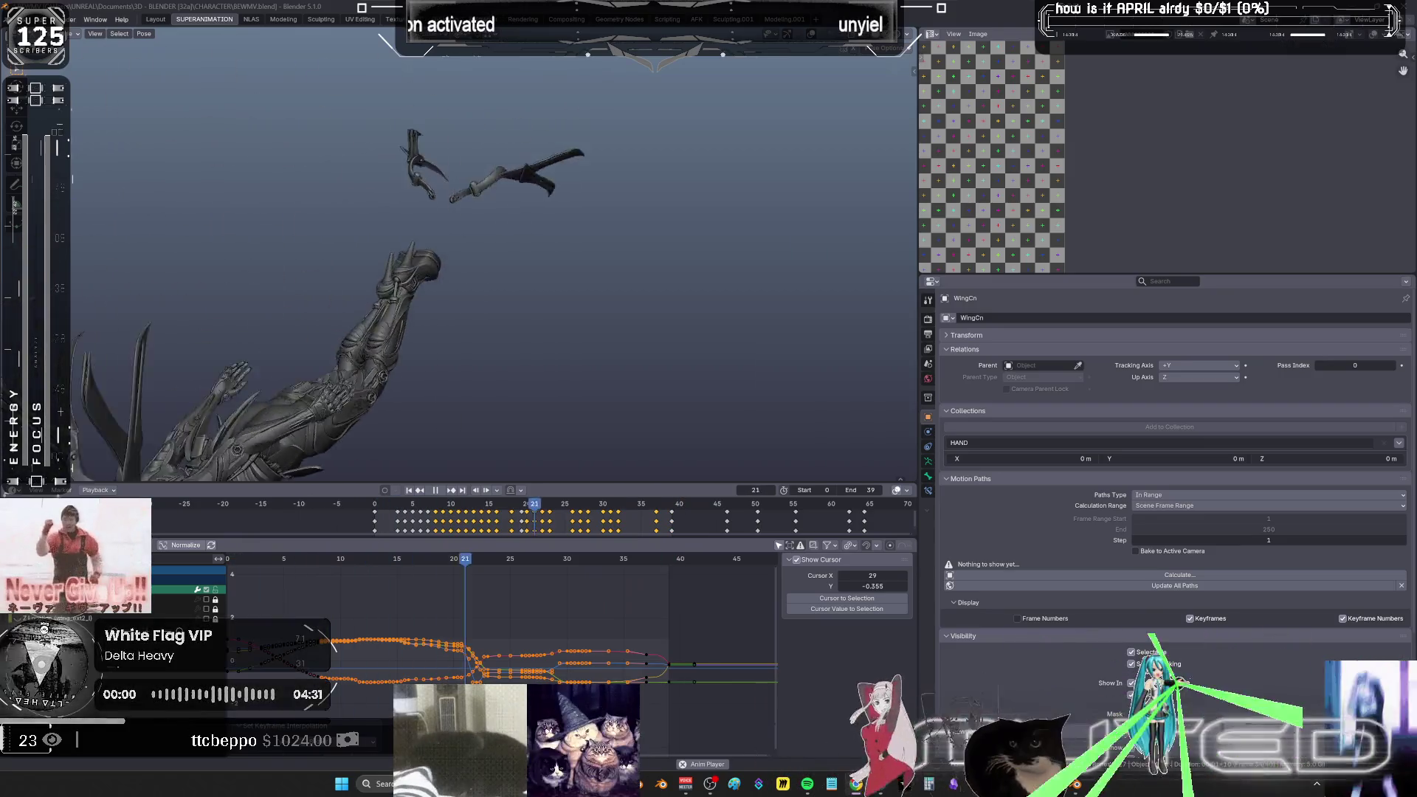
key(alt+Tab)
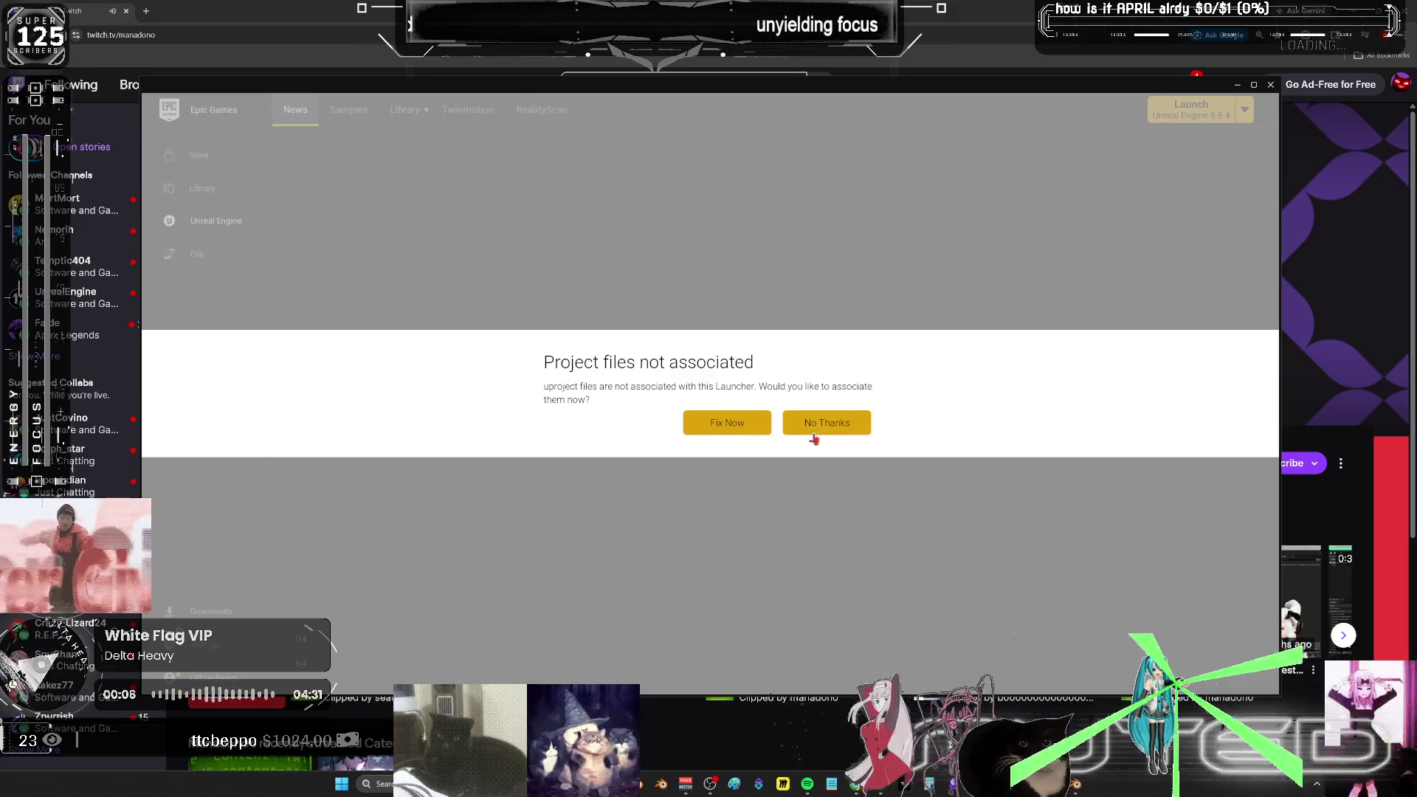
- Launch the BewmV project from the Library, declining the module rebuild but proceeding anyway
click(812, 428)
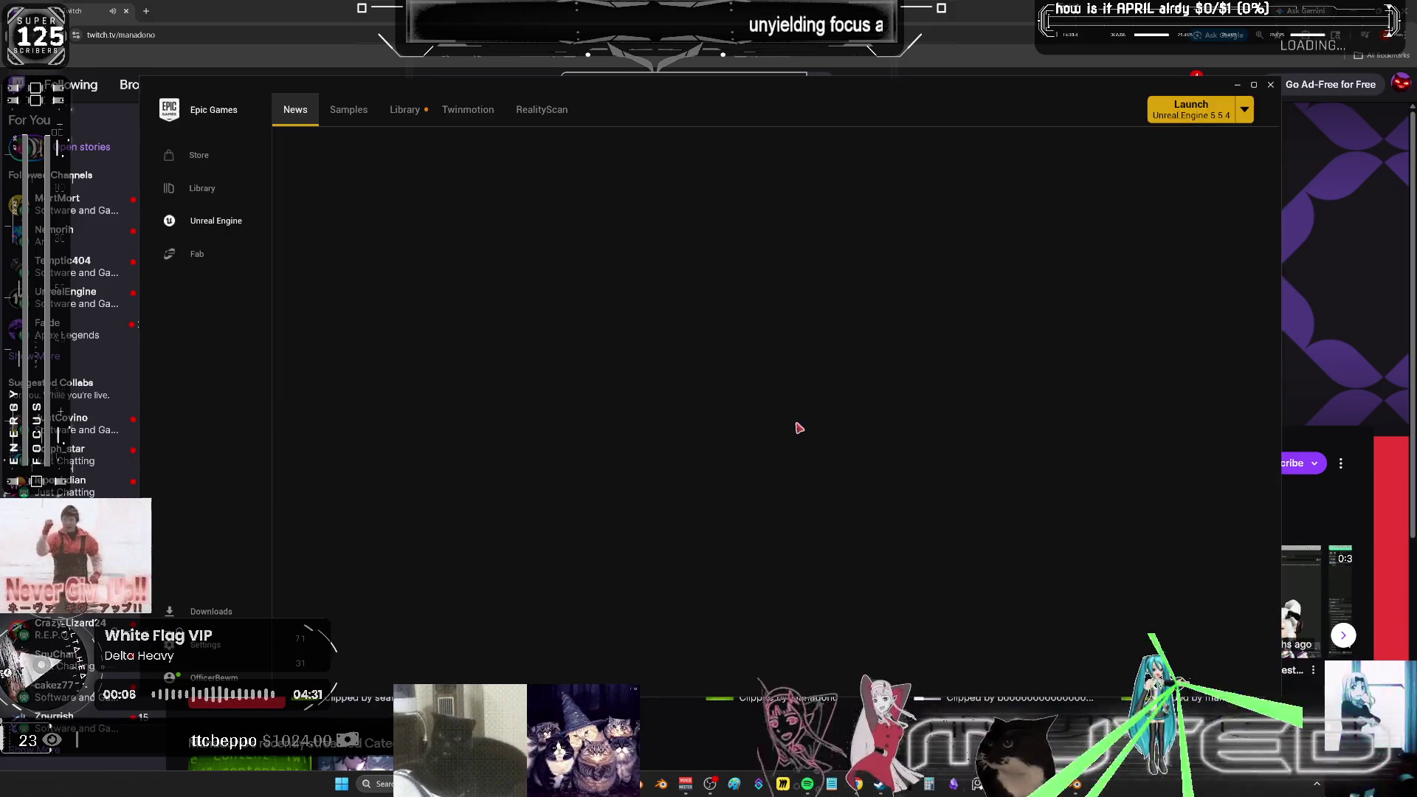
click(404, 109)
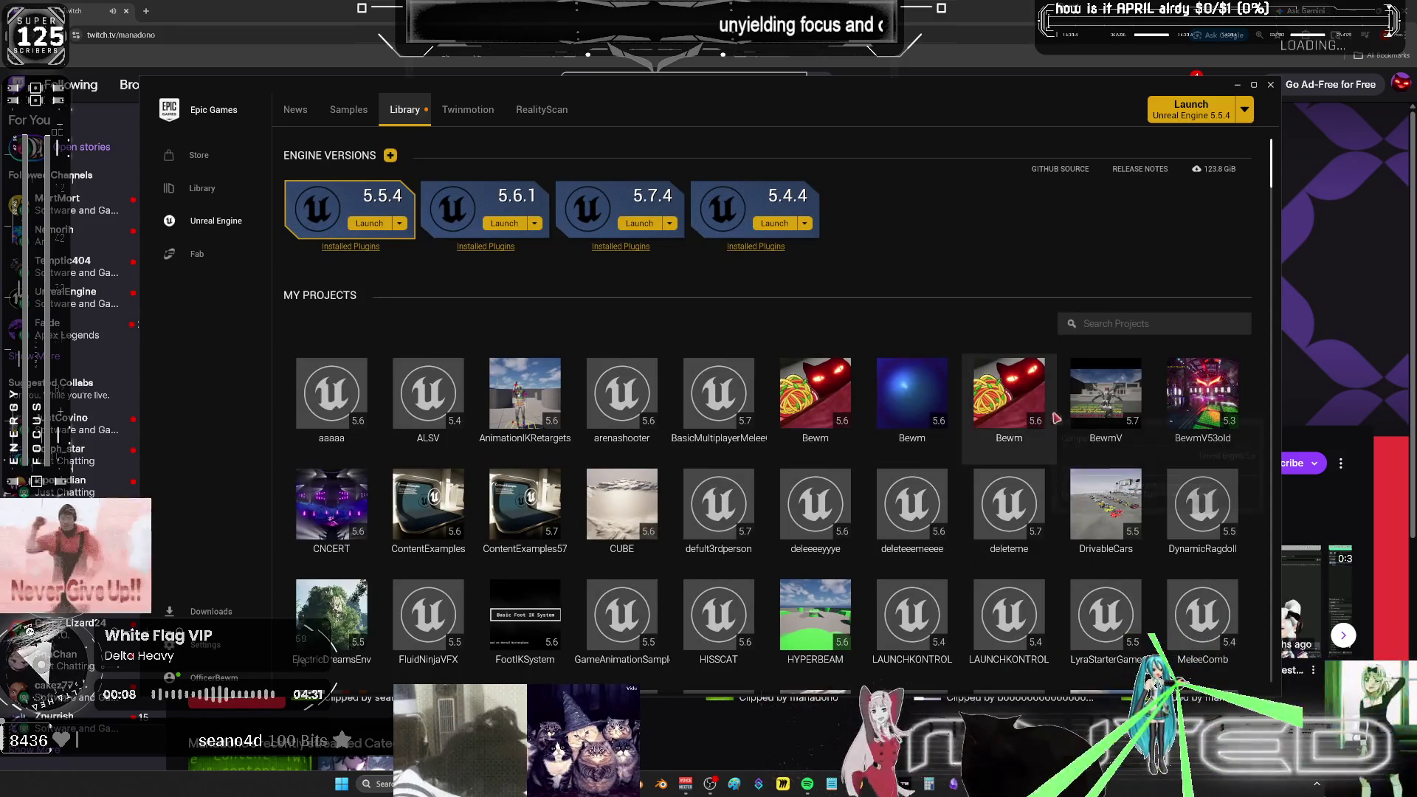
double_click(1084, 395)
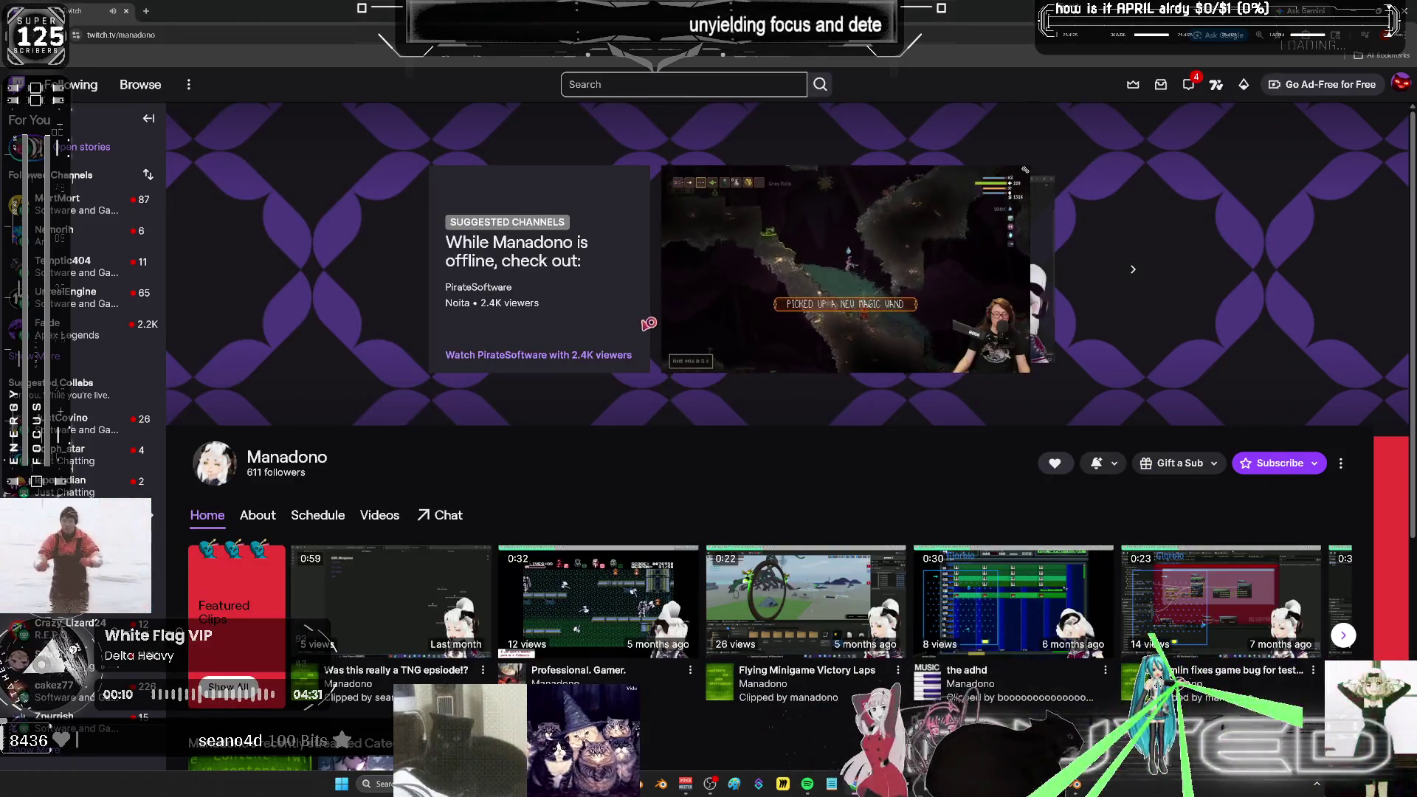
click(696, 312)
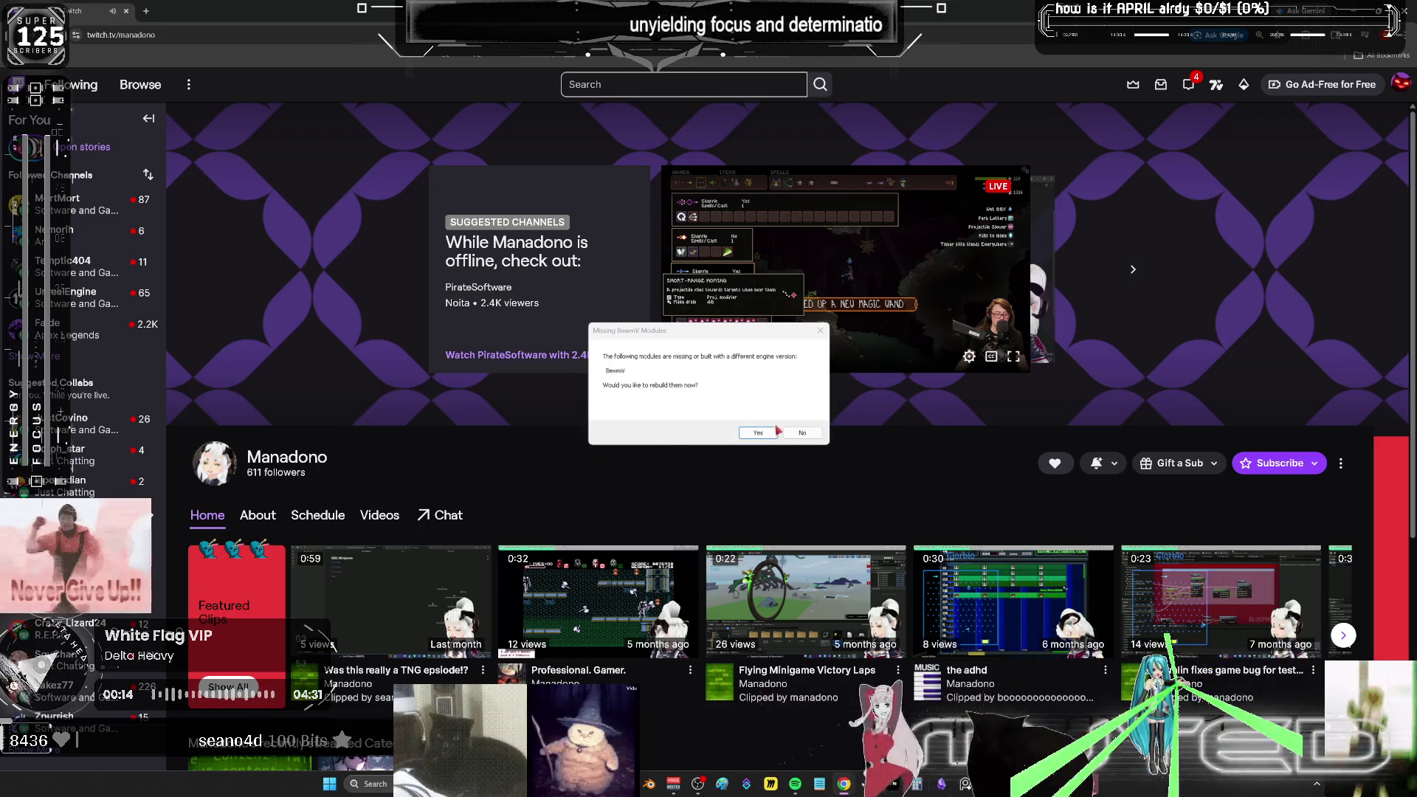
click(794, 434)
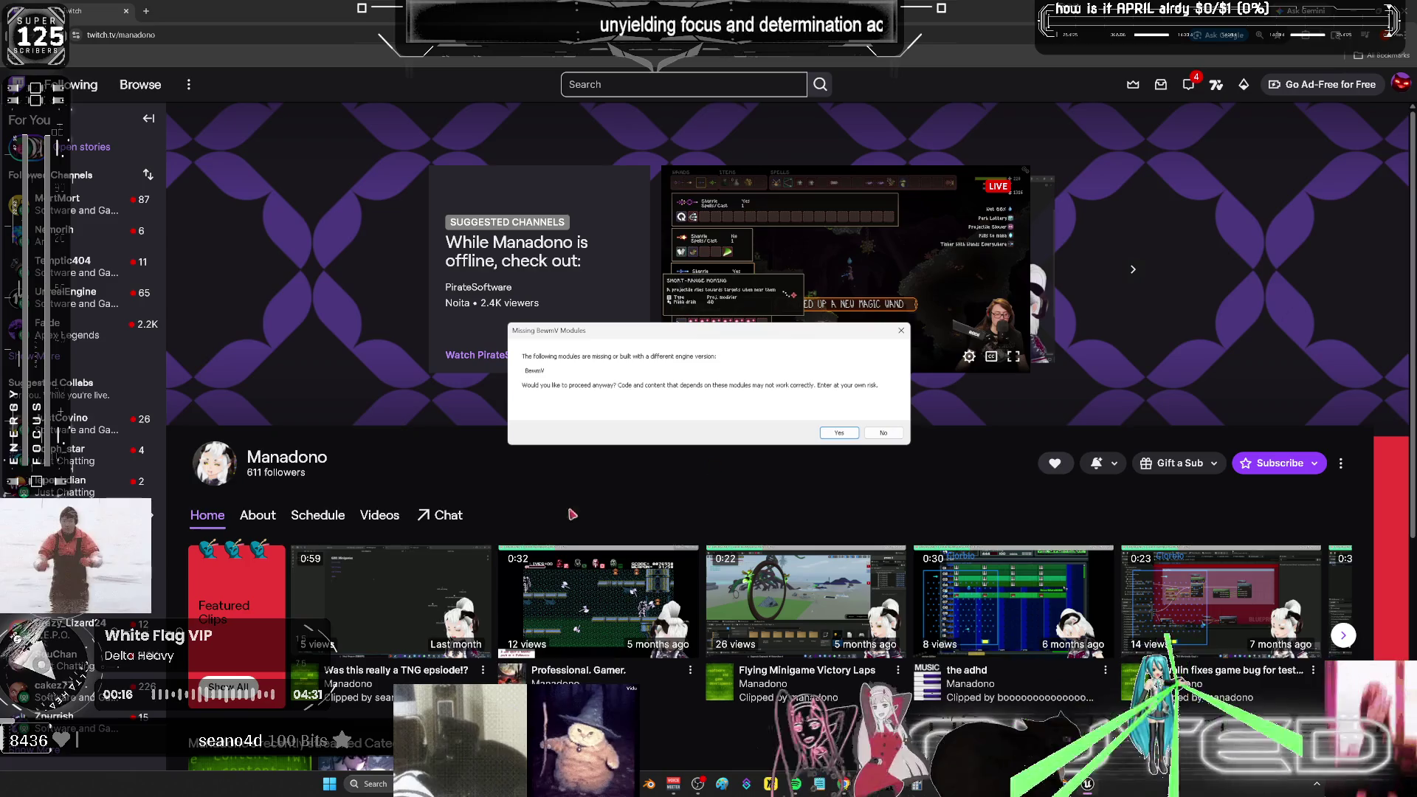
click(843, 433)
- Open the channel's videos list and pick its most recent broadcast
click(389, 516)
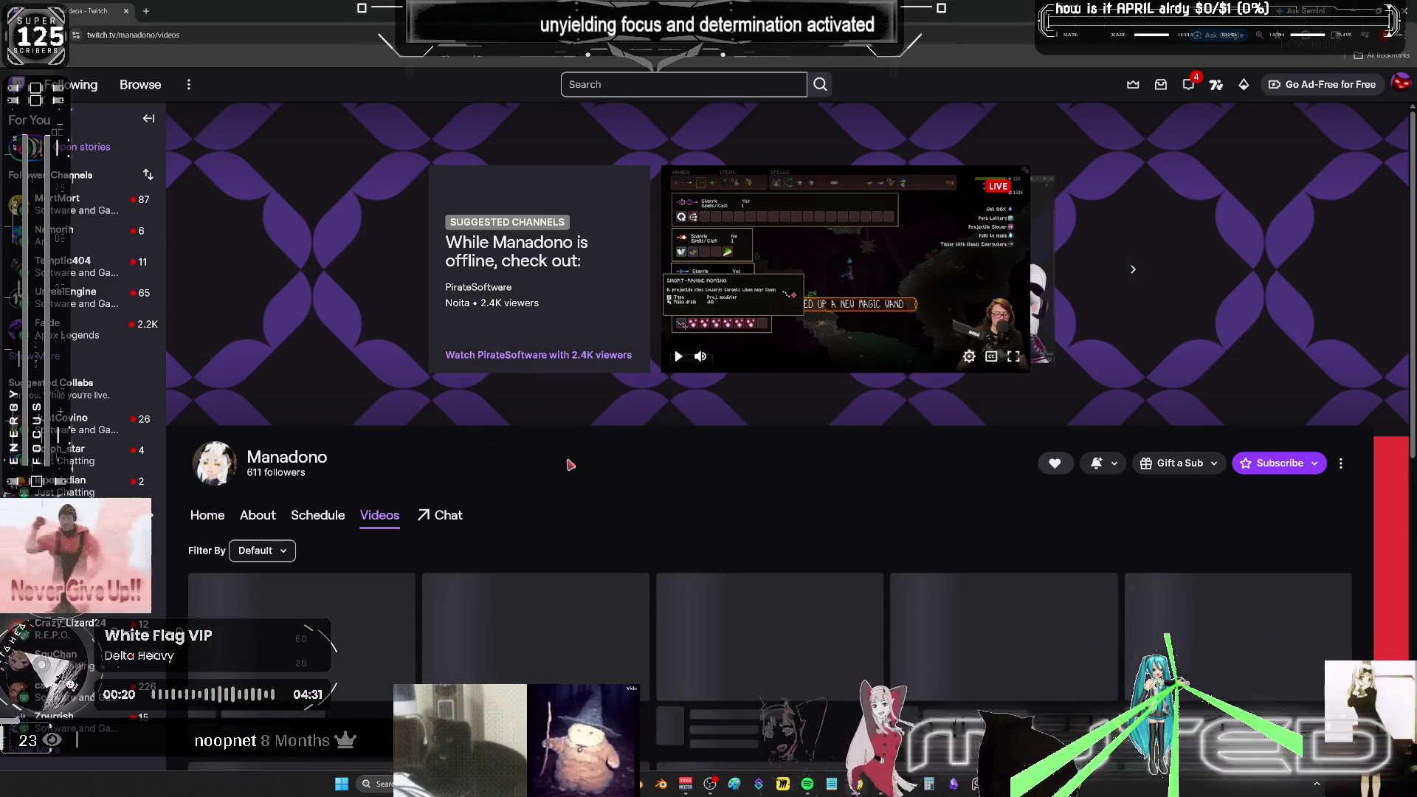
scroll(569, 468, down, 3)
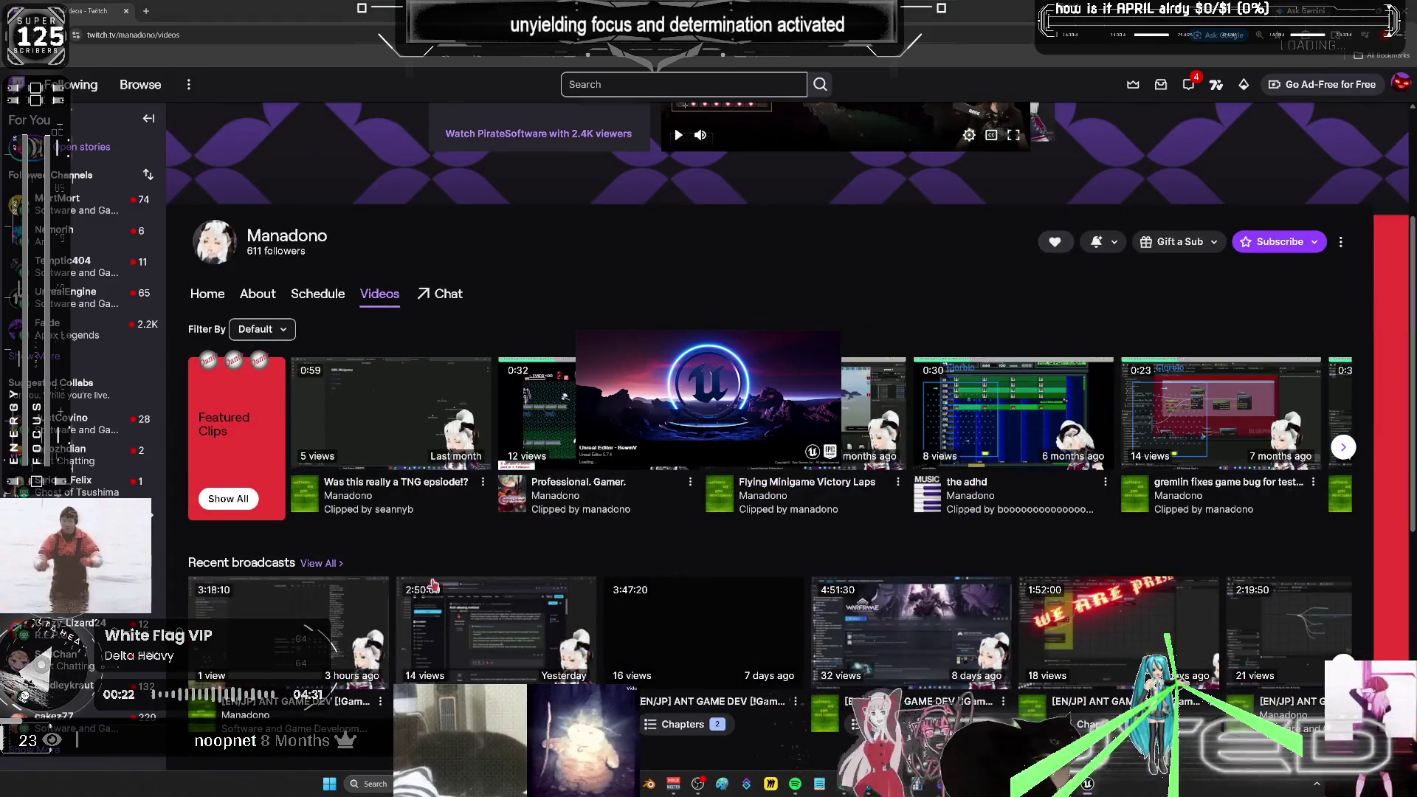
click(314, 622)
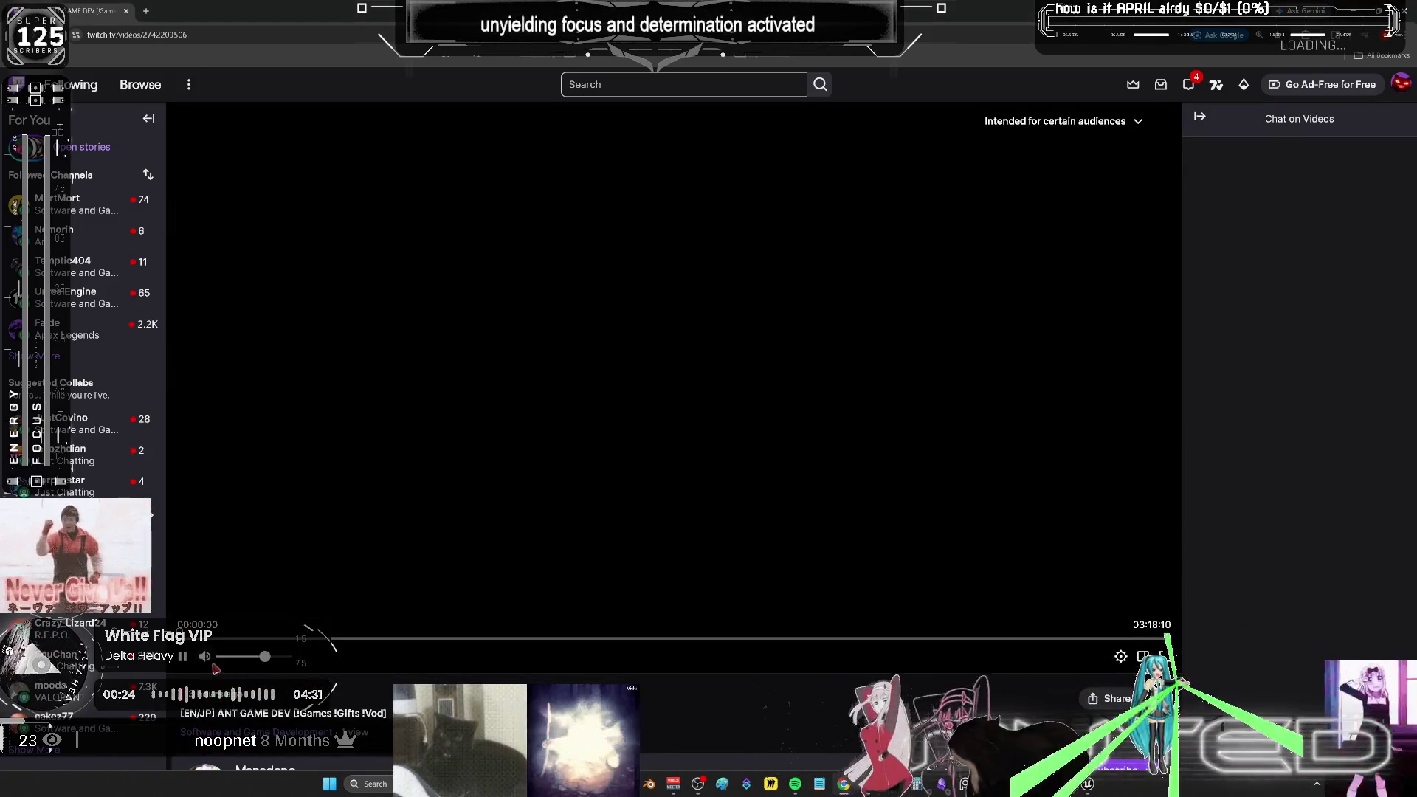
- Skip through the broadcast to 00:36:17, 01:19:37, 01:50:07 and 02:47:07
click(359, 639)
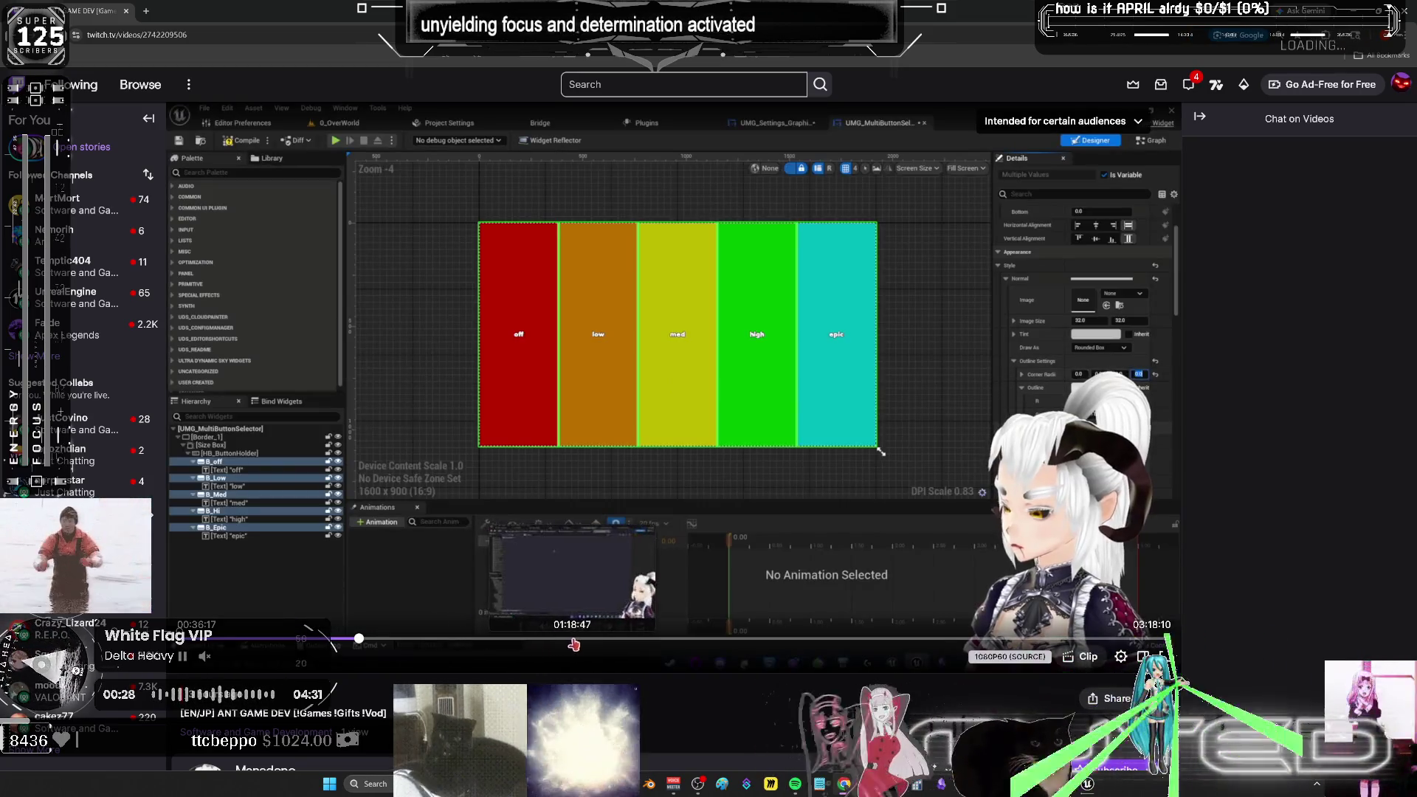
click(577, 640)
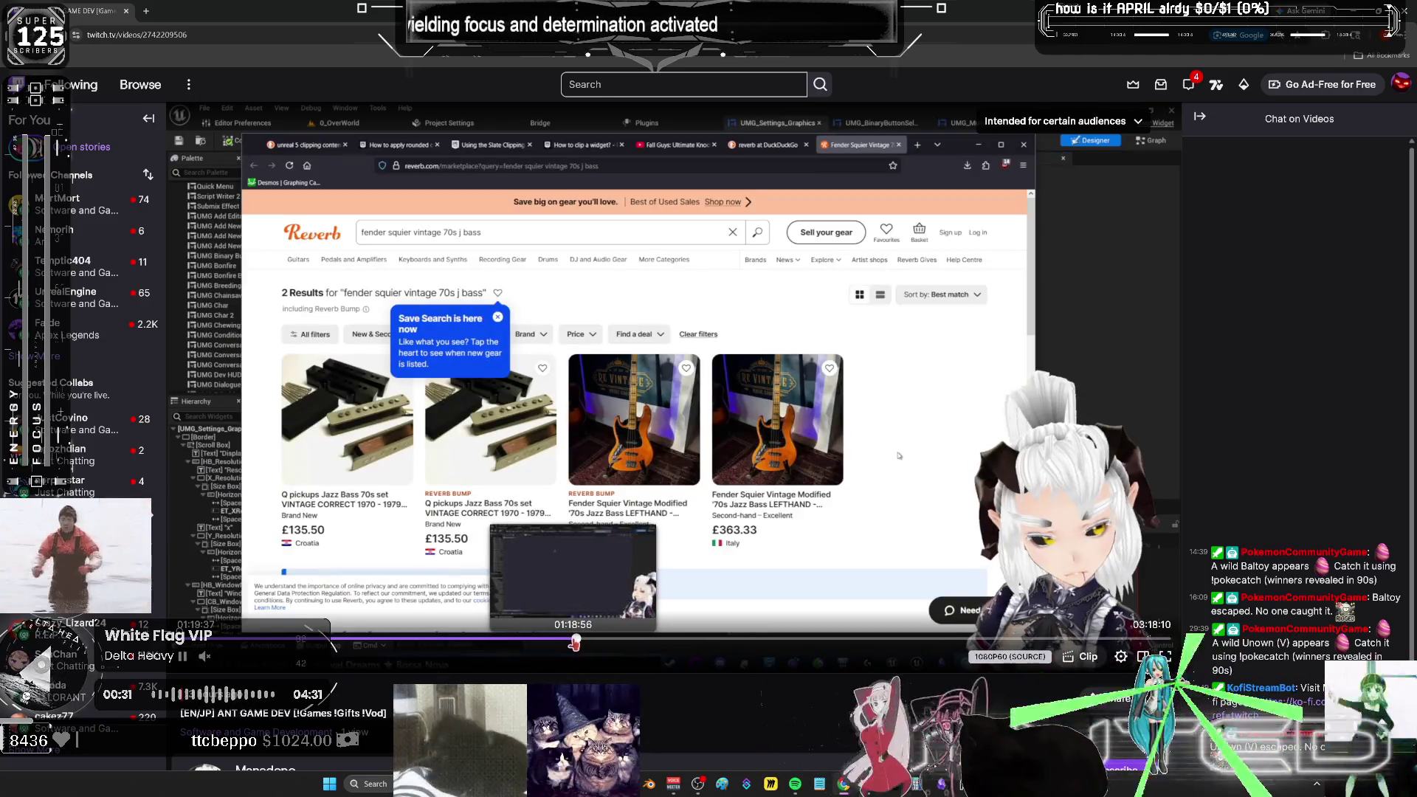
click(730, 642)
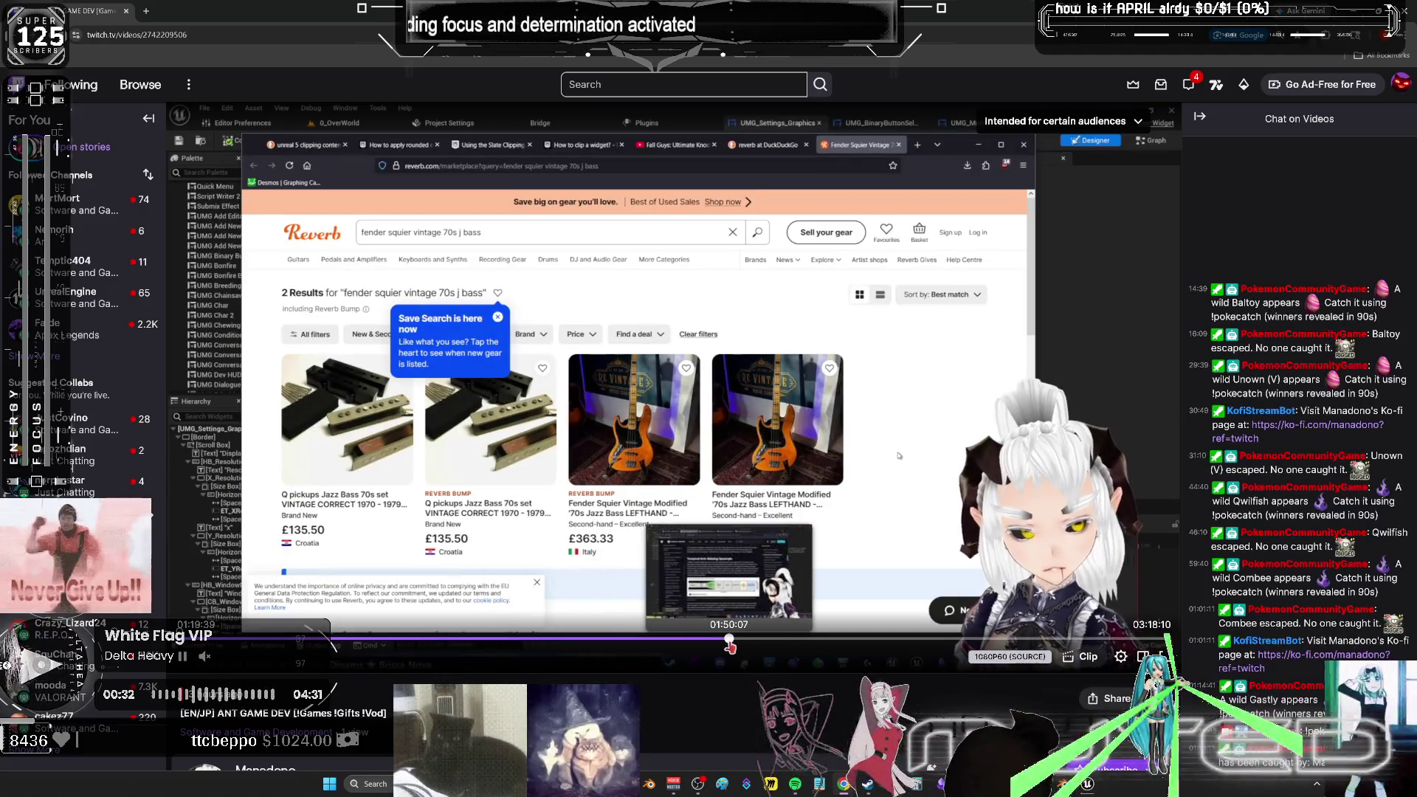
click(760, 641)
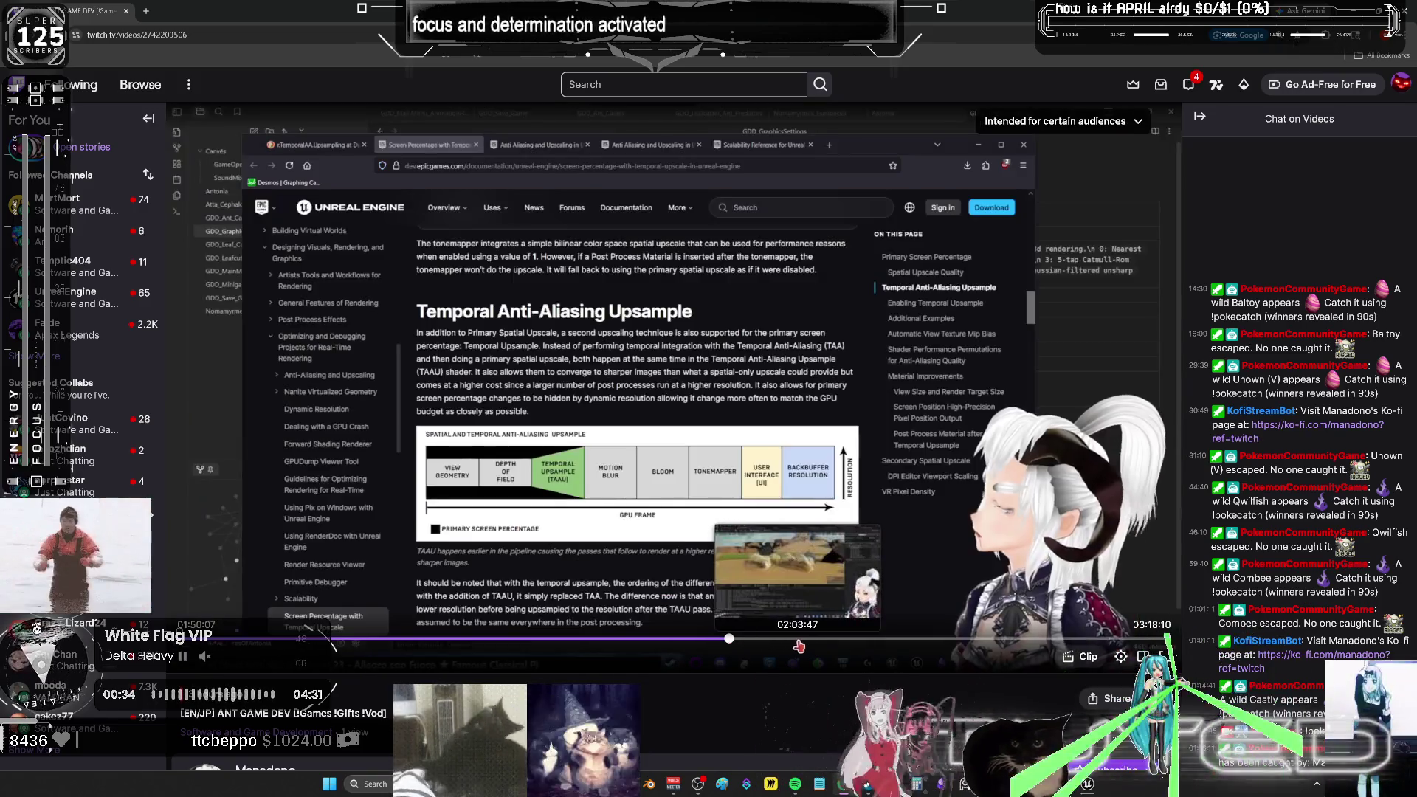
click(1015, 641)
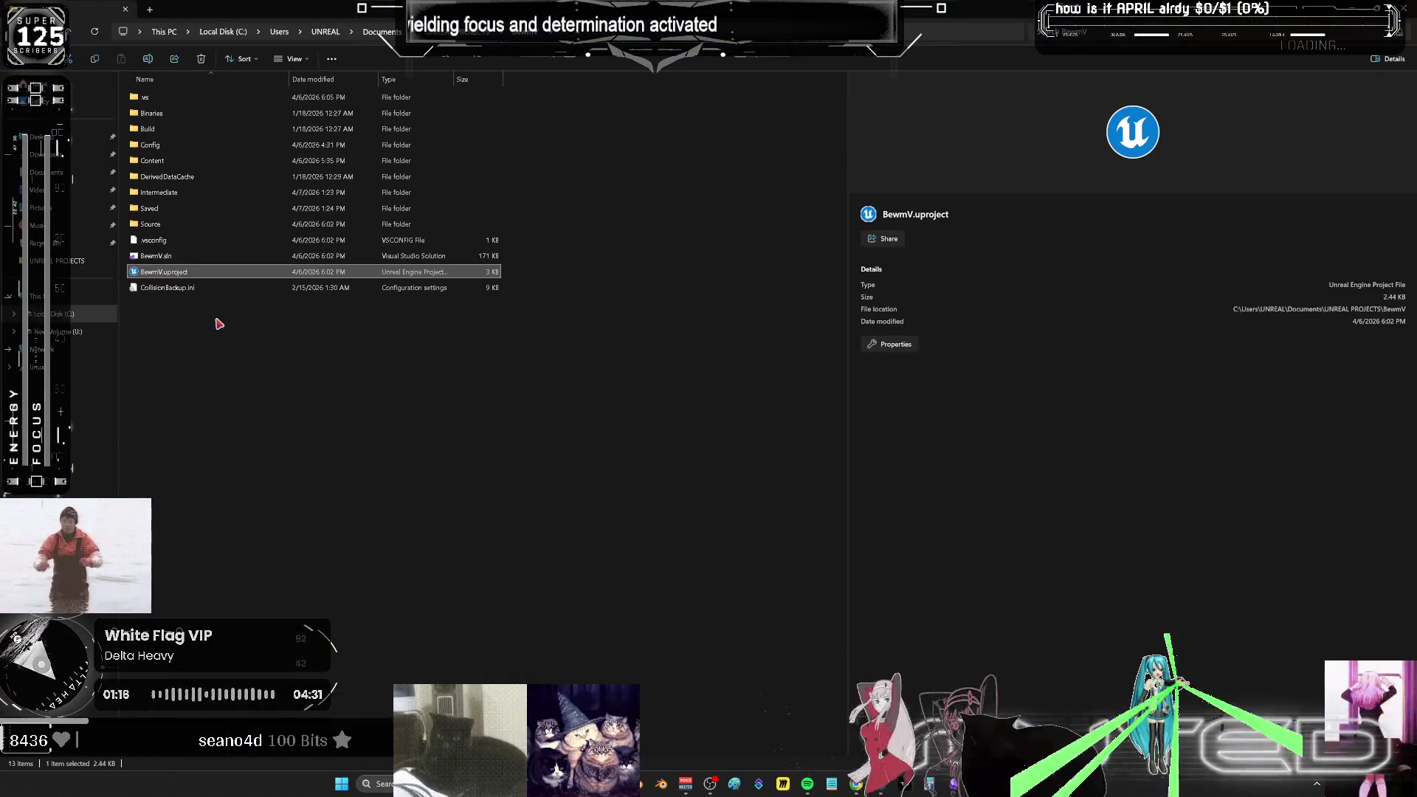
- Delete the .vs, Binaries, Intermediate and Build folders and the old BewmV.sln
click(166, 193)
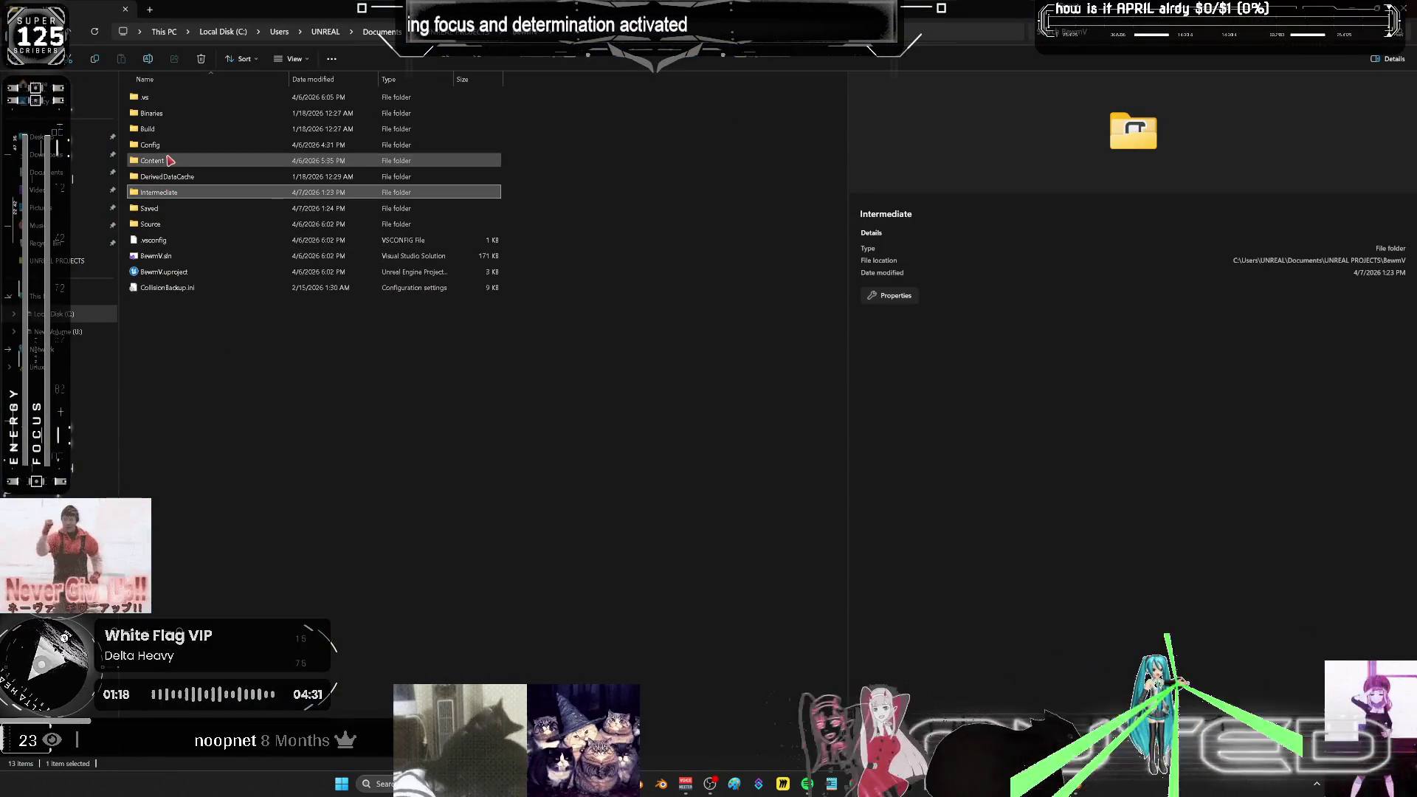
ctrl+click(177, 113)
ctrl+click(177, 96)
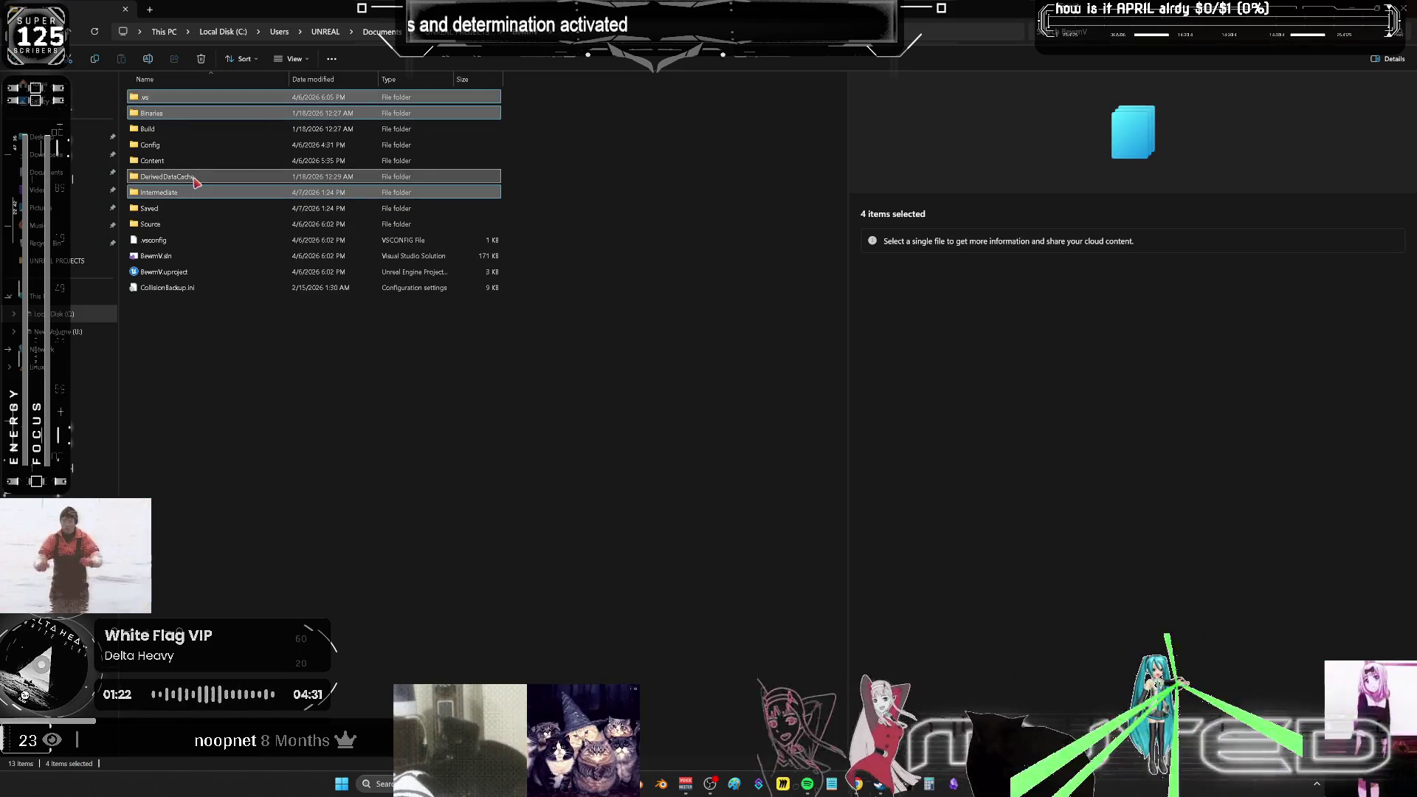
key(Delete)
click(191, 98)
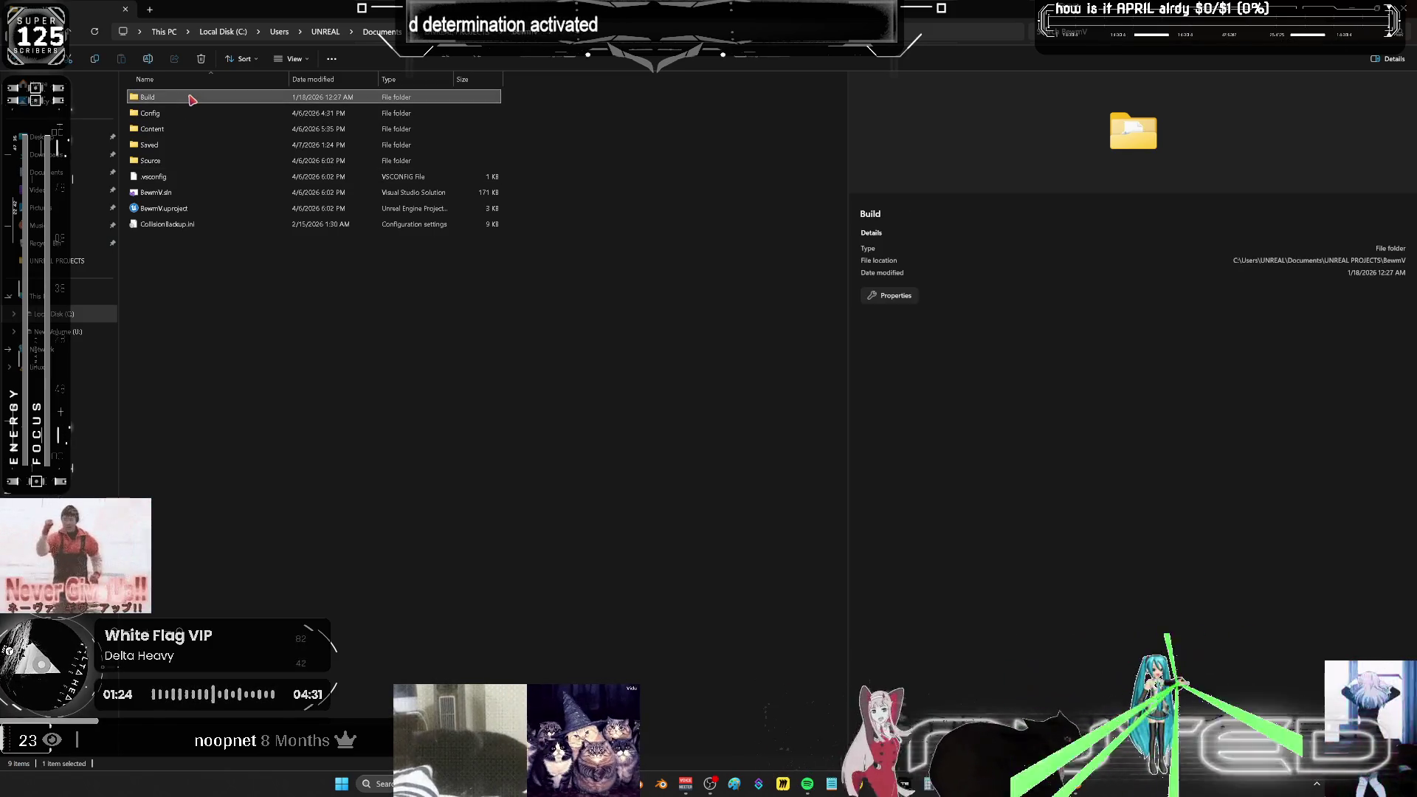
double_click(190, 98)
key(alt+Up)
key(Delete)
click(179, 178)
key(Delete)
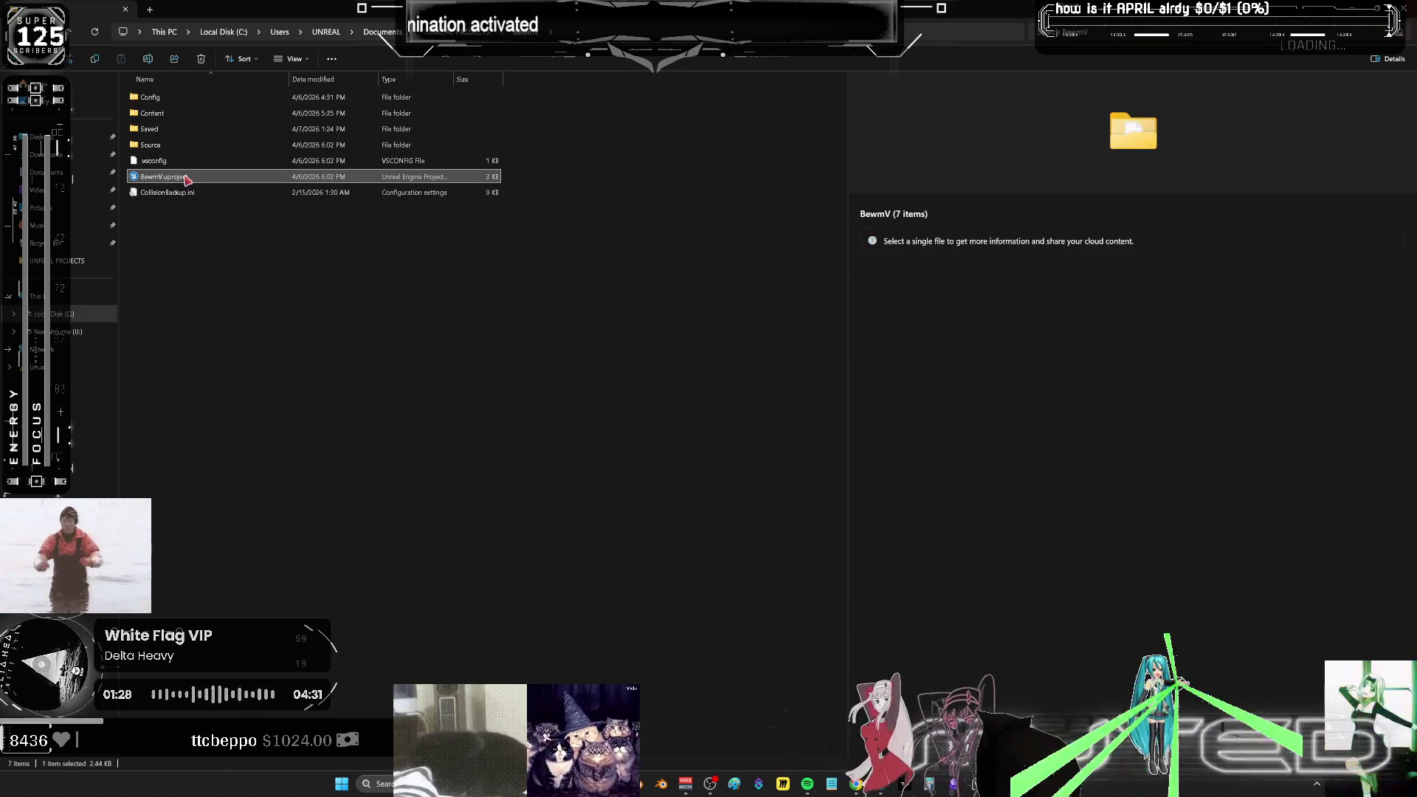
- Generate Visual Studio project files from BewmV.uproject
right_click(183, 180)
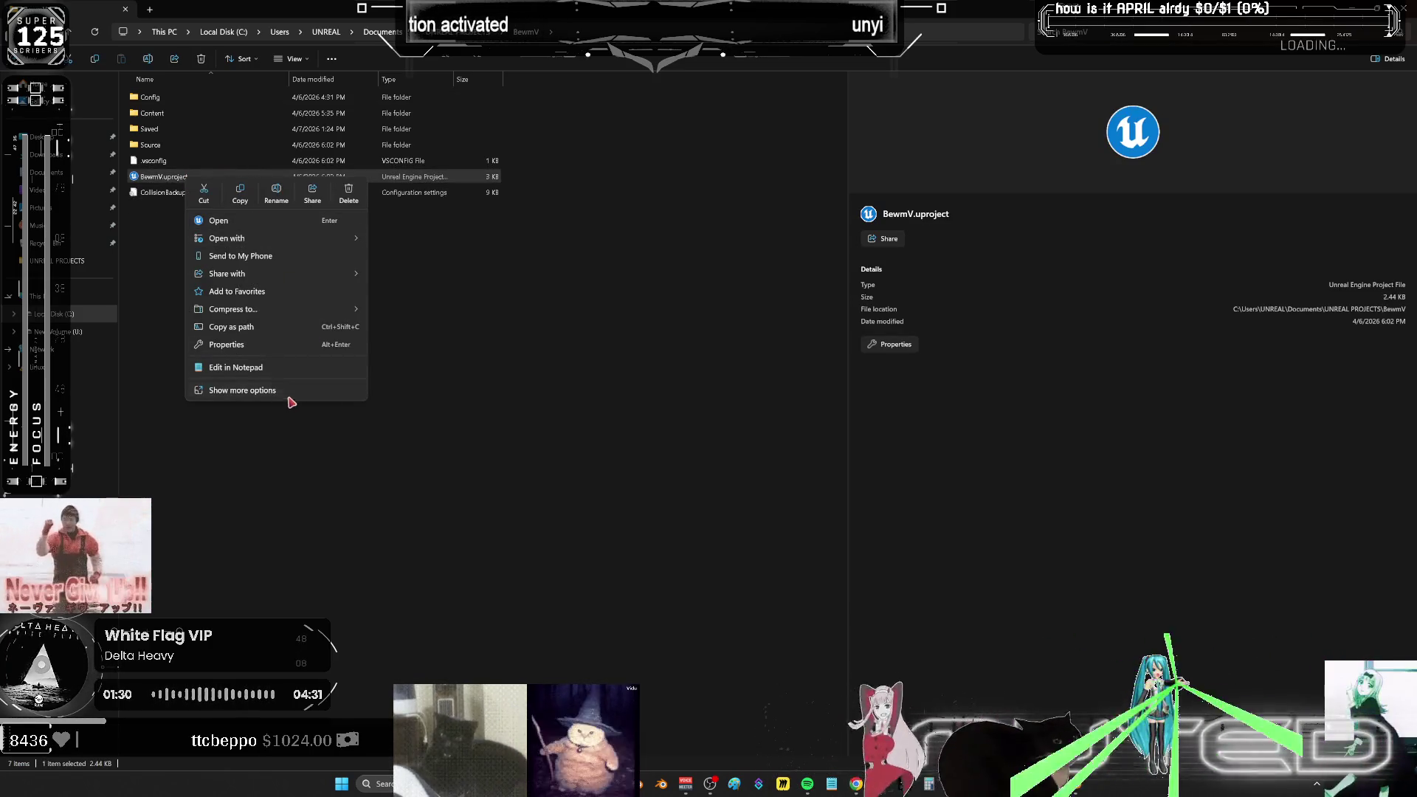
click(288, 392)
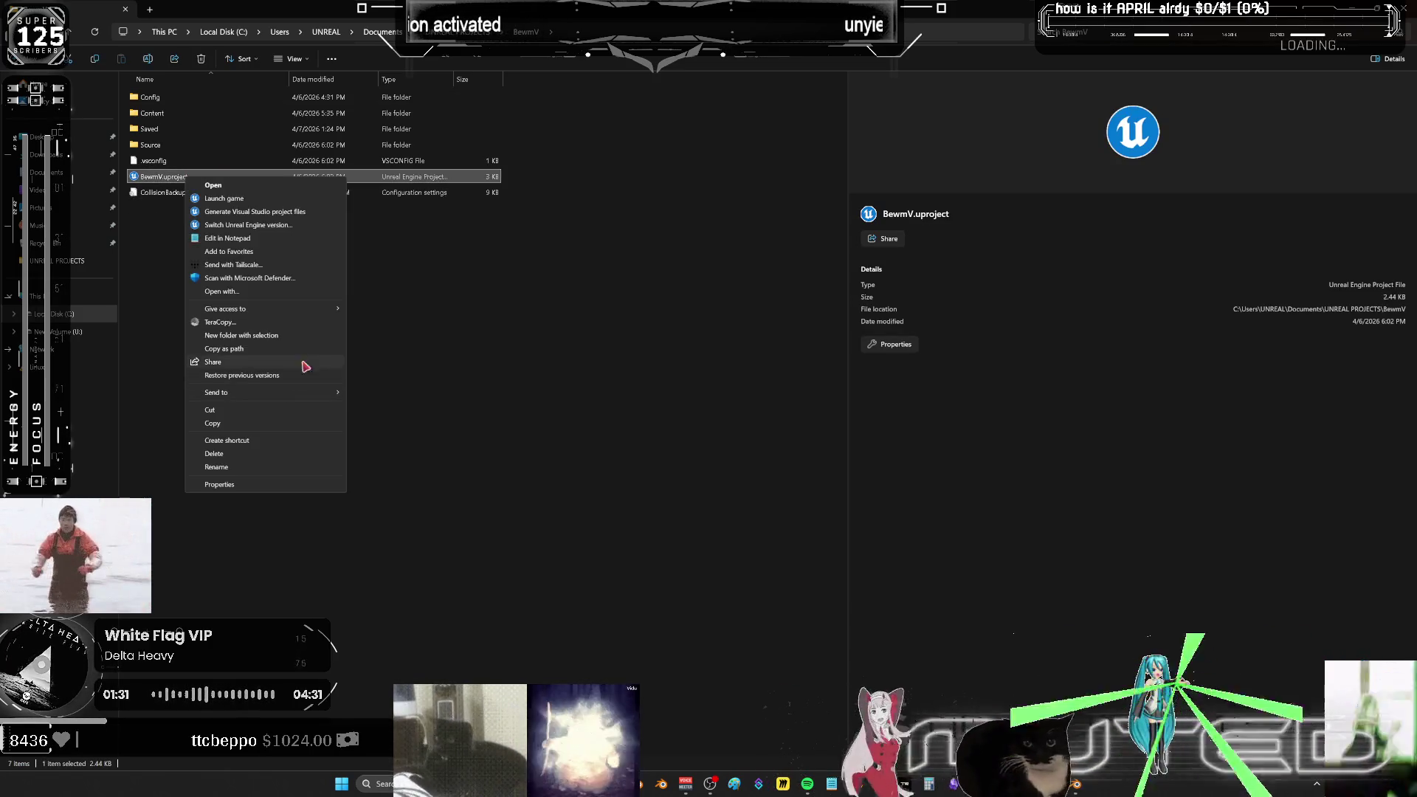
click(298, 214)
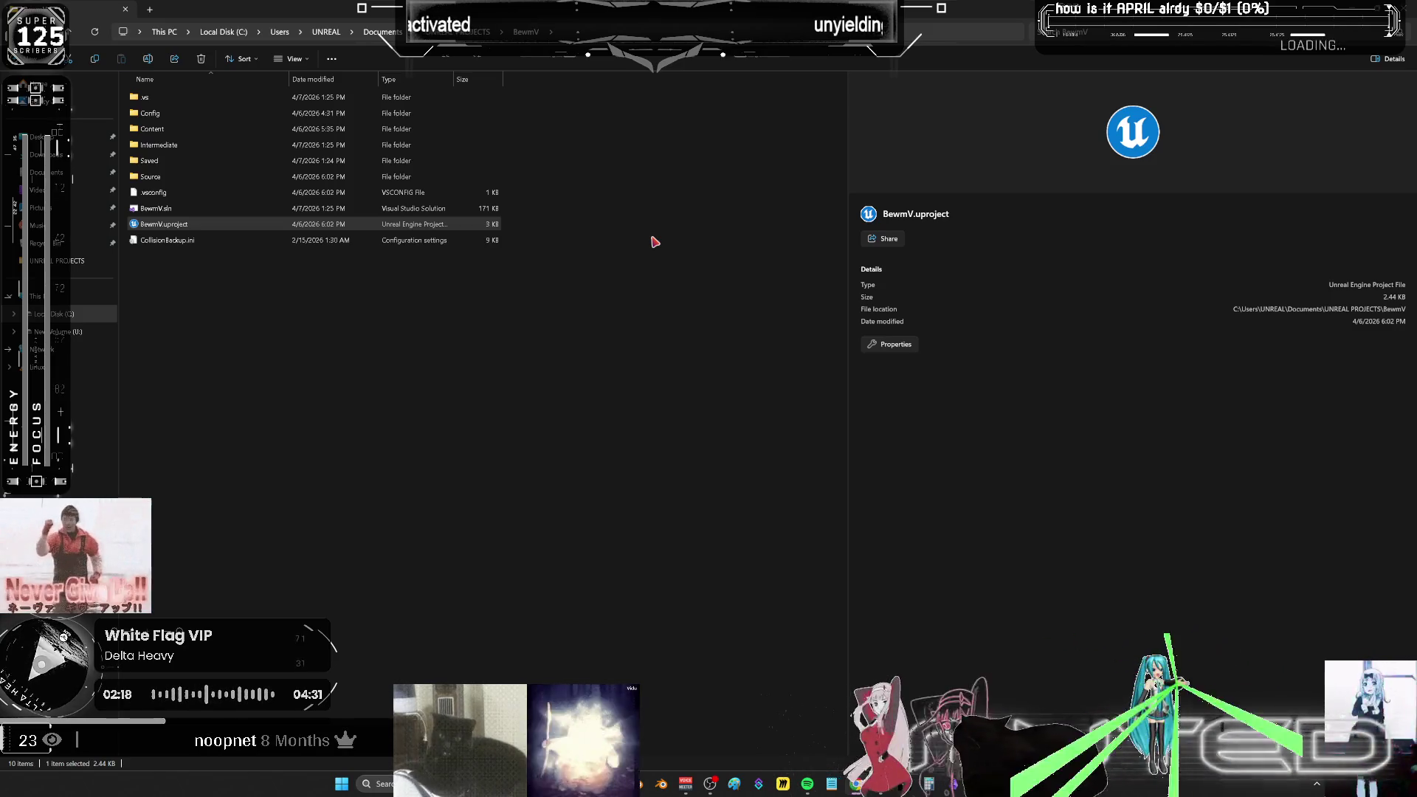
- Open the regenerated BewmV.sln in Visual Studio, keeping BewmV as the startup project
double_click(228, 208)
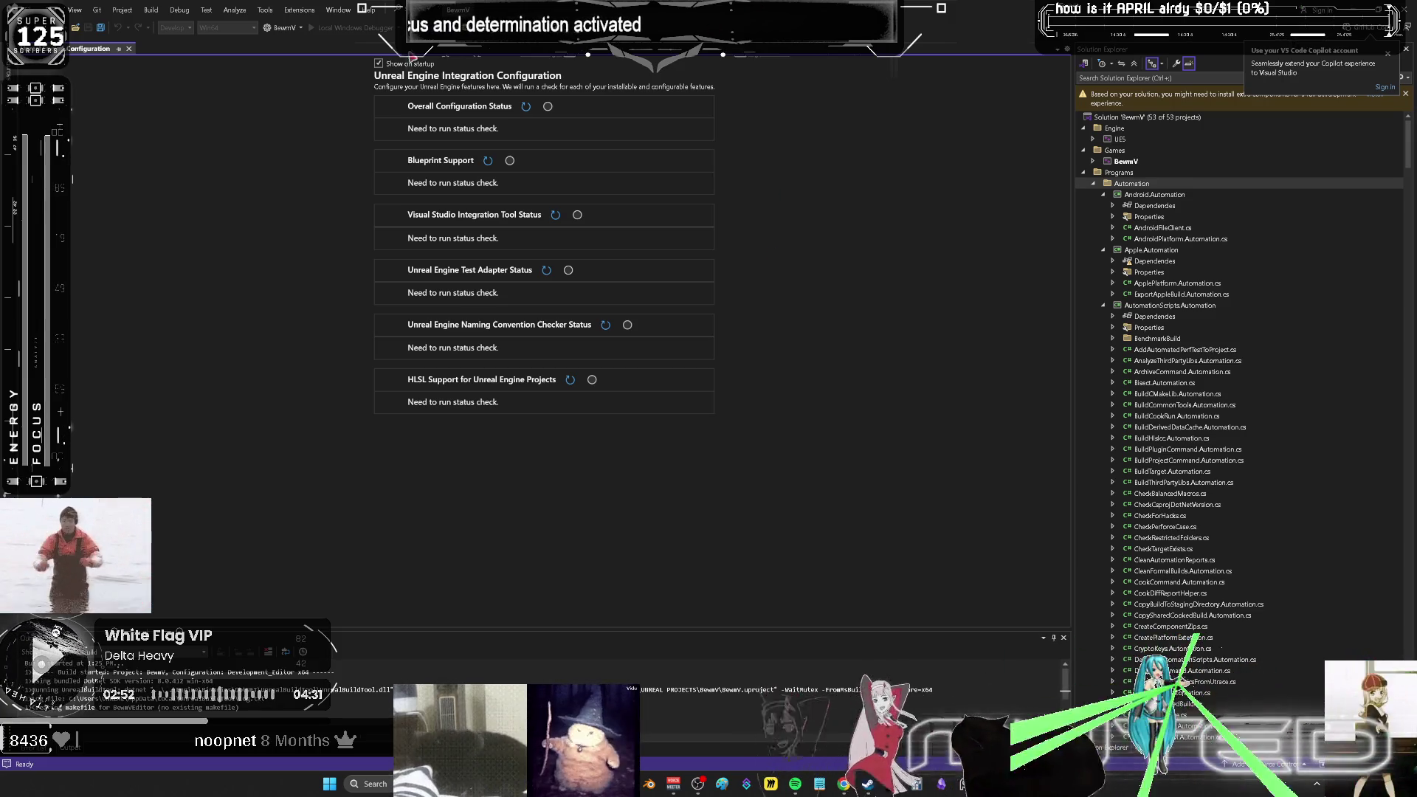
click(299, 28)
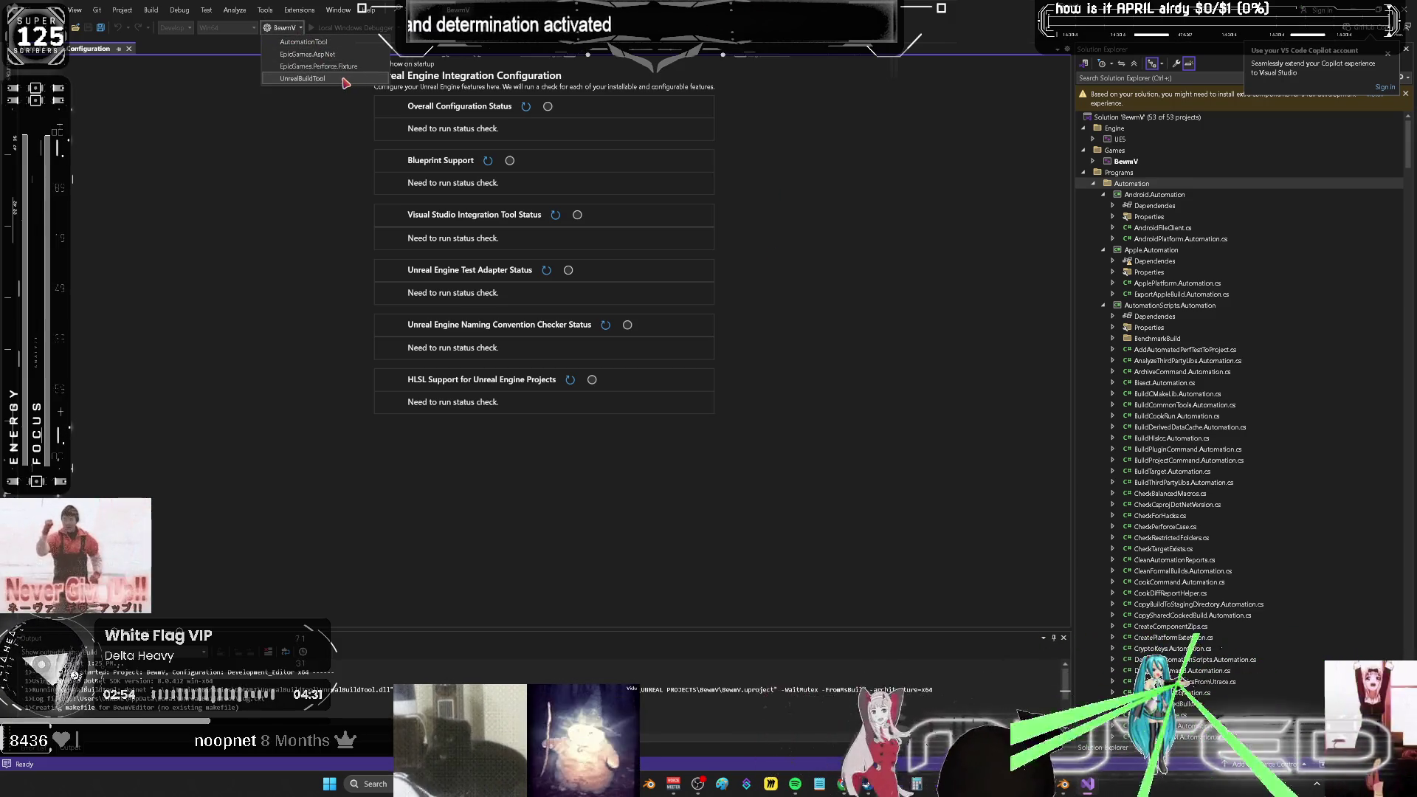
click(276, 171)
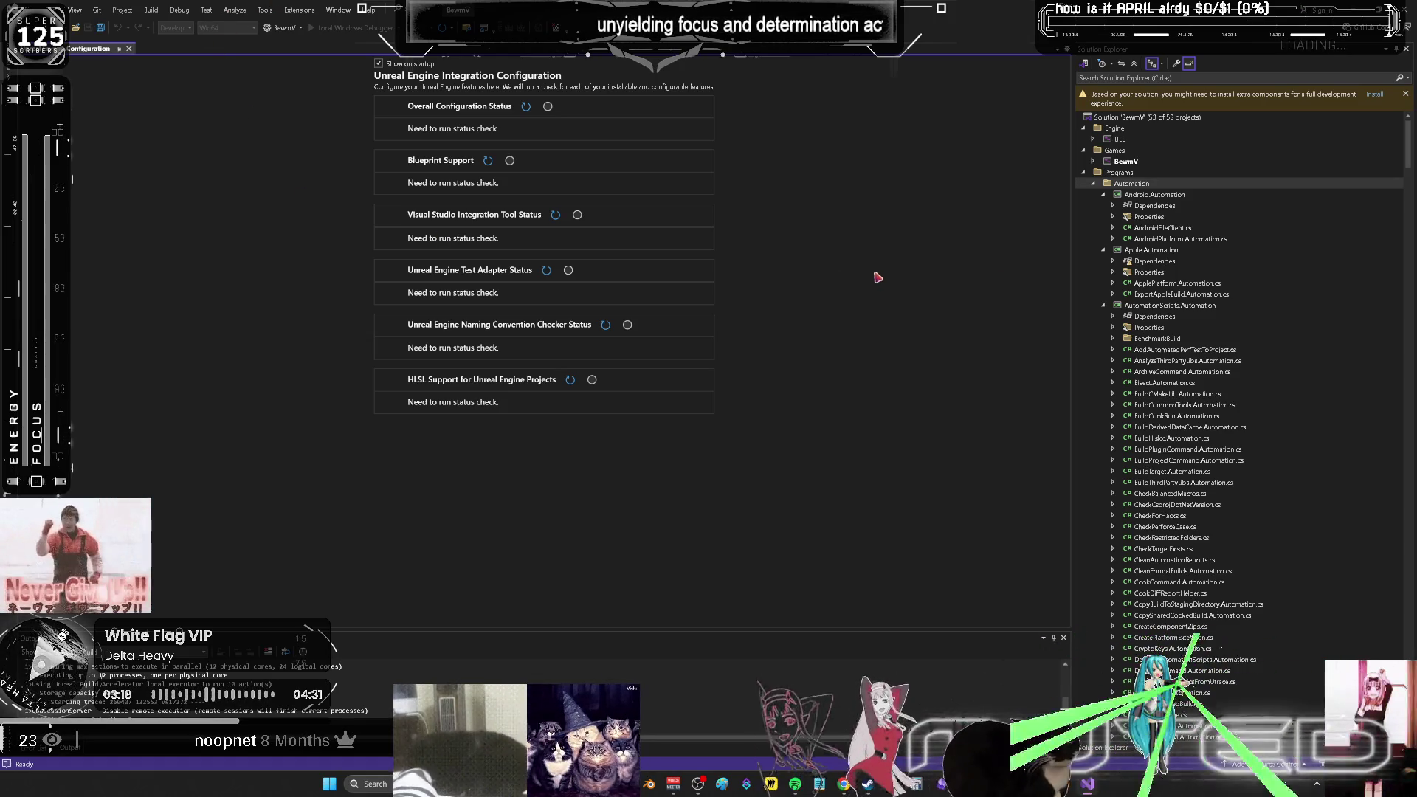
- Expand the BewmV project in Solution Explorer and open BewmV.uproject
click(1094, 165)
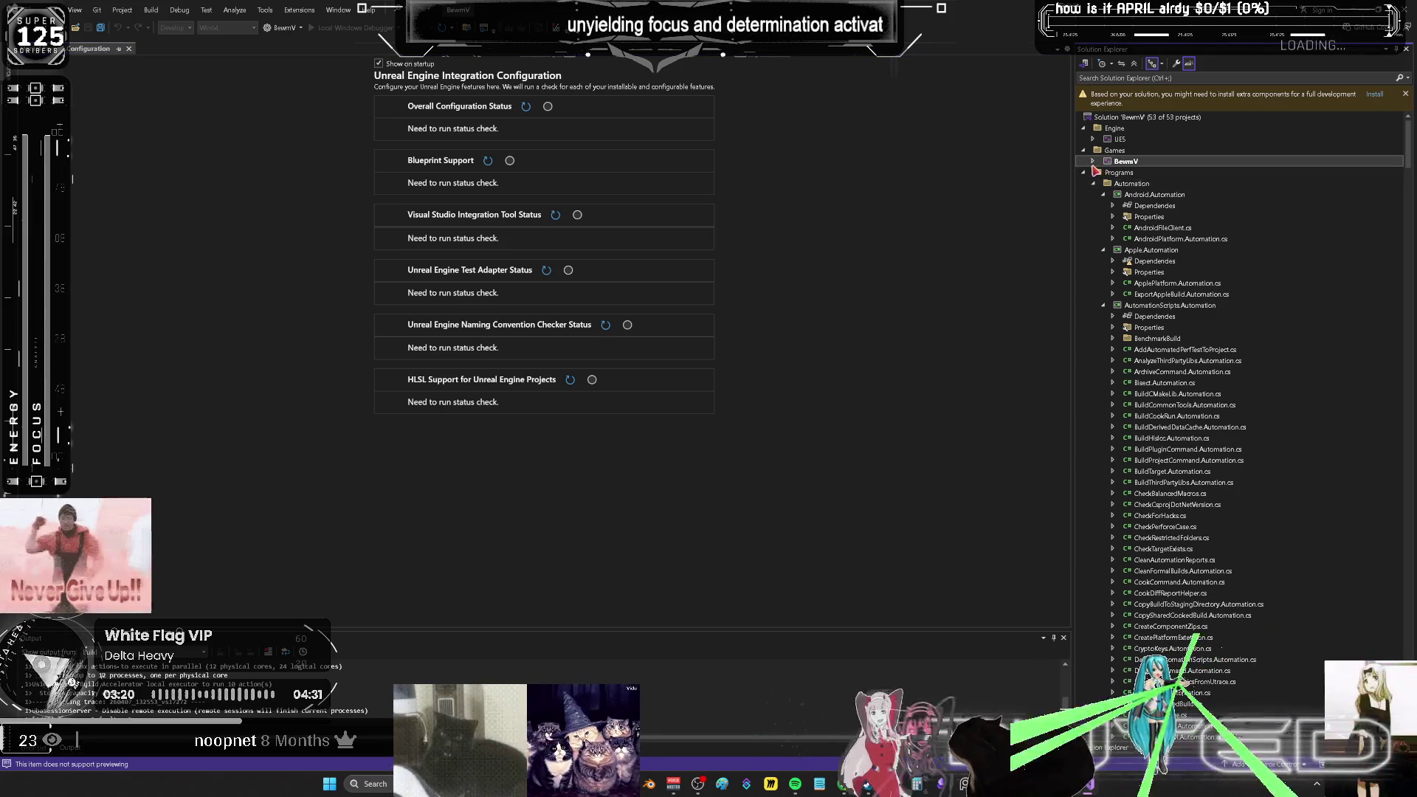
click(1093, 163)
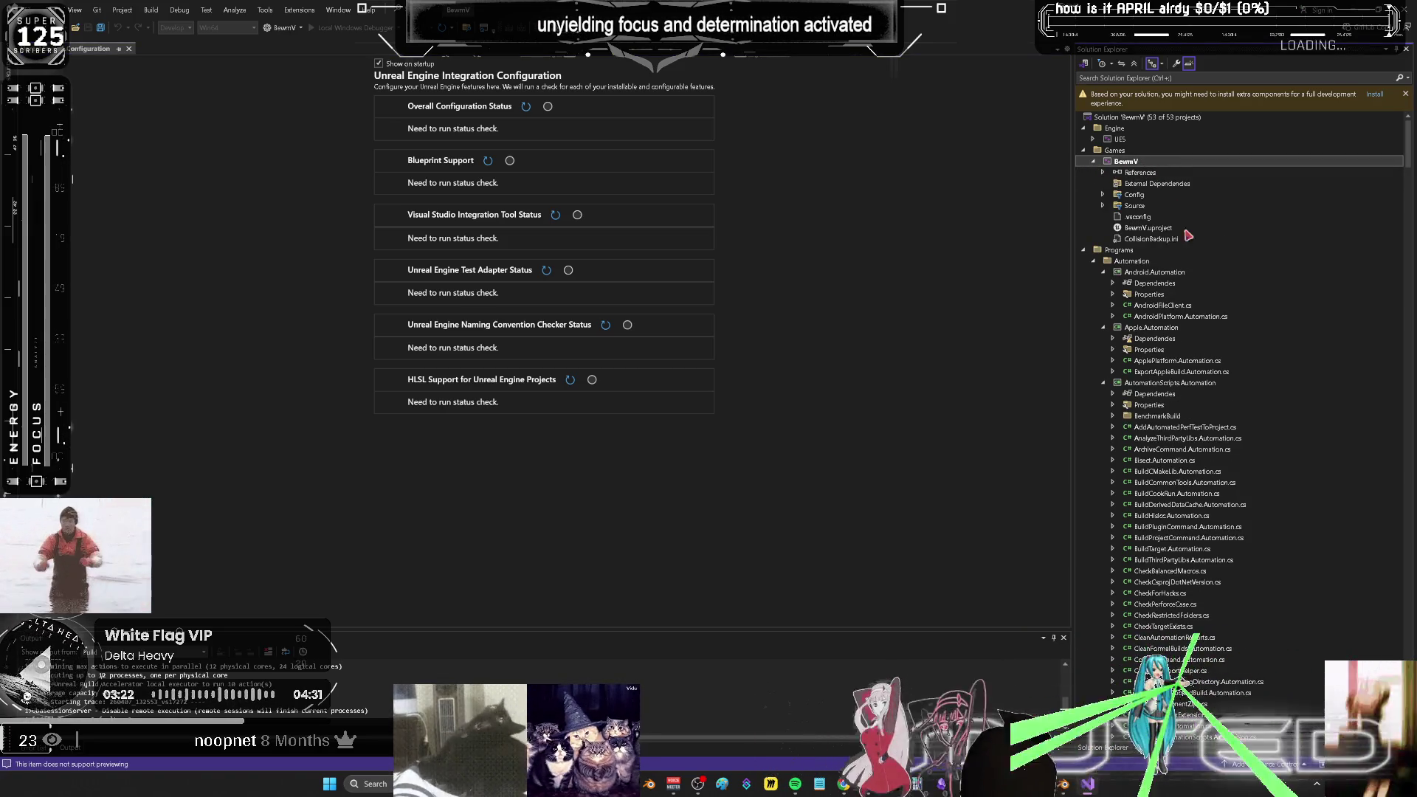
double_click(1160, 229)
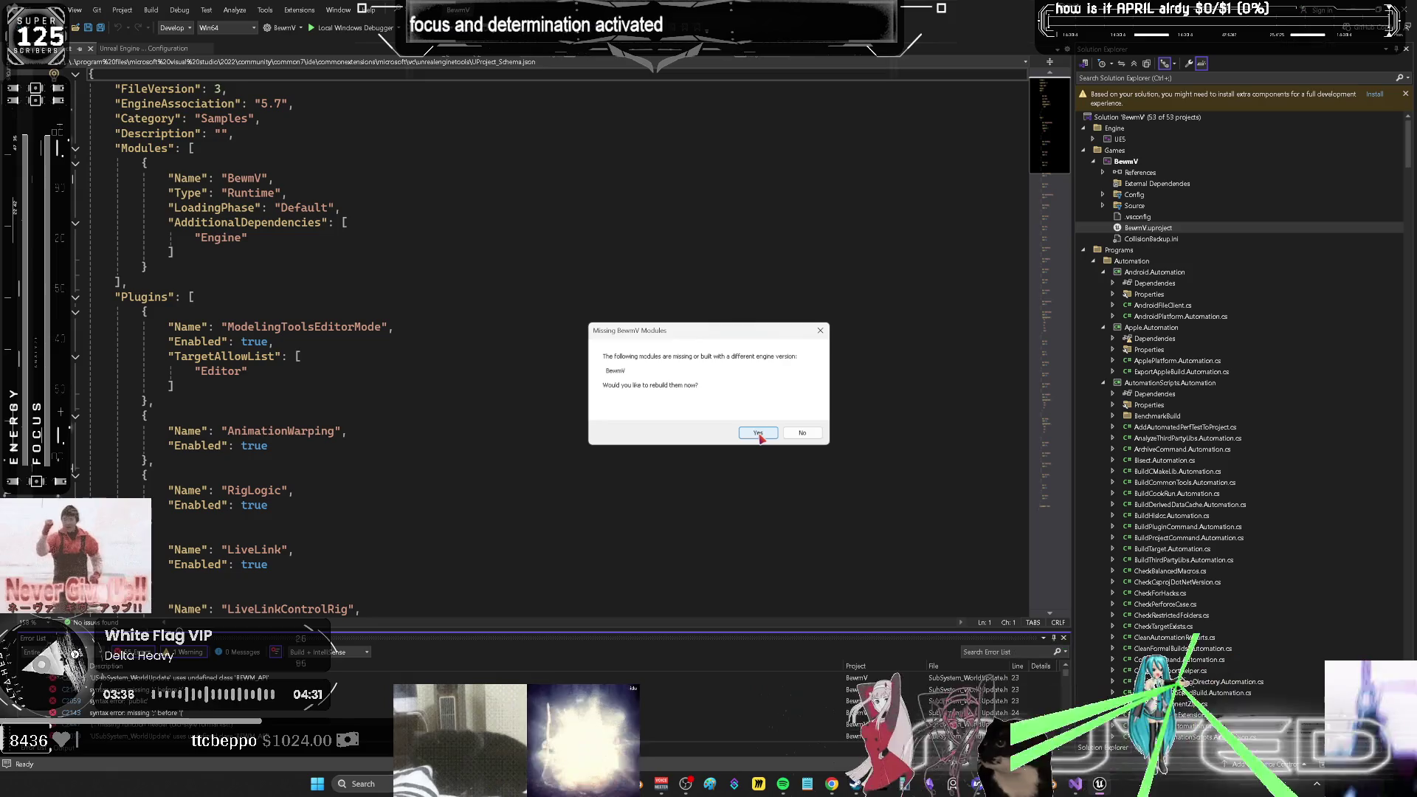
- Accept rebuilding the missing BewmV module, dismiss the compile error, and check the debugger target options
click(759, 435)
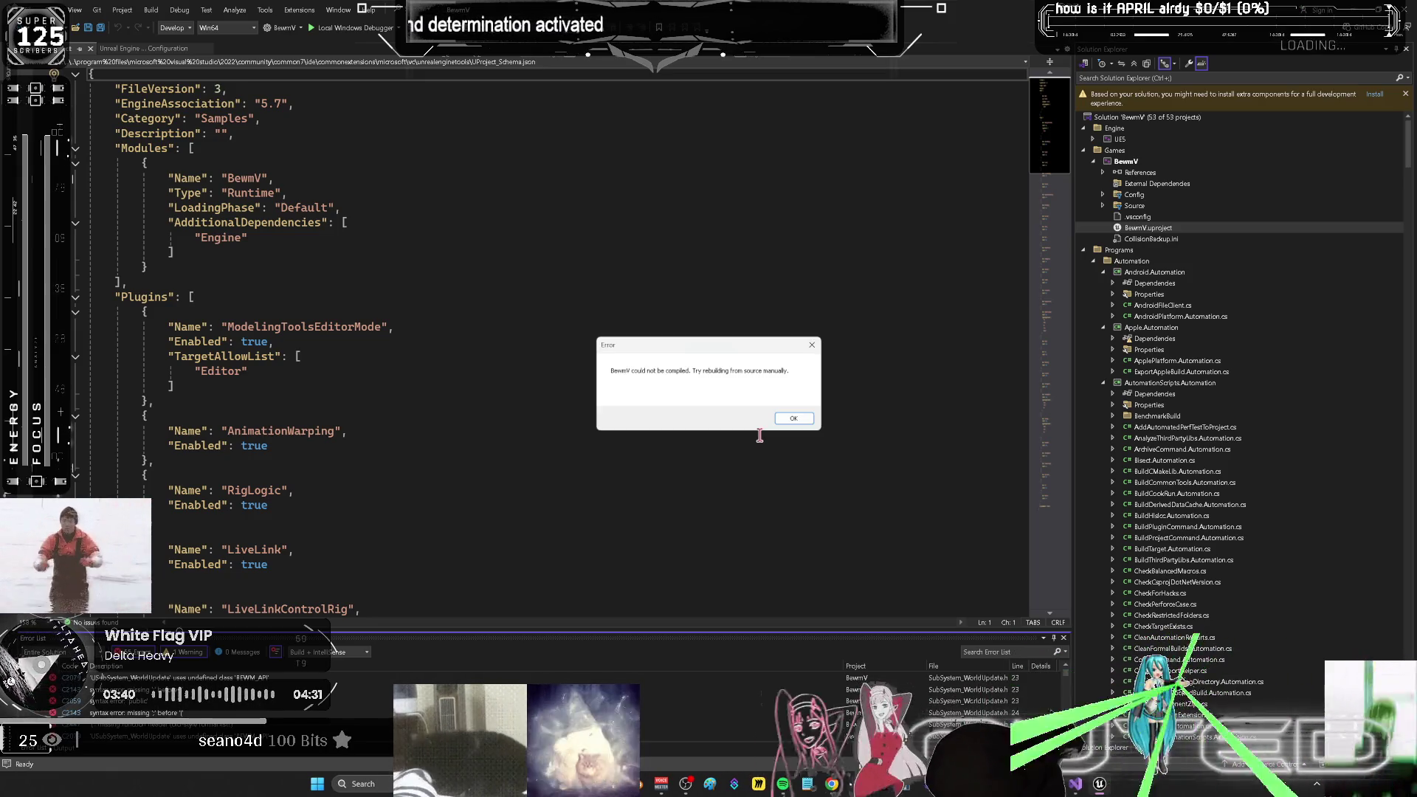
click(793, 418)
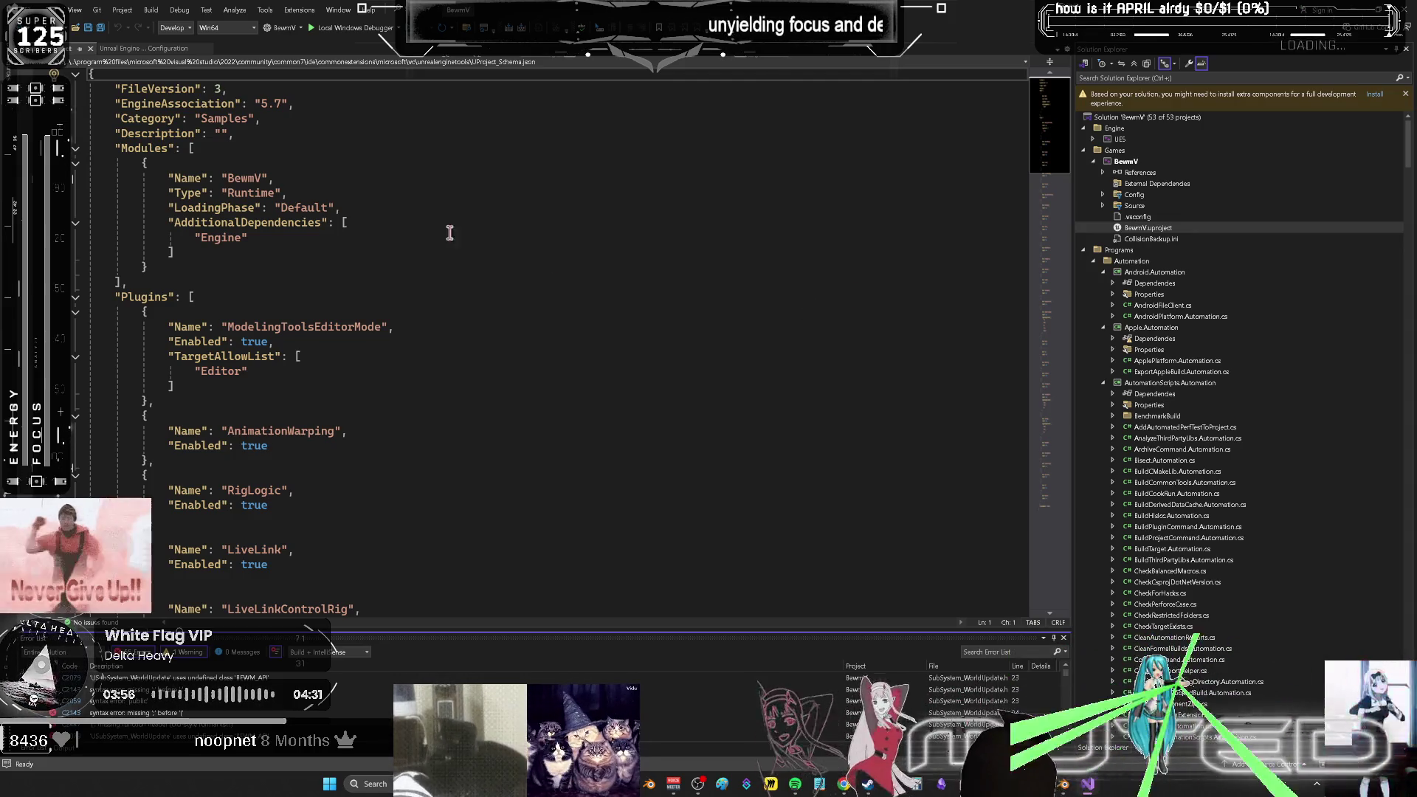
click(399, 30)
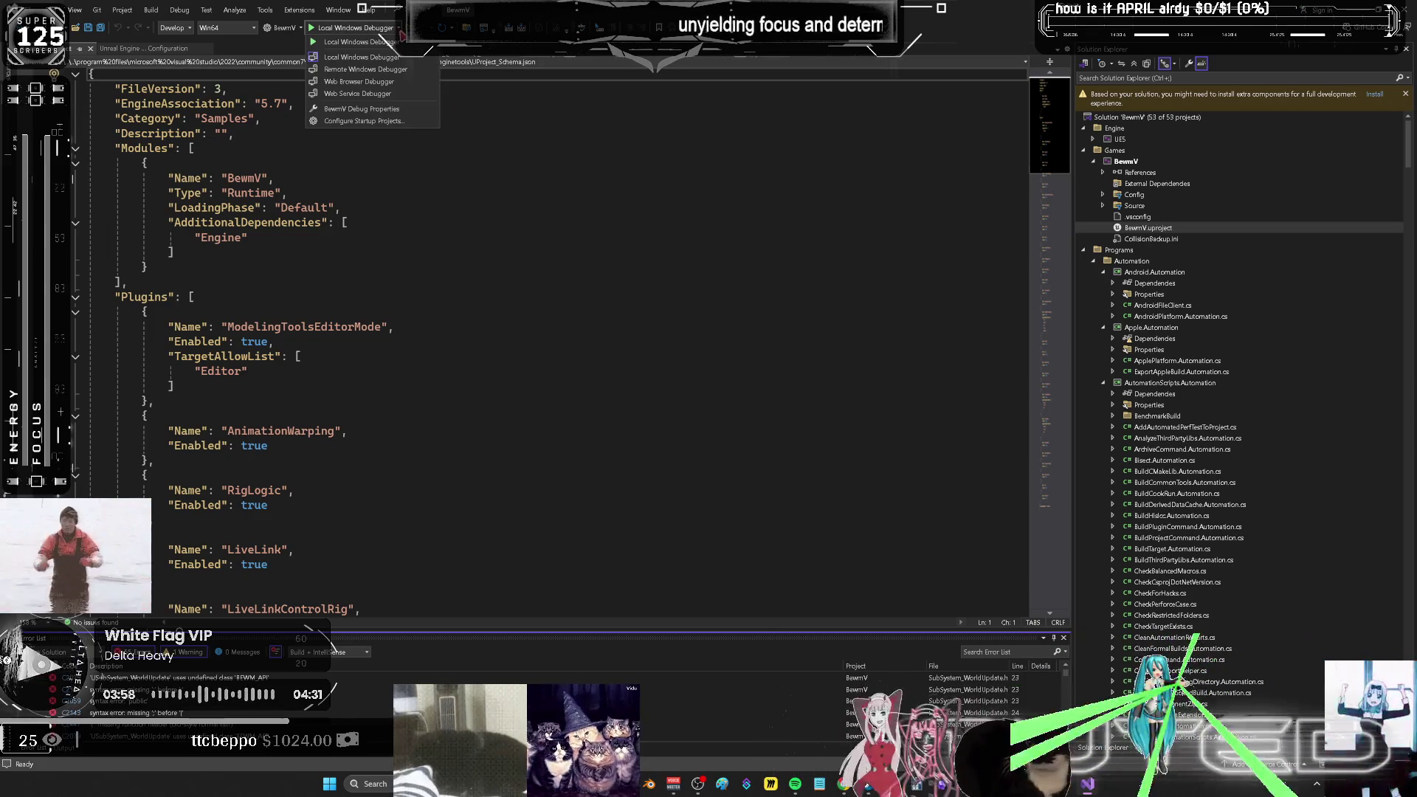
click(608, 182)
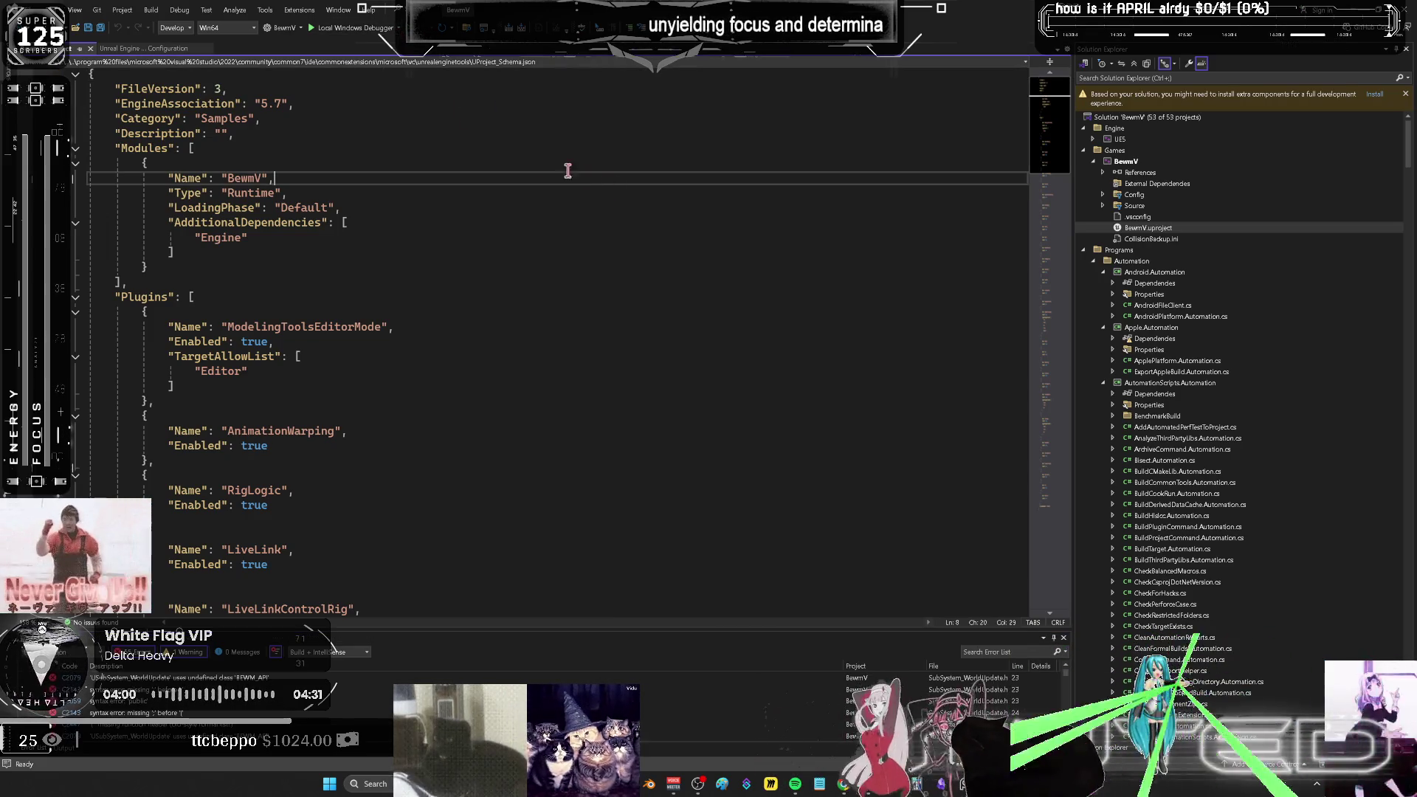
click(301, 28)
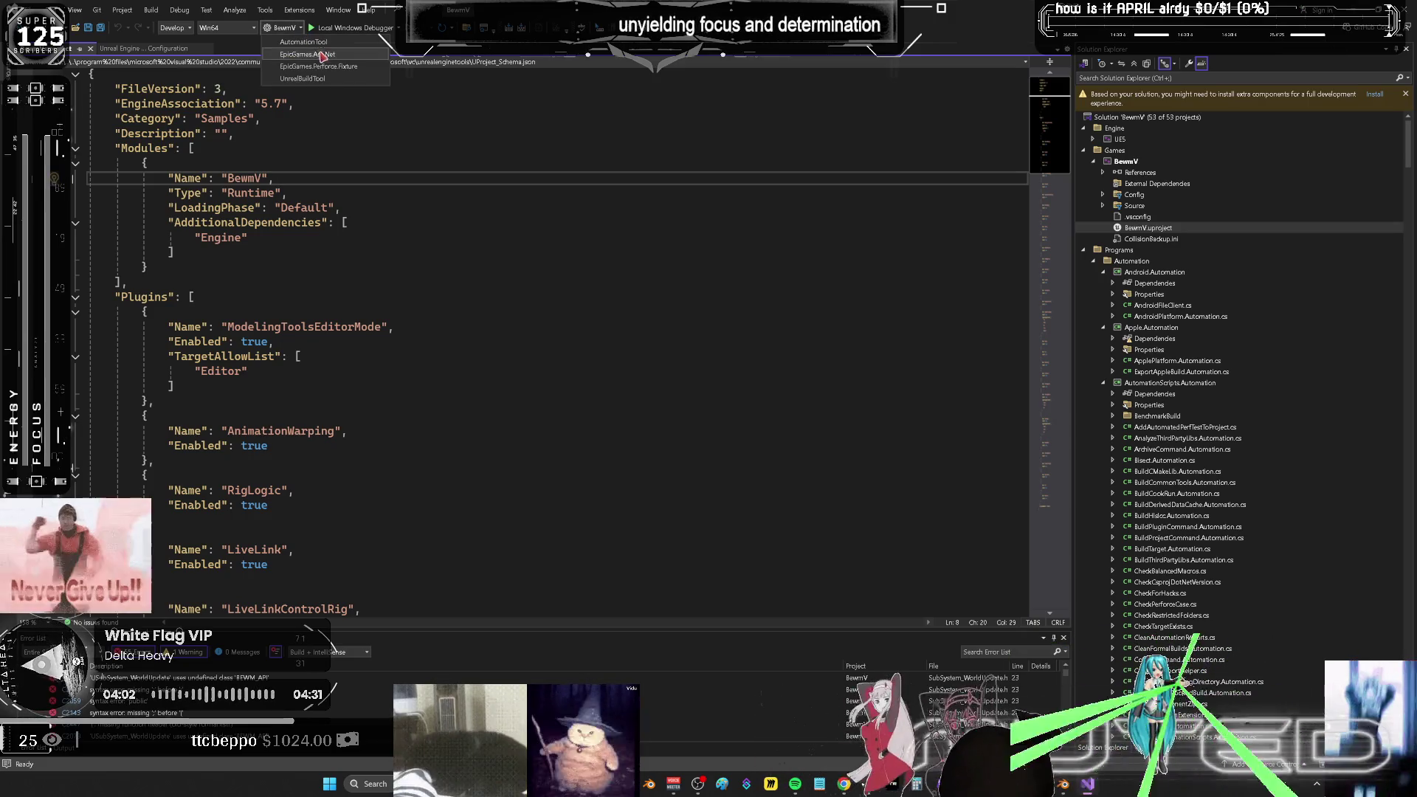
- Make UnrealBuildTool the startup project, run it with Local Windows Debugger, and close its console
click(325, 80)
click(323, 29)
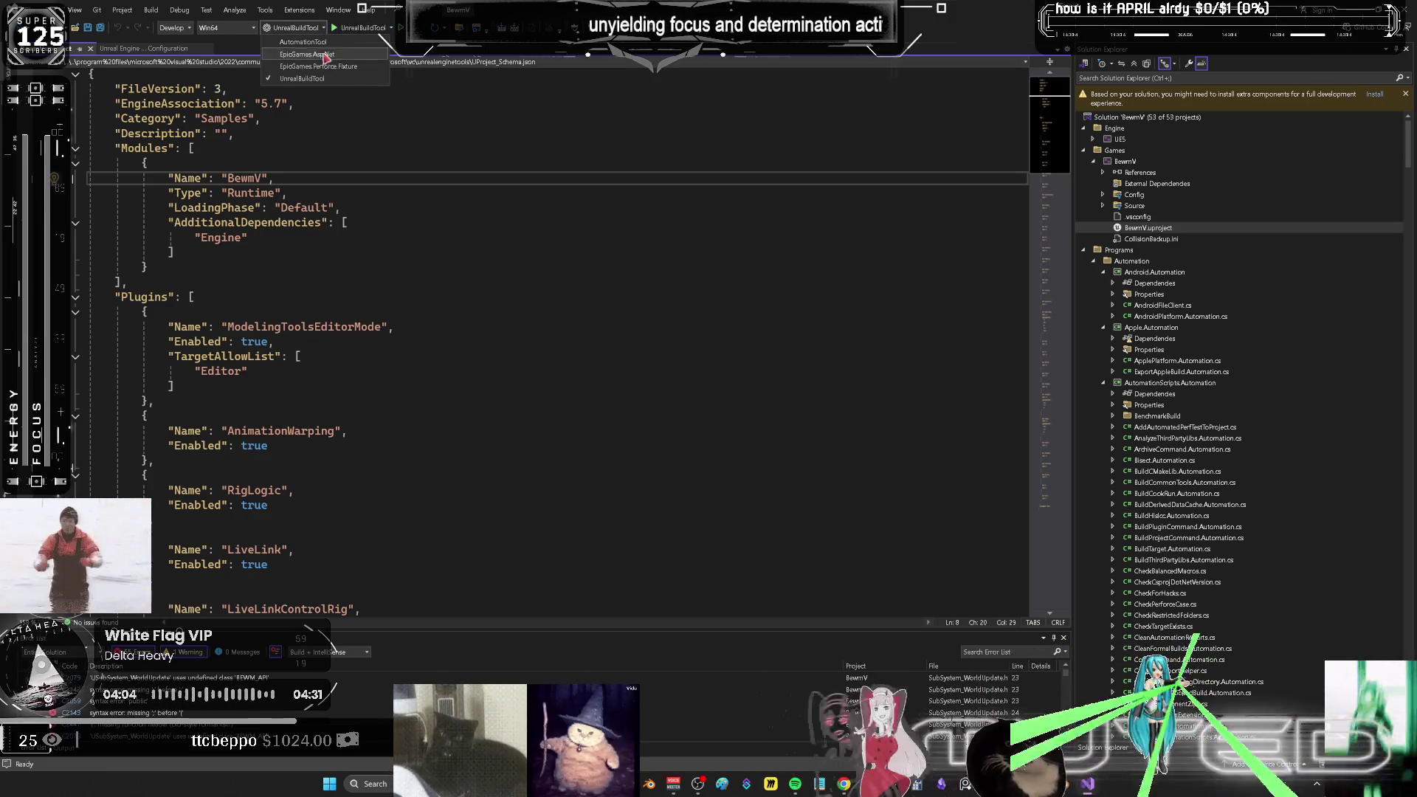
click(496, 122)
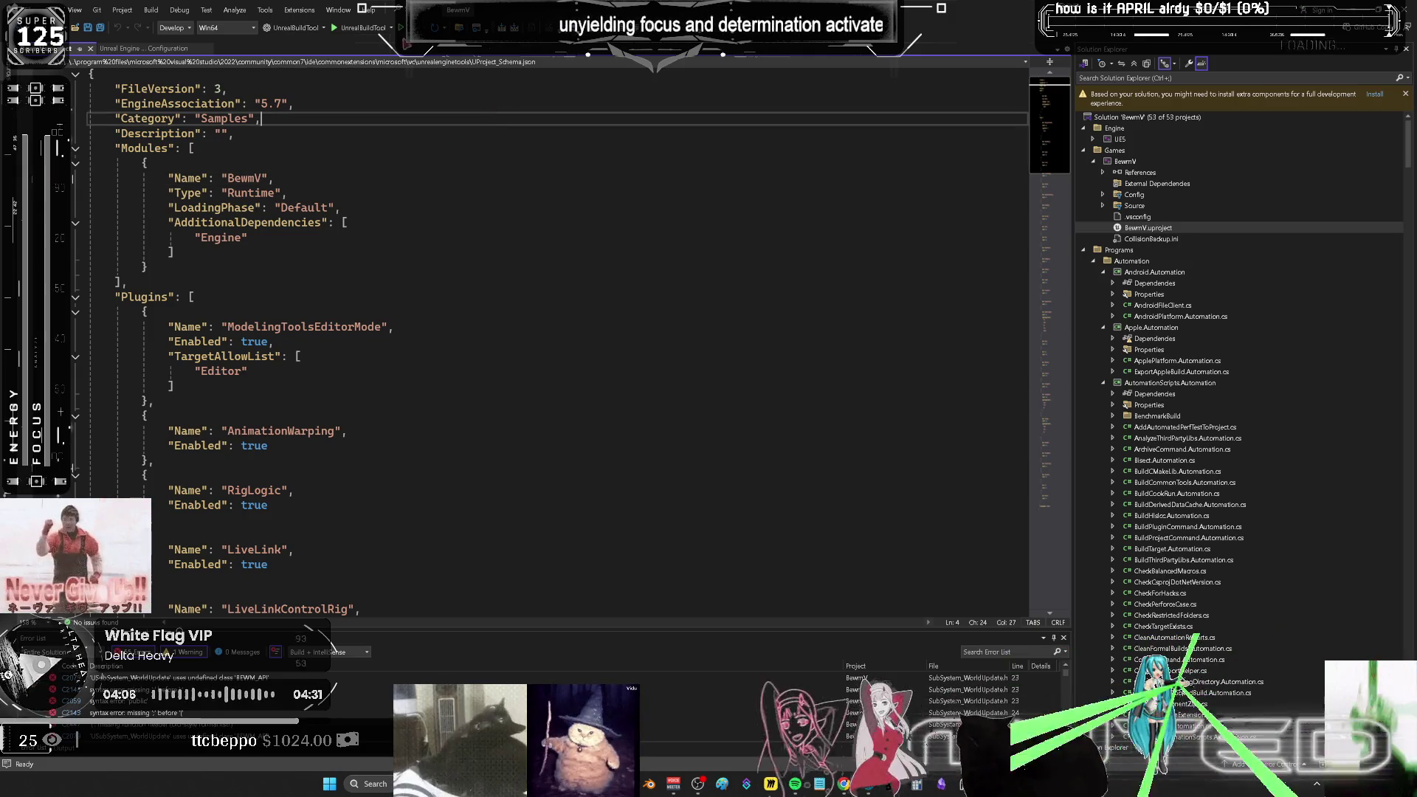
click(392, 29)
click(369, 41)
drag(294, 103, 228, 88)
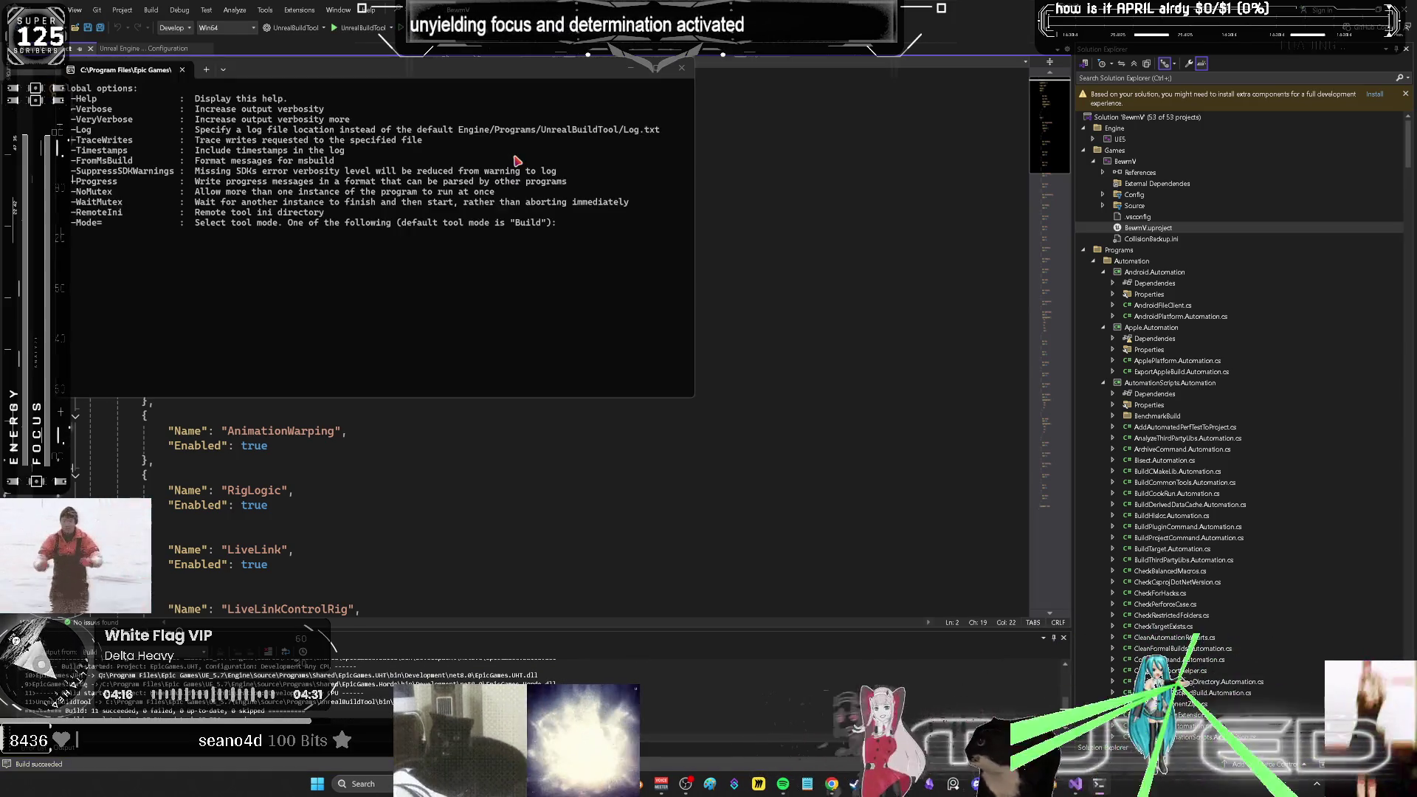
key(Return)
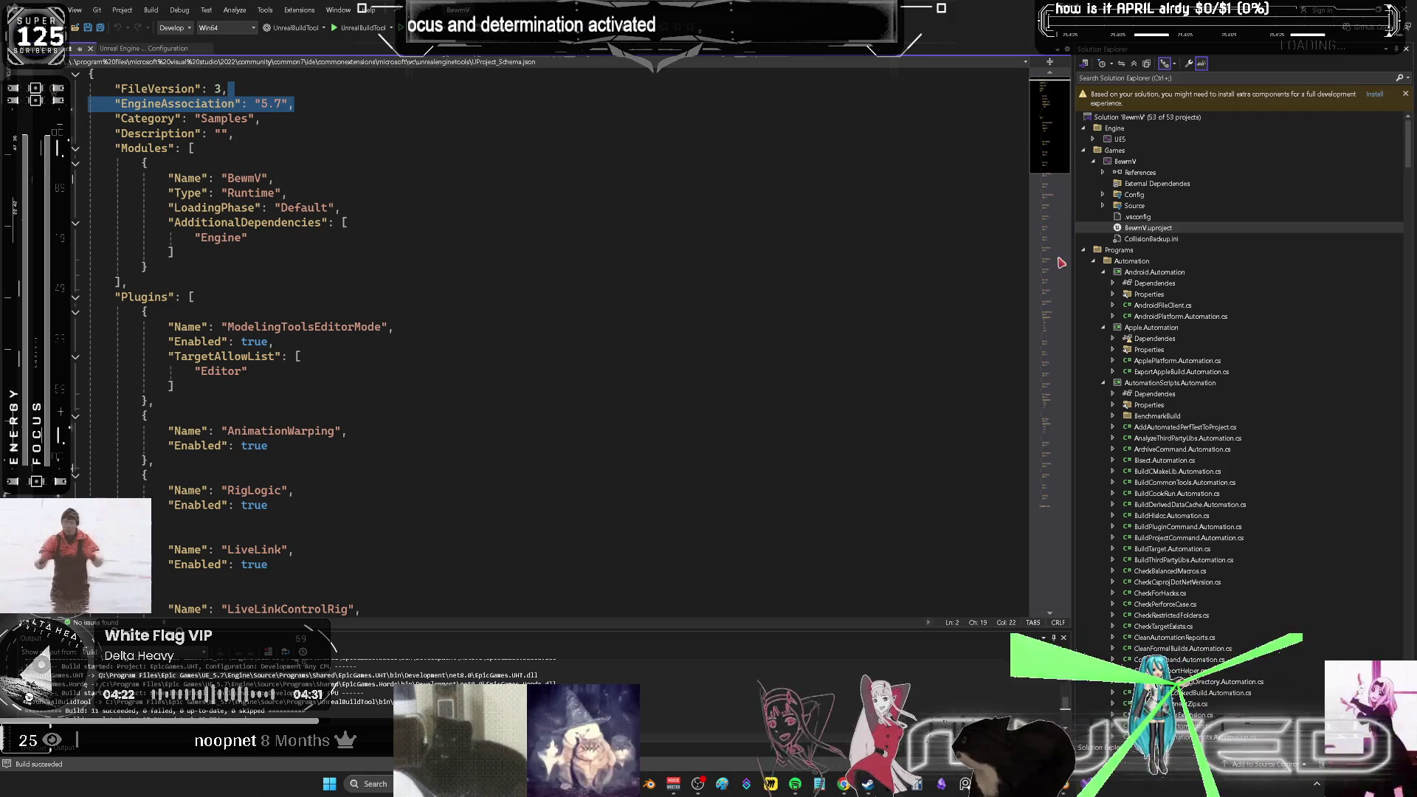
- Scope Solution Explorer to BewmV.uproject and open the project file in the editor
right_click(1148, 228)
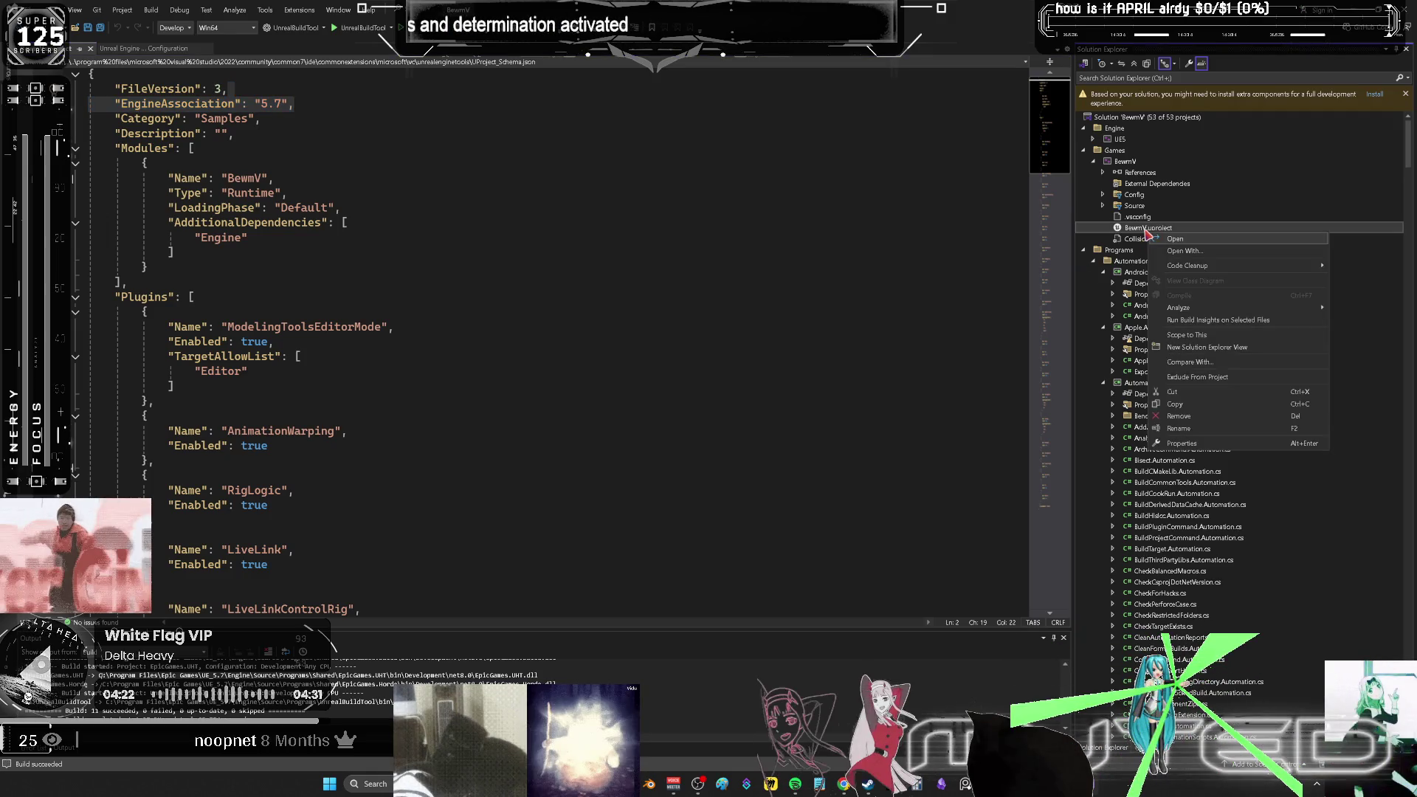
mouse_move(1197, 271)
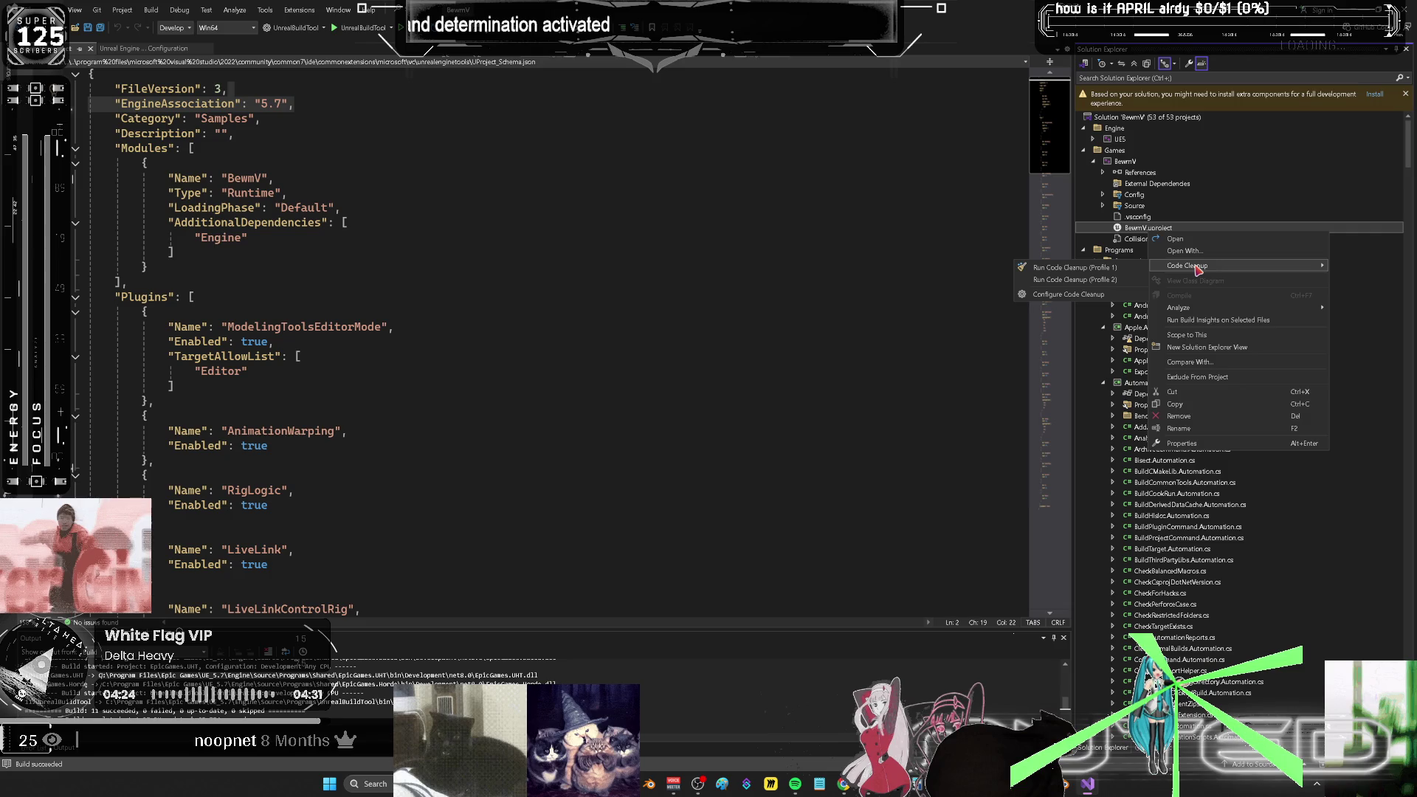
click(1252, 336)
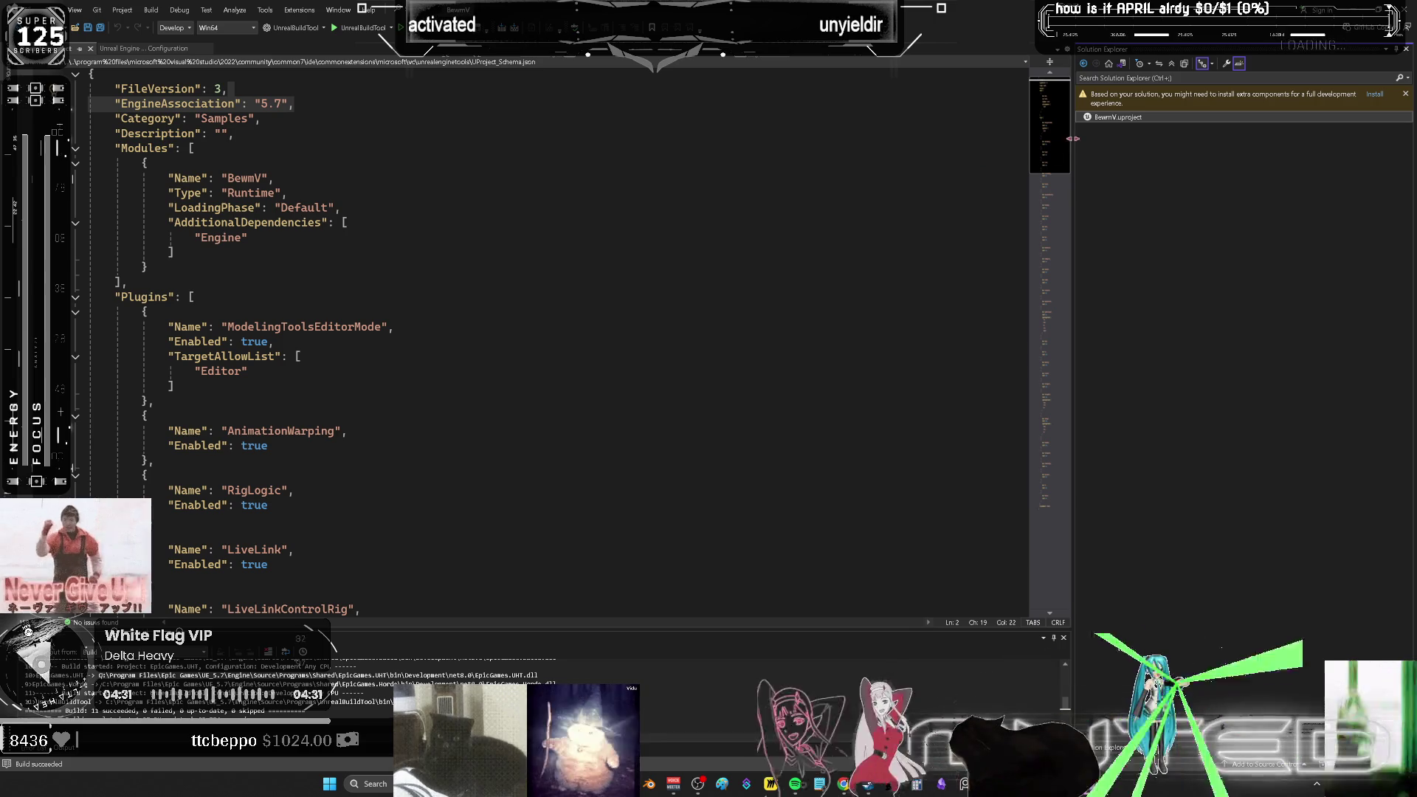
right_click(1111, 127)
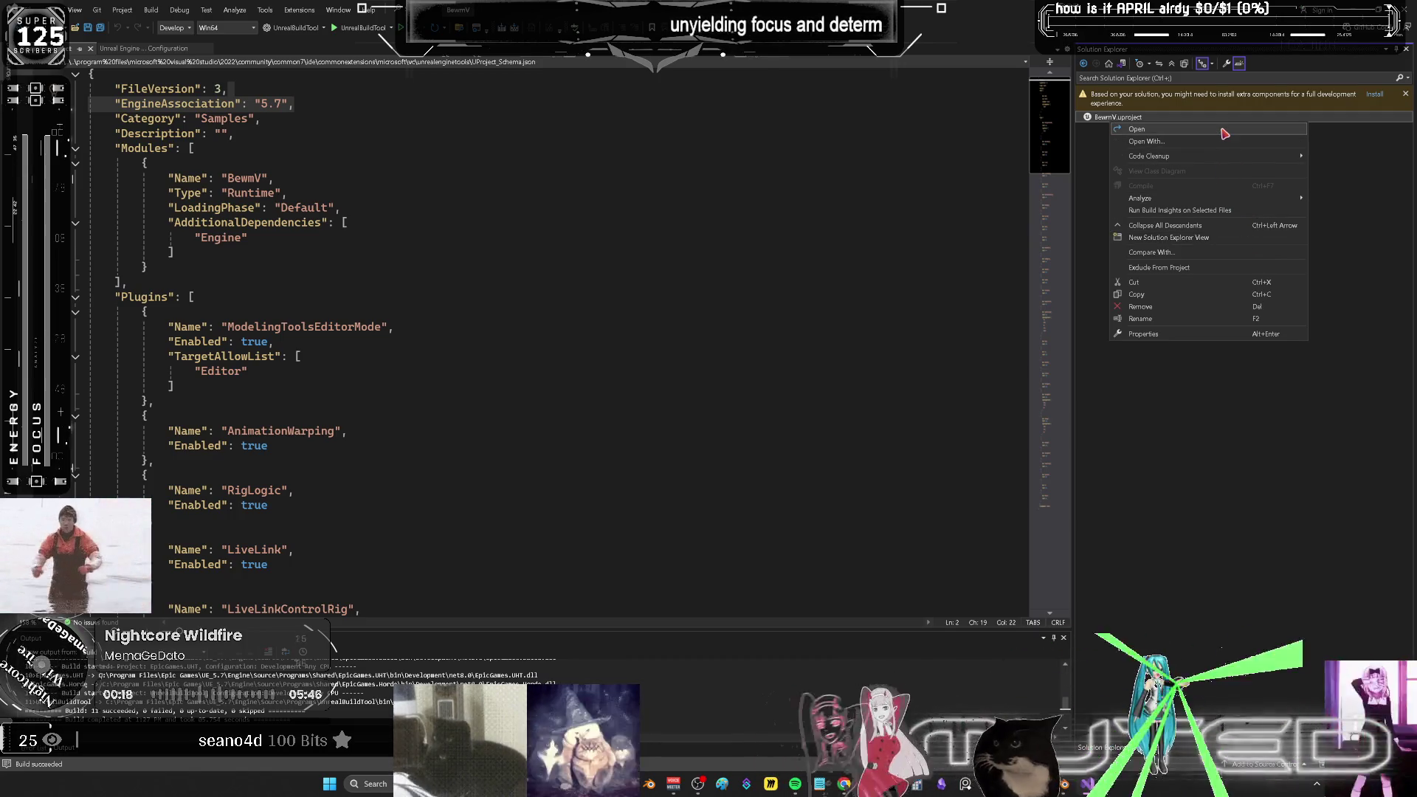
click(840, 251)
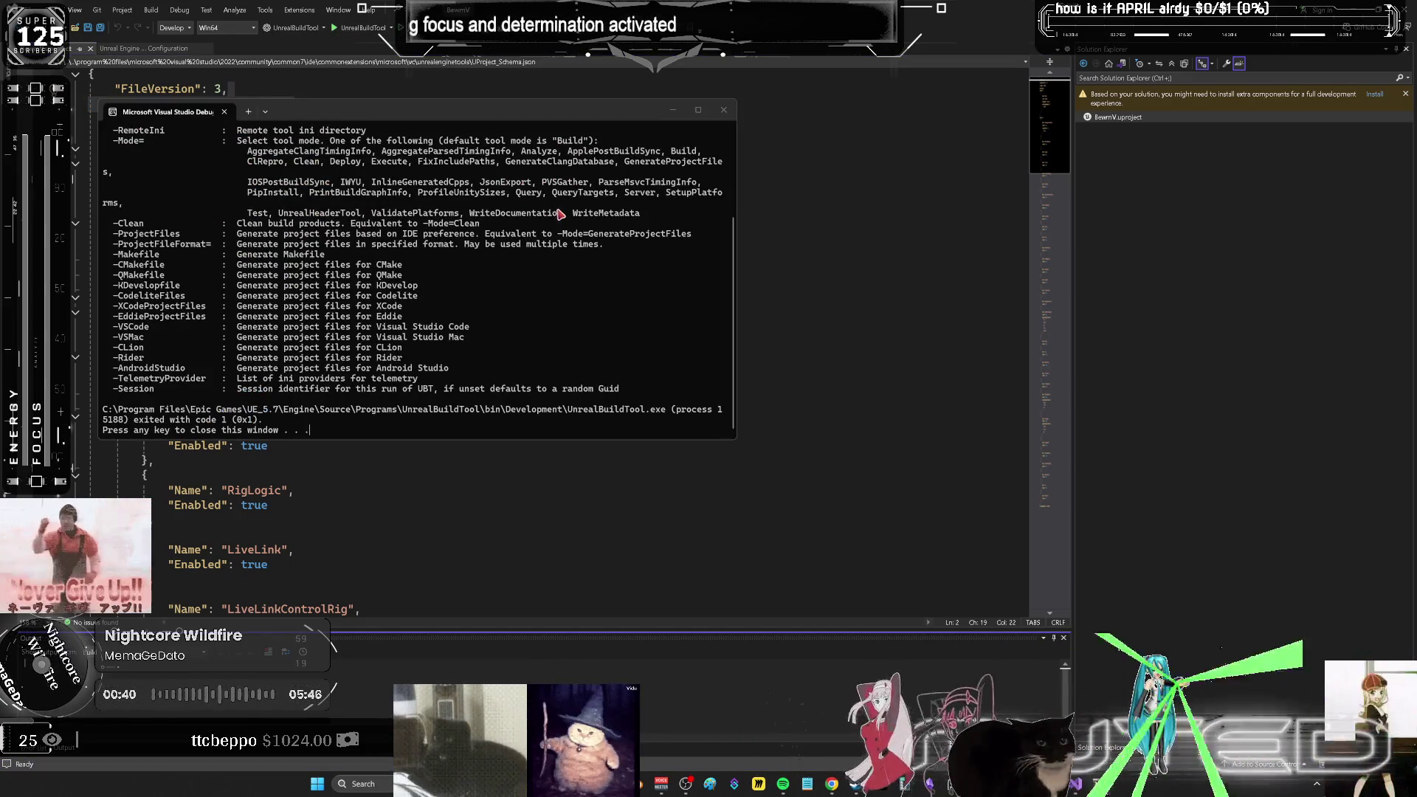
- Close the debug console and browse the Visual Studio menus and debugging commands
click(723, 110)
click(323, 28)
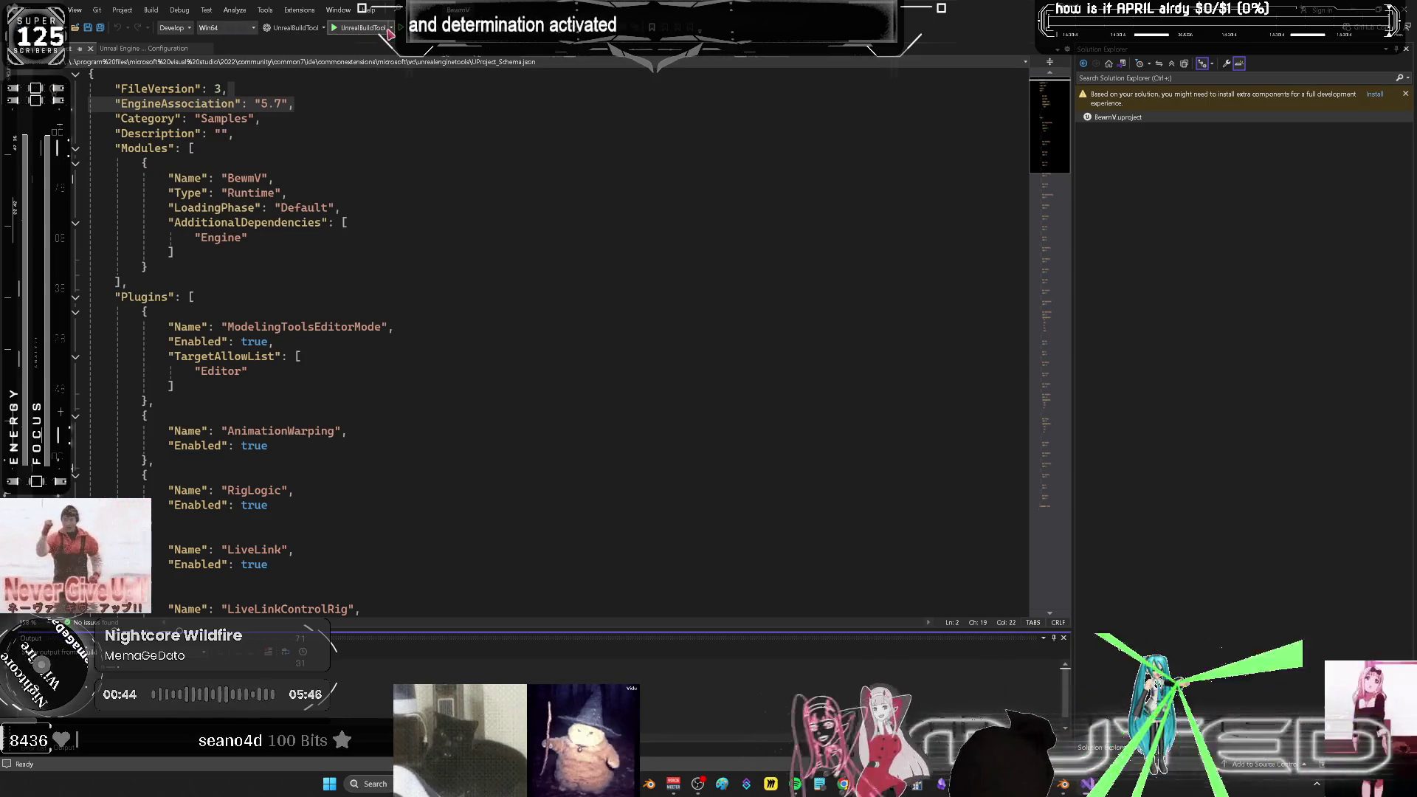
right_click(1160, 123)
click(746, 151)
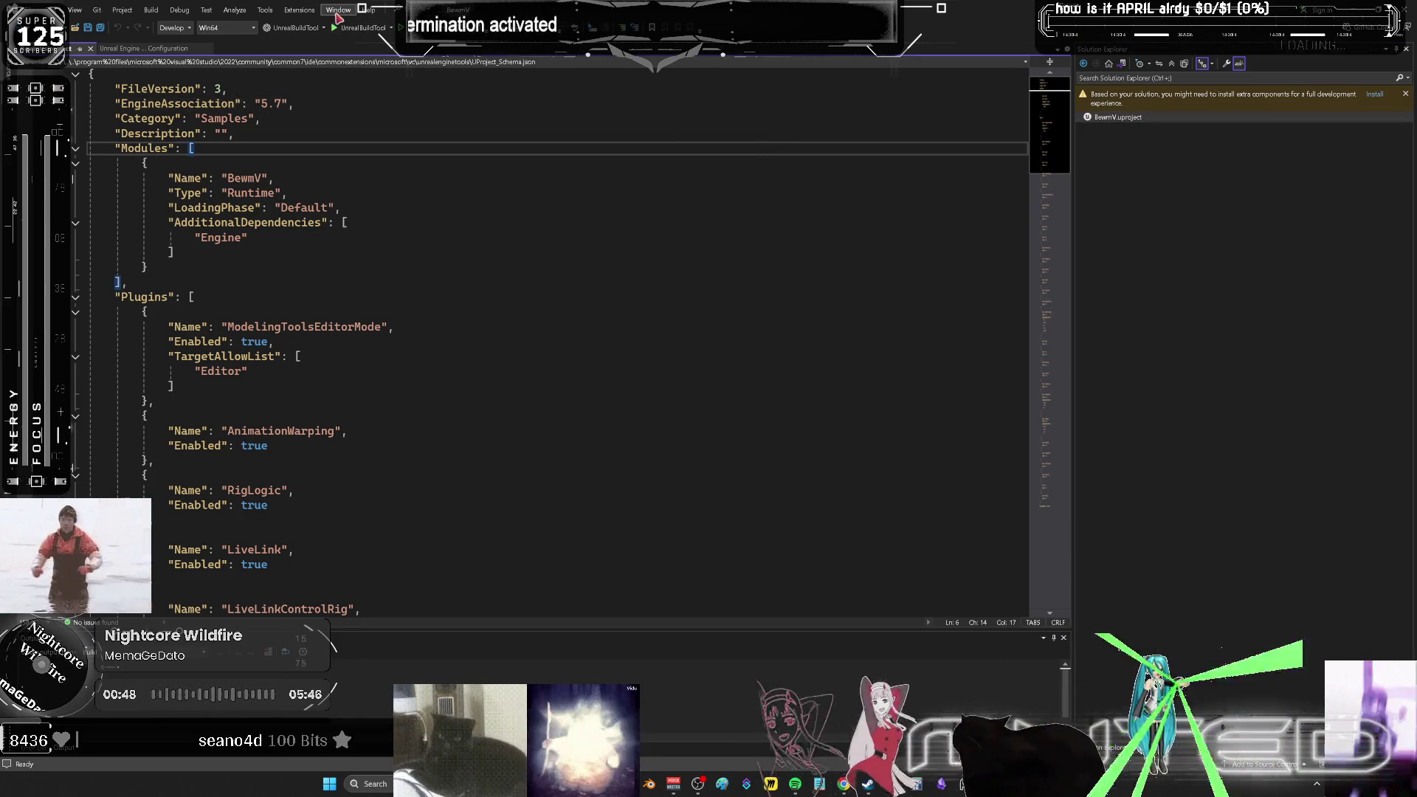
click(264, 11)
click(264, 11)
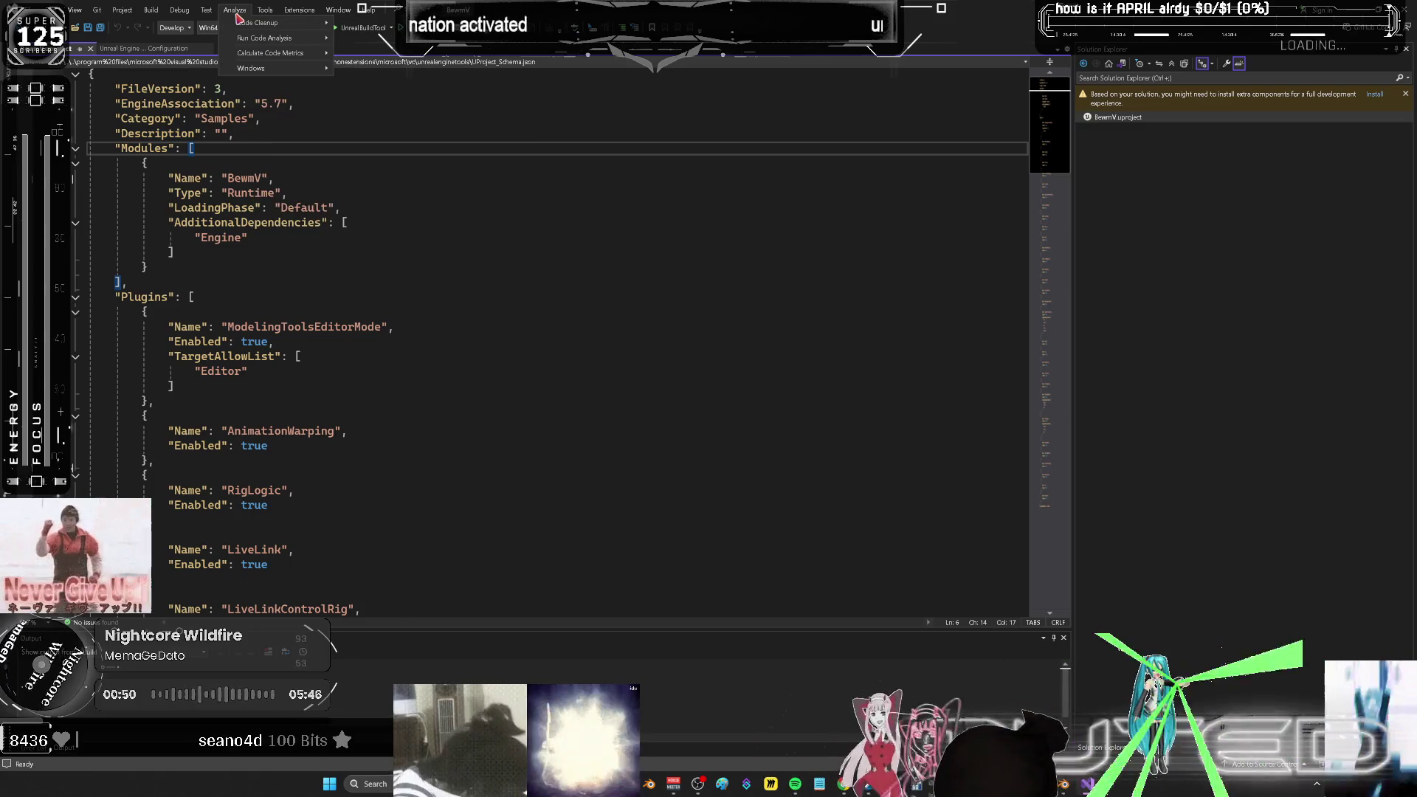
click(206, 10)
click(206, 9)
click(180, 11)
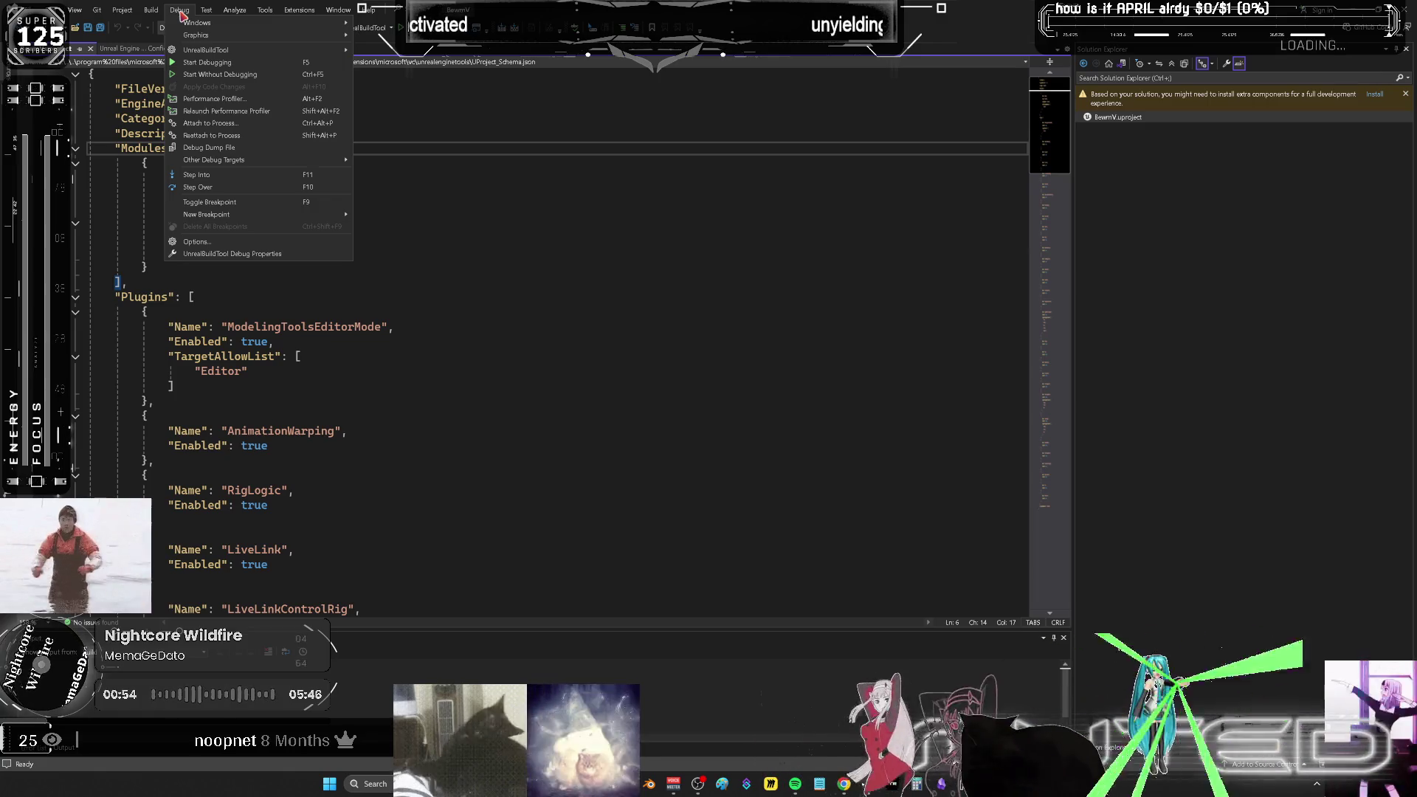
click(800, 209)
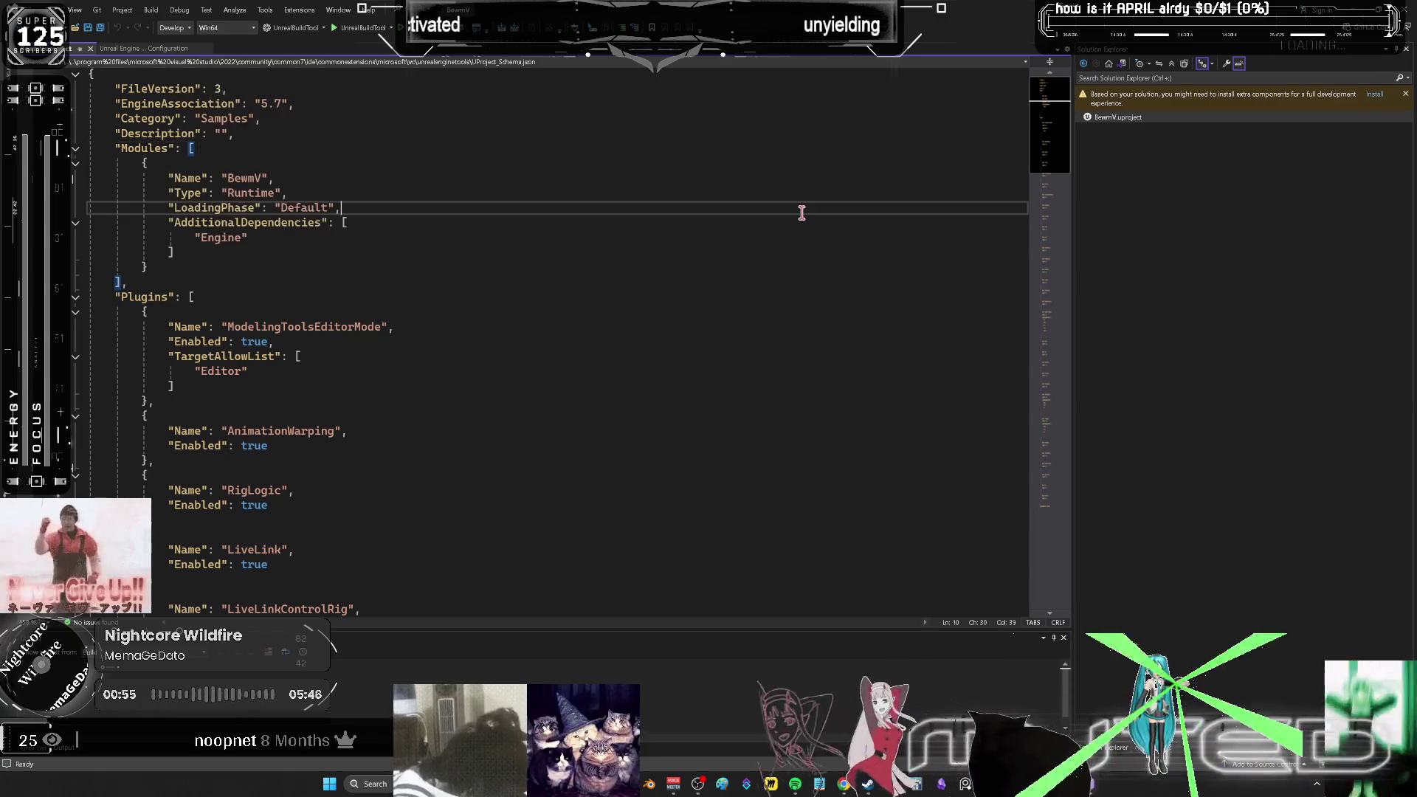
- Return to the full solution tree and select the BewmV solution and project
click(1085, 65)
click(1127, 118)
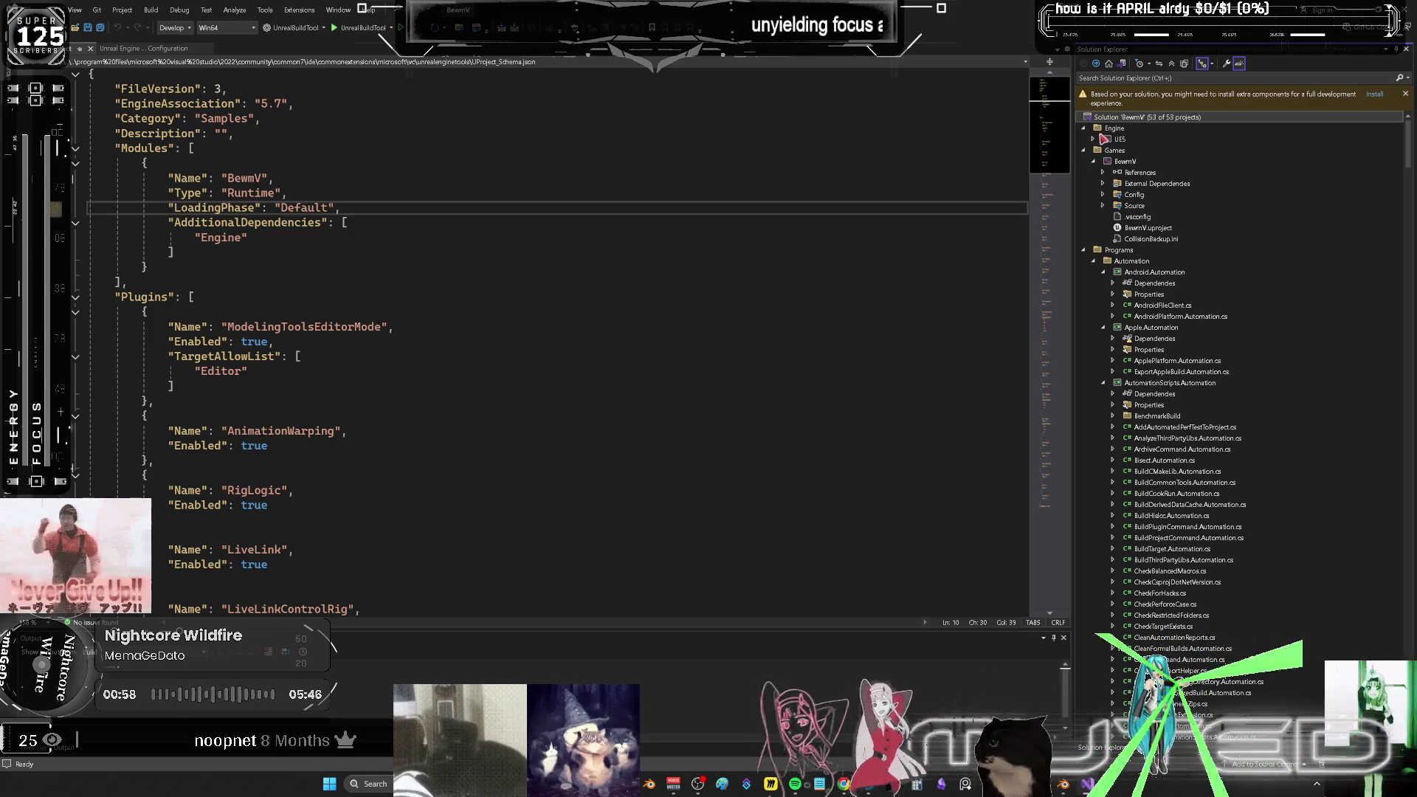
click(1131, 162)
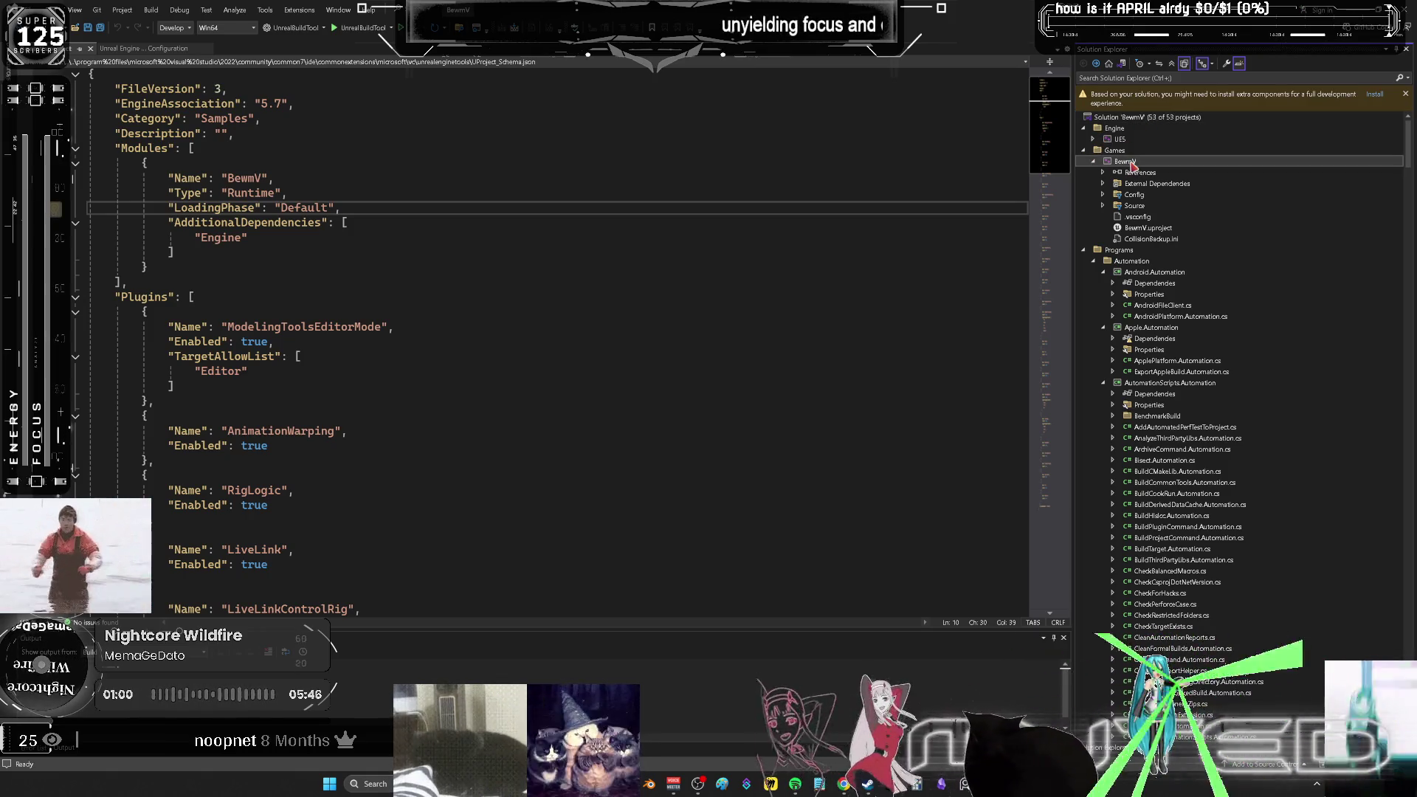
- Build the entire BewmV solution, then reopen BewmV.uproject and place the caret in its text
right_click(1129, 120)
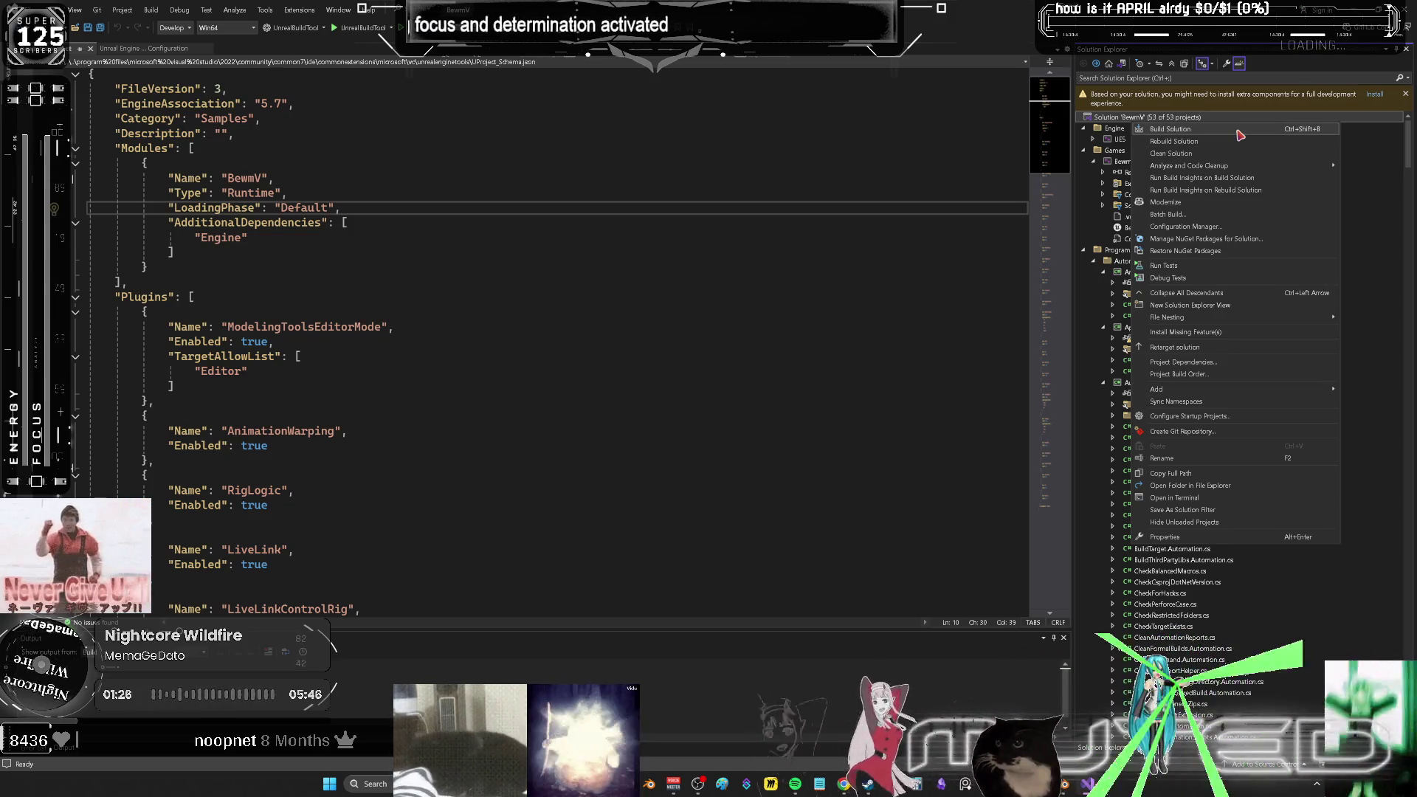
click(1239, 131)
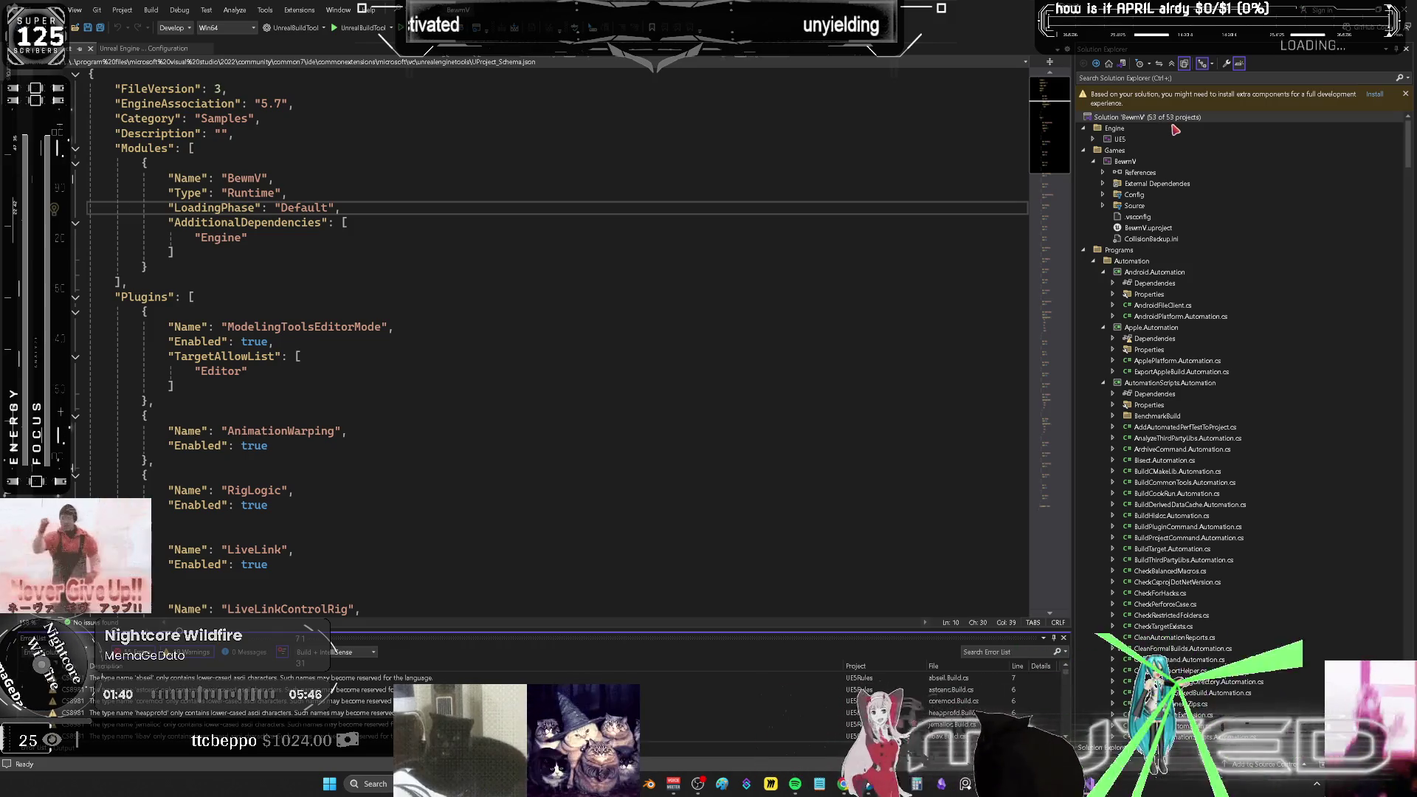
double_click(1164, 228)
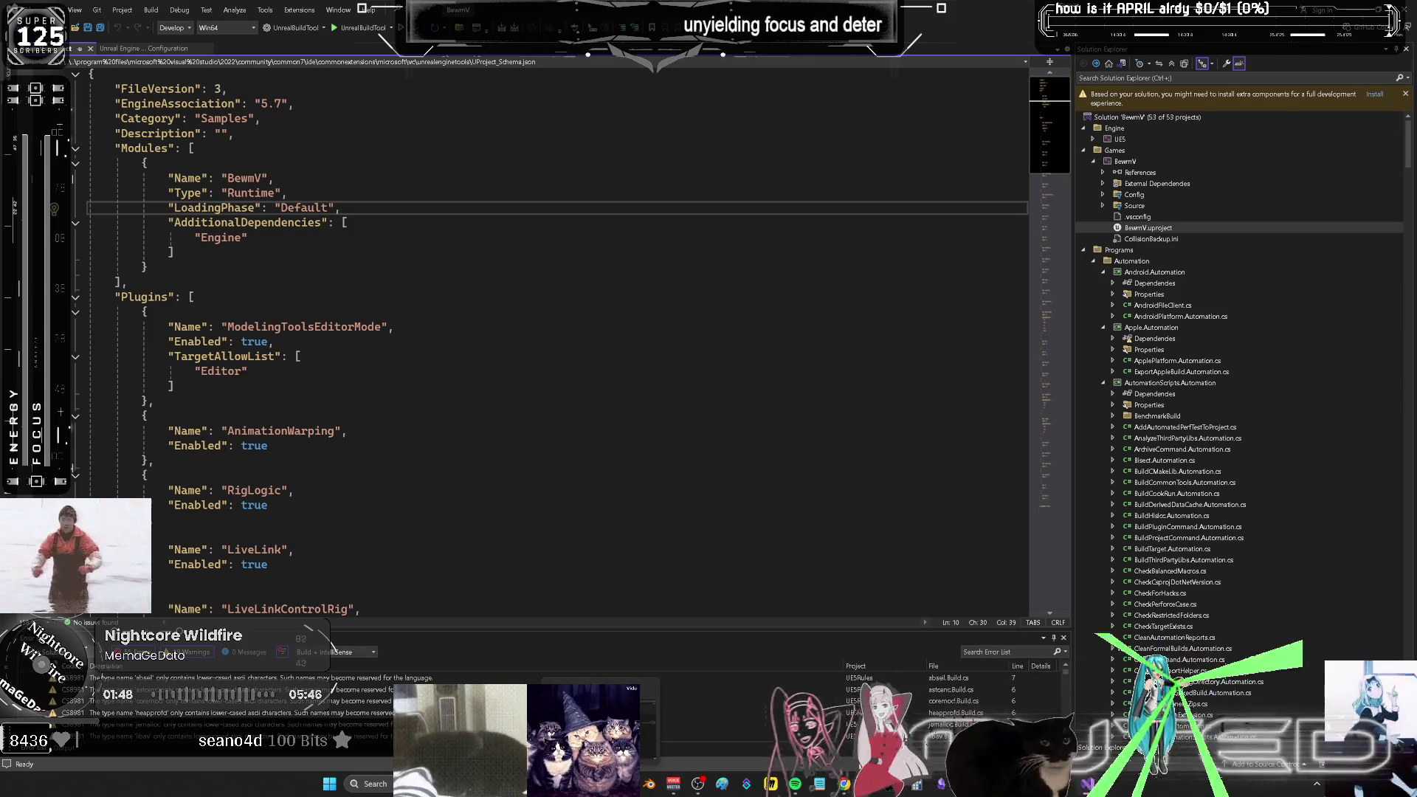
click(862, 403)
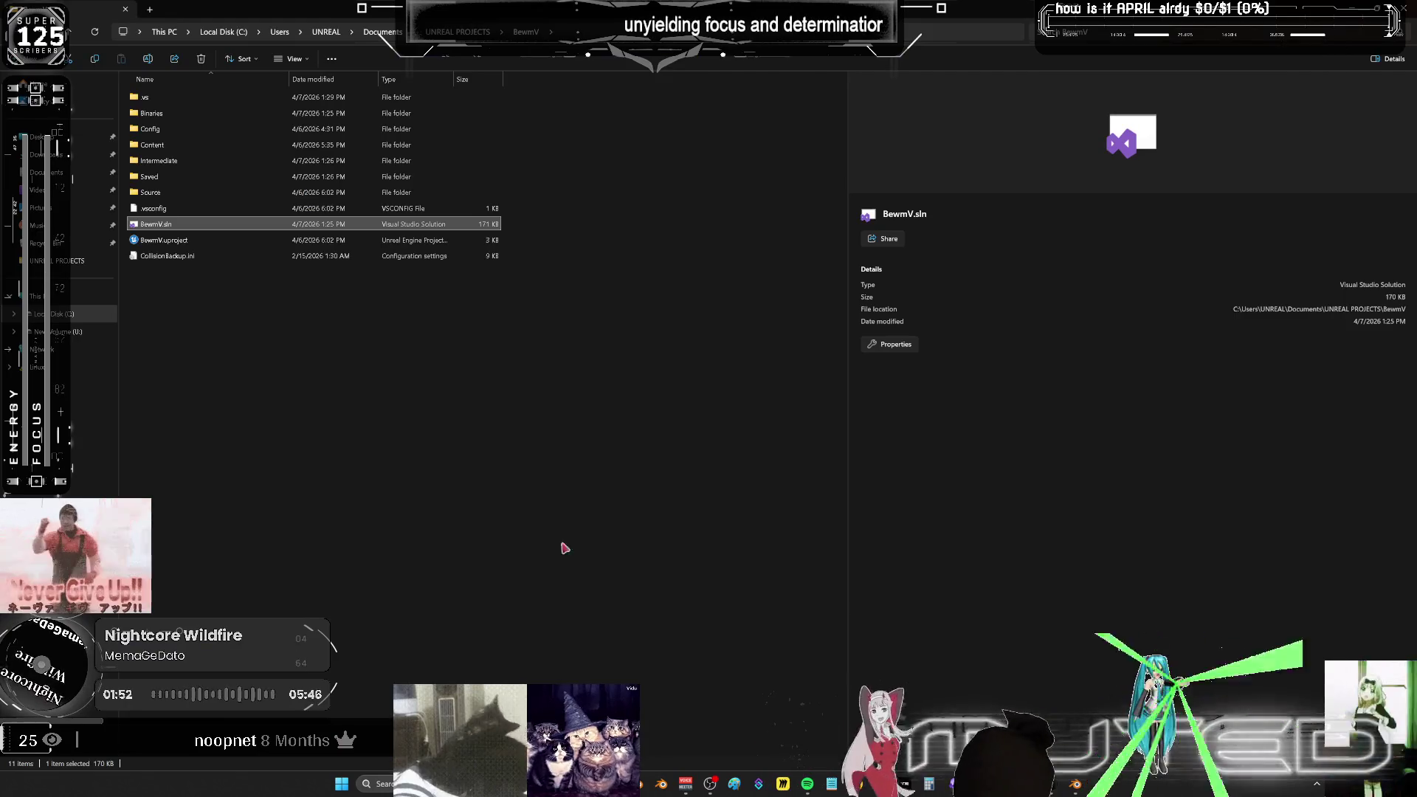
- Launch BewmV.uproject, dismiss the compile error, and switch its Unreal Engine version to 5.7
double_click(183, 243)
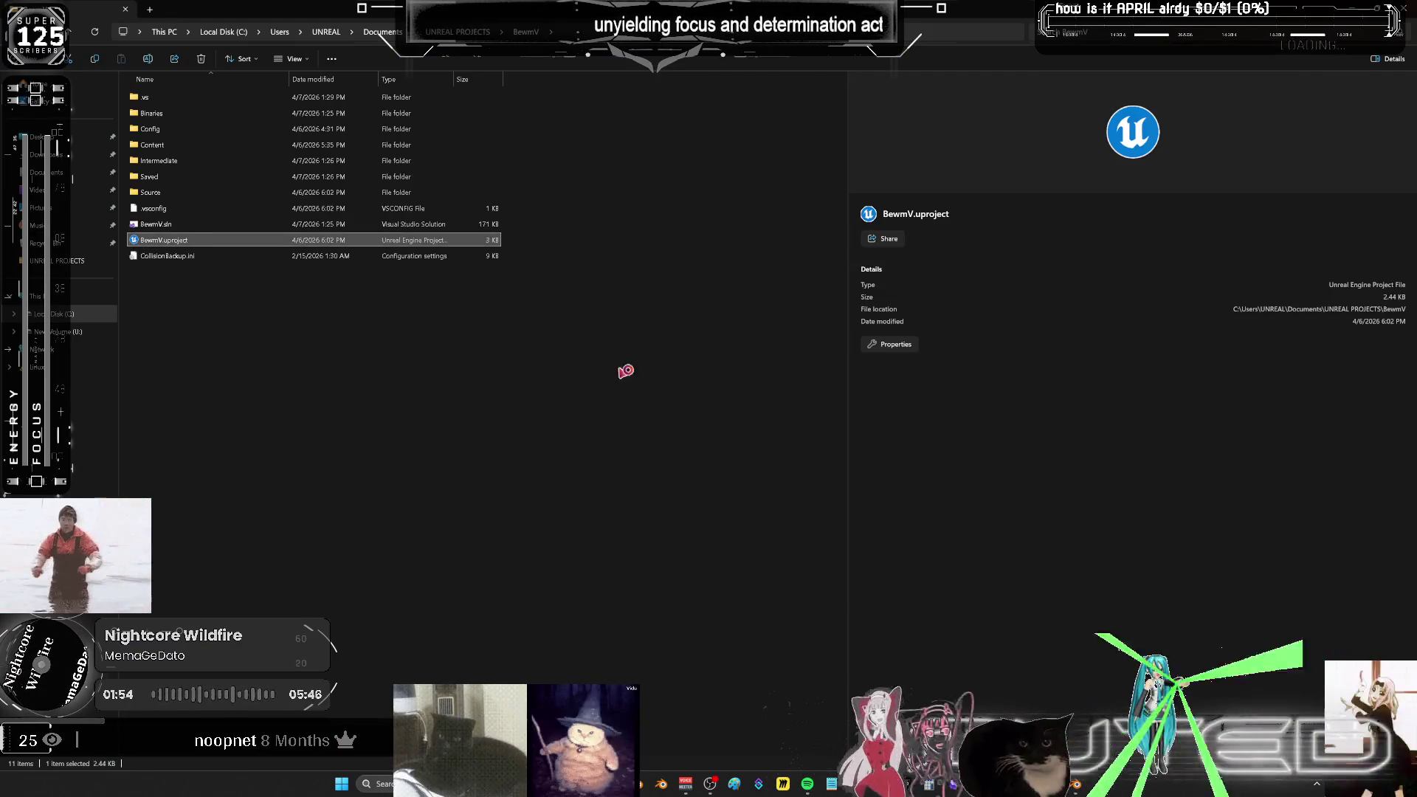
click(757, 434)
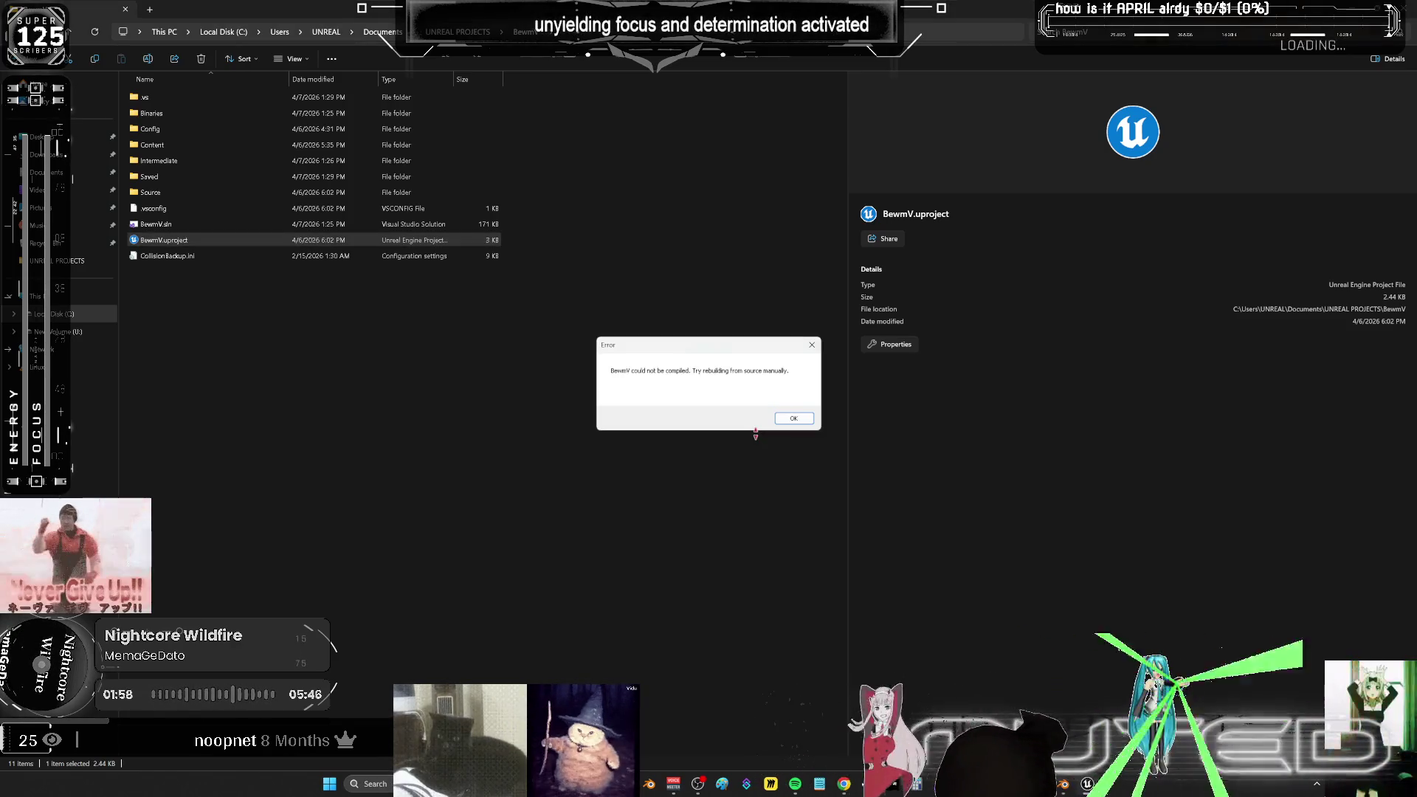
click(789, 423)
right_click(243, 244)
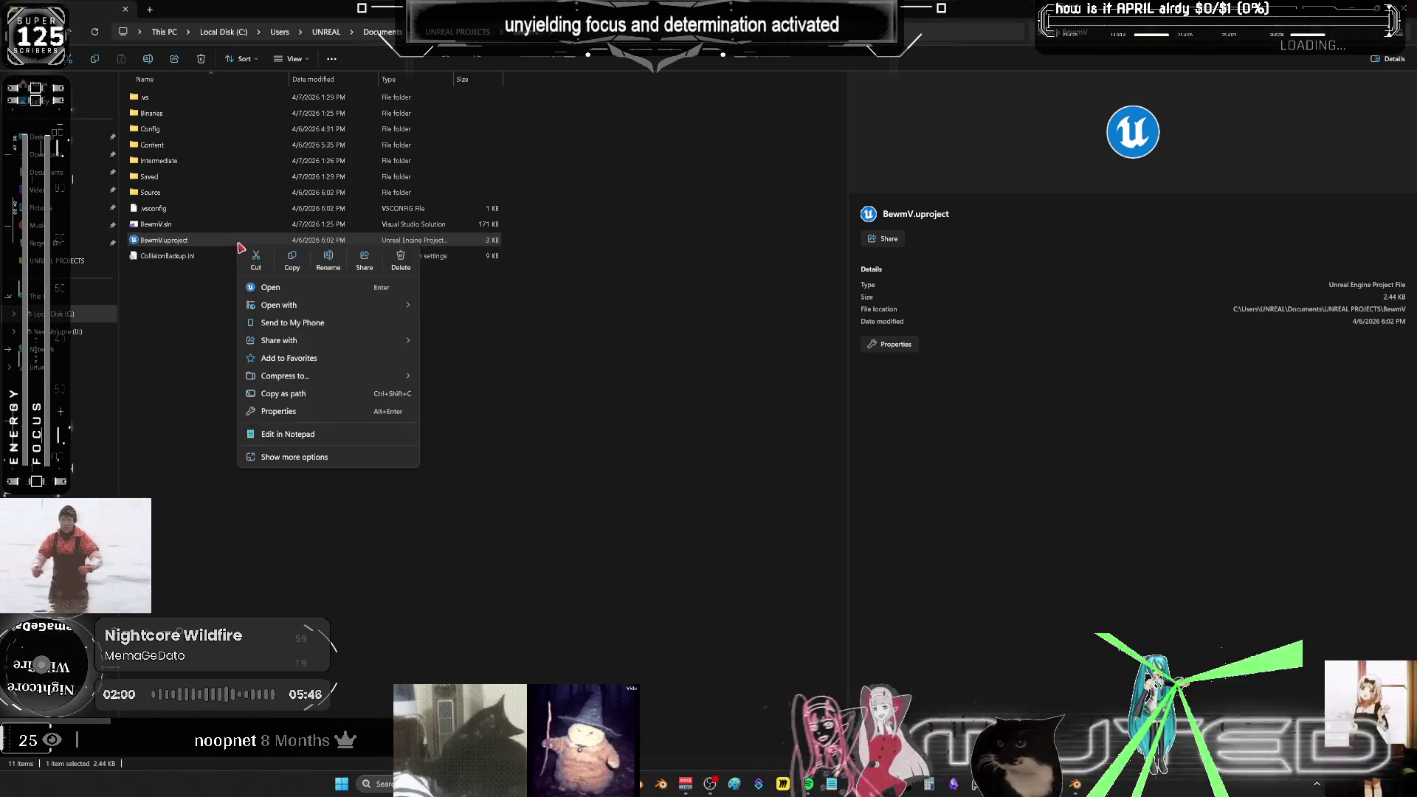
click(324, 456)
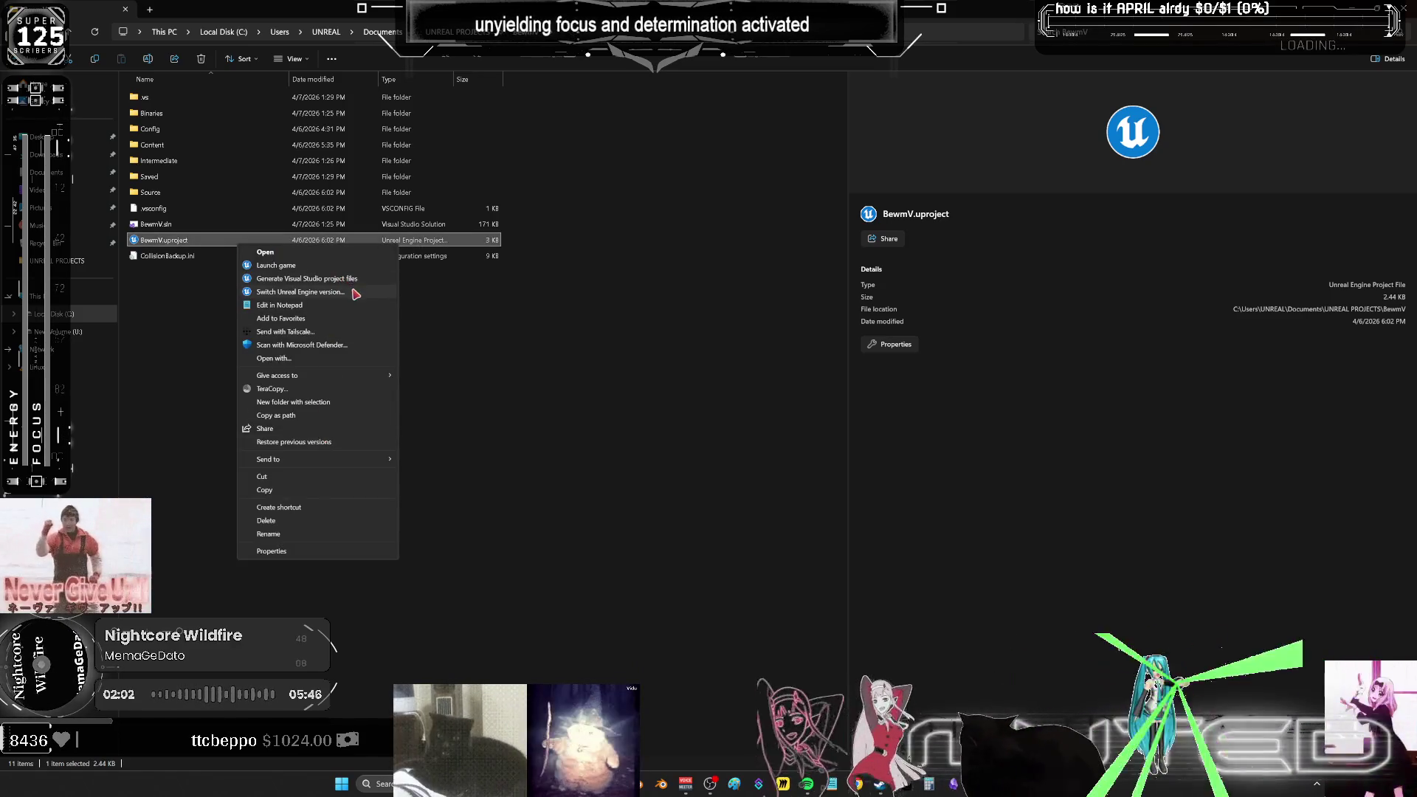
click(347, 291)
click(762, 402)
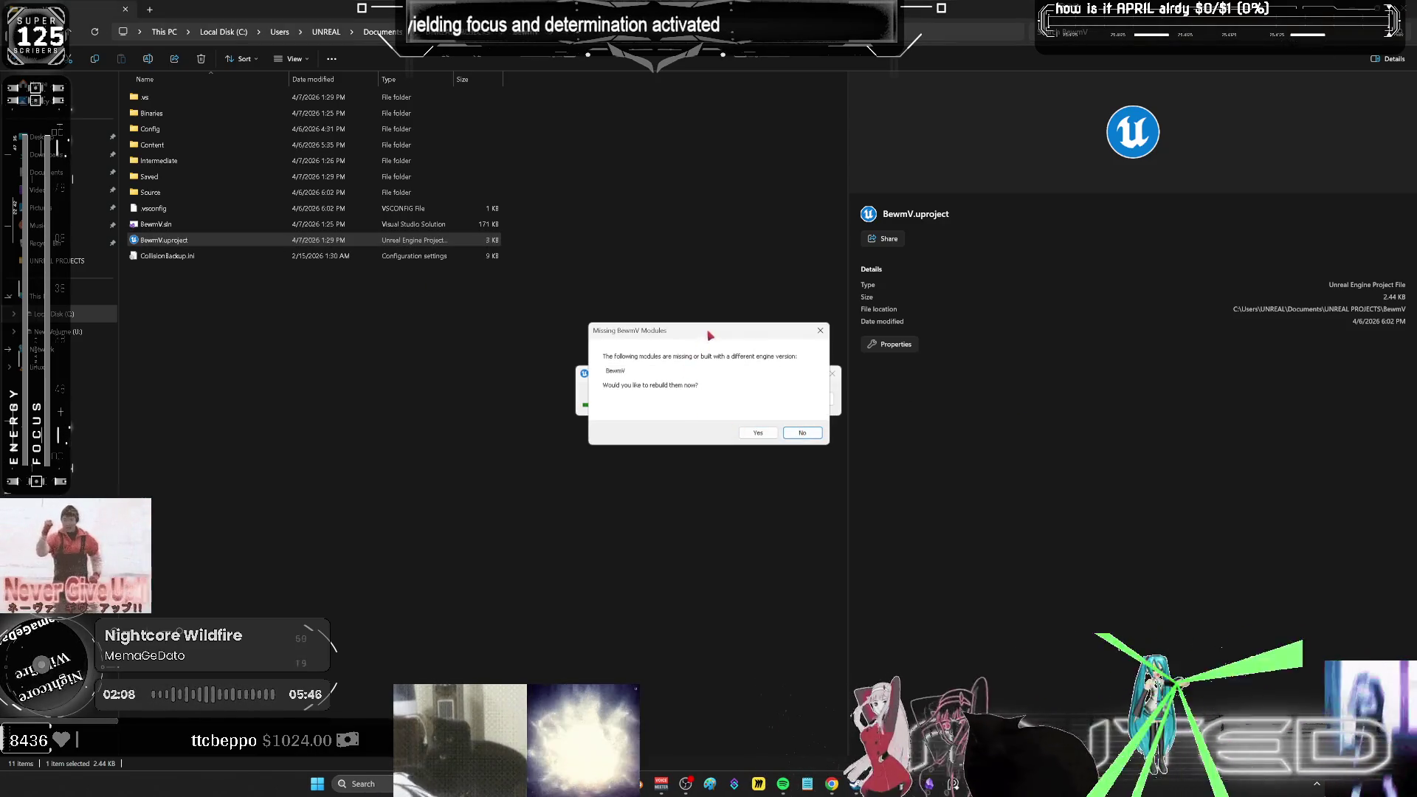
drag(706, 333, 1011, 399)
click(1108, 498)
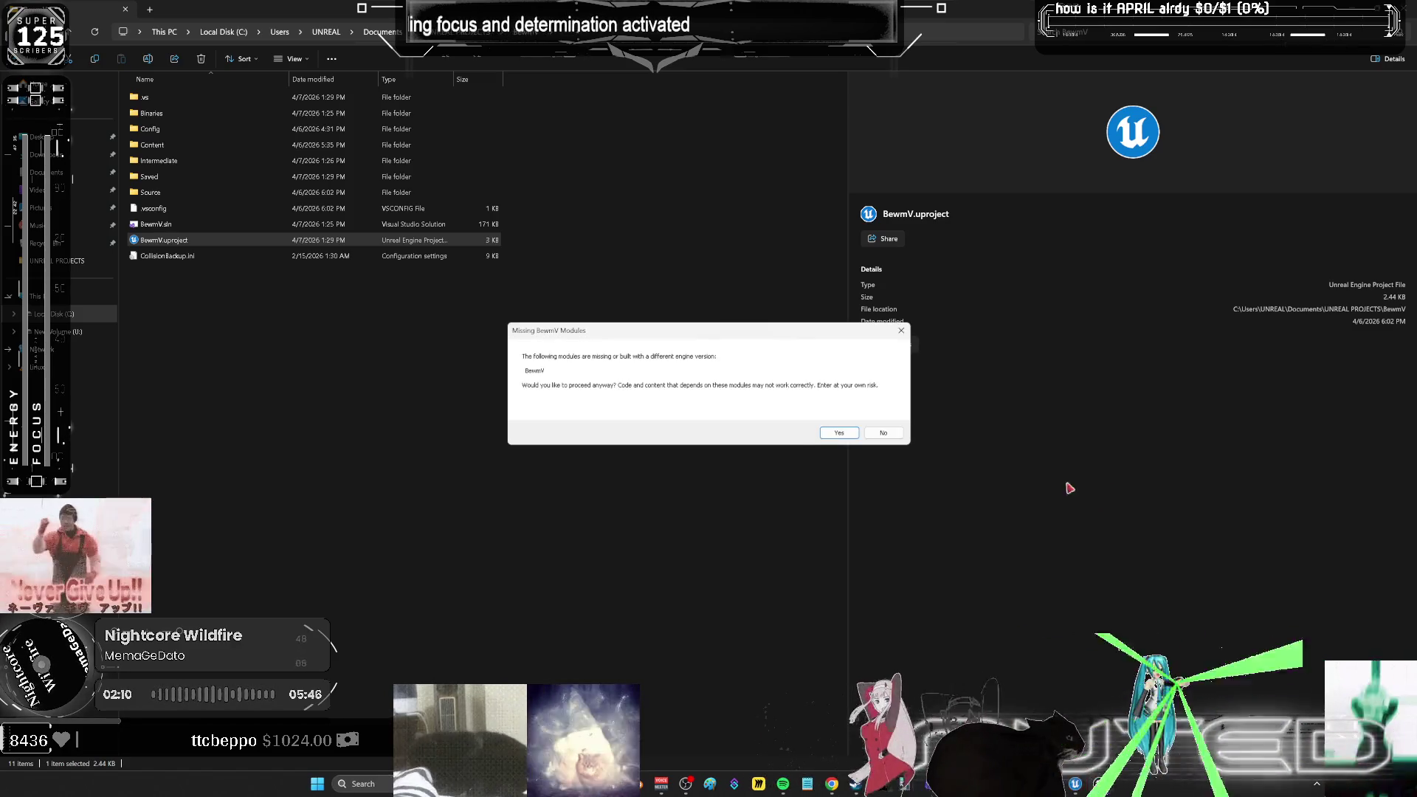
click(883, 434)
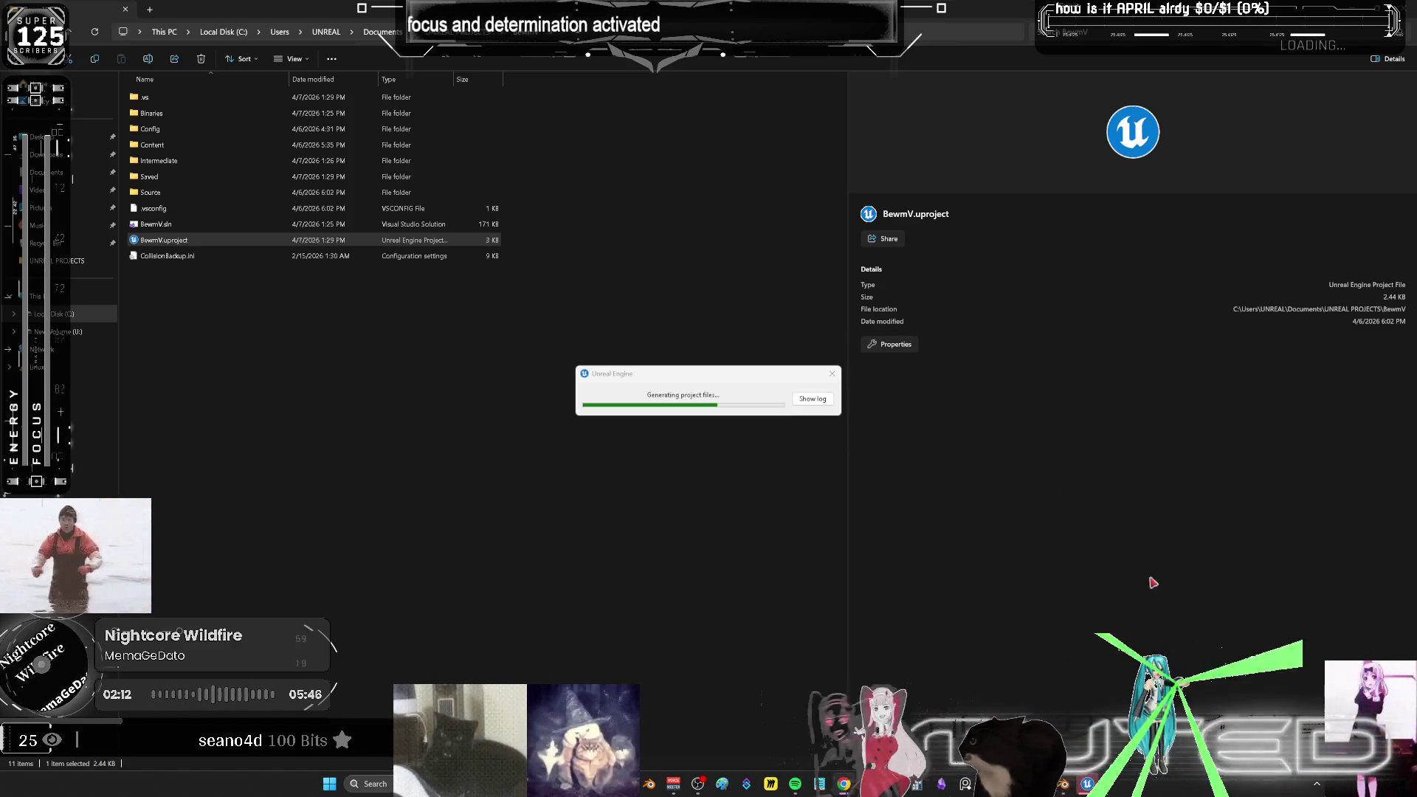
- Relaunch BewmV without rebuilding modules, dismiss the missing game module message, and close File Explorer
double_click(180, 242)
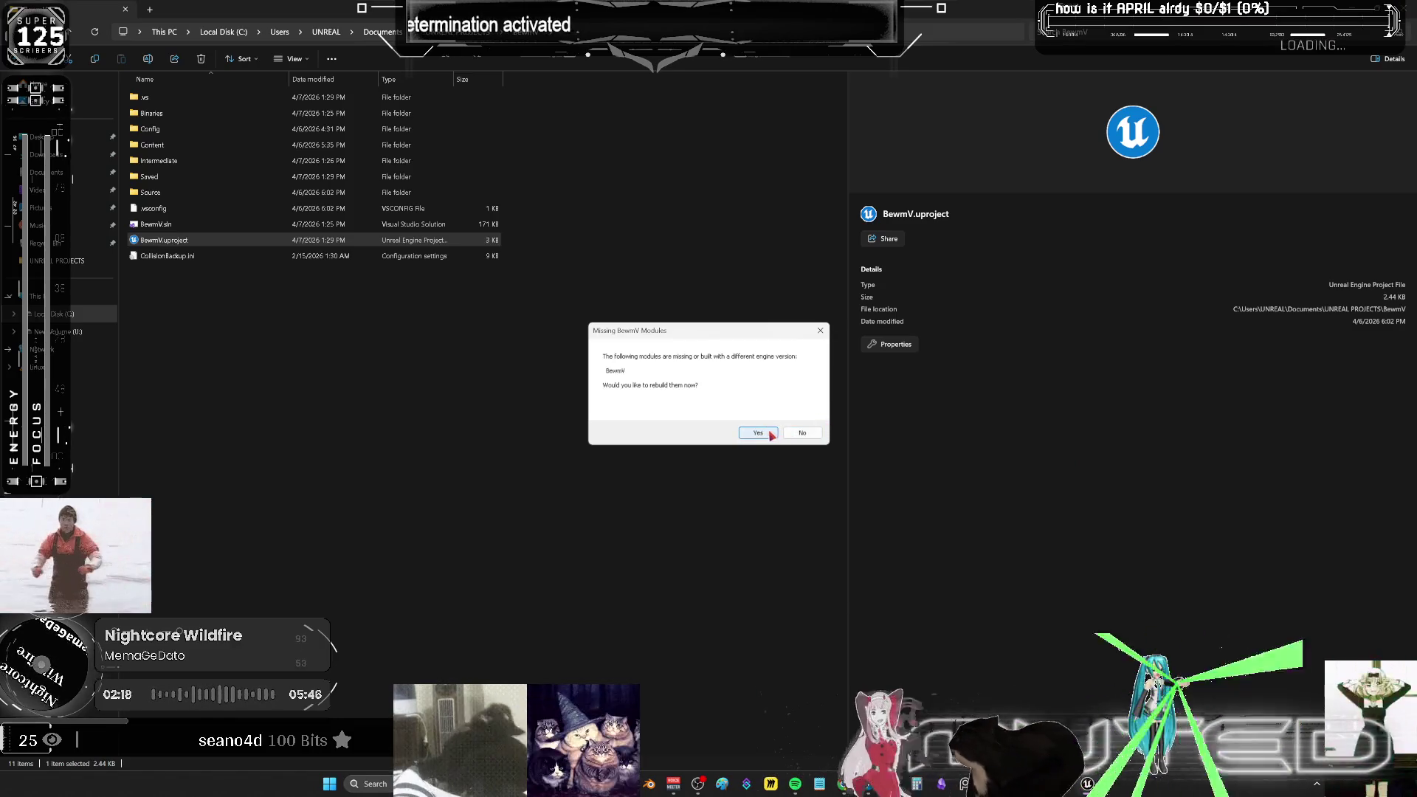
click(814, 433)
click(840, 436)
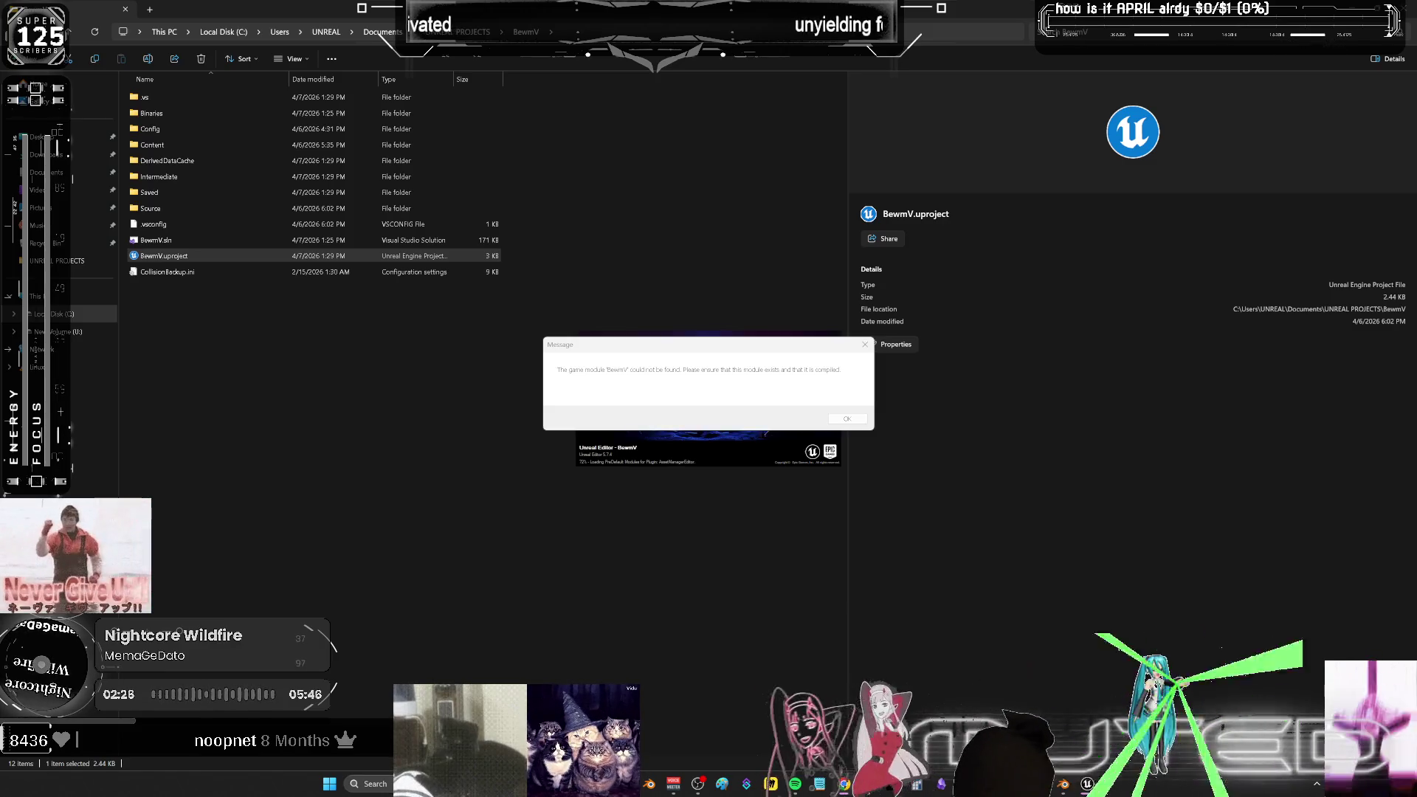
click(848, 418)
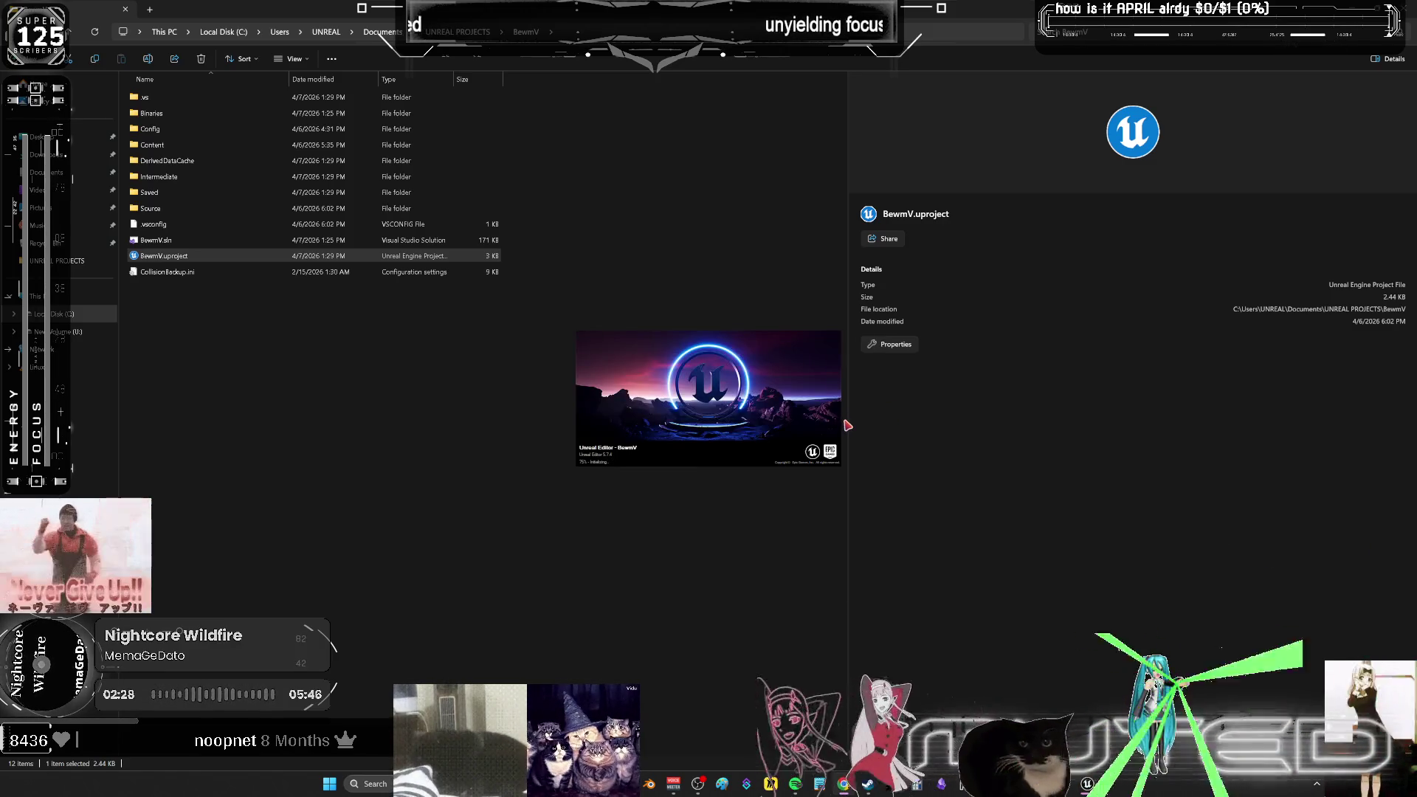
click(849, 426)
right_click(846, 424)
key(Escape)
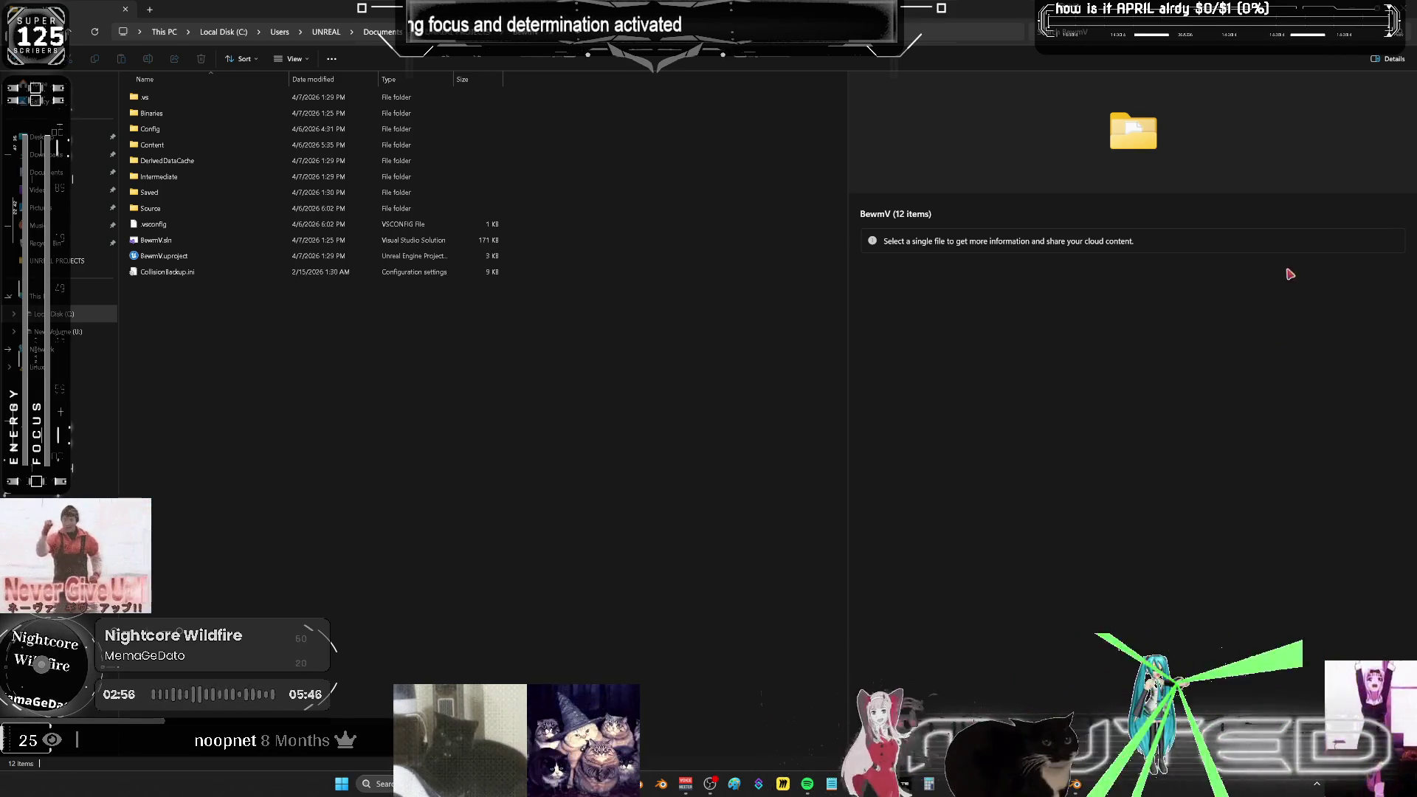
click(1399, 9)
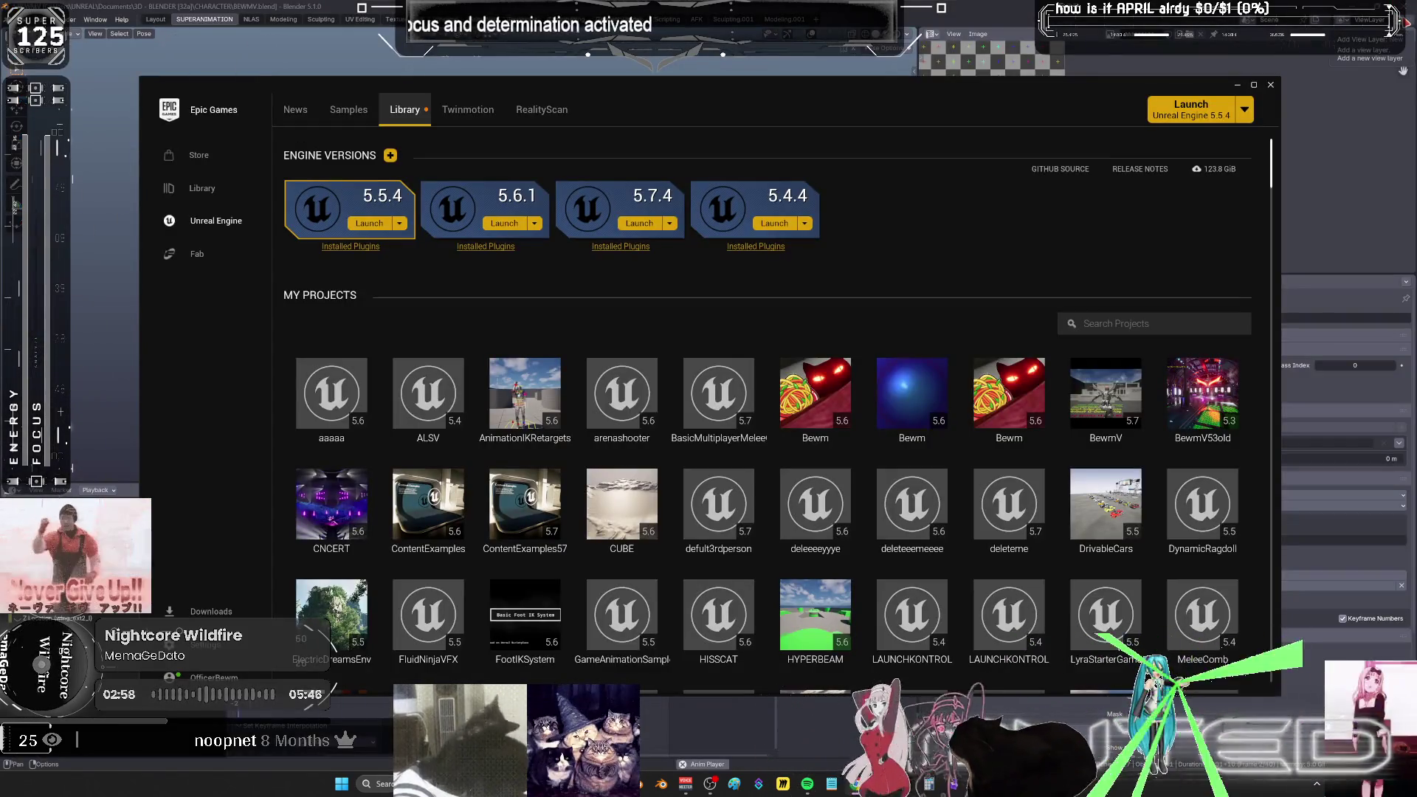
- Close the Epic Games Launcher window so Blender's wing animation is in front
click(1271, 85)
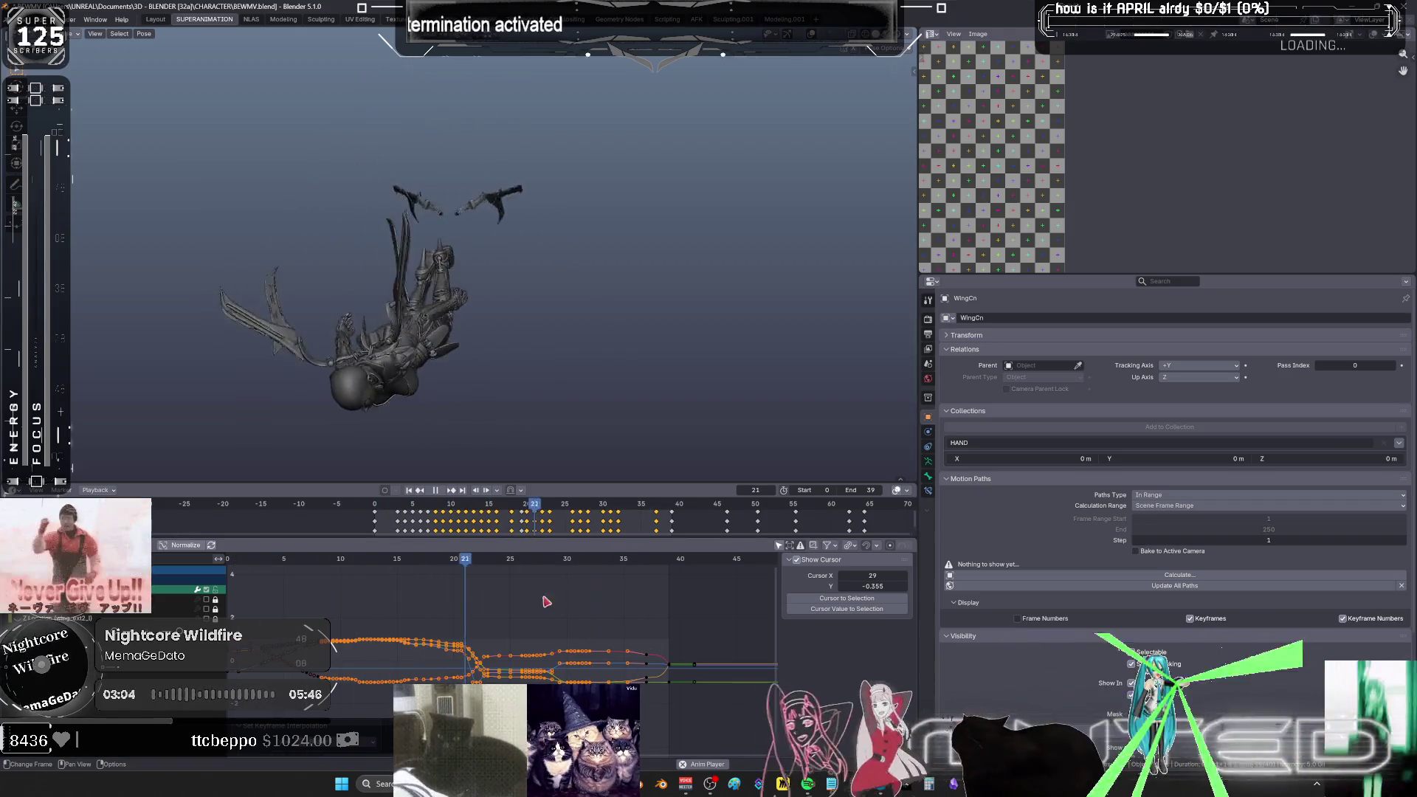
- Toggle a coloured wireframe view and move the playhead to frame 24 to inspect the wing
key(ctrl+alt+space)
key(shift+z)
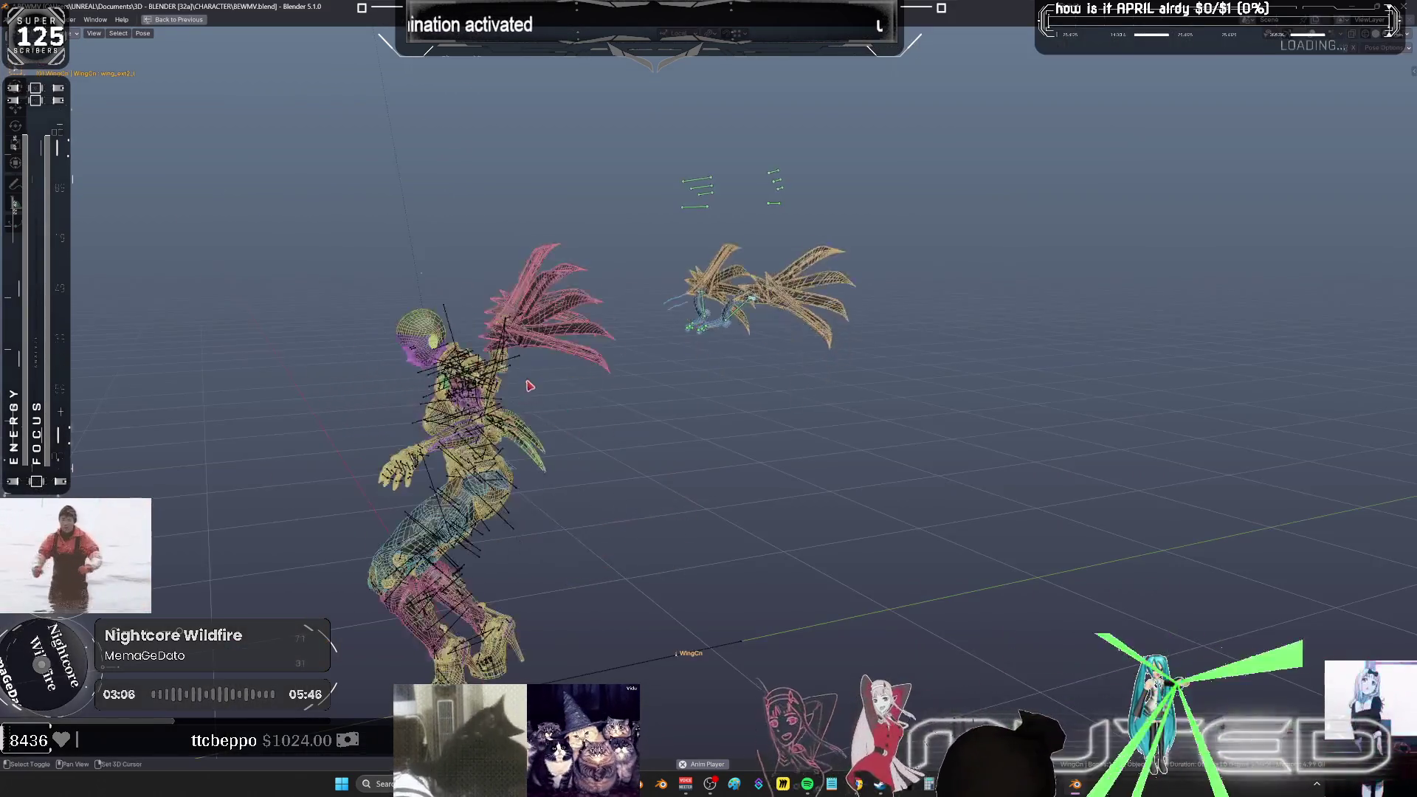
key(ctrl+alt+space)
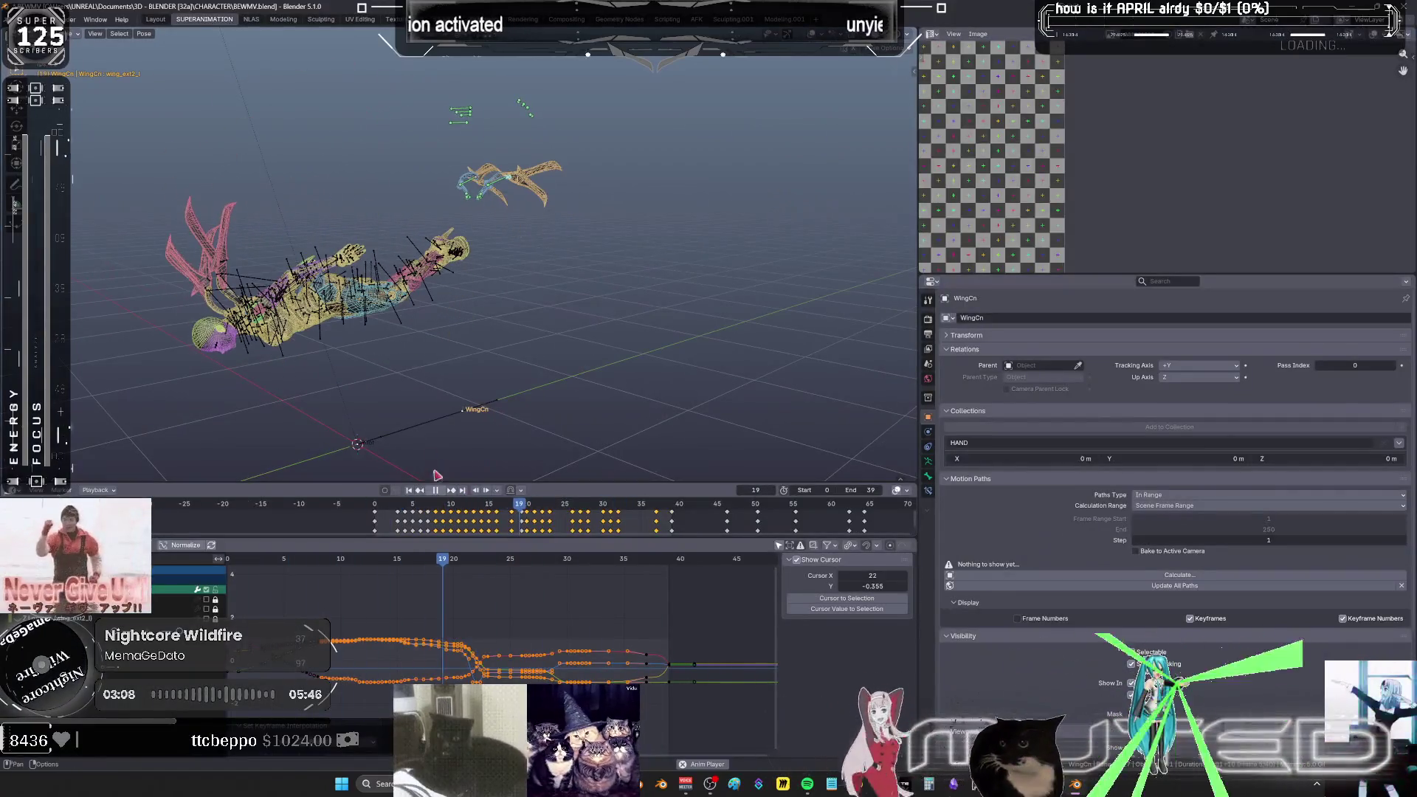
mouse_move(438, 510)
mouse_down()
mouse_move(368, 508)
mouse_move(557, 546)
mouse_up()
mouse_move(516, 347)
middle_down()
mouse_move(521, 319)
mouse_move(635, 414)
middle_up()
- Delete the wing keyframes around frames 19–23 in the maximized Graph Editor
key(ctrl+space)
scroll(733, 476, up, 2)
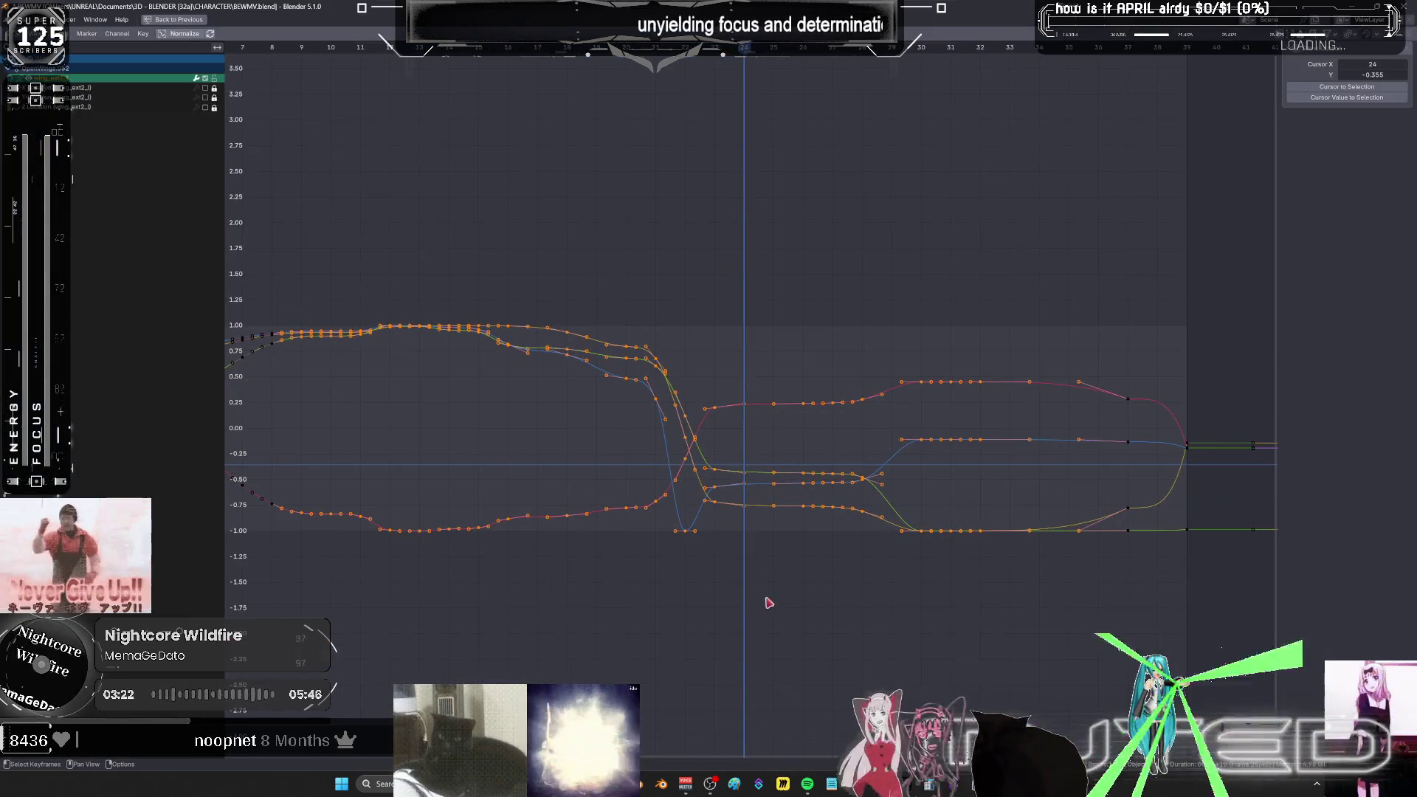
drag(733, 590, 625, 247)
key(x)
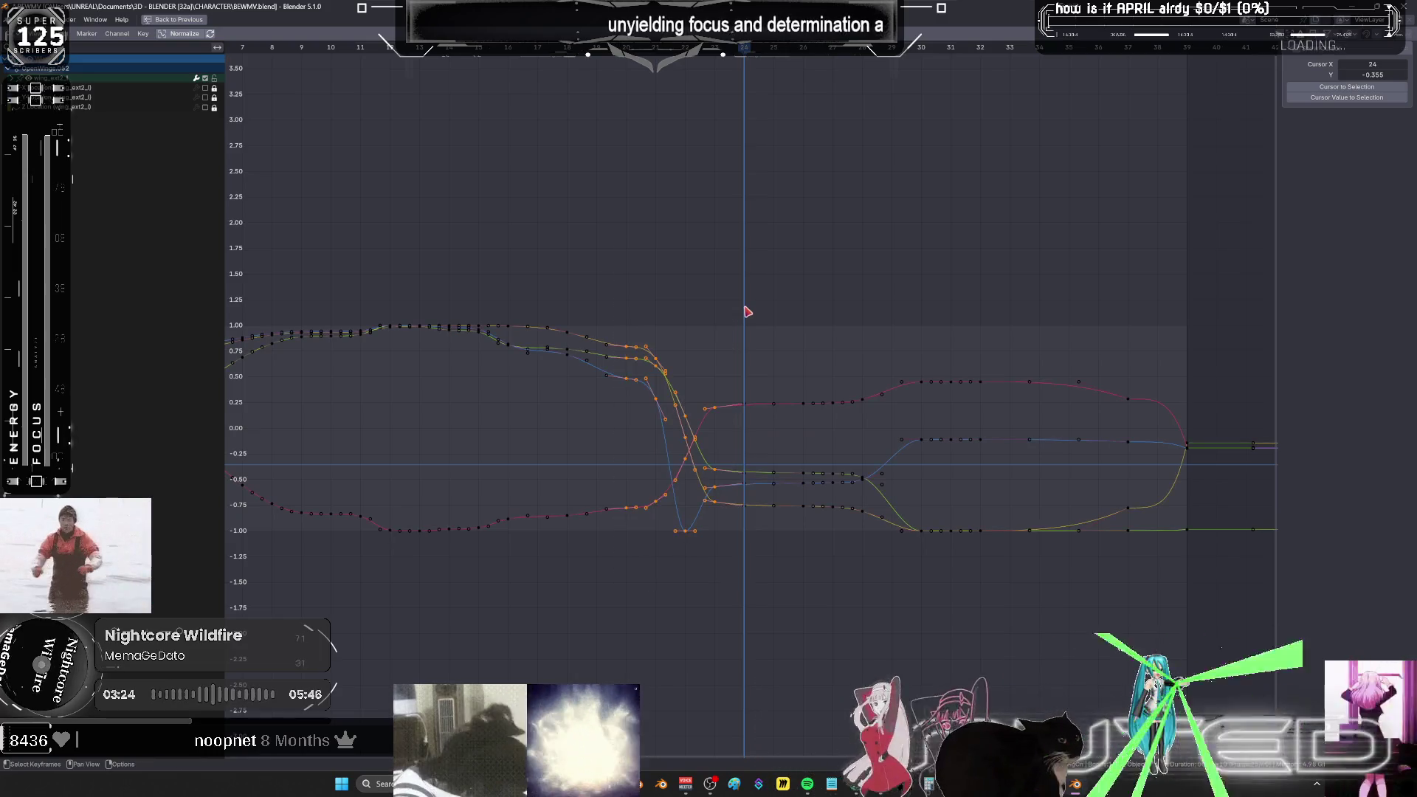
key(ctrl+space)
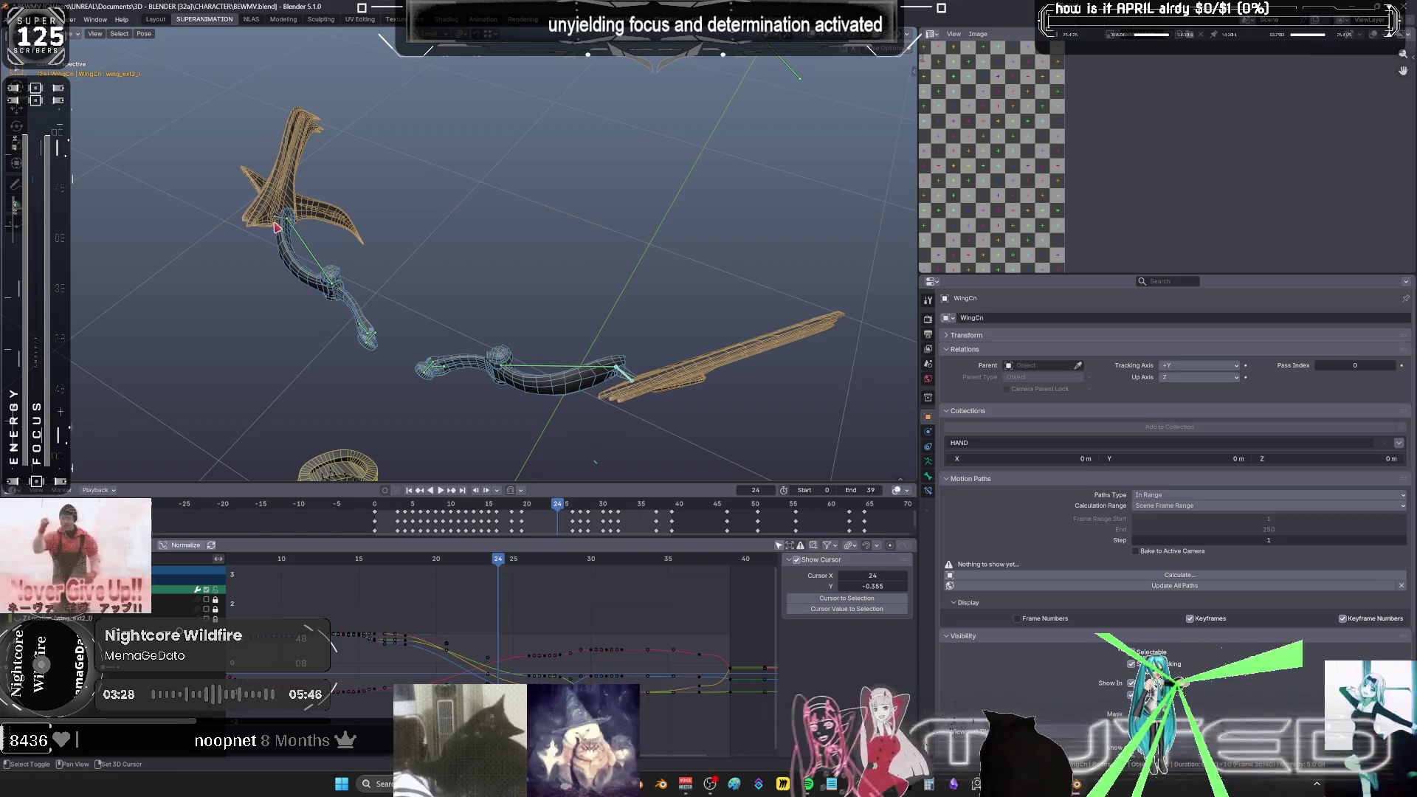
- Set all wing keyframes to Bézier interpolation, then select the keys around frames 21–23
key(ctrl+space)
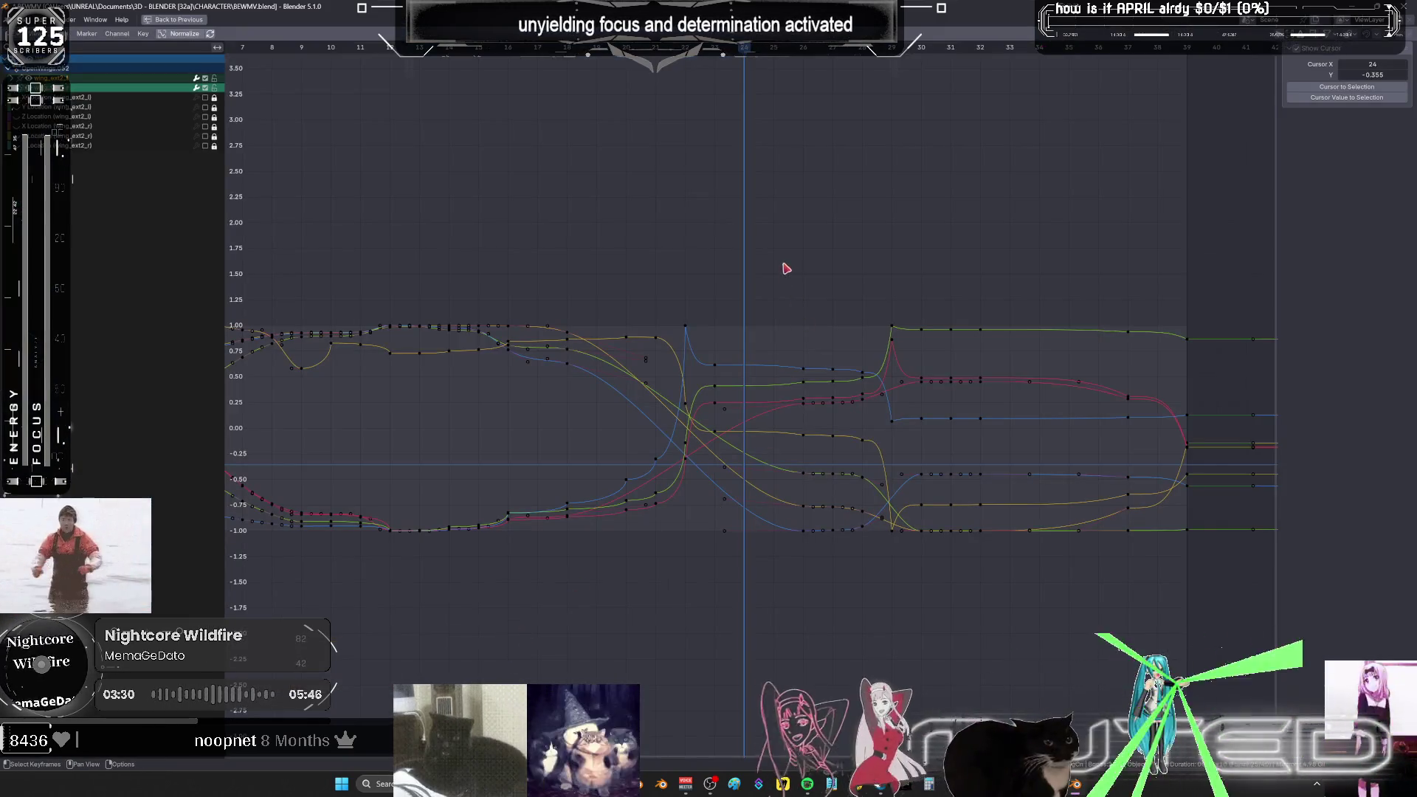
scroll(786, 269, down, 3)
key(a)
right_click(705, 409)
mouse_move(705, 409)
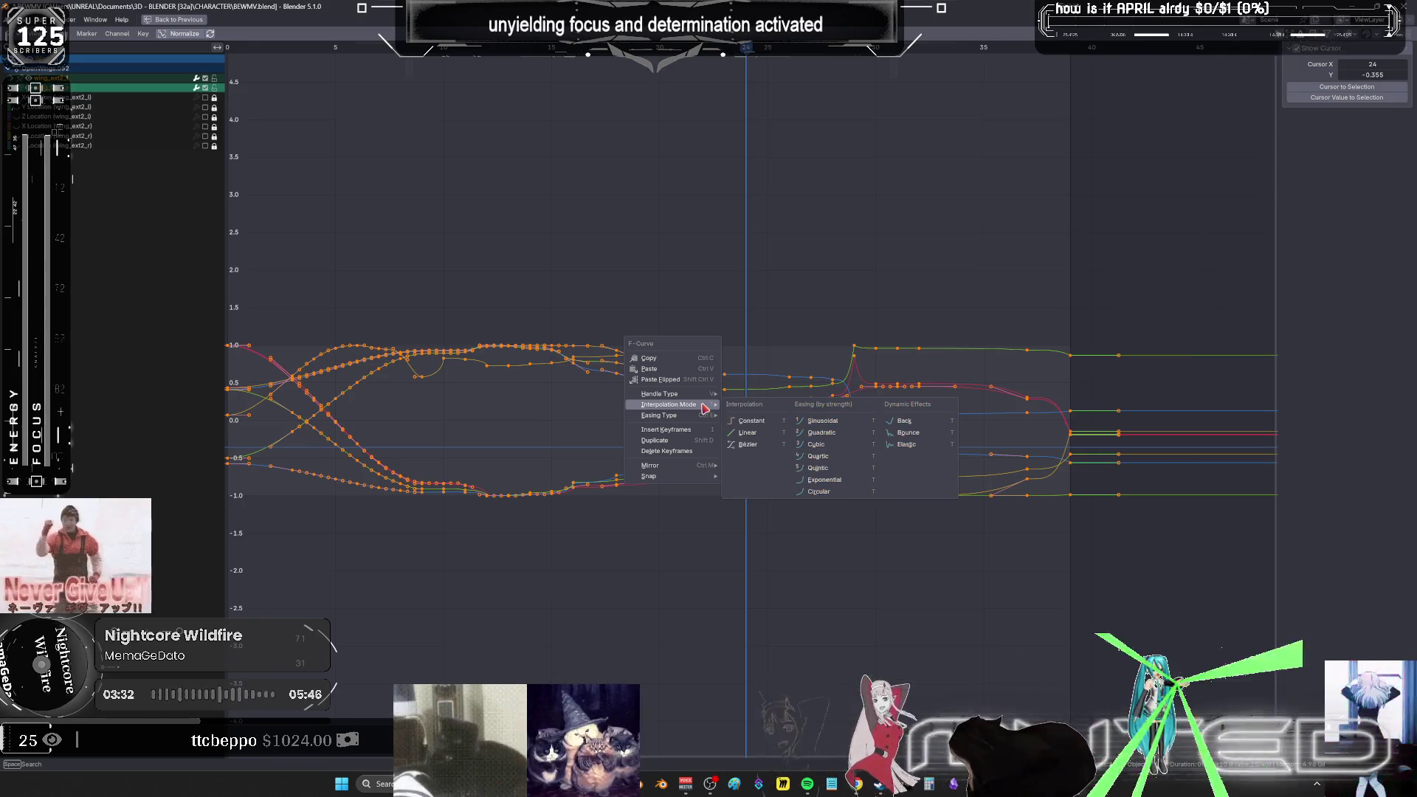
click(754, 445)
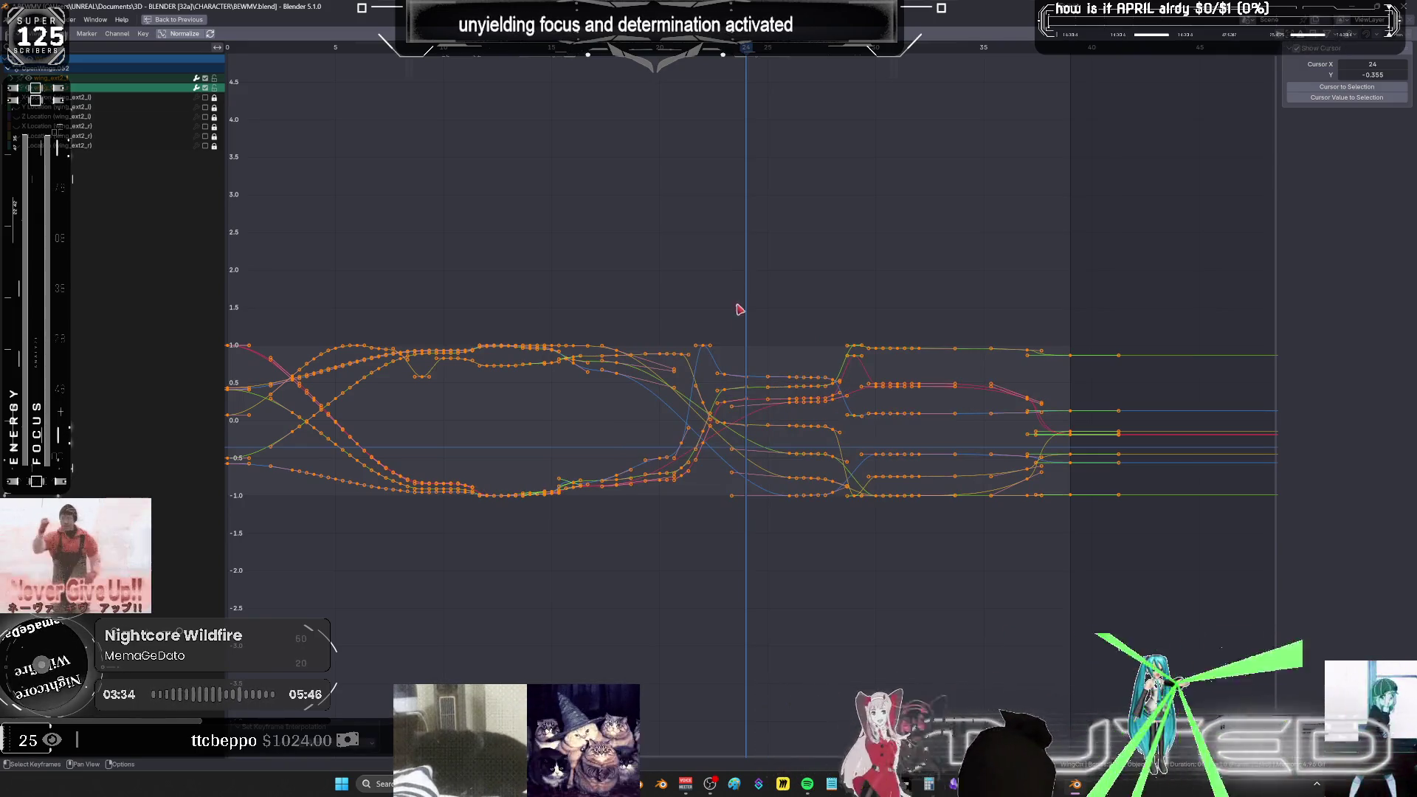
key(alt+a)
mouse_move(763, 537)
mouse_down()
mouse_move(683, 237)
mouse_move(705, 252)
mouse_up()
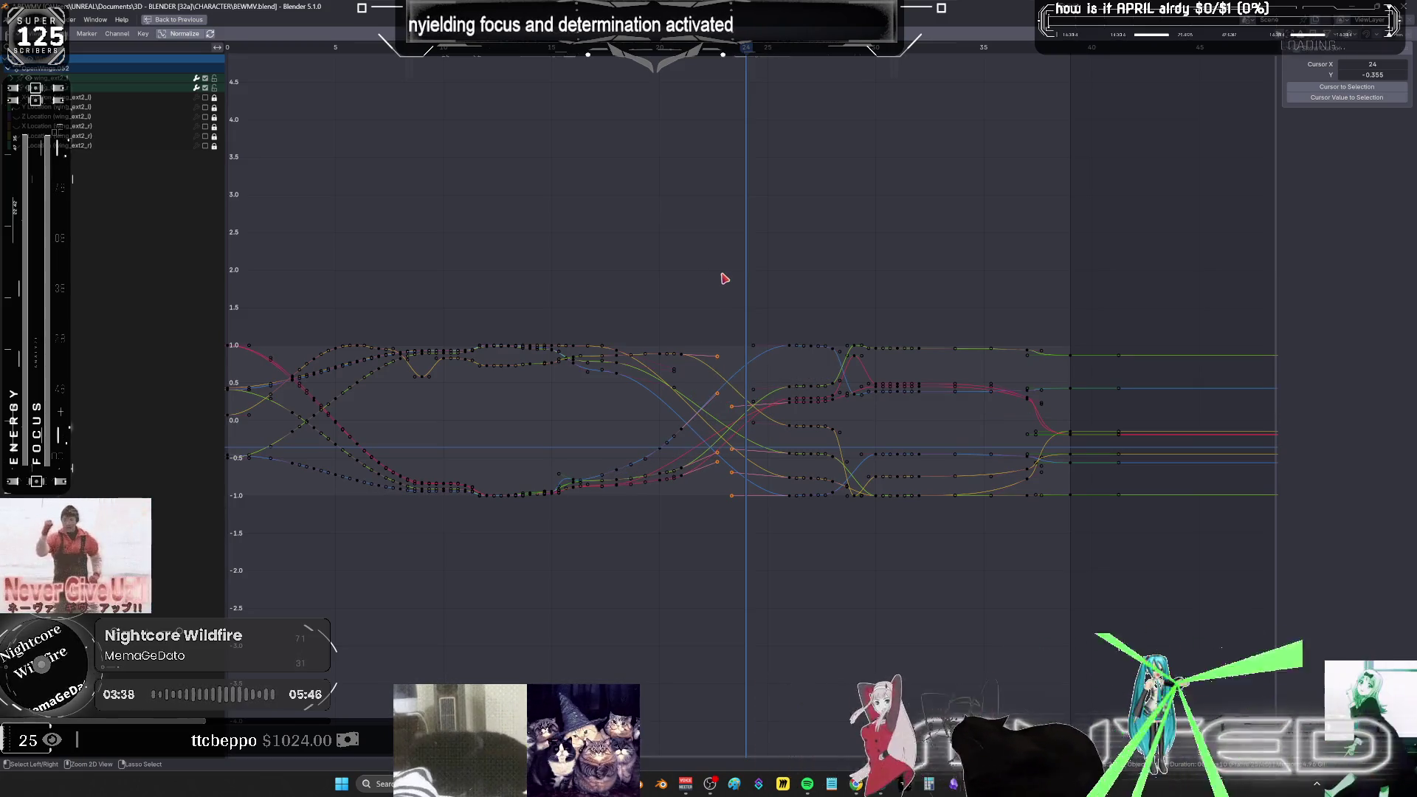
key(ctrl+space)
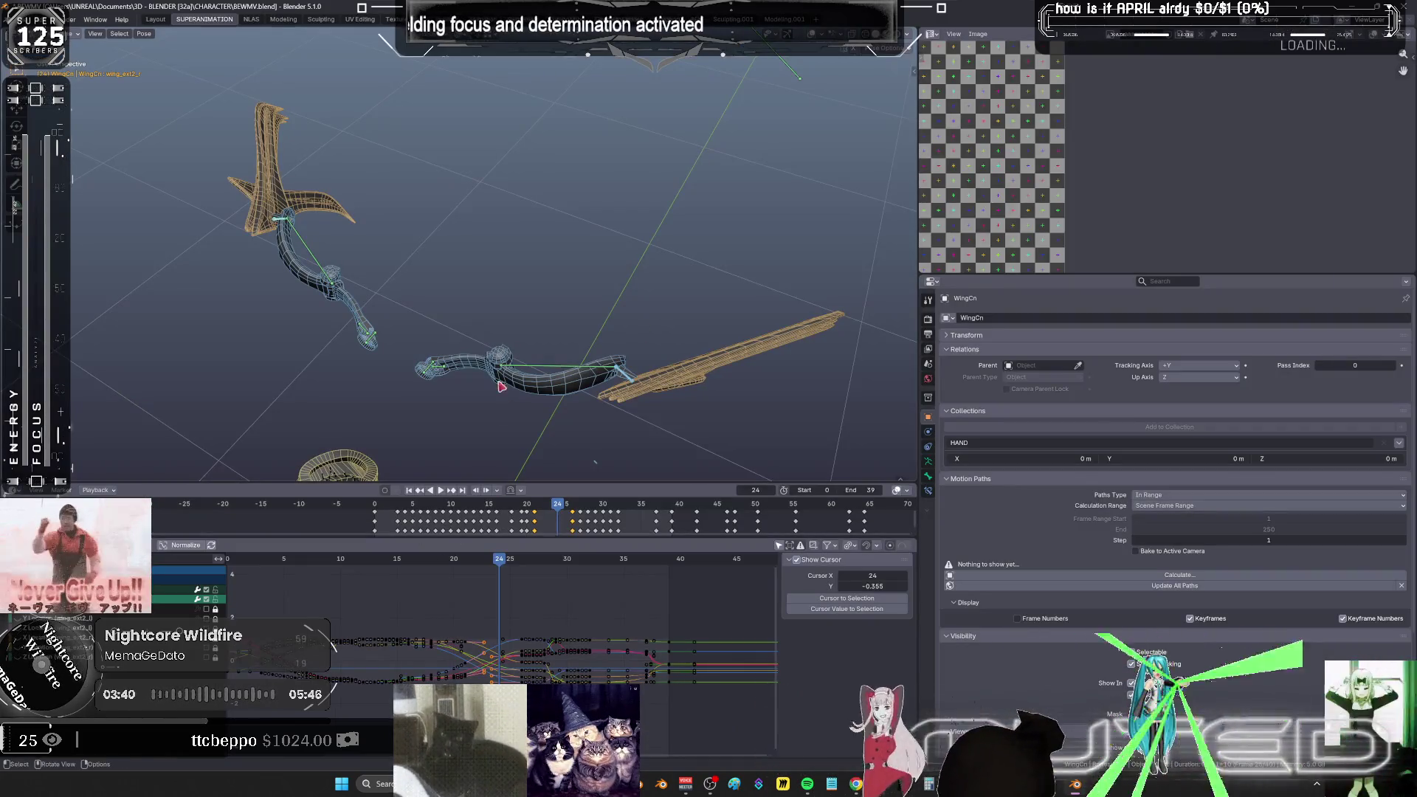
- Stop playback, confirm the wing bone rotation, and return the playhead to frame 25
shift+middle_drag(443, 414, 480, 413)
scroll(500, 581, down, 2)
mouse_move(310, 569)
mouse_down()
mouse_move(358, 564)
mouse_move(623, 618)
mouse_move(550, 607)
mouse_up()
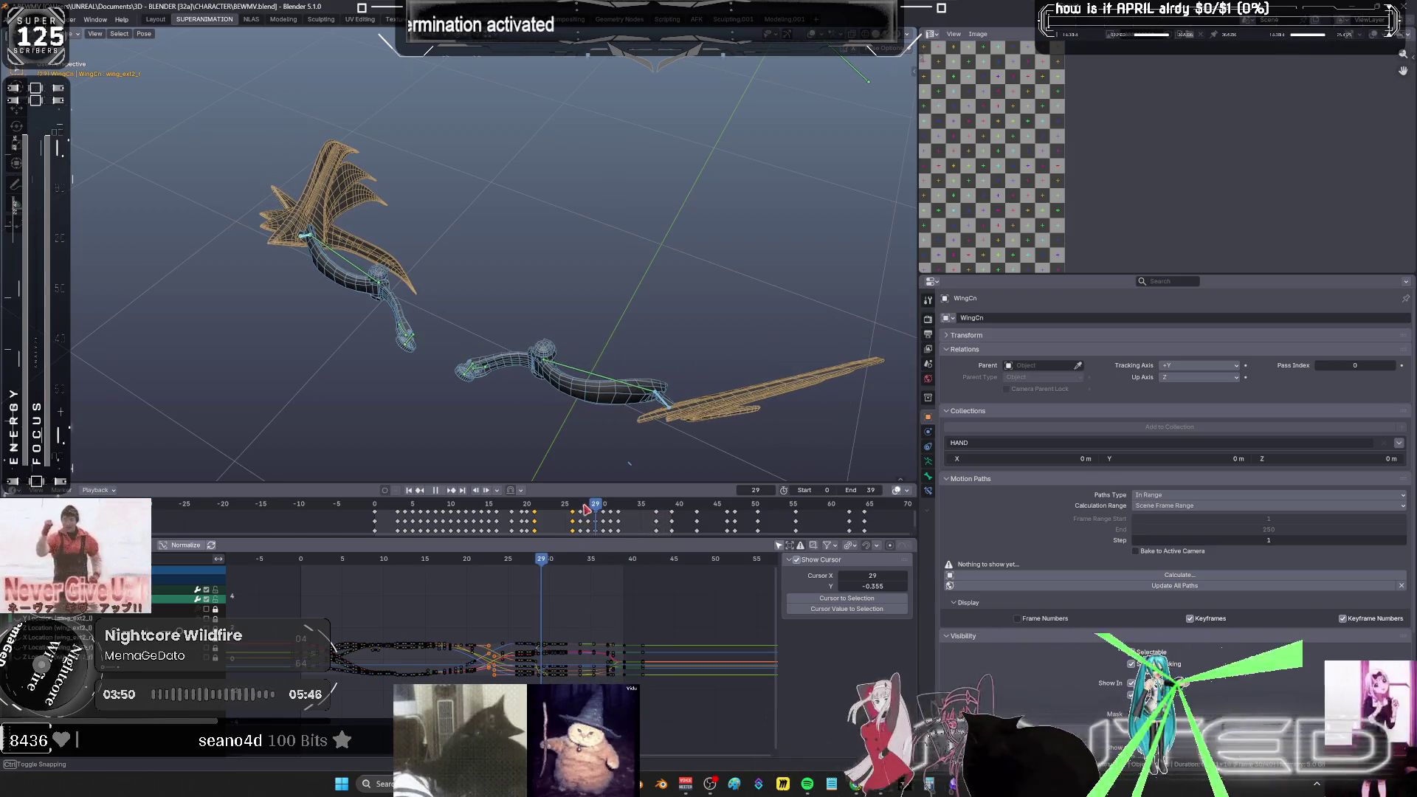
key(space)
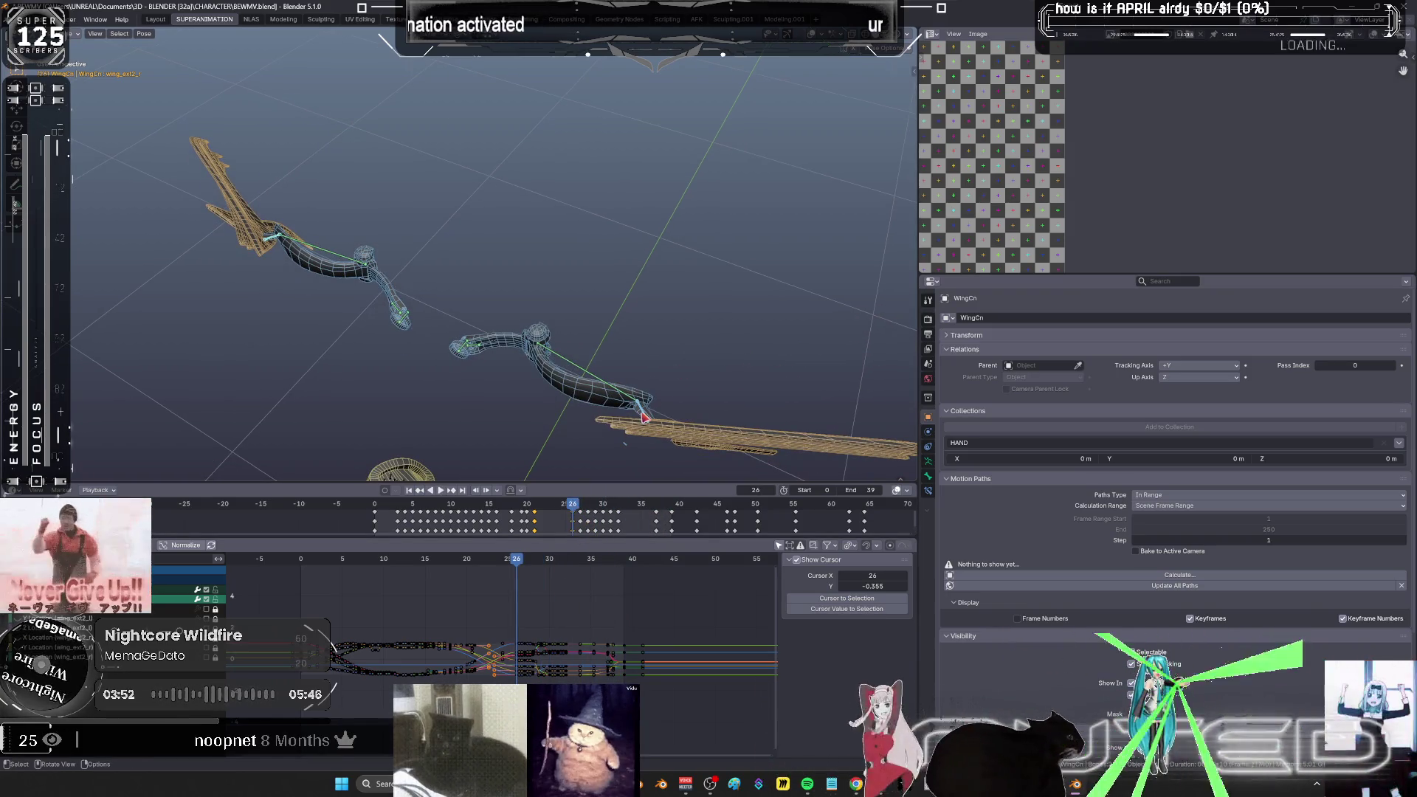
key(r)
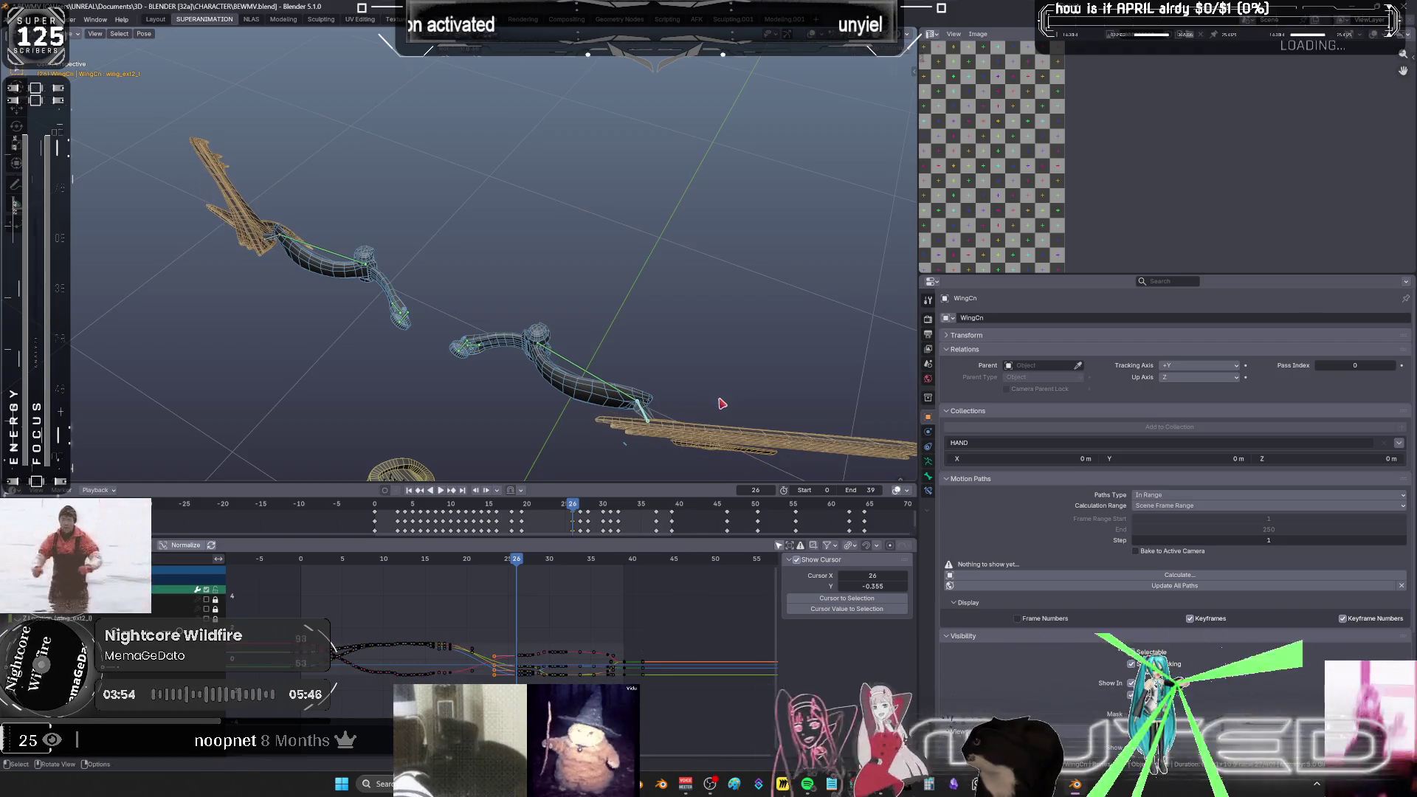
click(721, 402)
drag(517, 568, 512, 568)
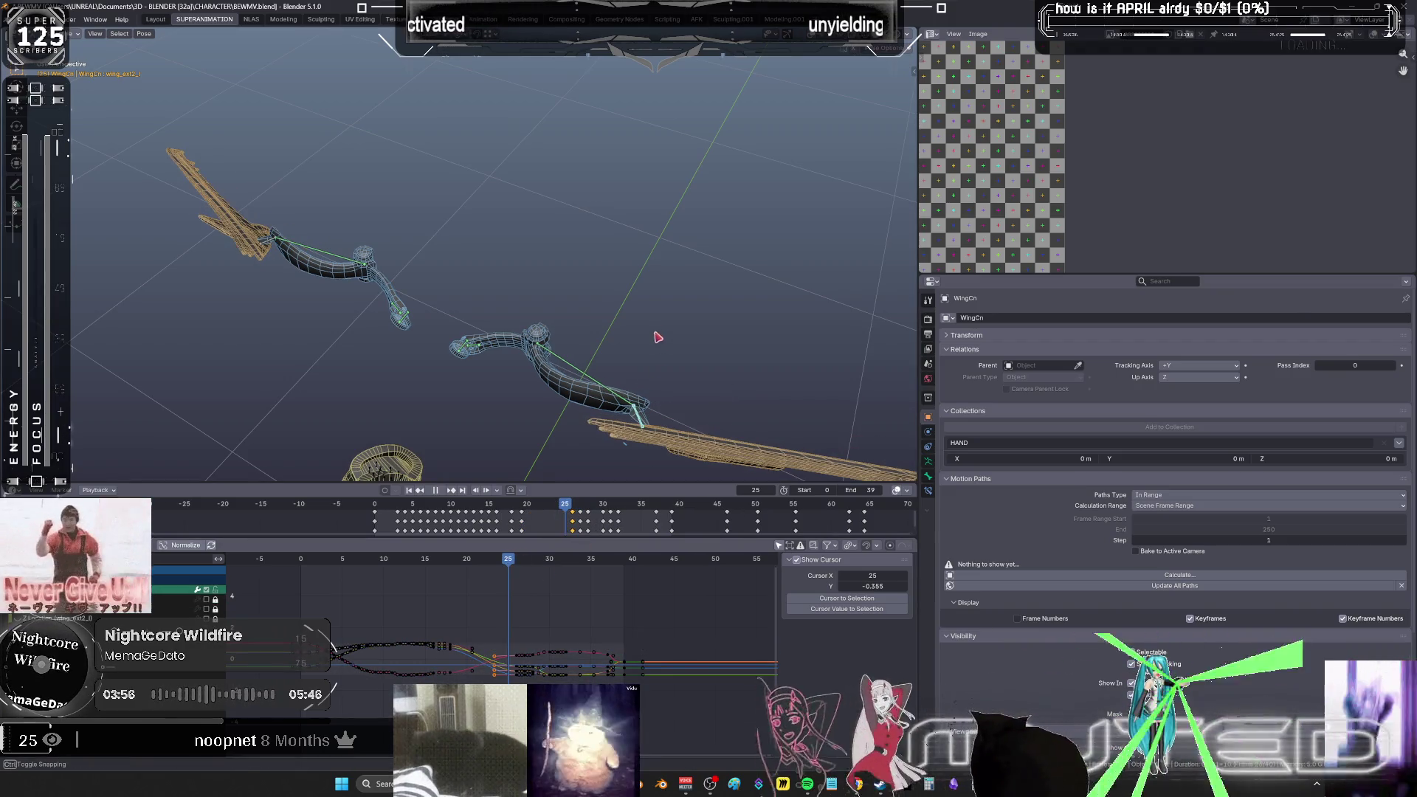
- Select the bones across both wings and settle on a close numpad side view
key(KP_1)
key(KP_Decimal)
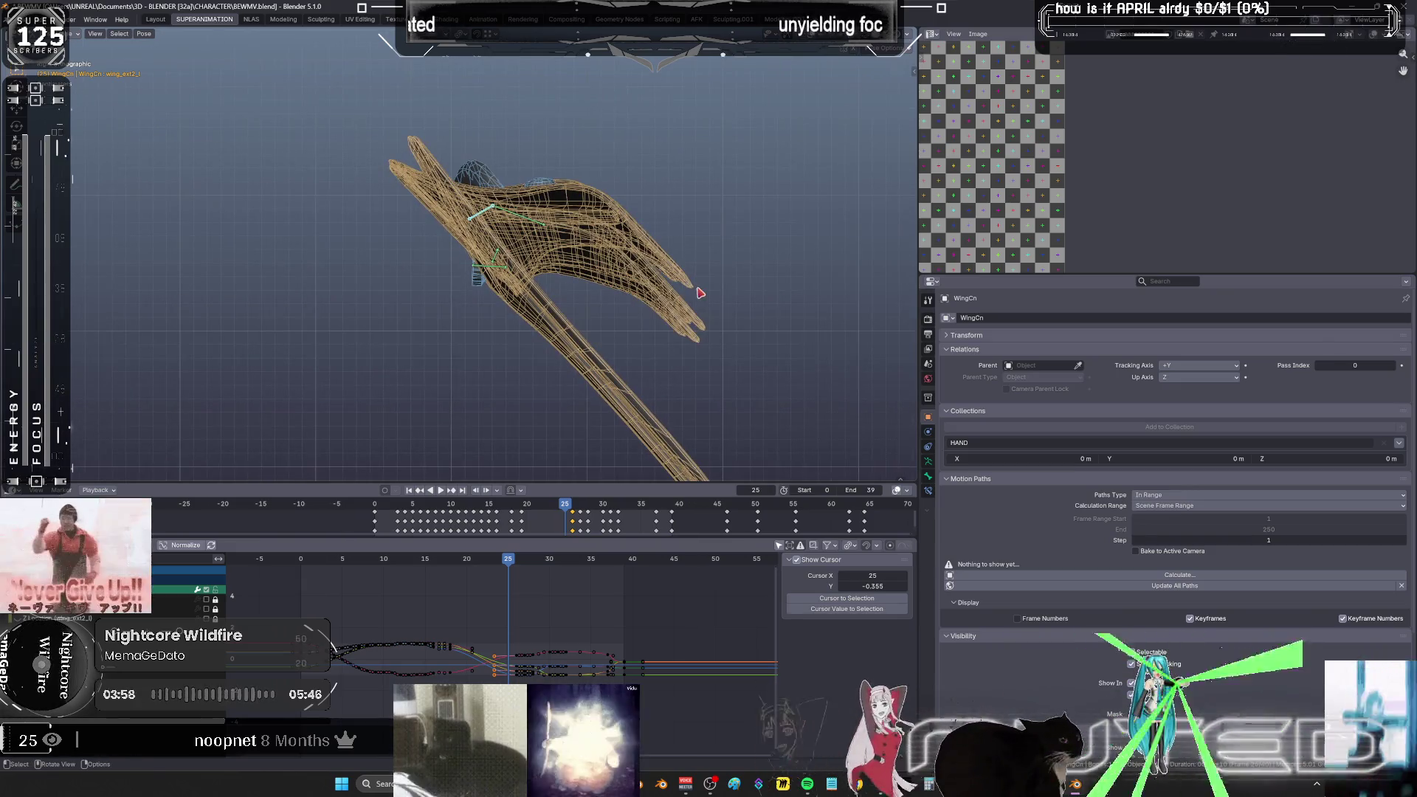
mouse_move(521, 245)
middle_down()
mouse_move(494, 217)
mouse_move(558, 258)
middle_up()
key(b)
drag(331, 172, 343, 173)
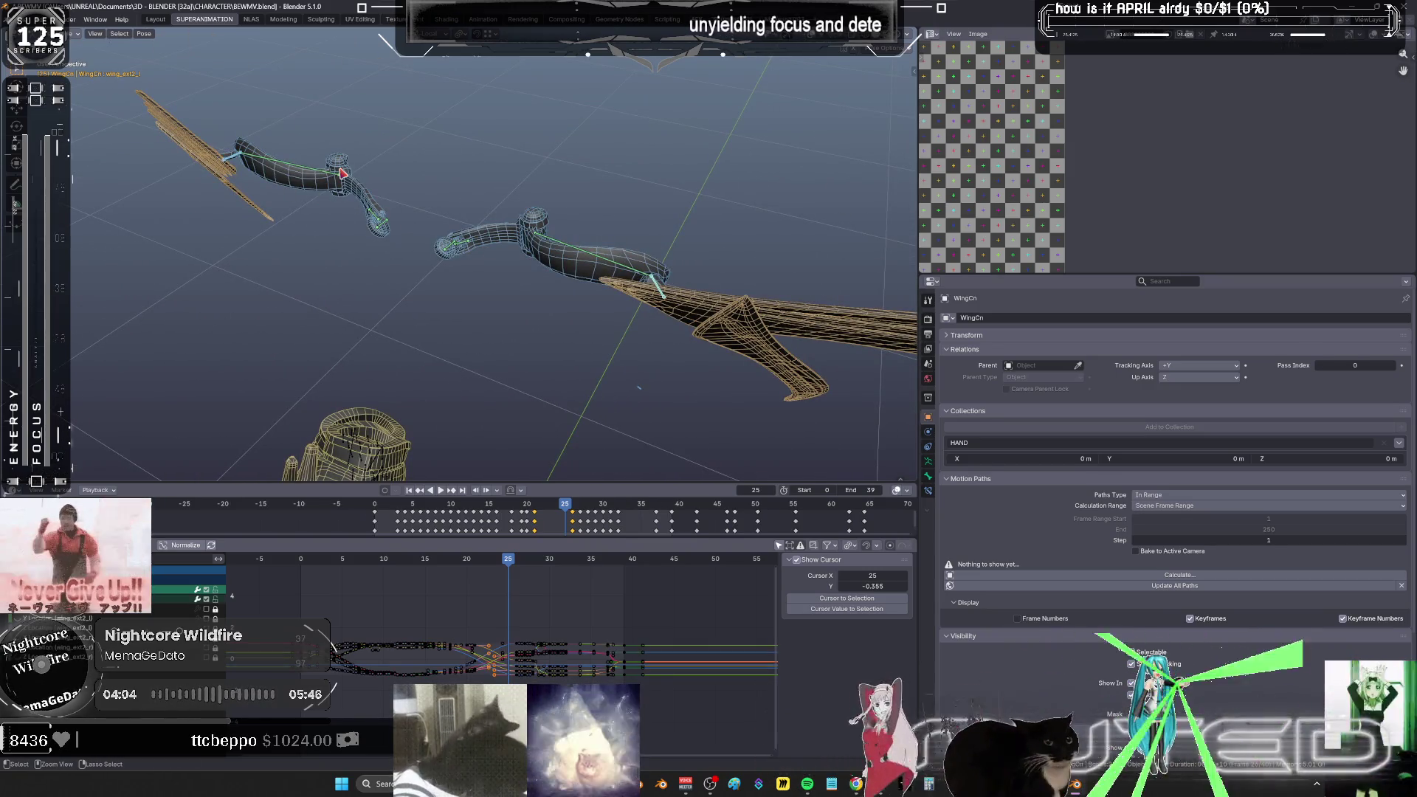
key(a)
key(KP_1)
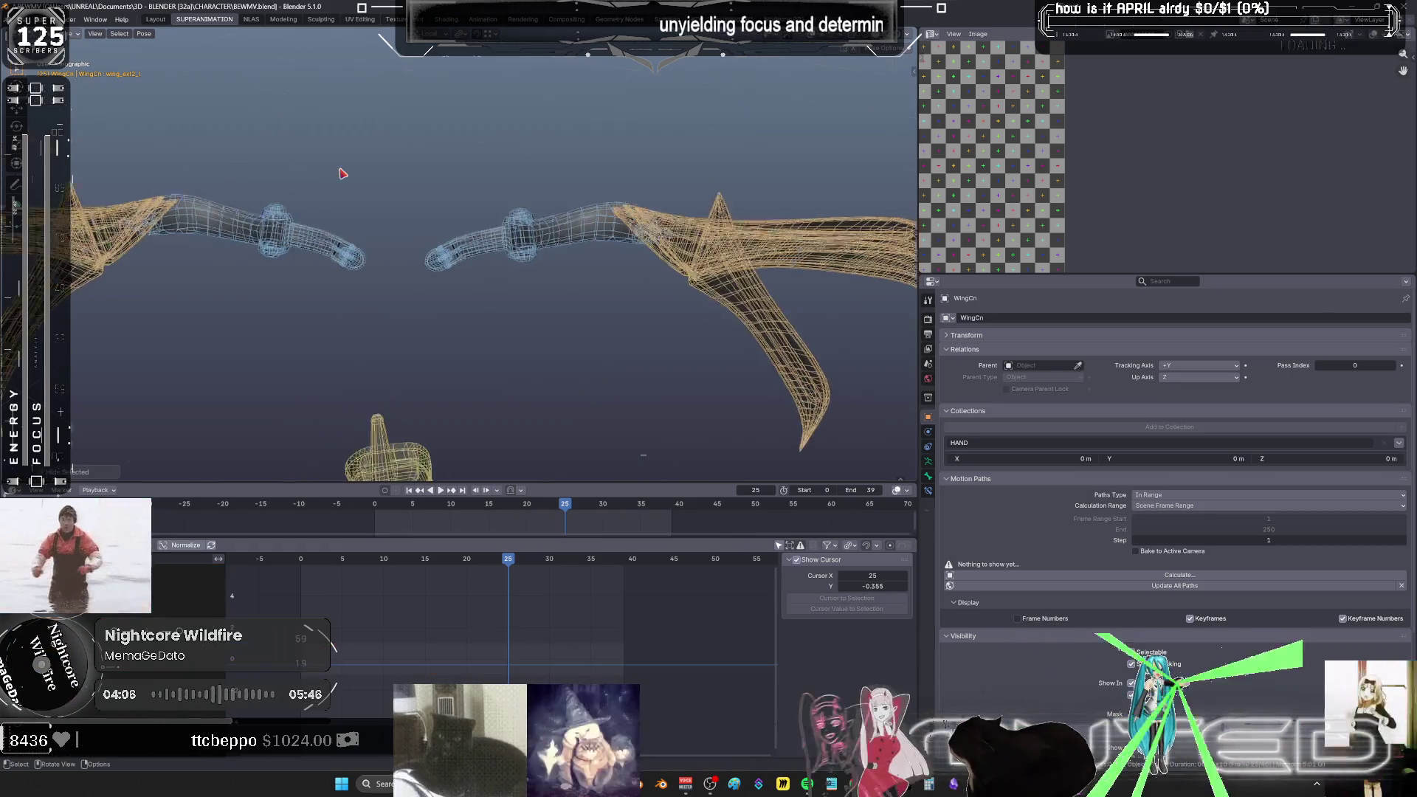
key(KP_7)
key(KP_3)
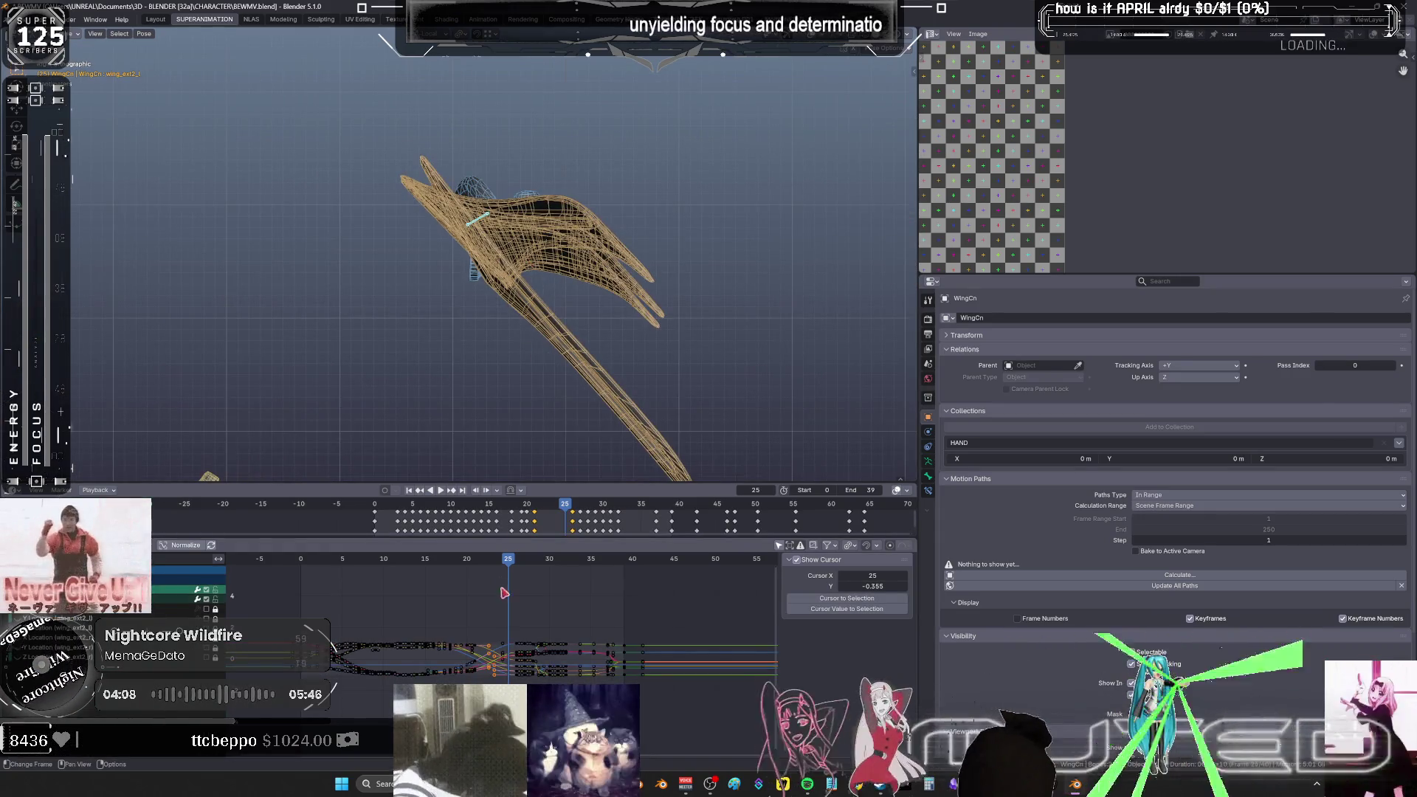
- Orbit the view upright and compare the poses at frames 25 and 26, ending on 25
right_click(563, 329)
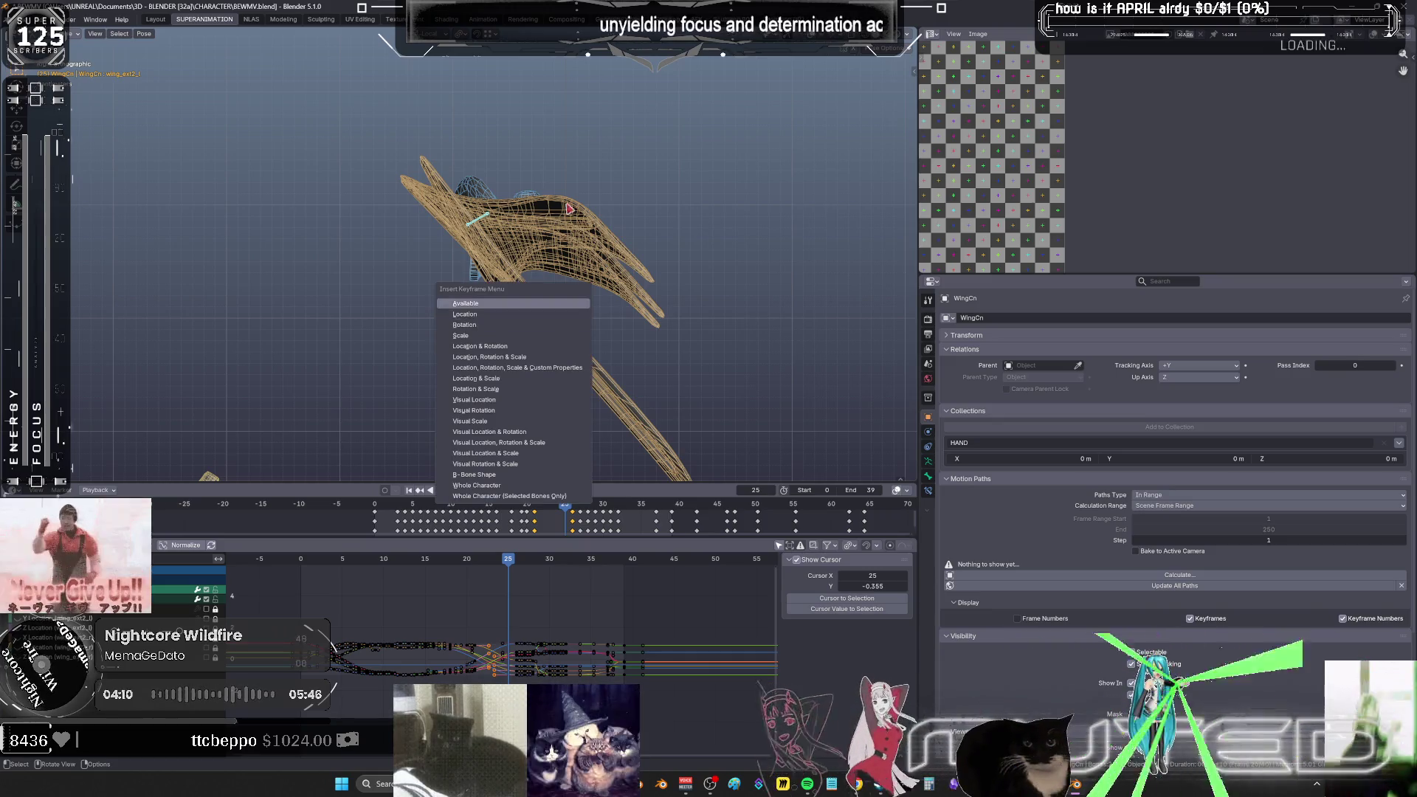
key(Escape)
middle_drag(562, 329, 553, 262)
middle_drag(720, 303, 711, 311)
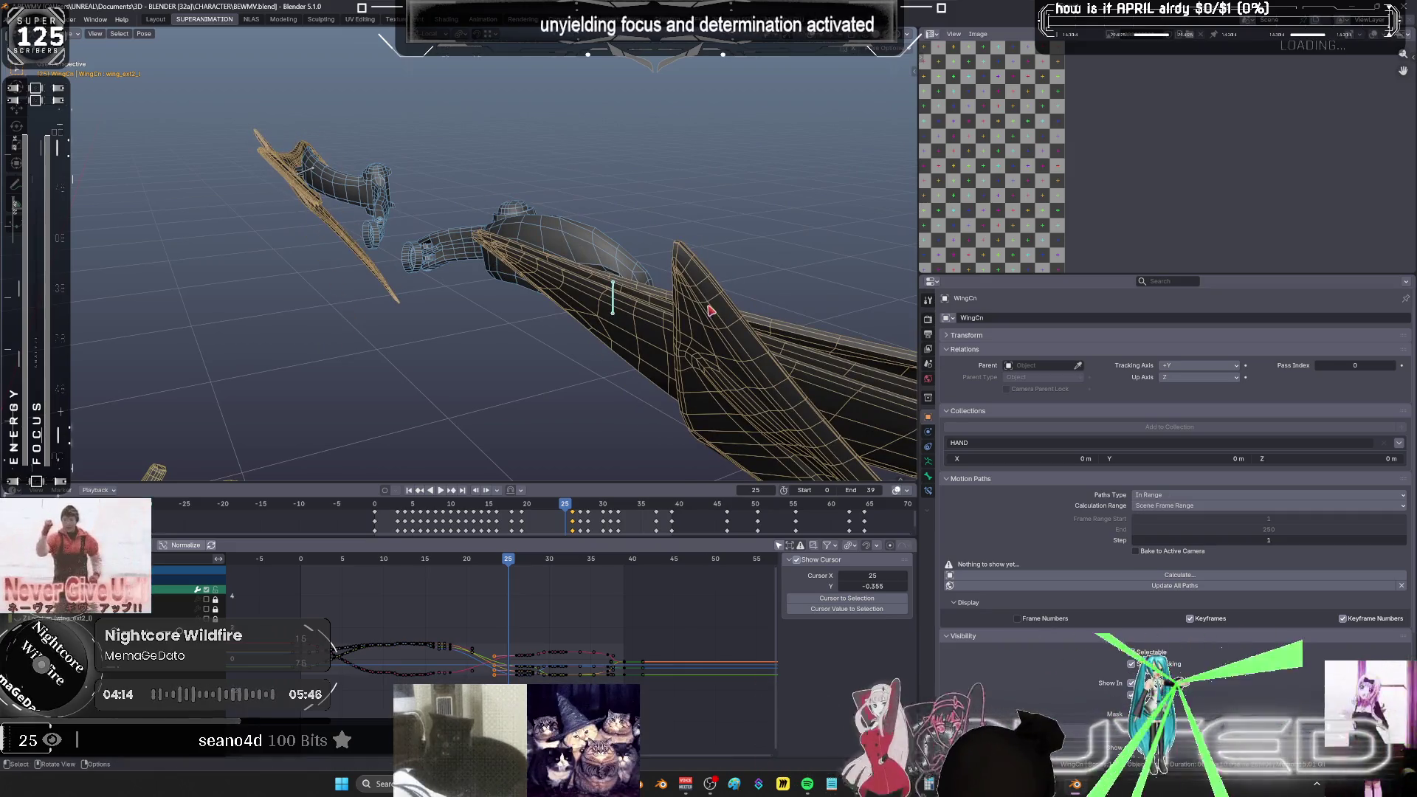
drag(518, 572, 521, 568)
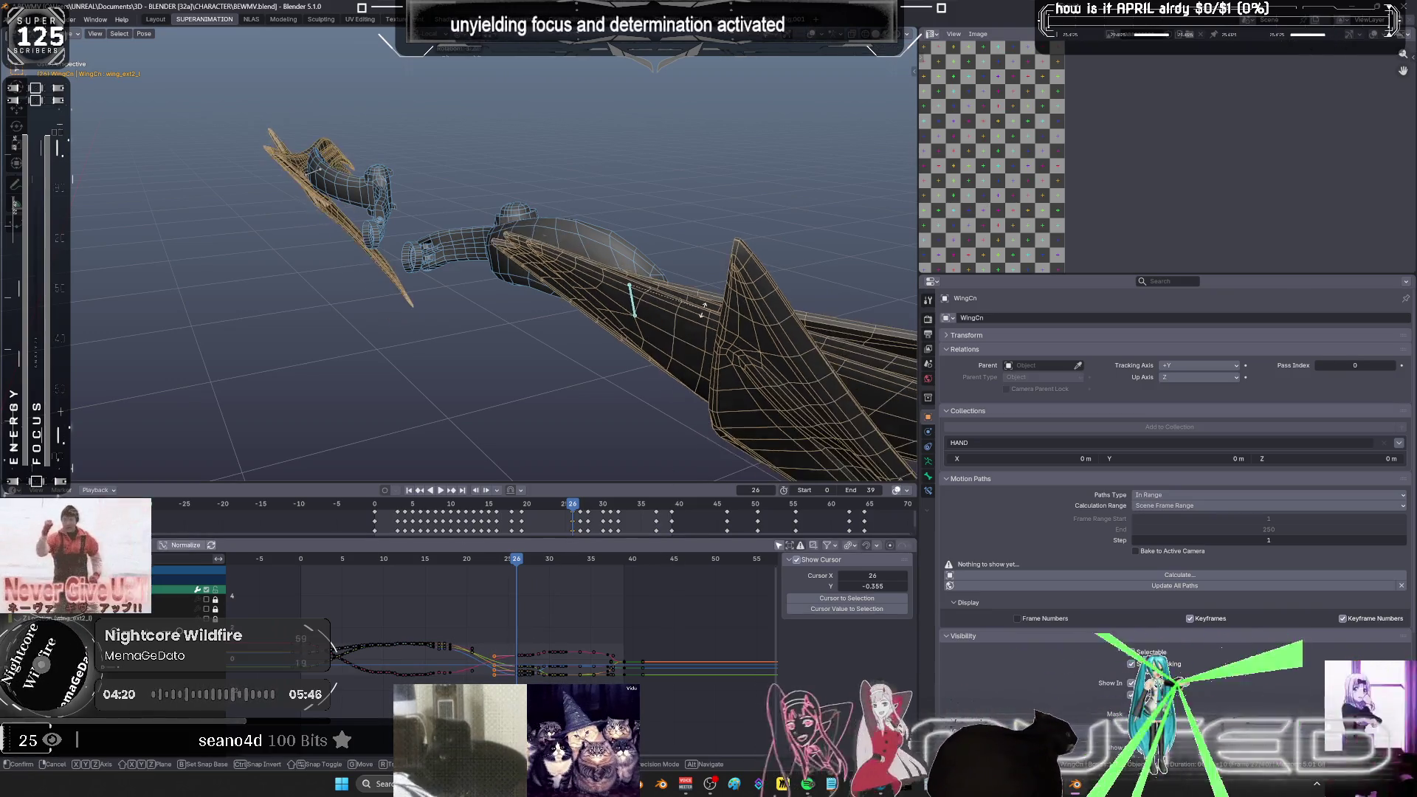
key(Left)
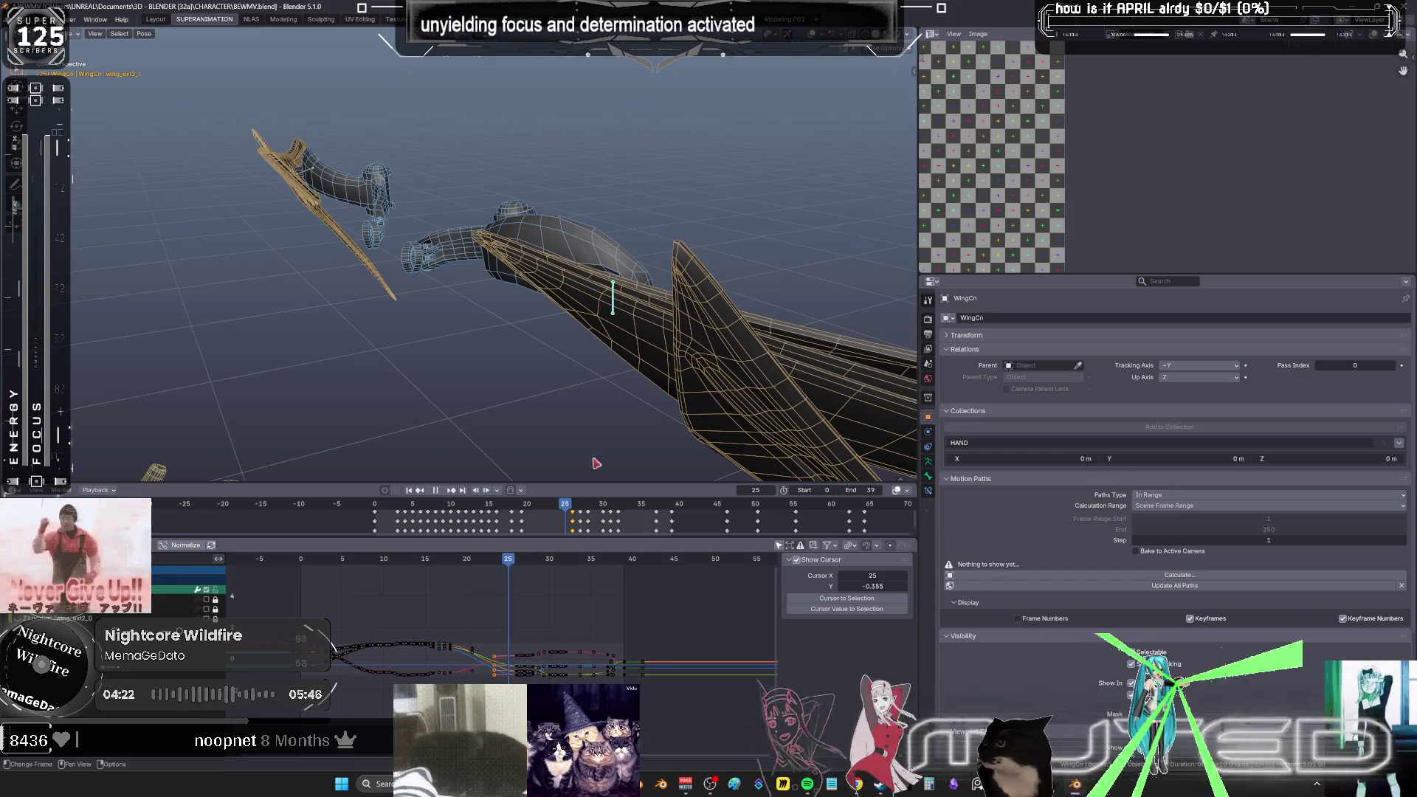
- Rotate the wing bones and insert a Rotation keyframe at frame 25
key(r)
click(706, 283)
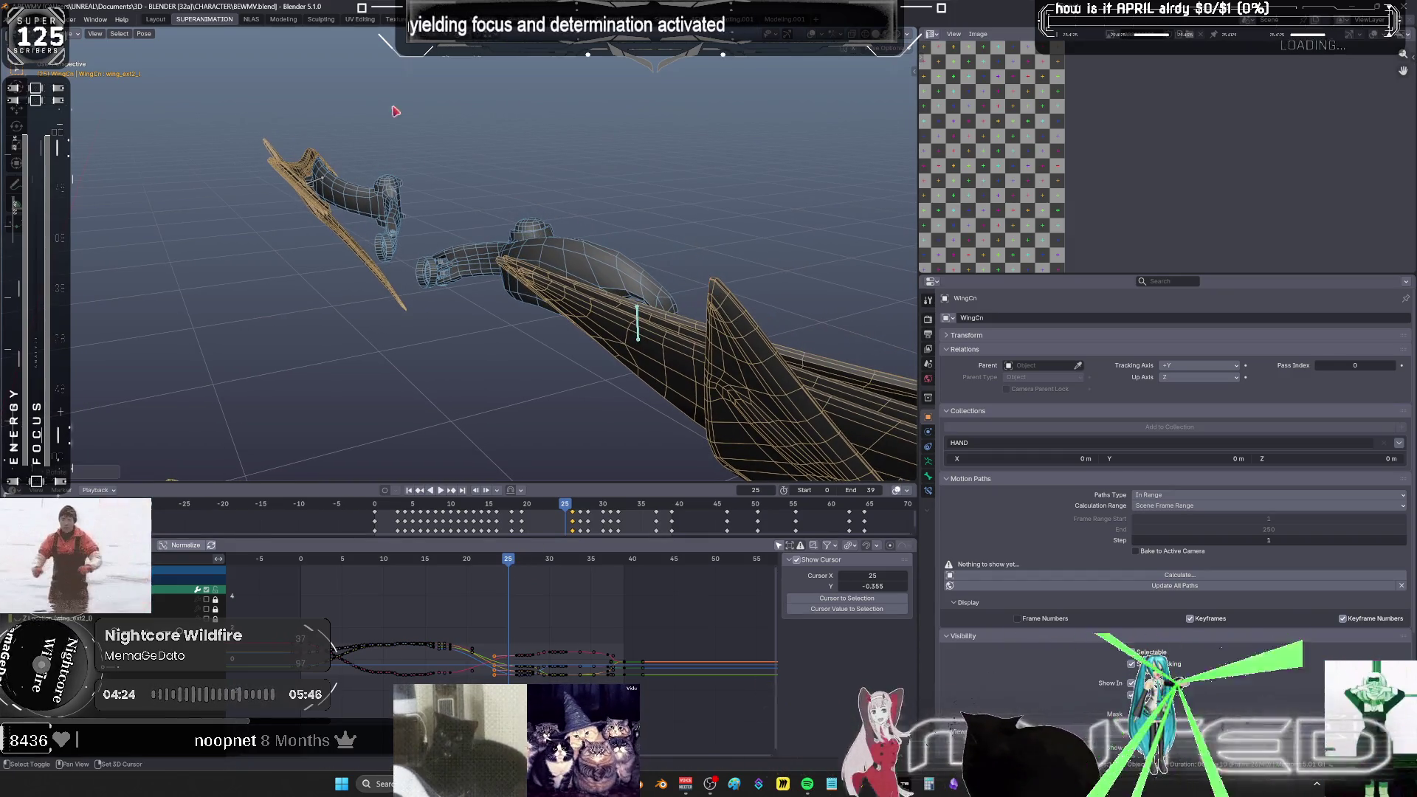
key(k)
click(567, 232)
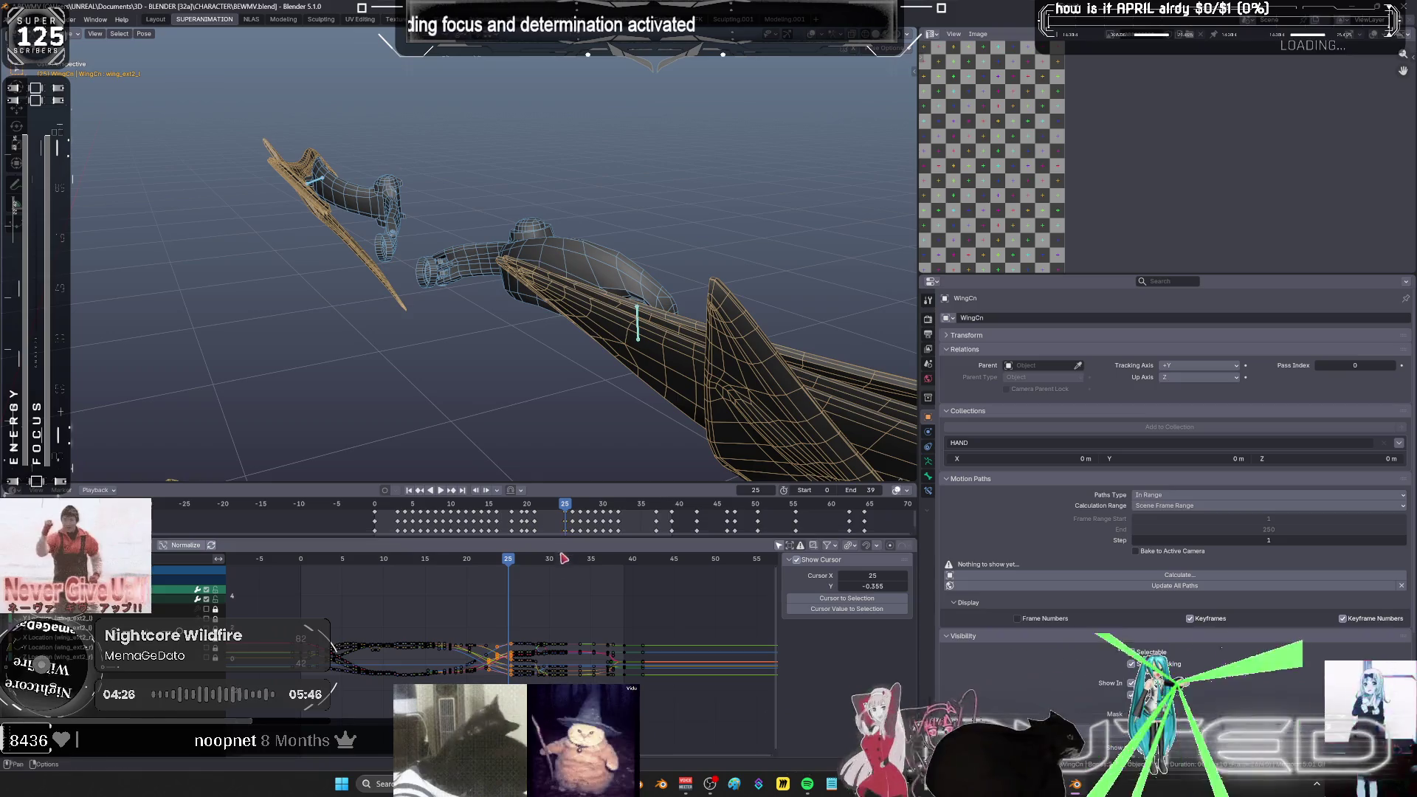
- Review the curves in the maximized Graph Editor, then play the animation from frame 16
key(ctrl+space)
mouse_move(620, 481)
ctrl+middle_down()
mouse_move(785, 464)
mouse_move(833, 436)
mouse_move(760, 446)
mouse_move(730, 421)
mouse_move(863, 438)
ctrl+middle_up()
click(708, 60)
key(ctrl+space)
mouse_move(748, 148)
middle_down()
mouse_move(664, 207)
mouse_move(498, 256)
middle_up()
mouse_move(654, 258)
middle_down()
mouse_move(664, 342)
mouse_move(605, 413)
middle_up()
key(space)
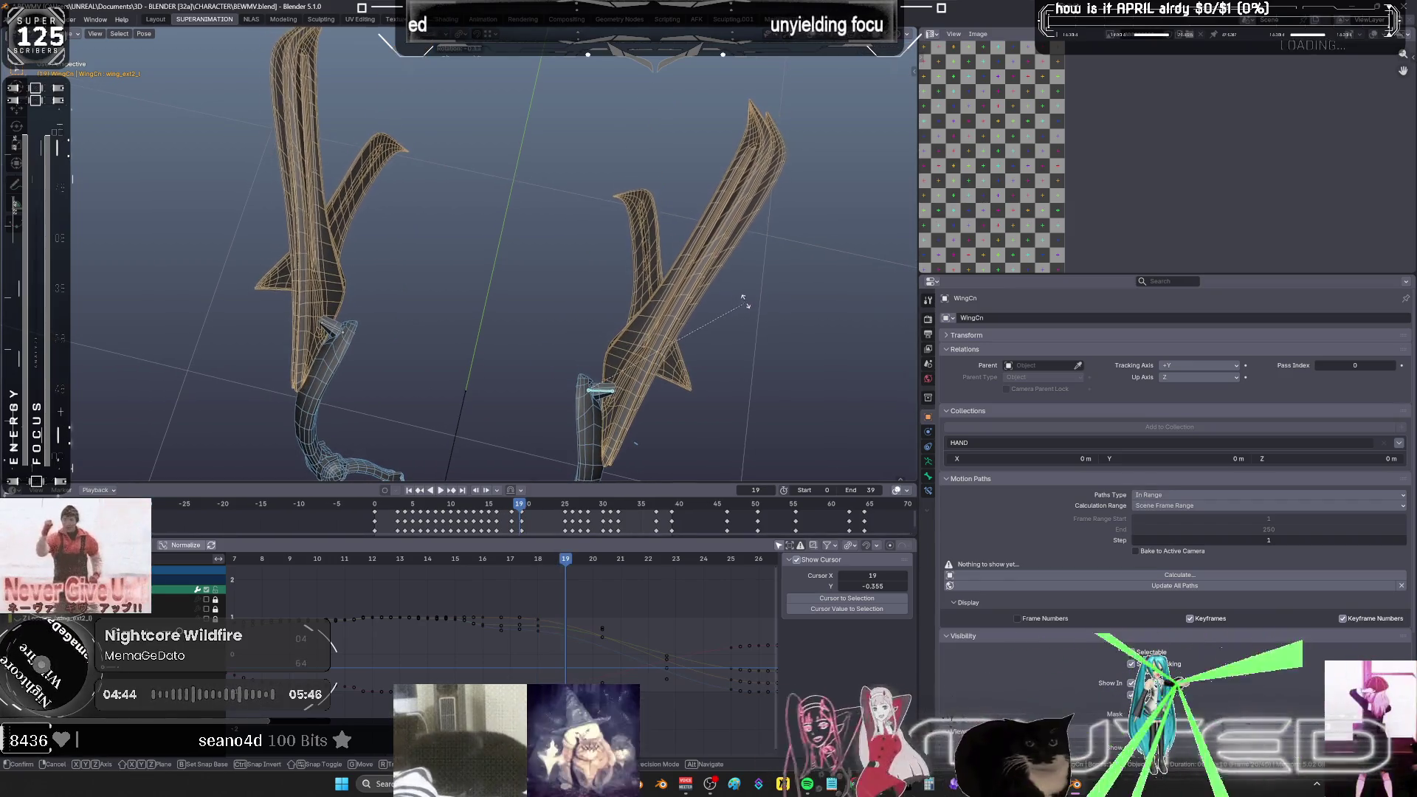
- Key the wing bones' rotation at frame 19
key(r)
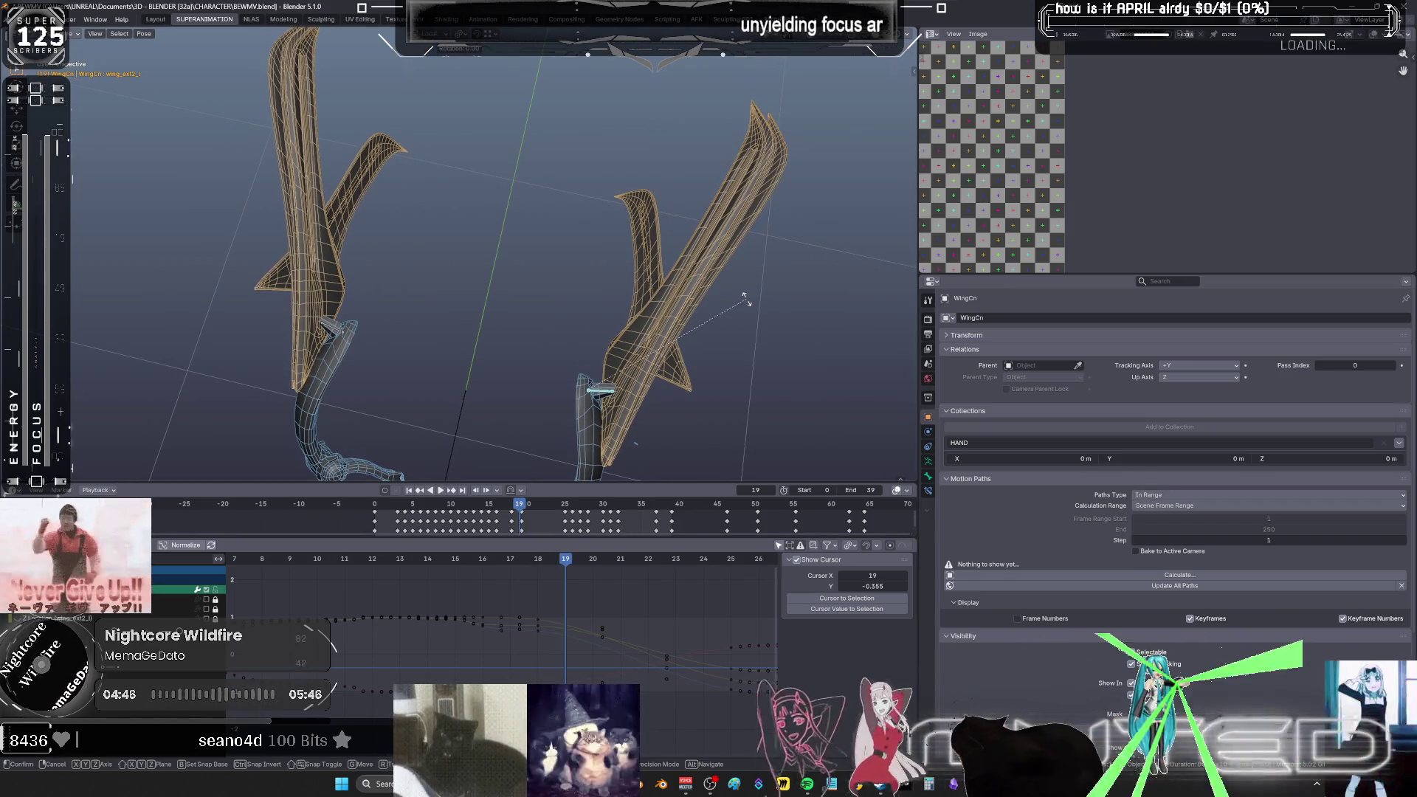
key(Escape)
middle_drag(529, 307, 516, 307)
key(i)
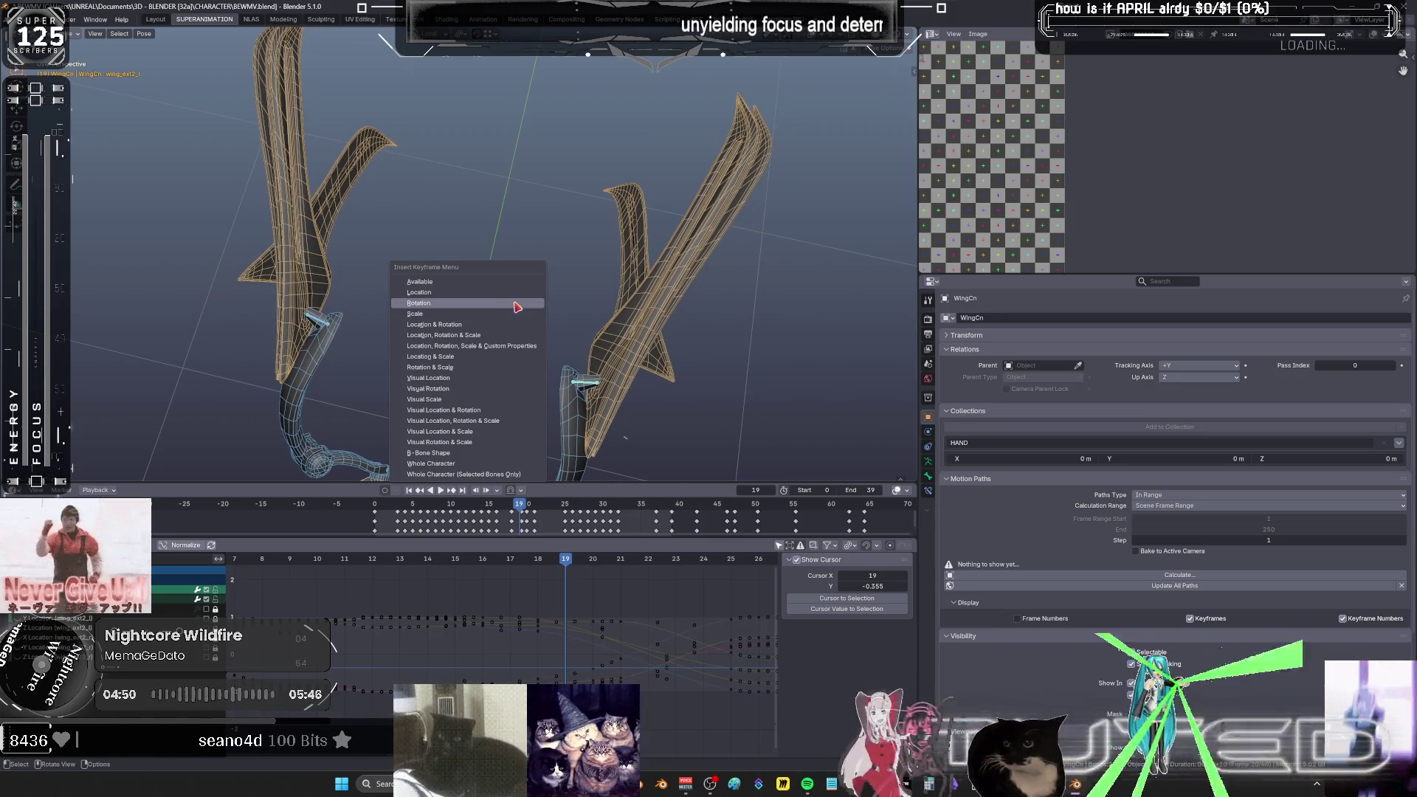
click(516, 304)
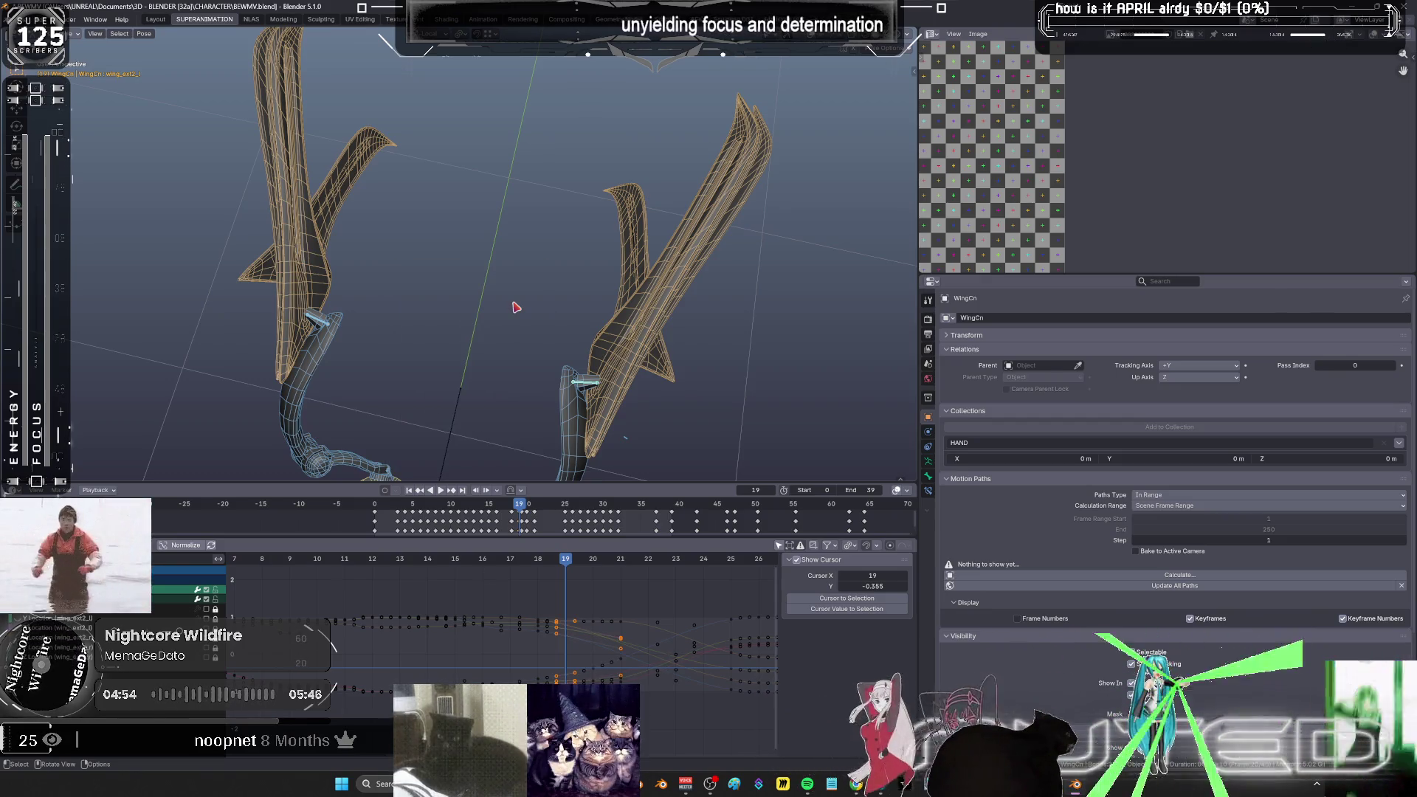
- At frame 20, select the left wing bones and key their rotation
click(597, 565)
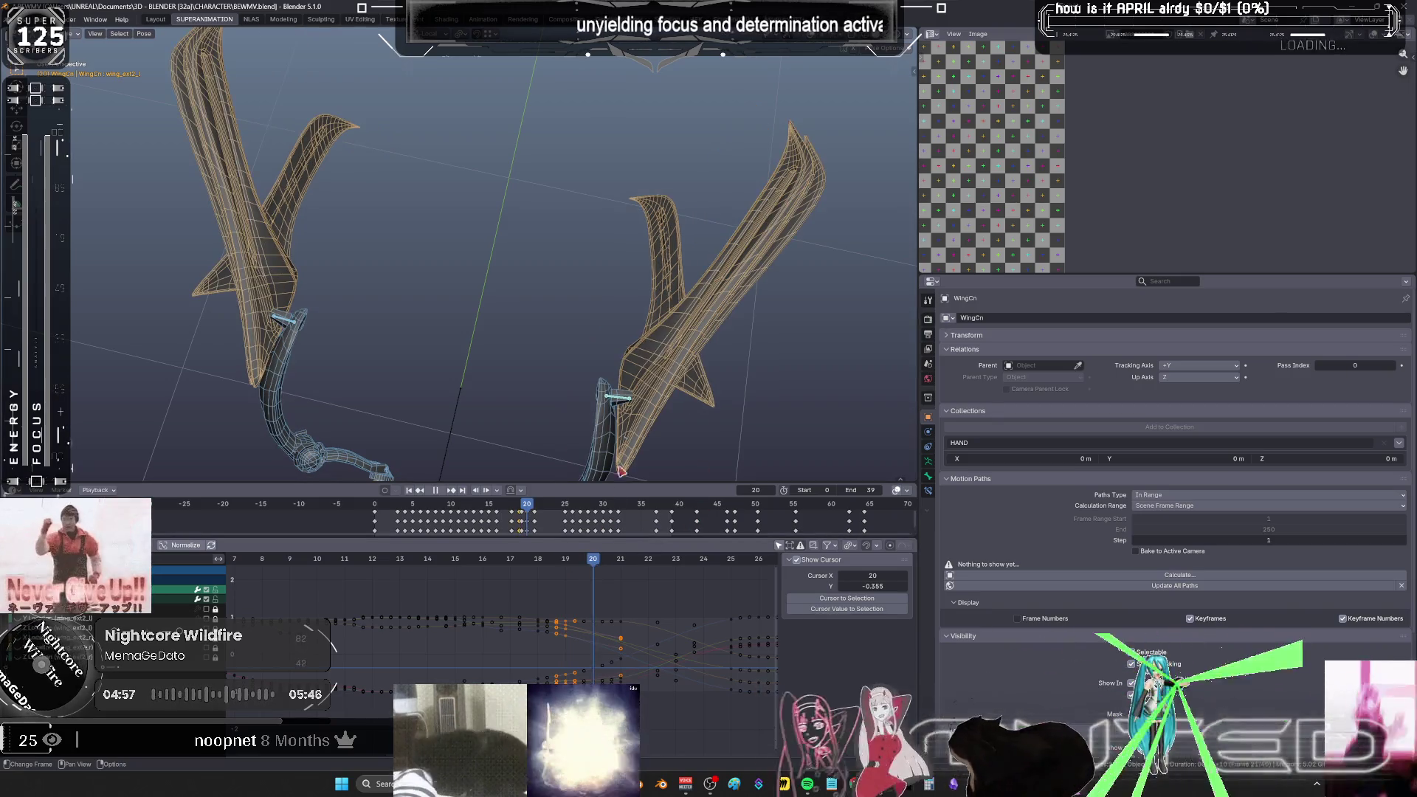
key(r)
right_click(773, 353)
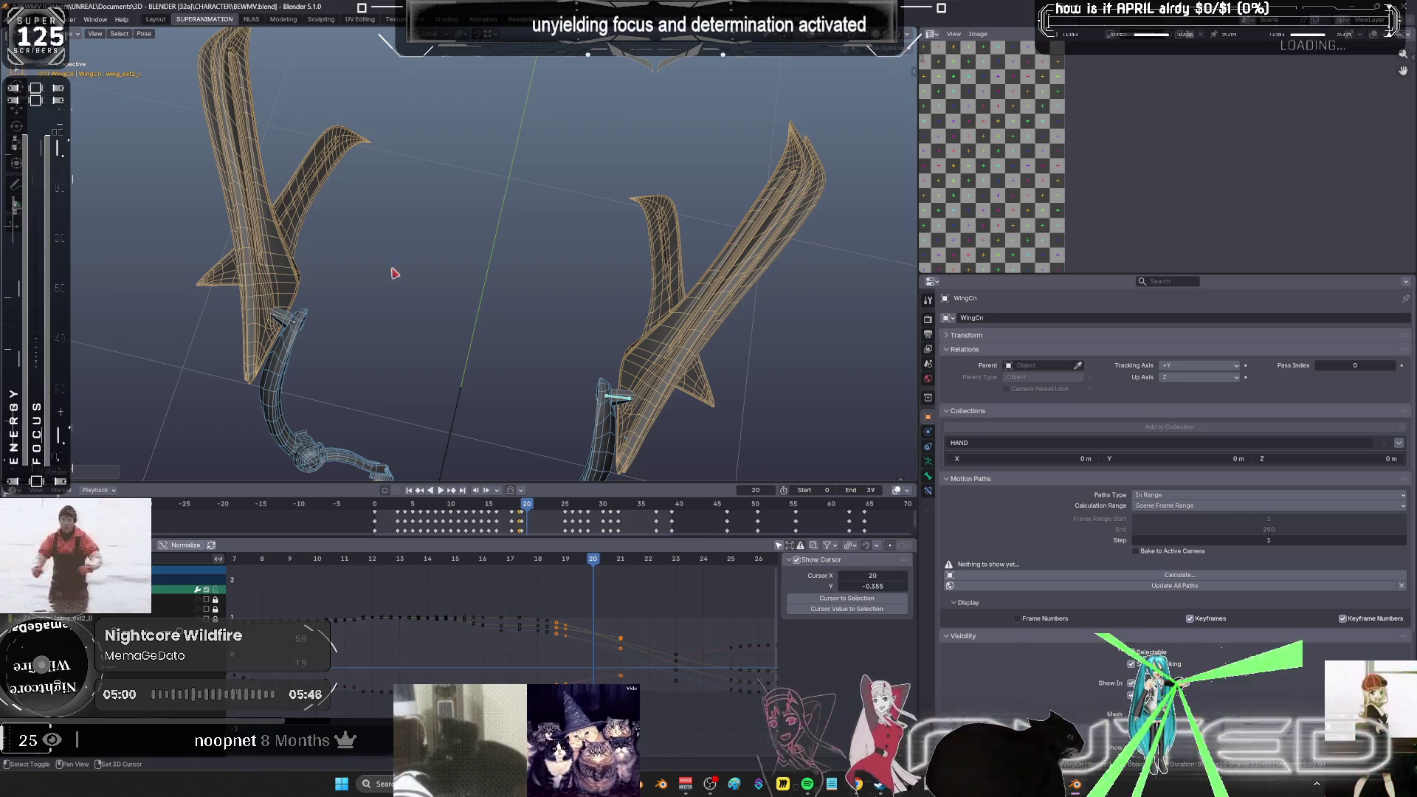
drag(395, 269, 222, 364)
key(k)
key(Return)
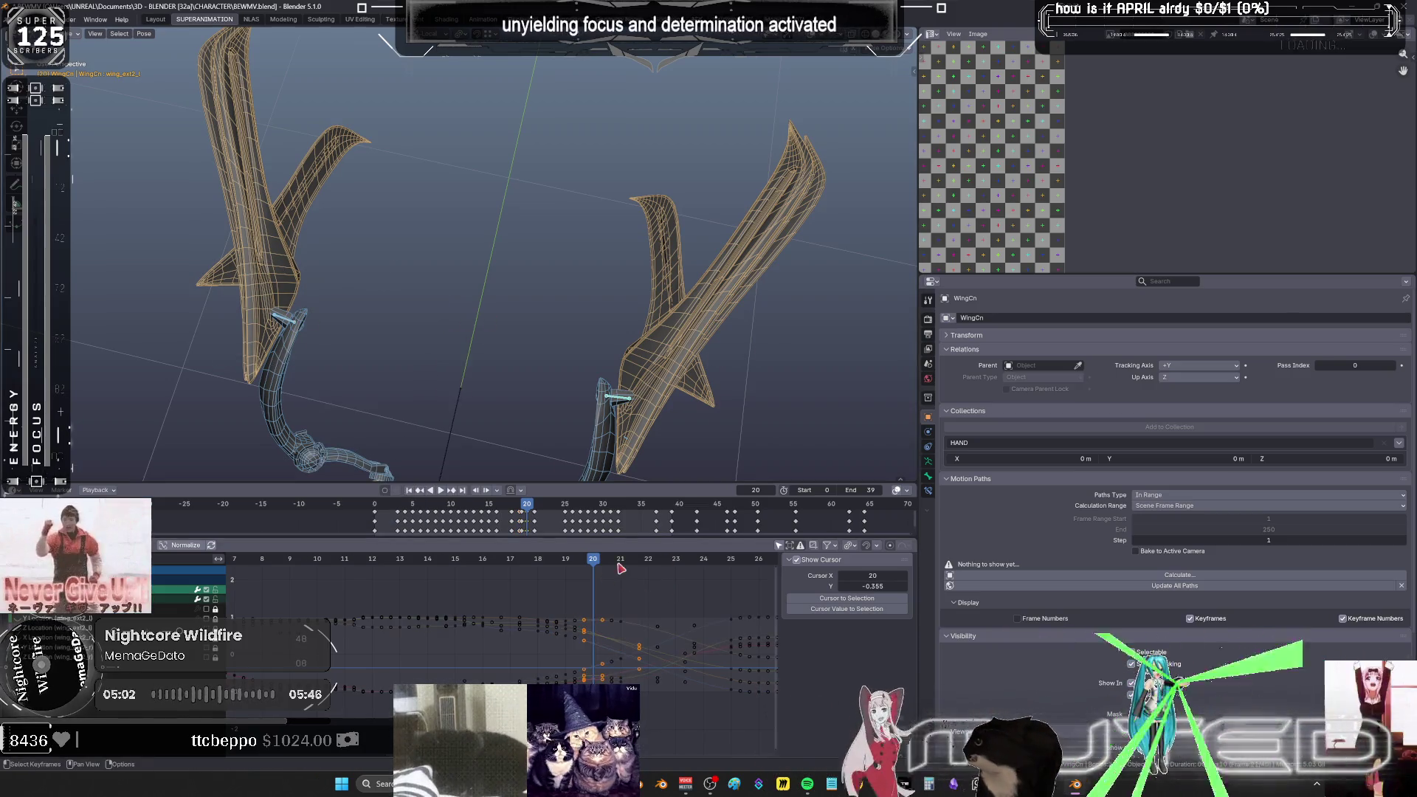
- At frame 21, select the wing bones and key their rotation
key(Right)
drag(739, 347, 555, 426)
key(r)
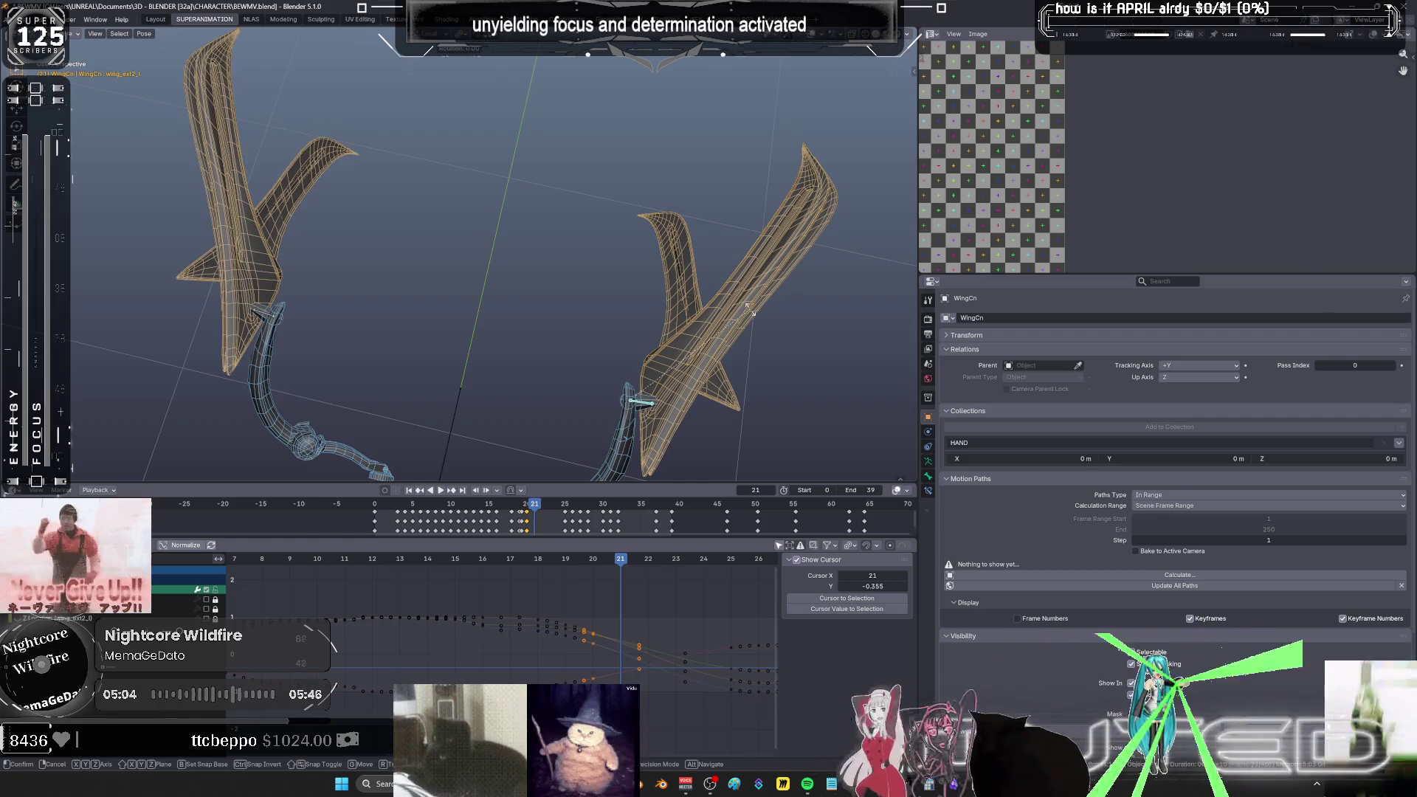
right_click(750, 314)
drag(411, 259, 193, 368)
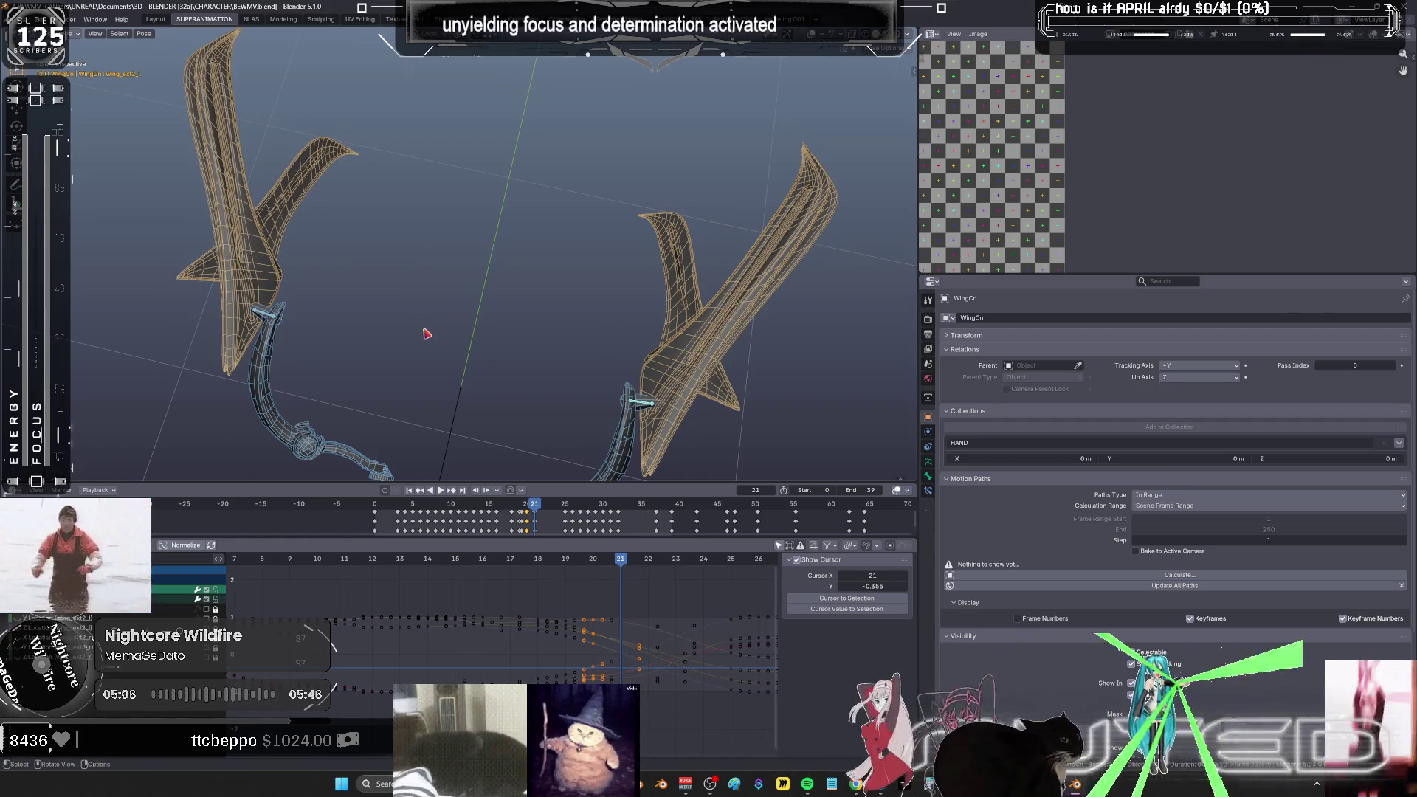
key(k)
click(426, 333)
- At frame 22, select the left wing bones and key their rotation
click(645, 563)
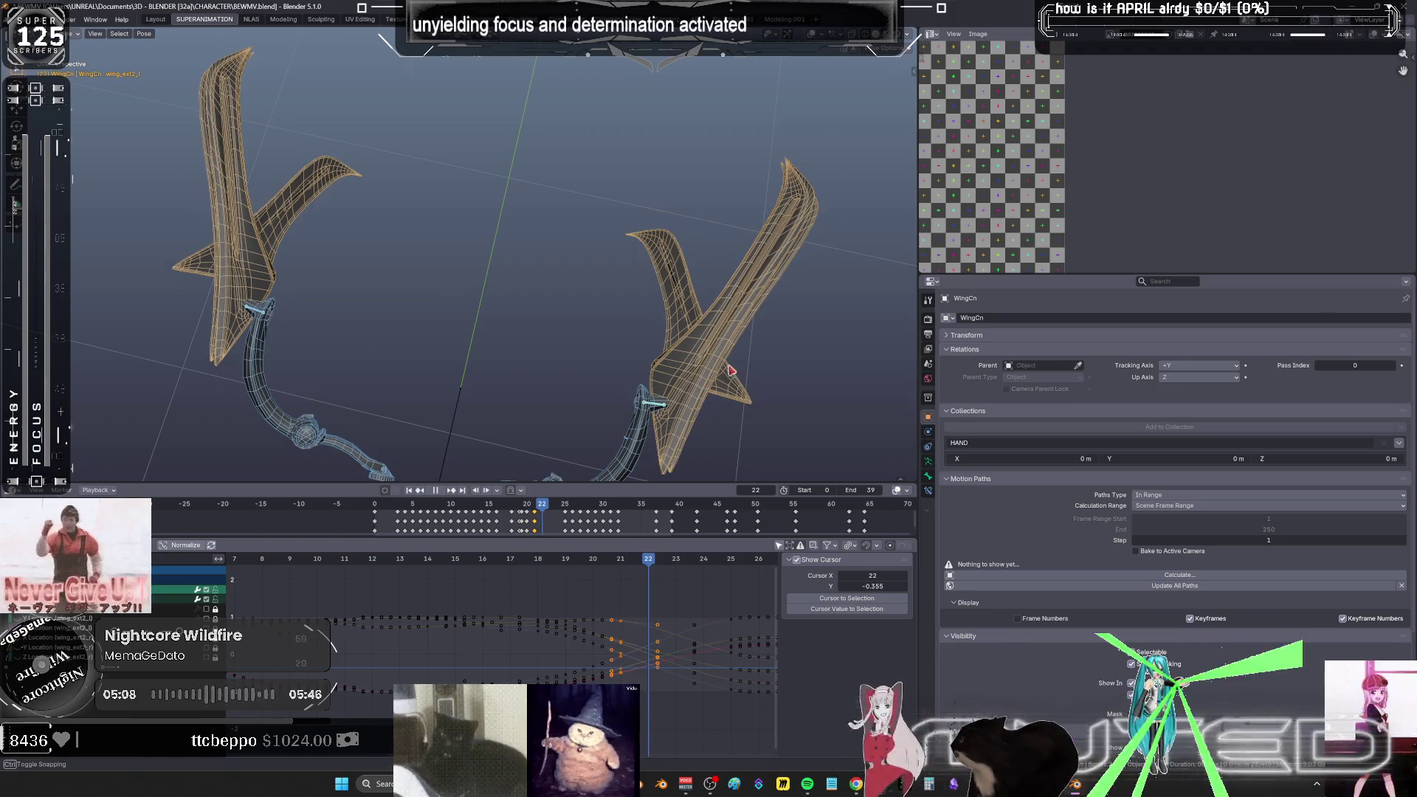
key(r)
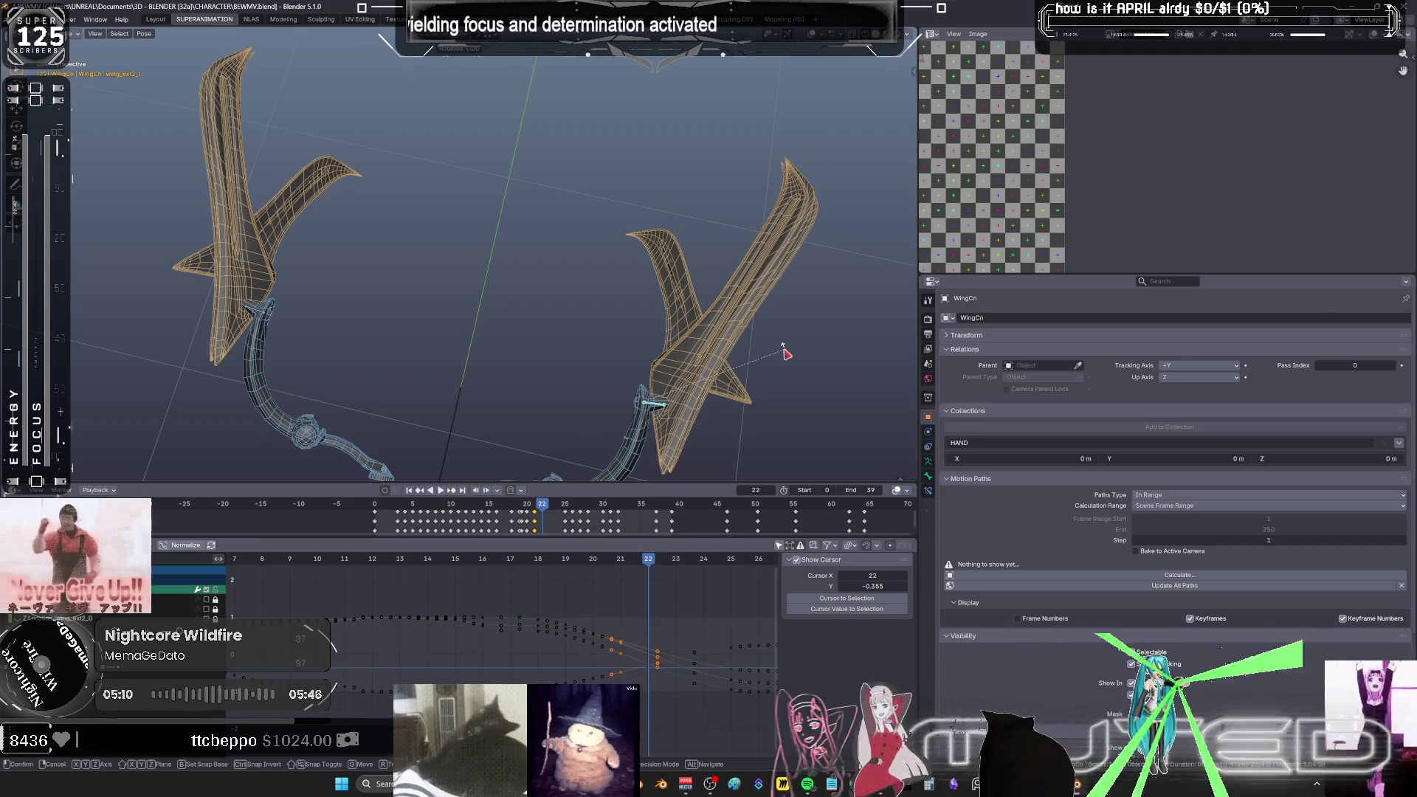
right_click(786, 355)
drag(481, 363, 198, 273)
key(k)
key(Return)
- At frame 23, scale the right wing's hand bone and key the wings
click(677, 561)
drag(760, 348, 575, 447)
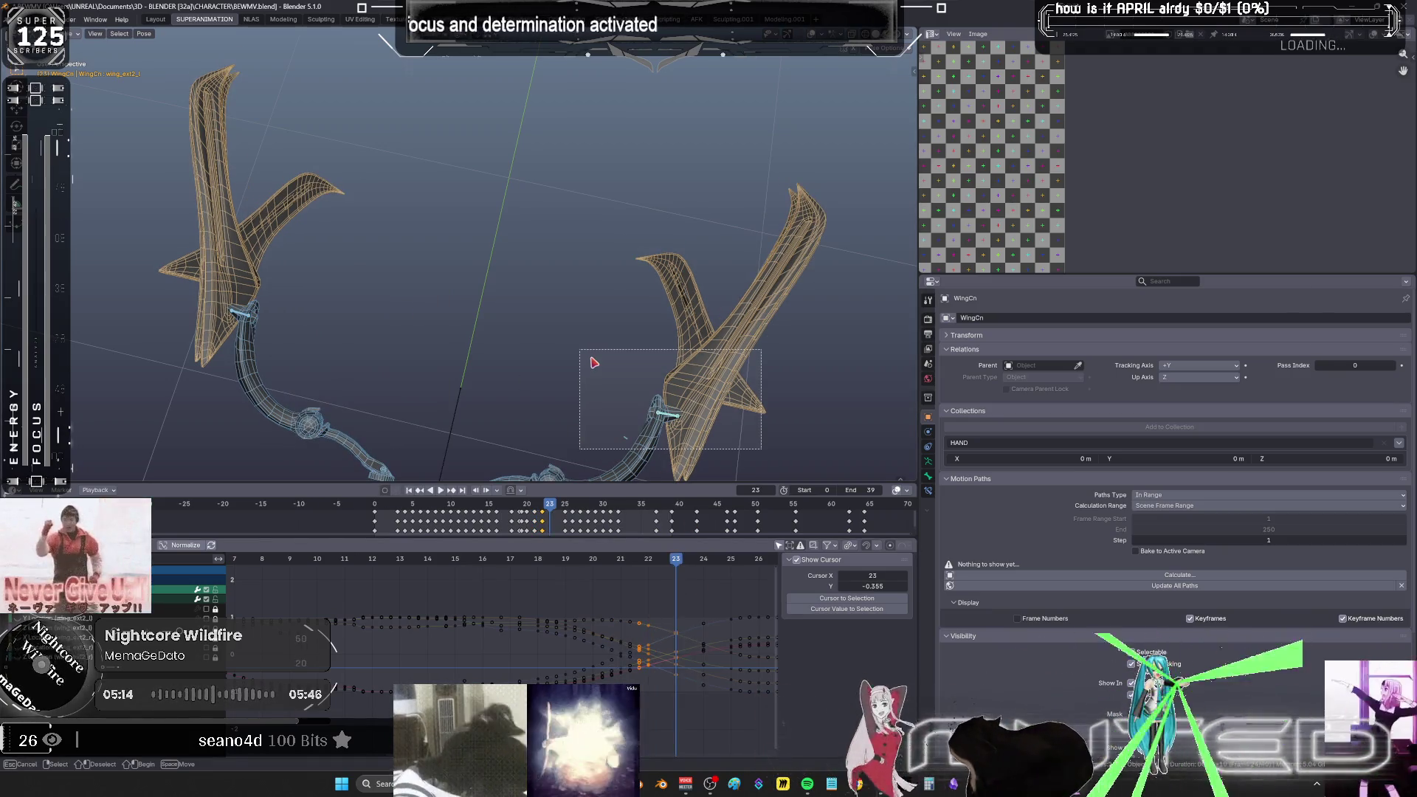
key(s)
click(593, 362)
drag(419, 363, 133, 264)
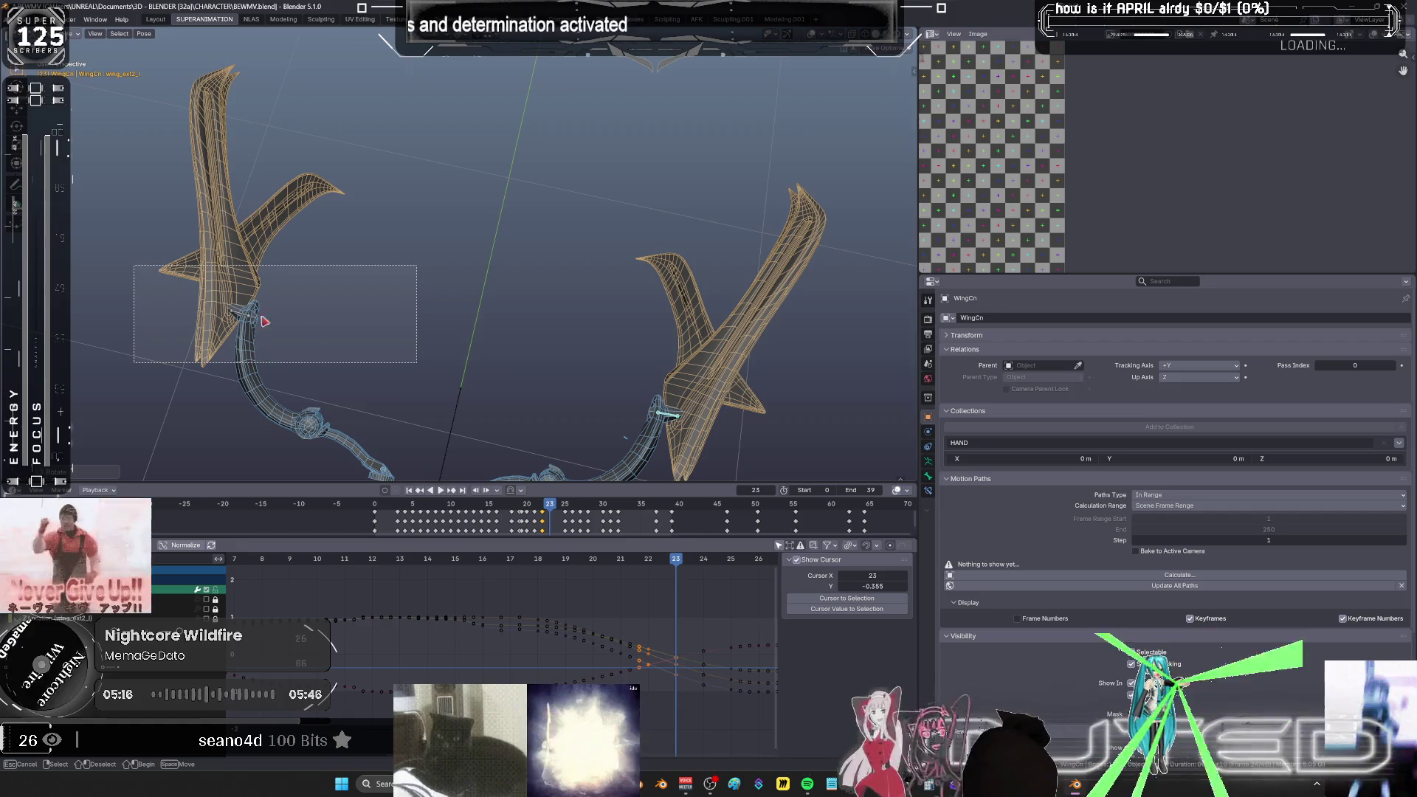
key(k)
key(Return)
- At frame 24, key the wing chains' rotation, then rotate the wings upward
key(Right)
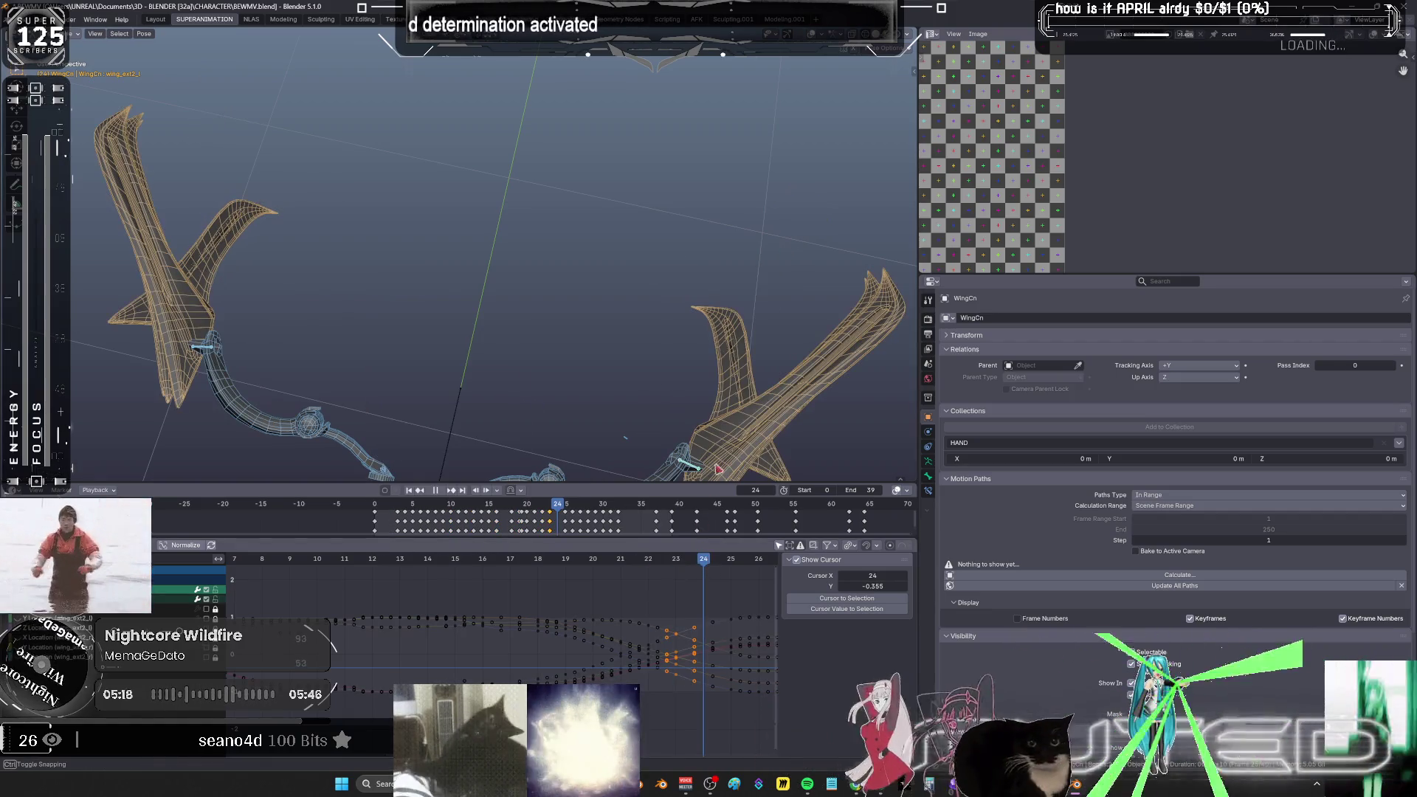
scroll(635, 383, down, 2)
key(r)
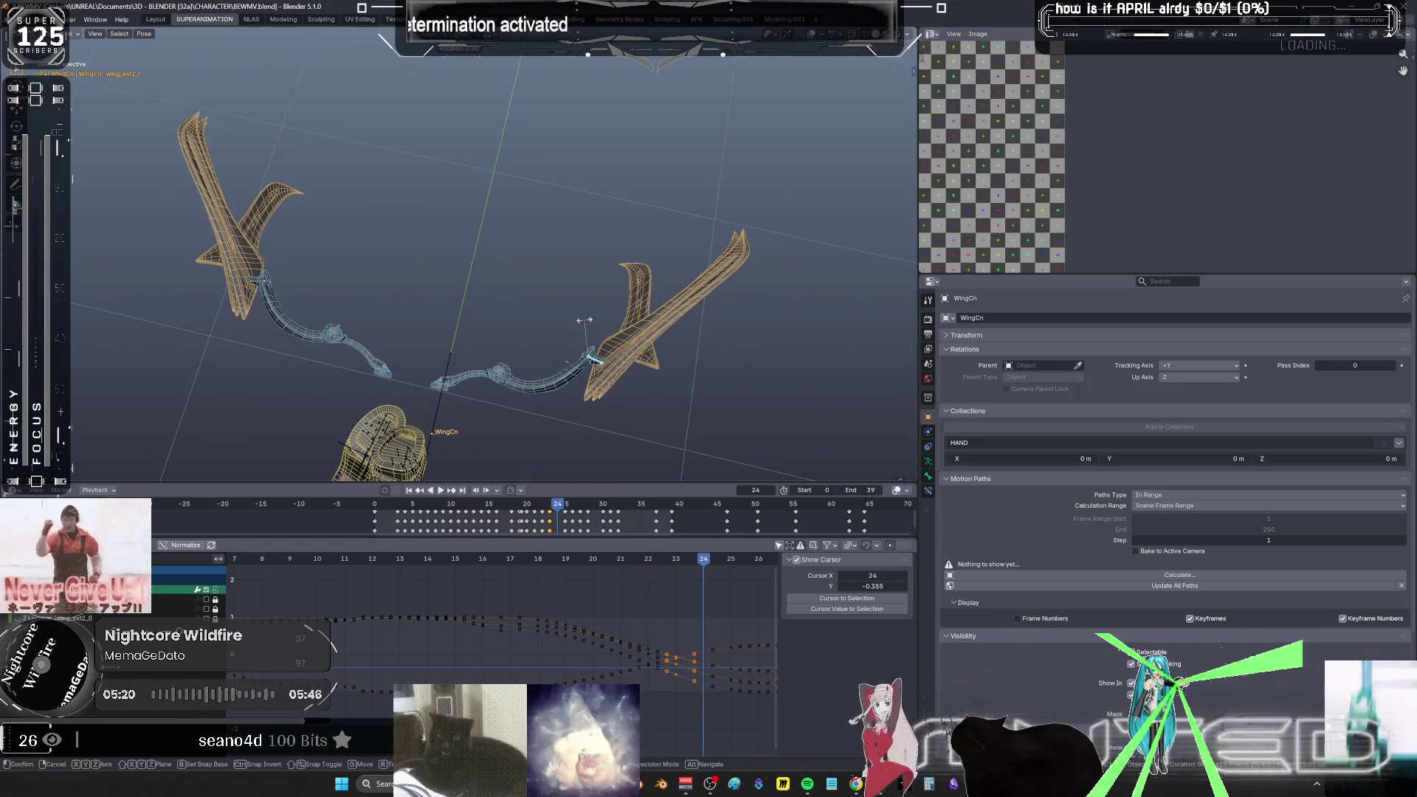
right_click(586, 323)
drag(722, 383, 124, 210)
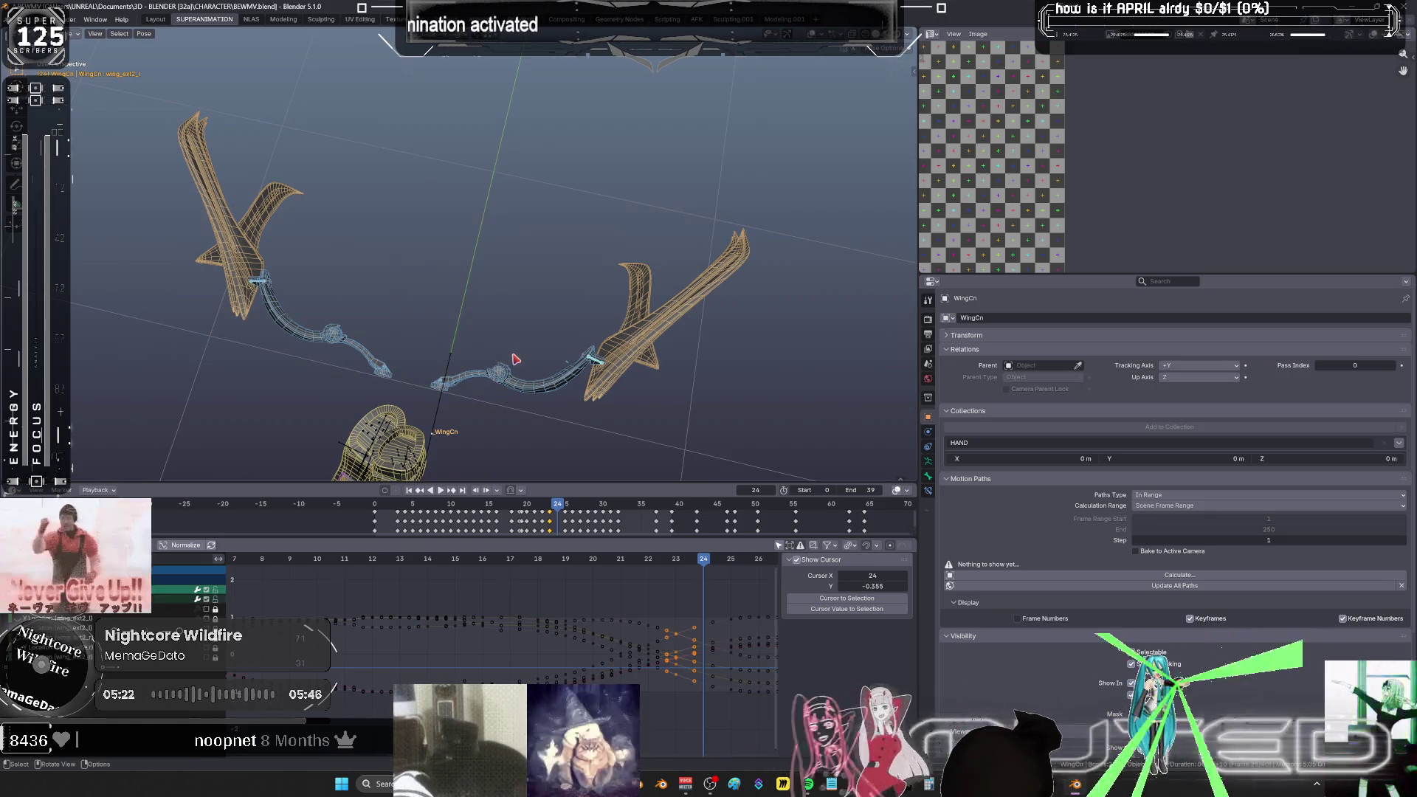
key(k)
key(Return)
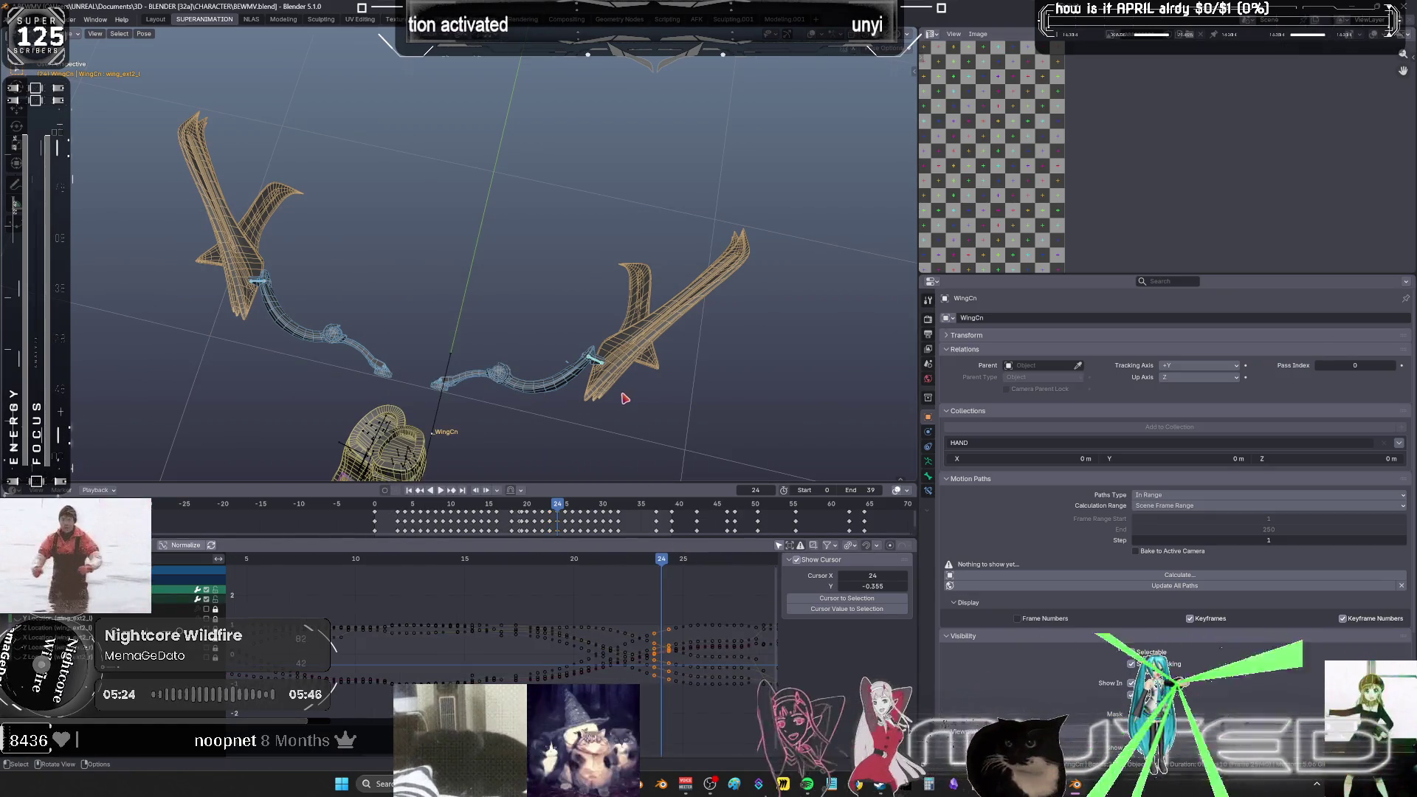
key(r)
click(604, 365)
- Reveal the hidden bones, play back, and maximize the curve editor with all curves fitted
key(alt+h)
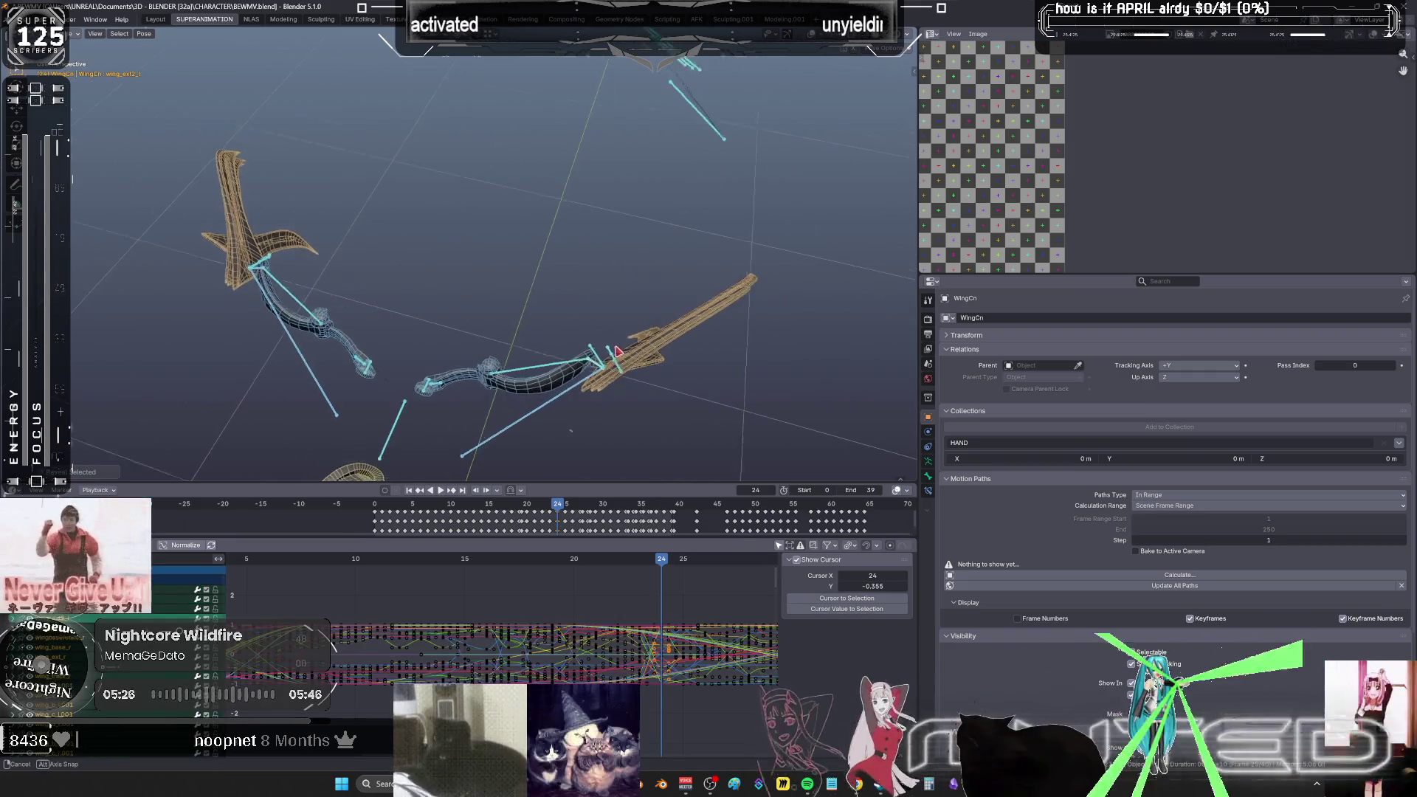
scroll(258, 575, down, 2)
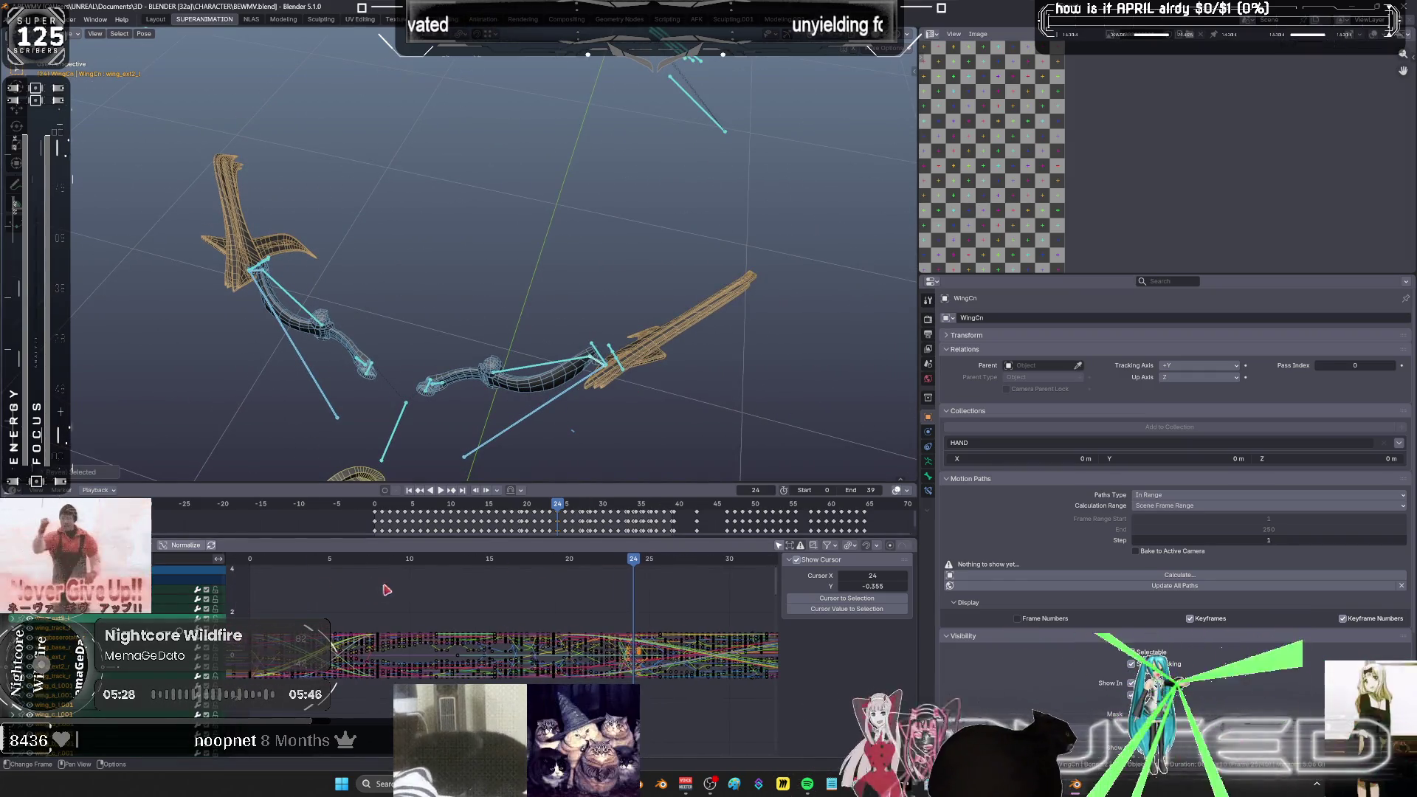
key(space)
mouse_move(311, 558)
mouse_down()
mouse_move(446, 564)
mouse_move(657, 611)
mouse_move(601, 605)
mouse_up()
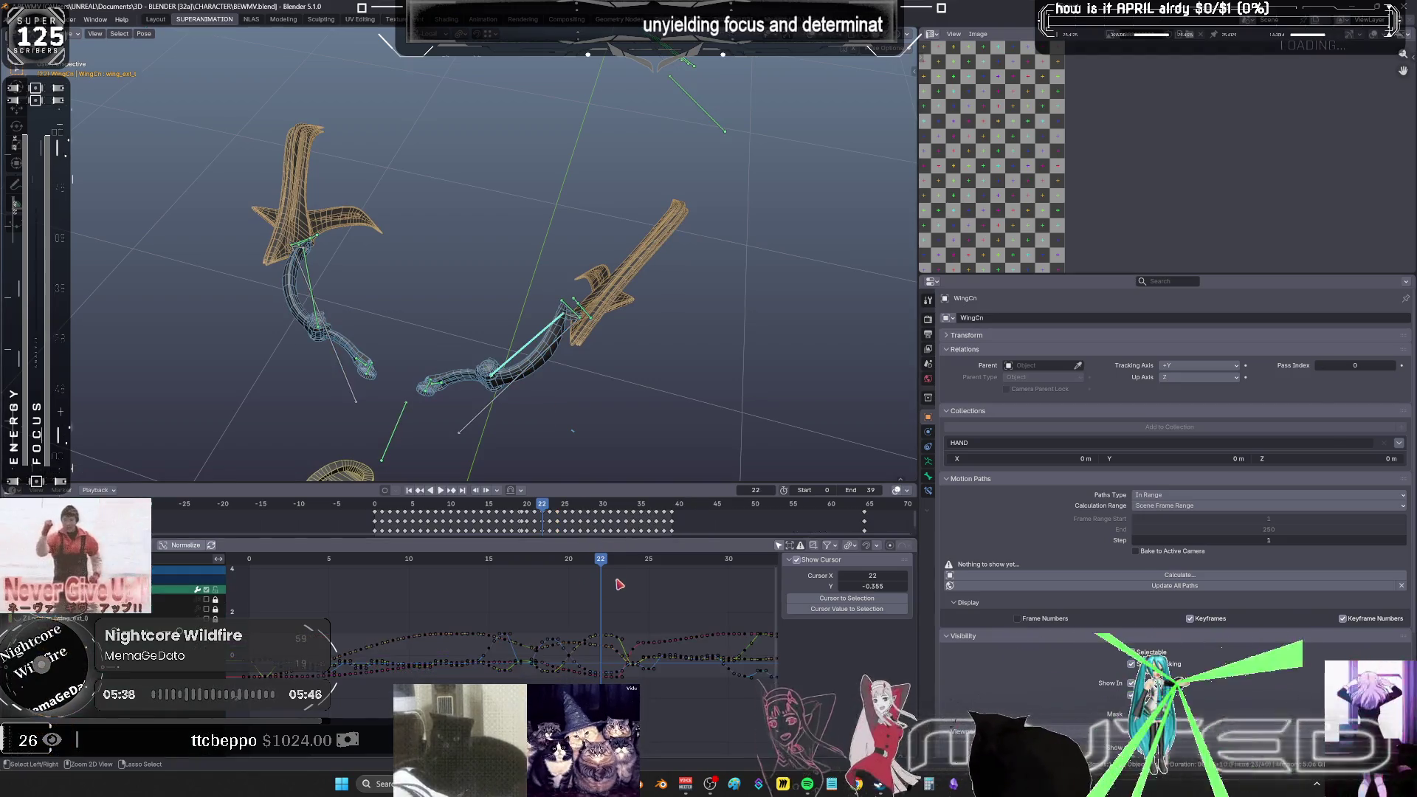
key(ctrl+space)
key(Home)
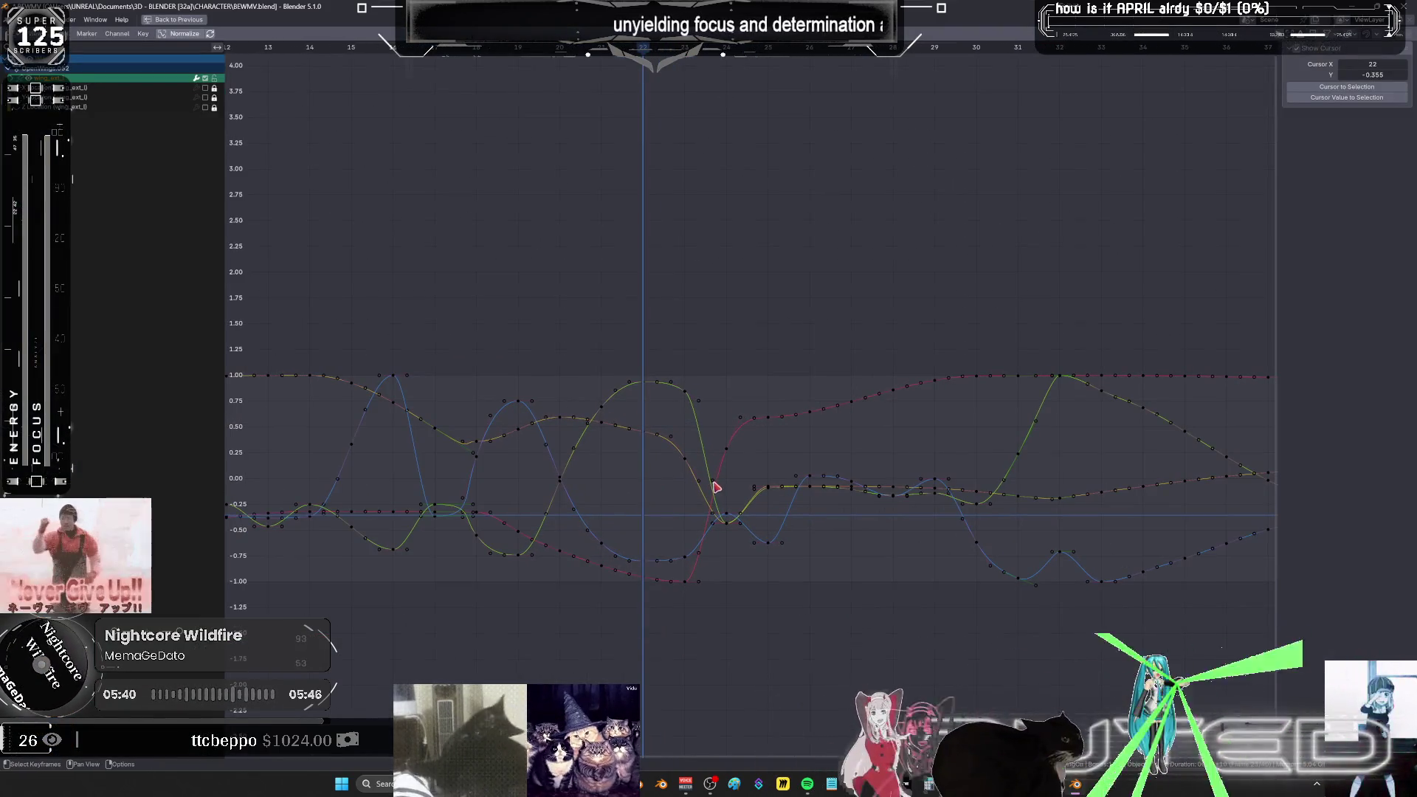
- At frame 23, blend both wing bones toward neighbouring keys with the Breakdowner
key(ctrl+space)
click(472, 563)
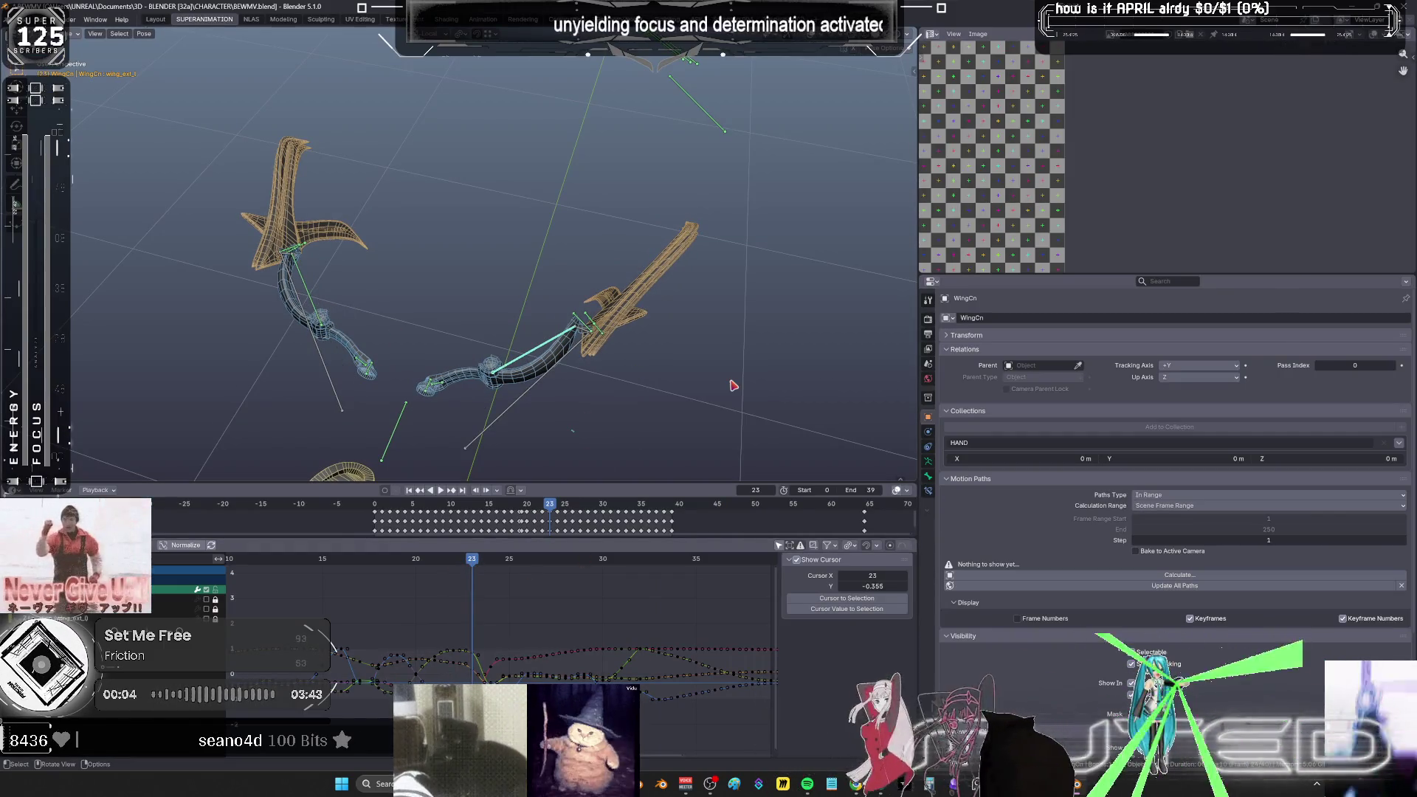
key(a)
key(shift+e)
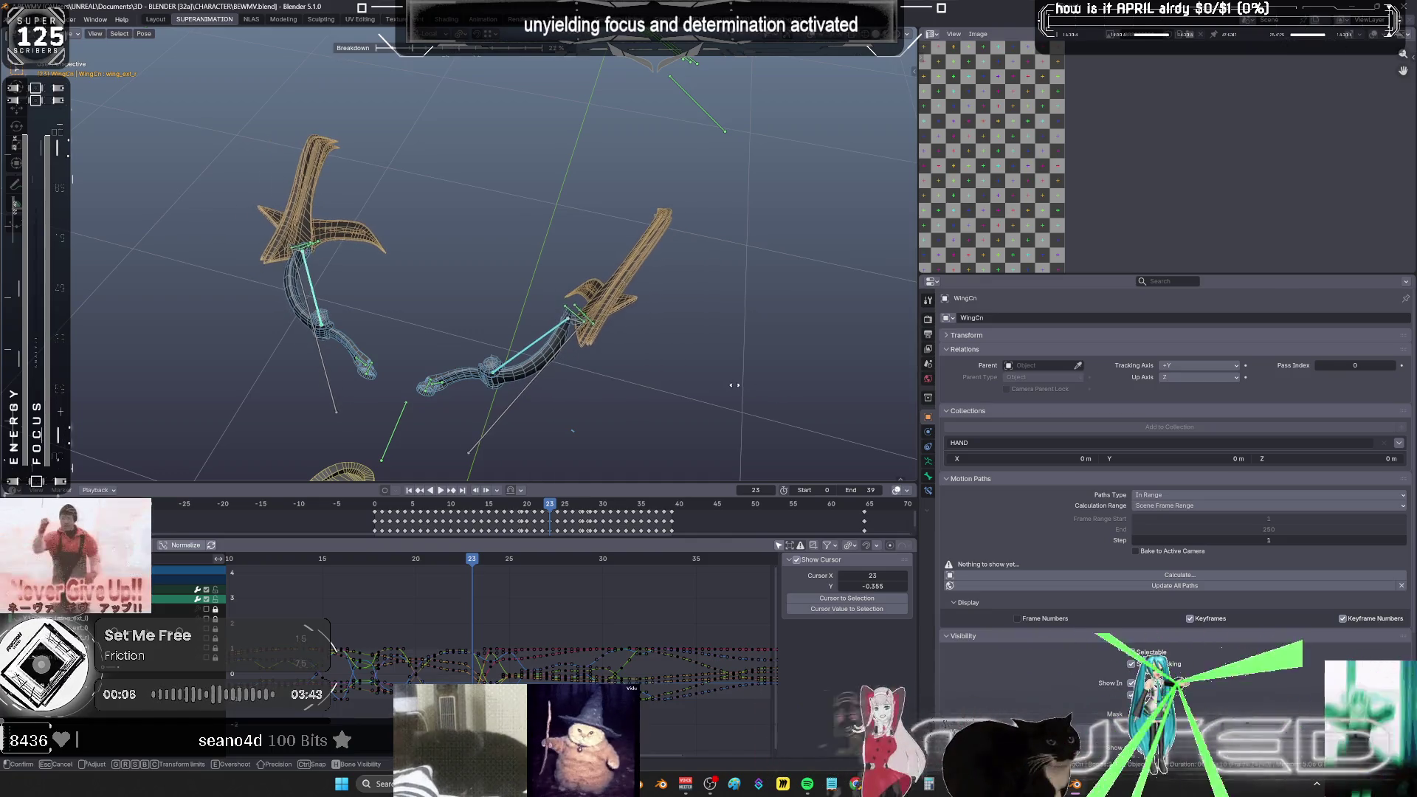
click(671, 472)
mouse_move(475, 564)
mouse_down()
mouse_move(531, 571)
mouse_move(454, 578)
mouse_up()
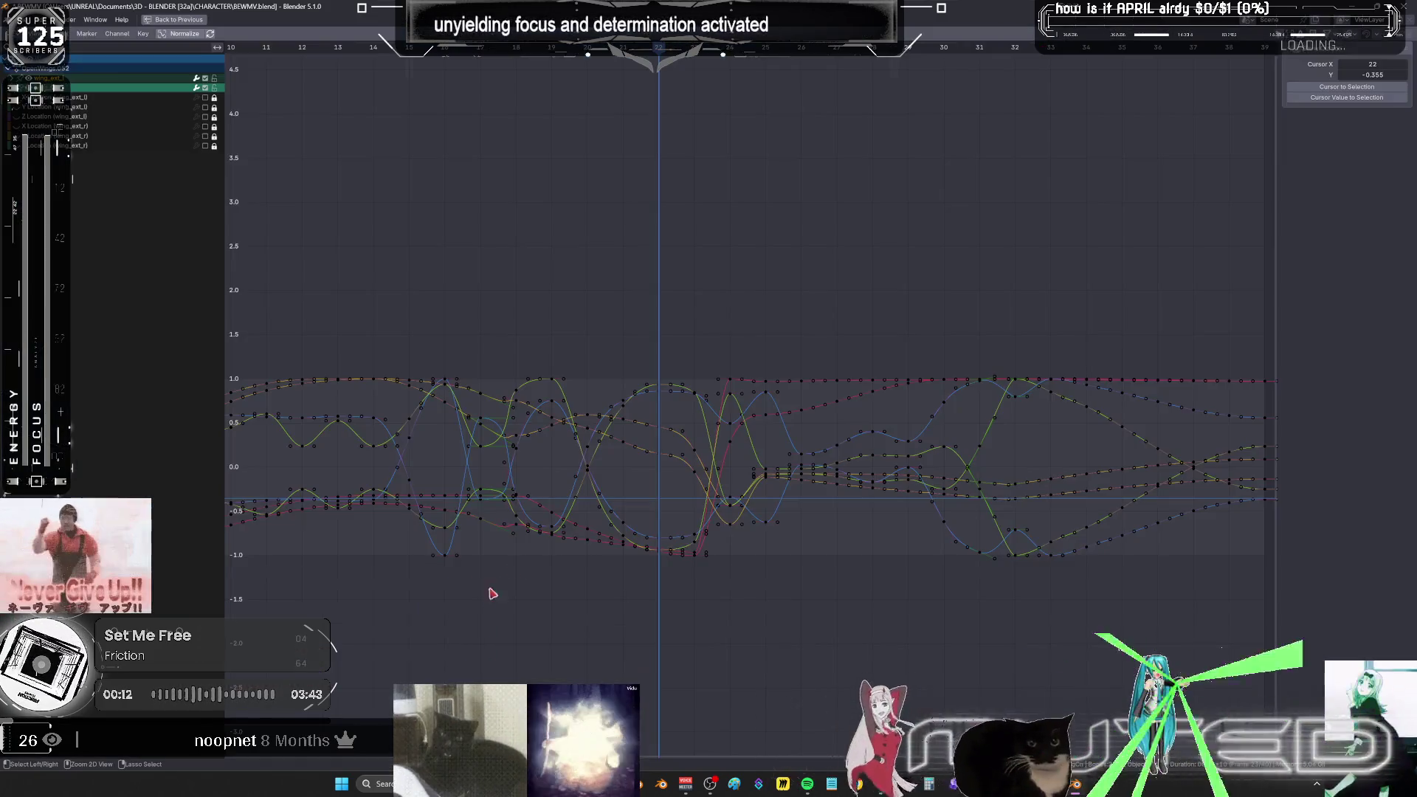
- Select the keyframes spanning frames 22–25 in the maximized curve editor
key(ctrl+space)
drag(664, 341, 793, 592)
key(ctrl+space)
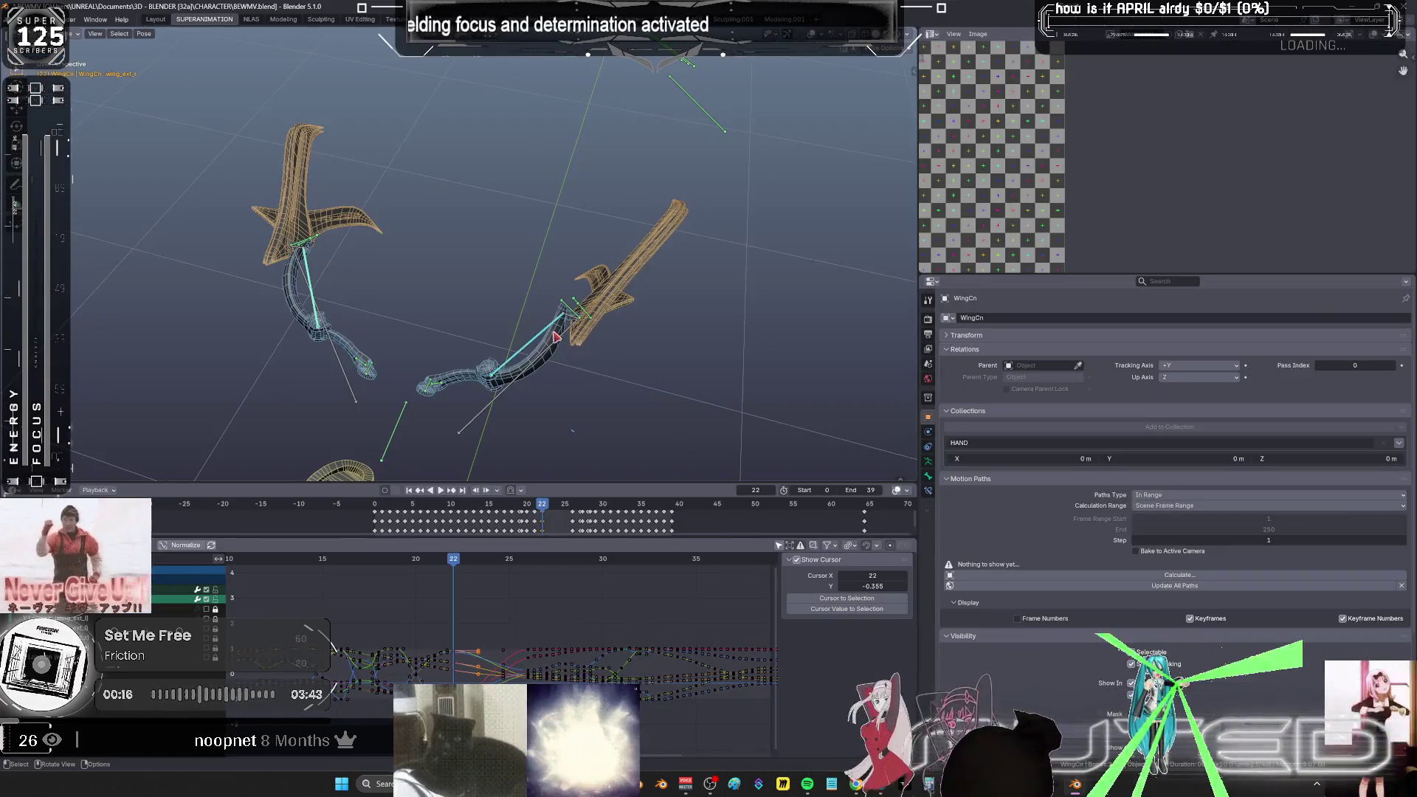
- Blend the current wing pose toward its neighbouring keys with the Breakdowner
alt+scroll(500, 385, down, 3)
alt+scroll(515, 390, up, 1)
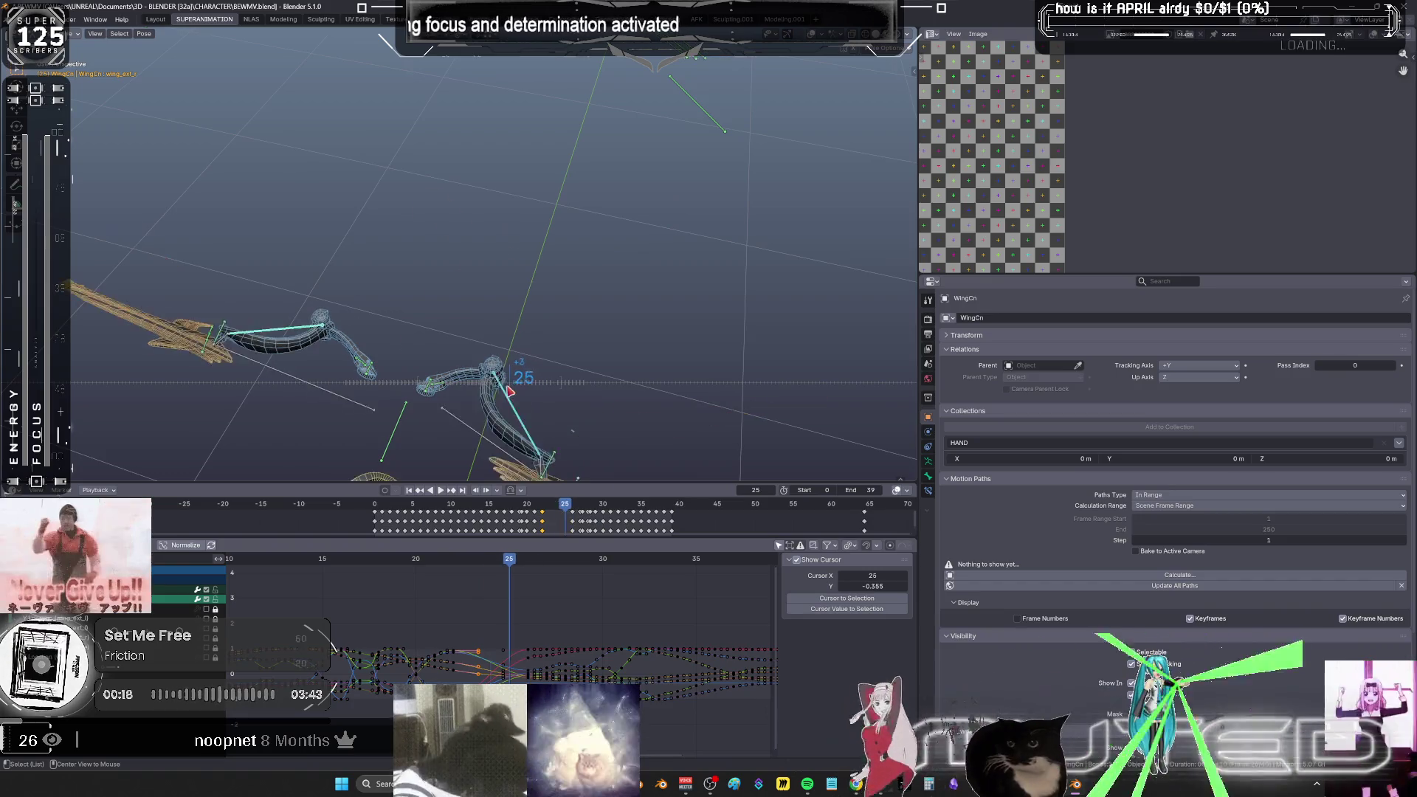
key(shift+e)
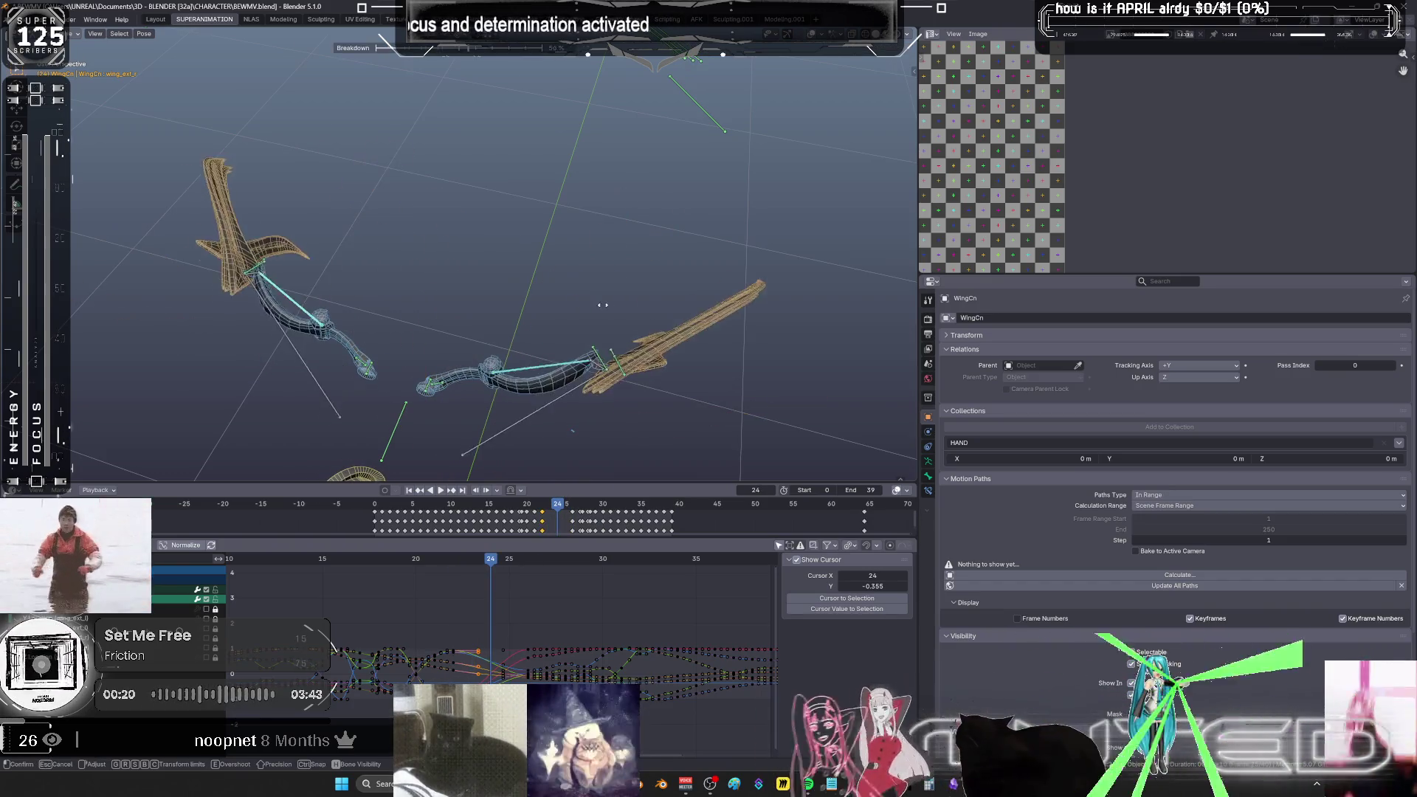
click(605, 318)
right_click(605, 317)
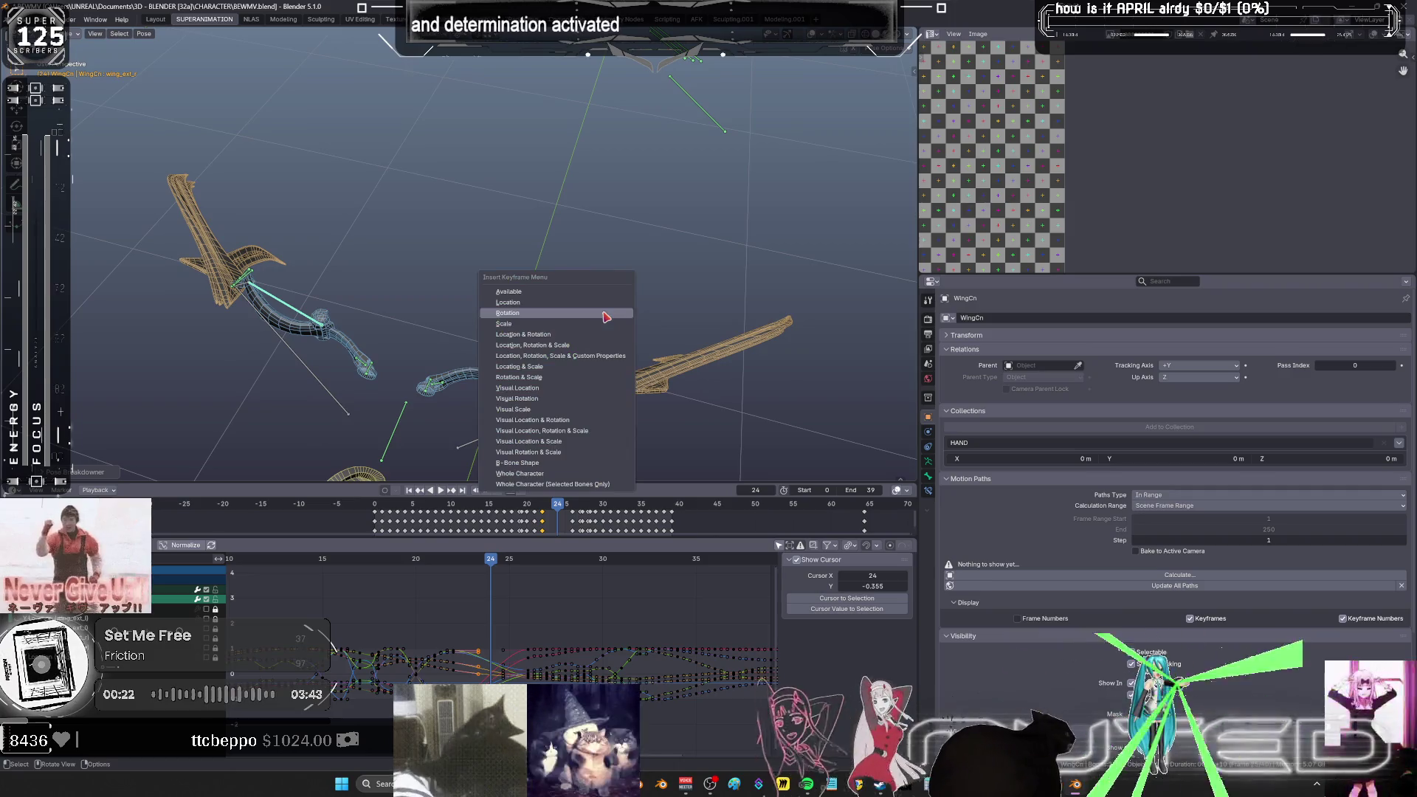
- Apply the Breakdowner at frame 25, then return to frame 23
click(503, 563)
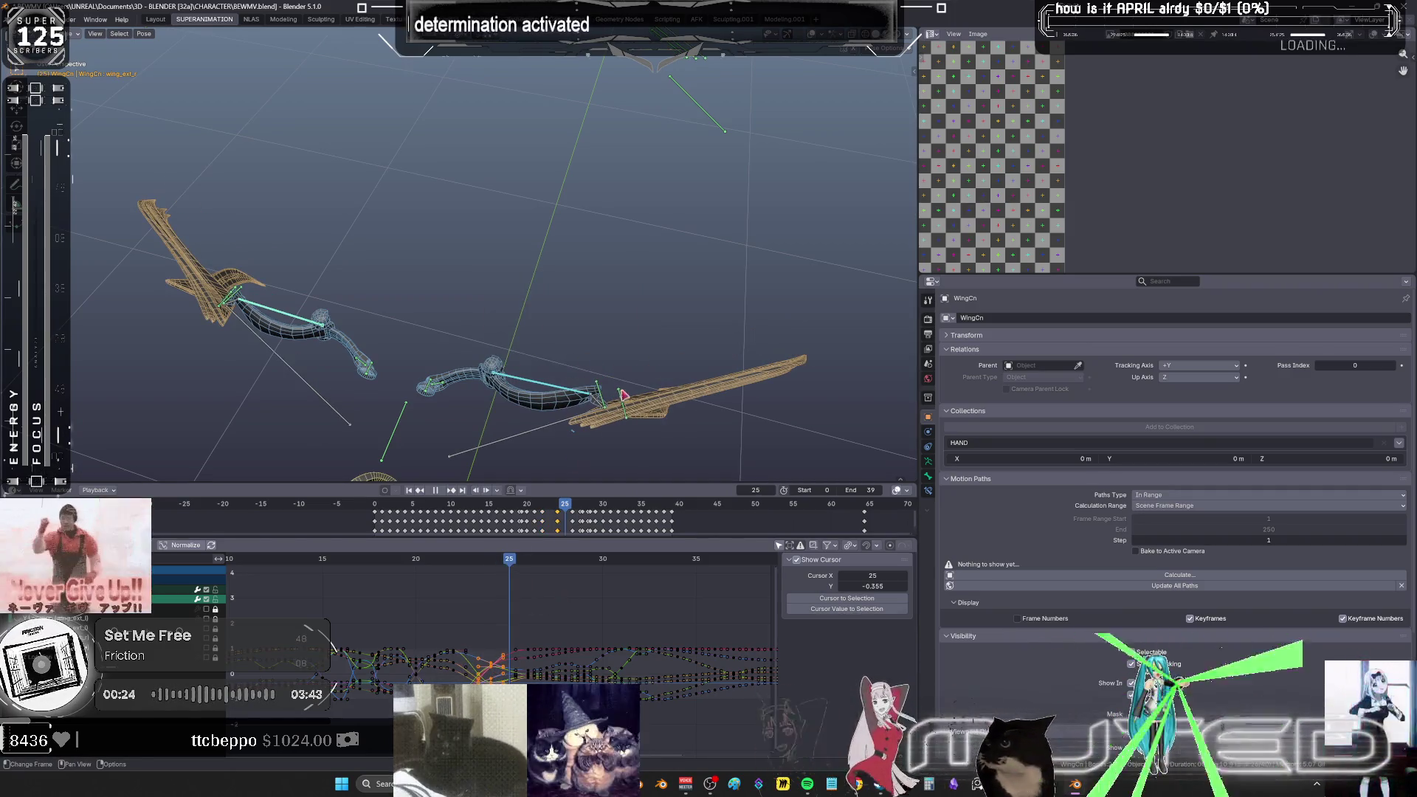
key(shift+e)
click(615, 389)
key(k)
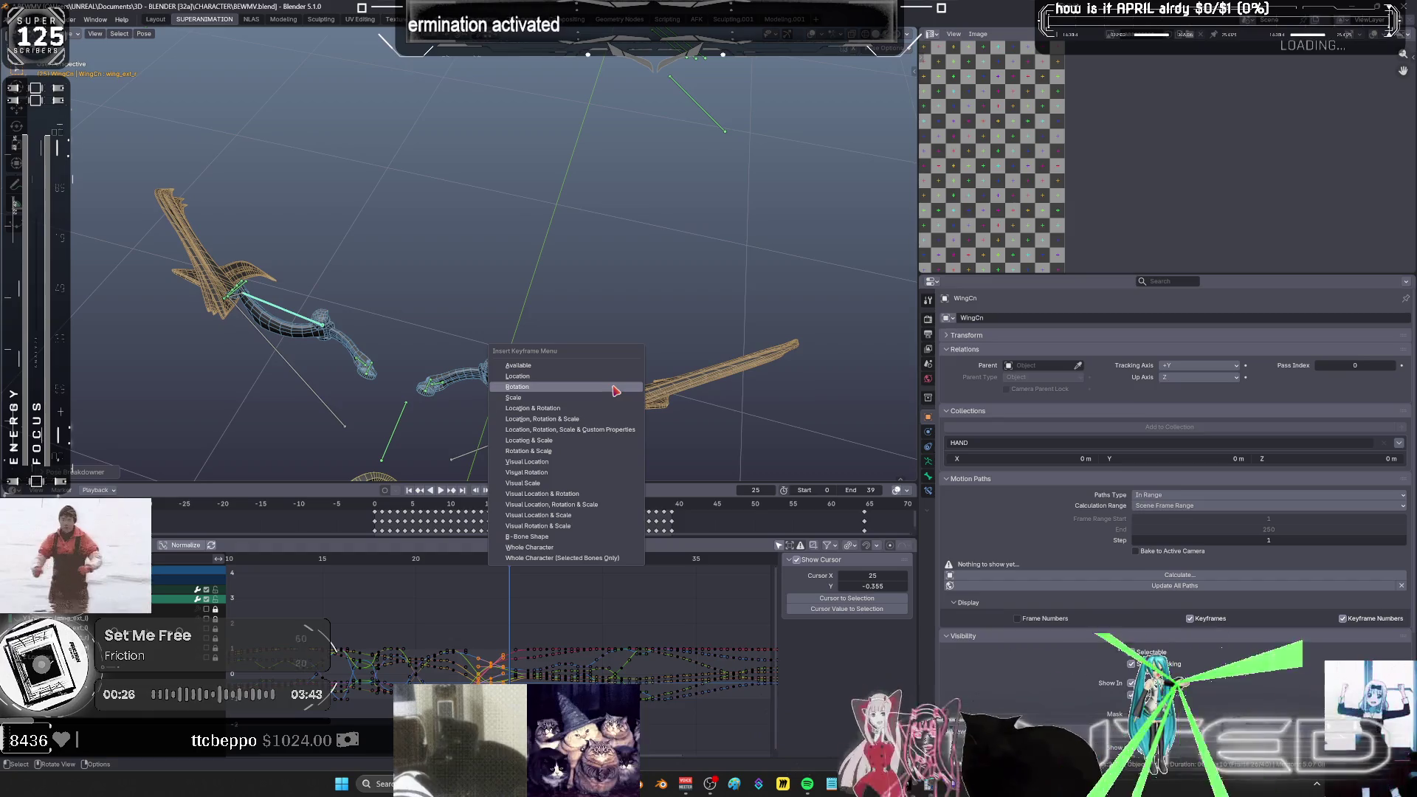
mouse_move(510, 562)
mouse_down()
mouse_move(456, 576)
mouse_move(489, 584)
mouse_move(476, 586)
mouse_up()
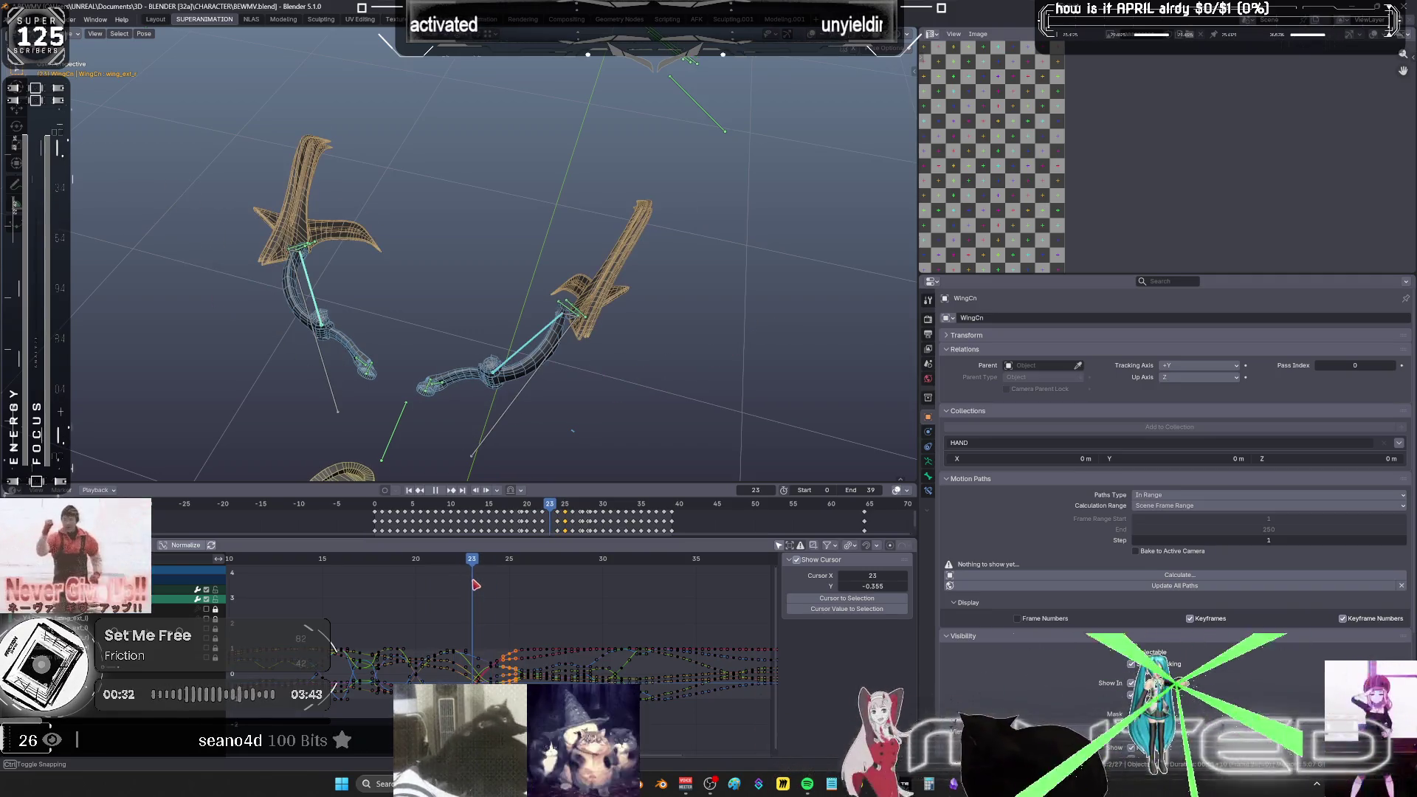
- Key the wing rotation at frame 23 and play back the flap
key(r)
right_click(627, 342)
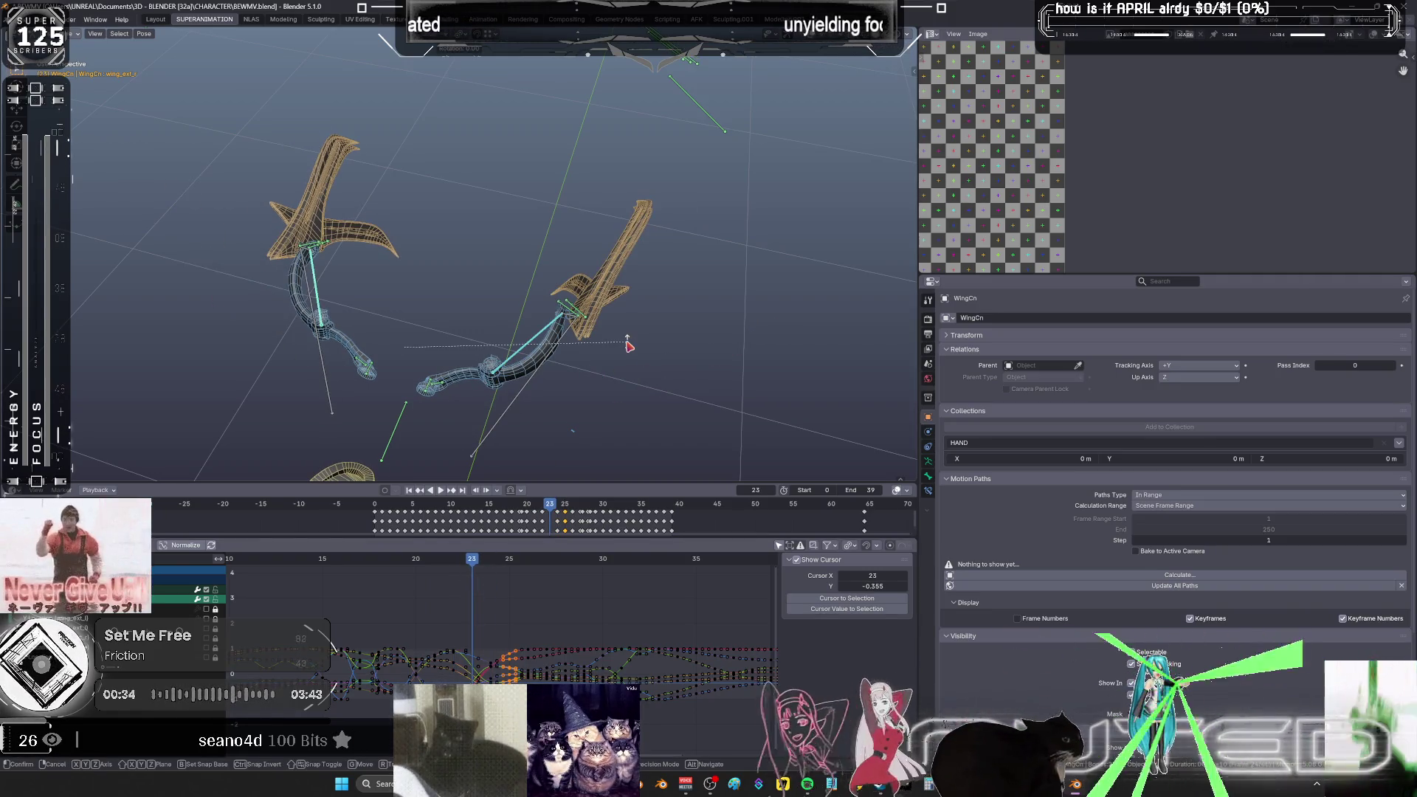
key(i)
key(Return)
key(space)
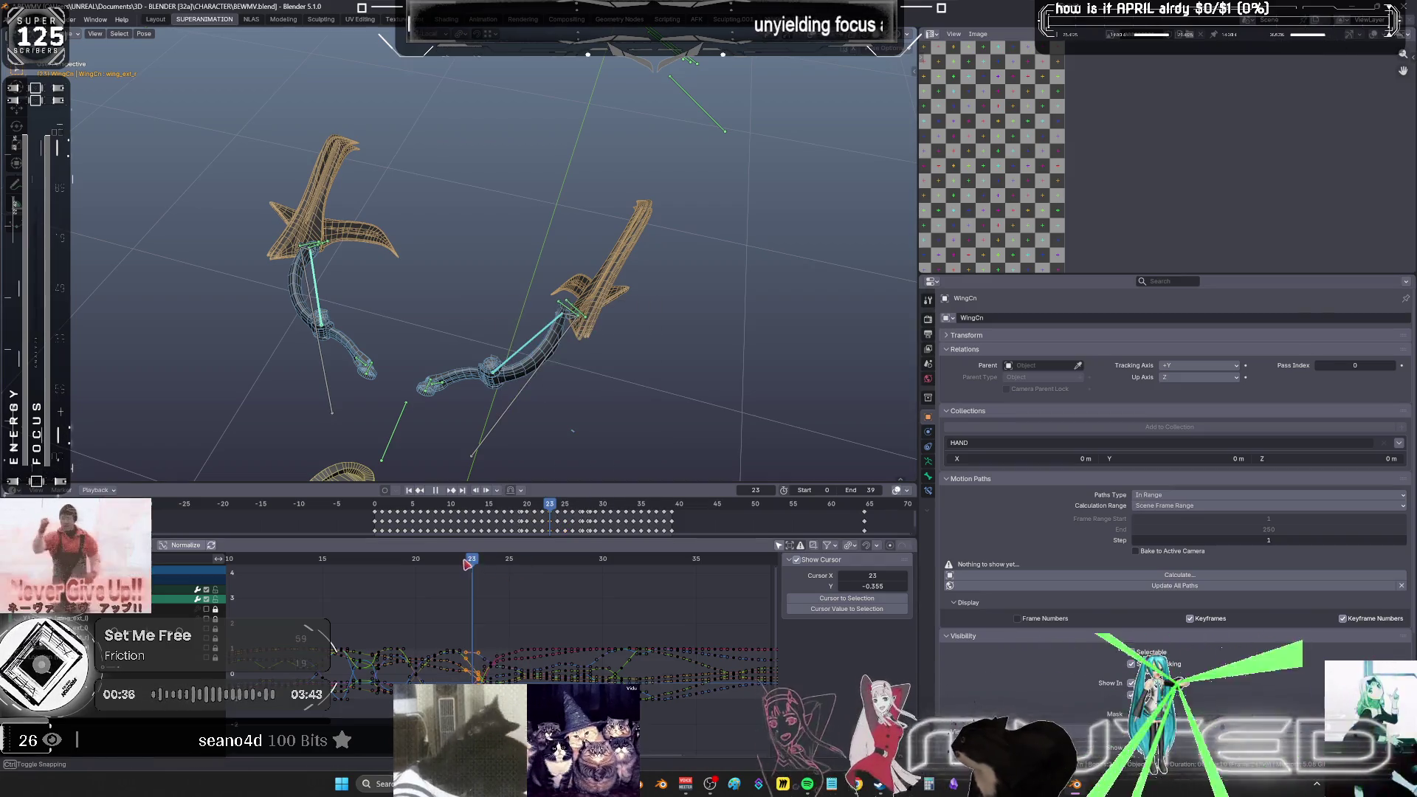
- Stop playback after trying further wing rotations, and move to frame 25
key(r)
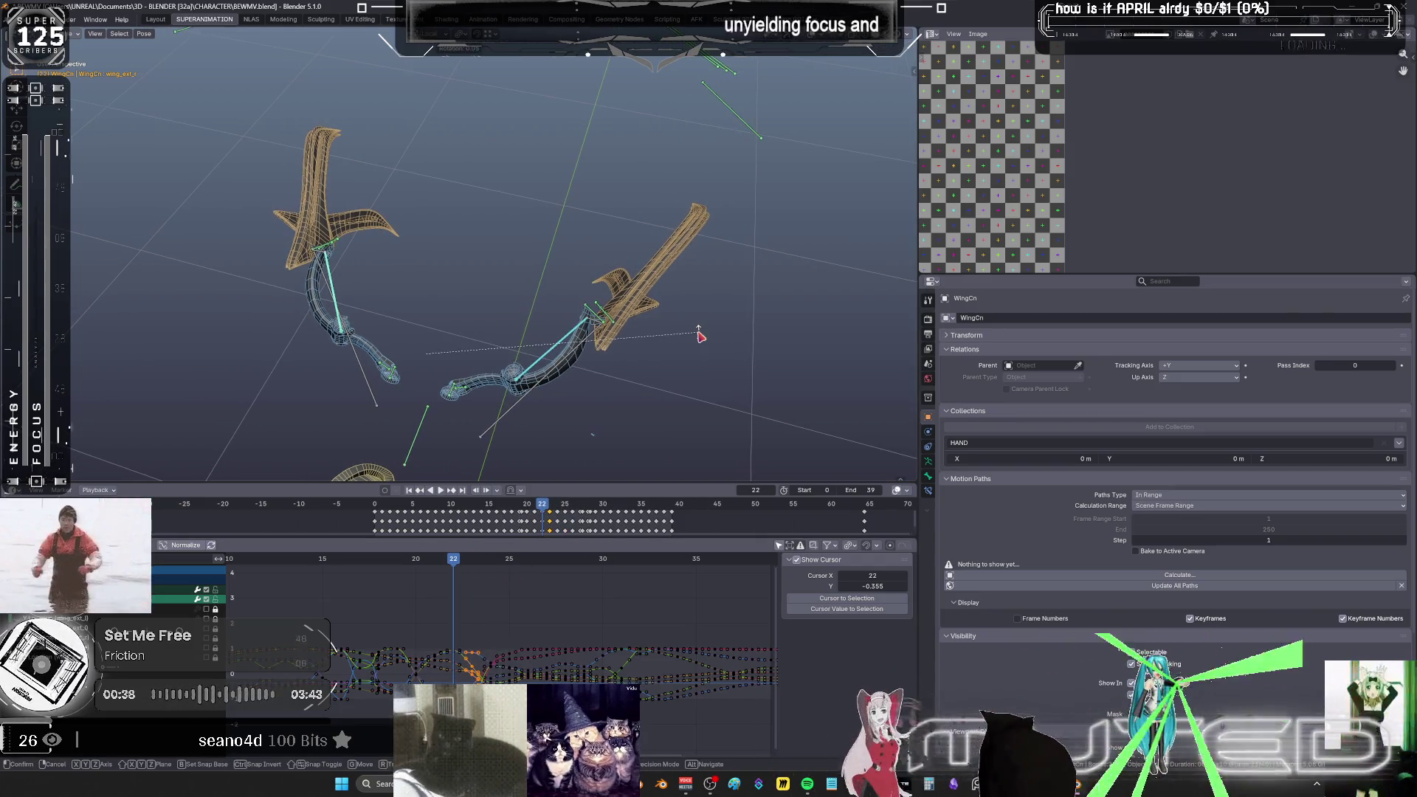
right_click(700, 336)
key(i)
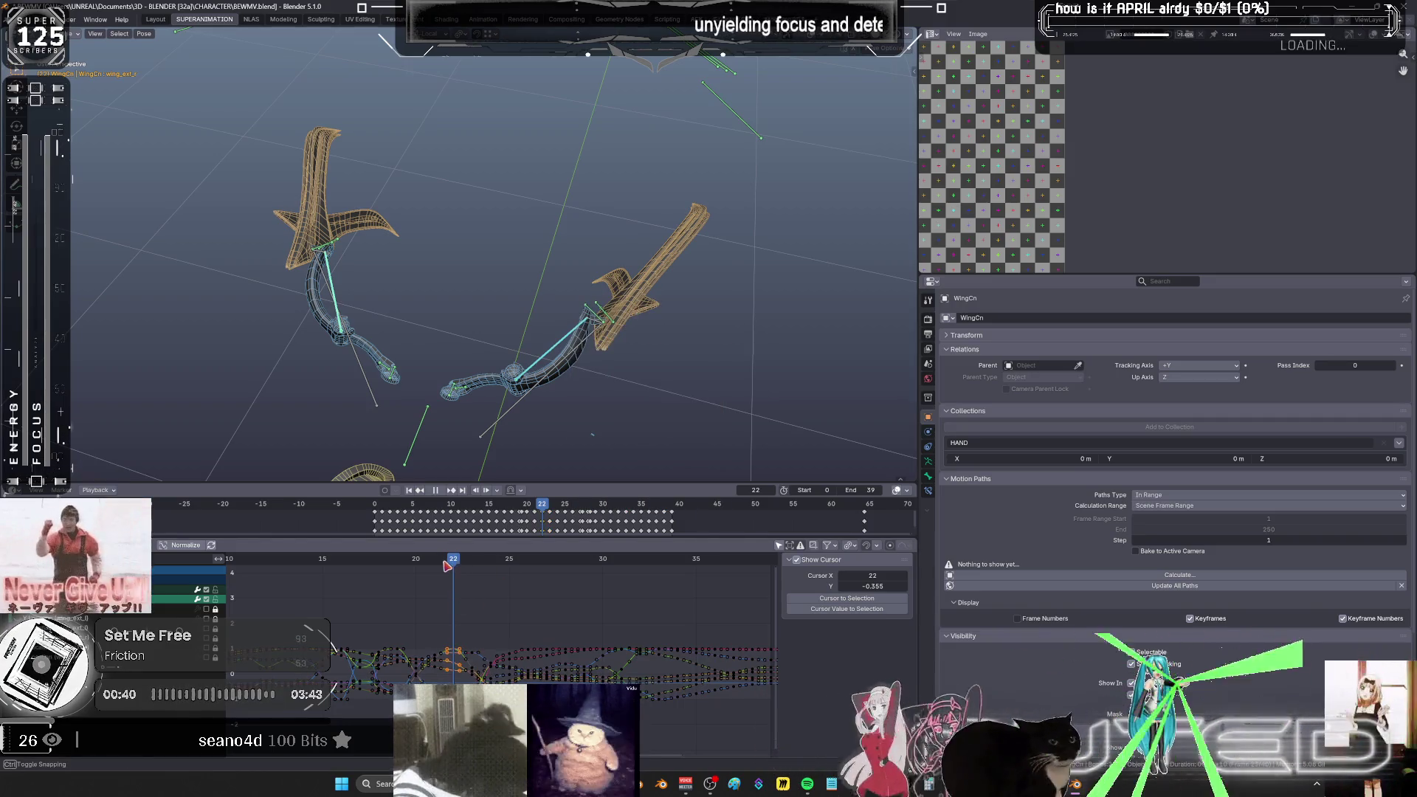
key(space)
key(r)
right_click(627, 373)
drag(465, 565, 542, 573)
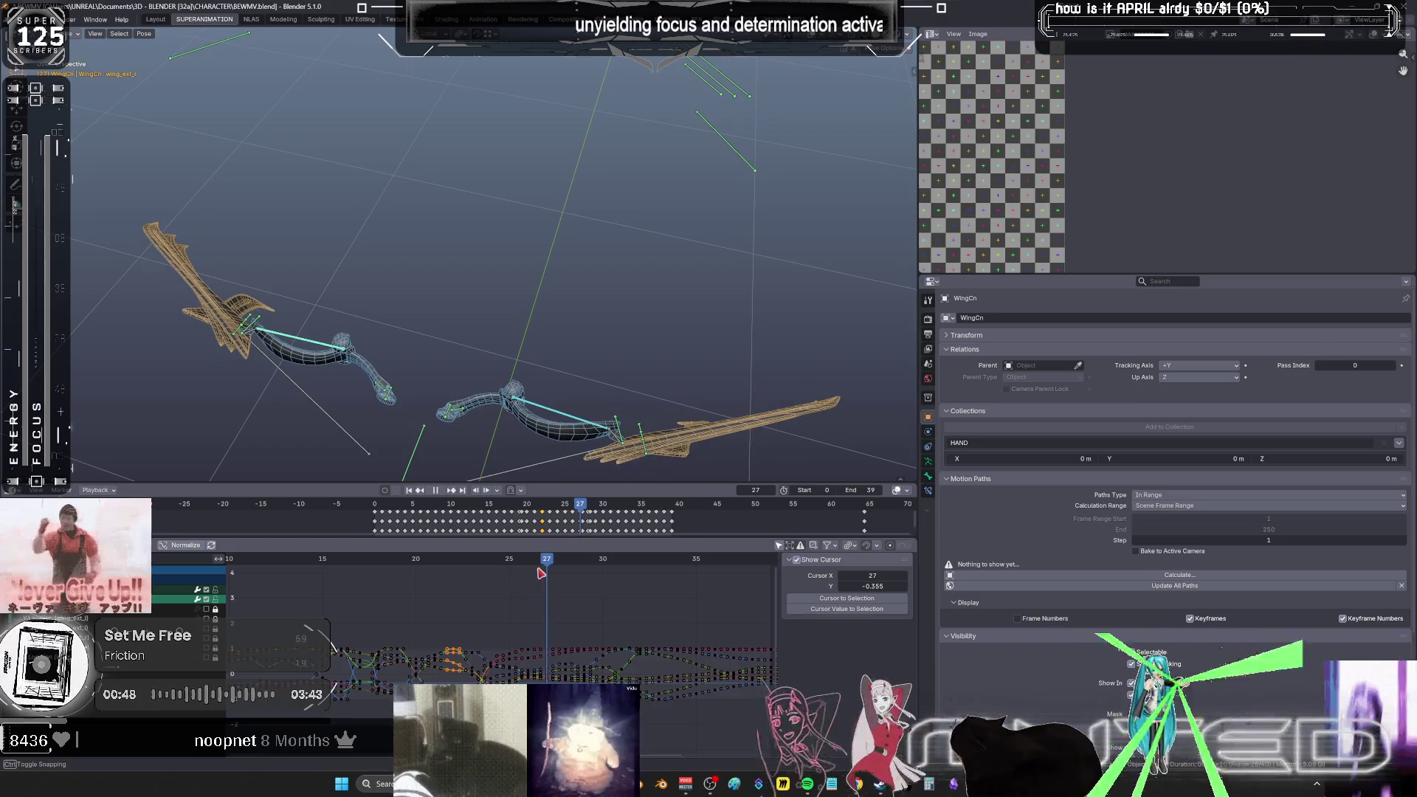
key(ctrl+space)
- Delete the keyframes around frames 22–26 and recentre the wings at frame 26
mouse_move(828, 326)
mouse_down()
mouse_move(730, 590)
mouse_move(693, 639)
mouse_up()
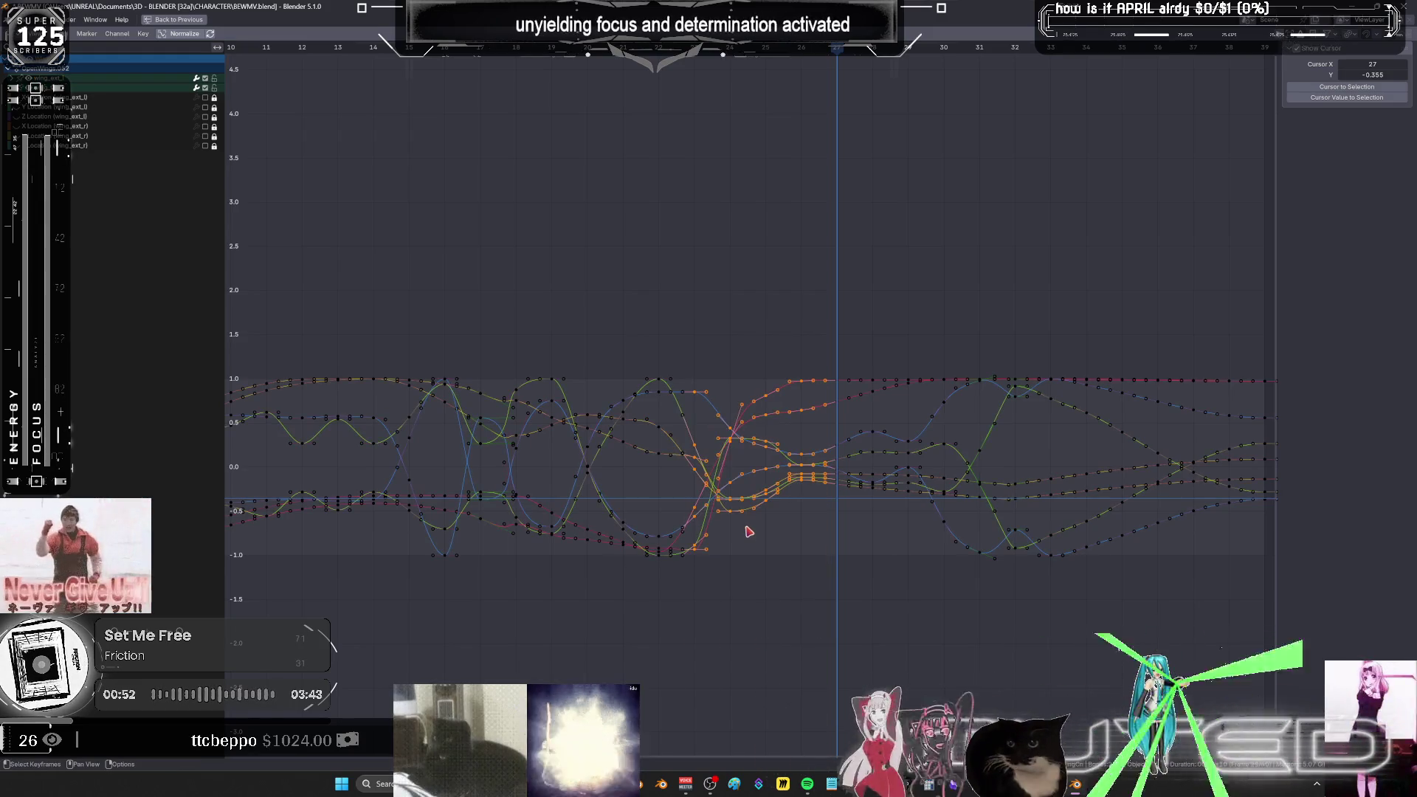
key(x)
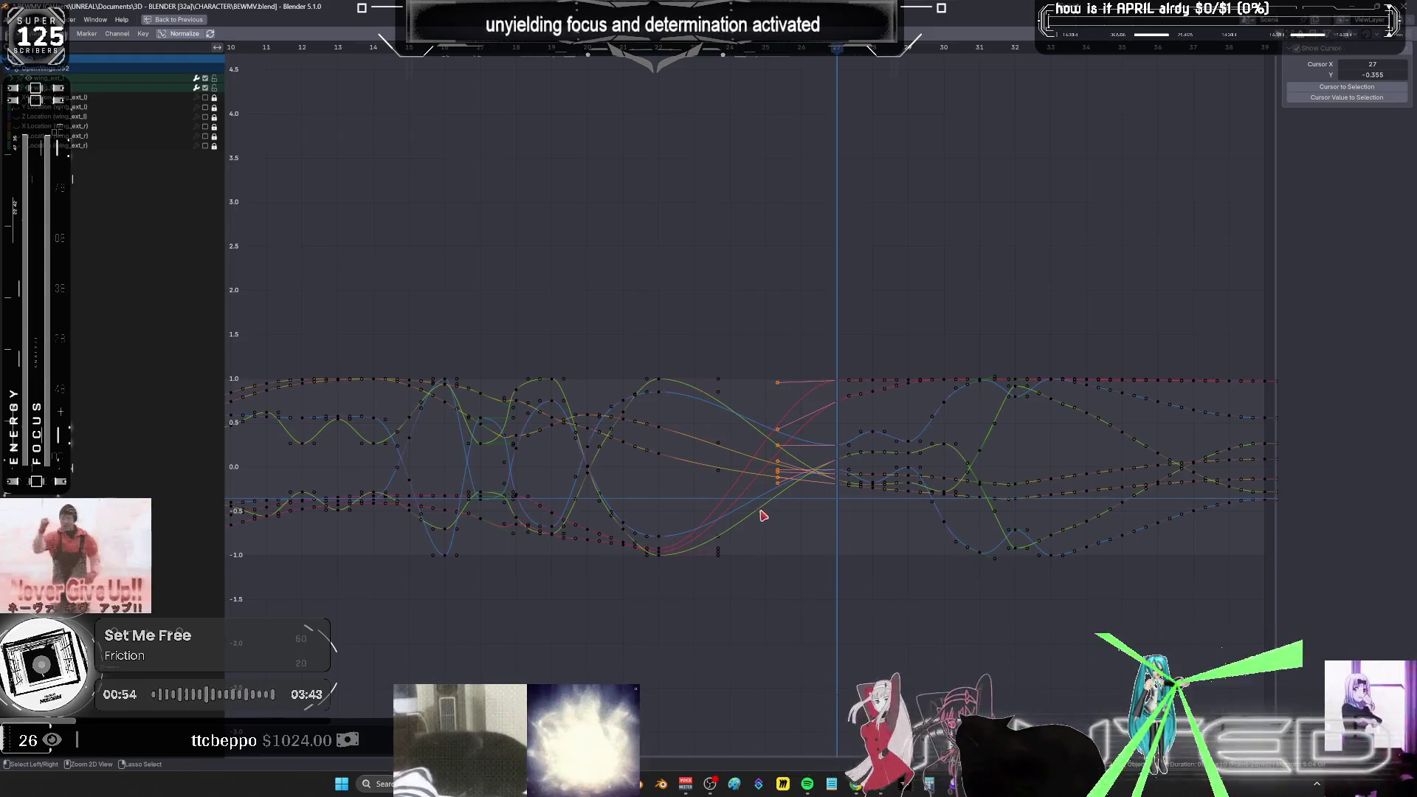
key(ctrl+space)
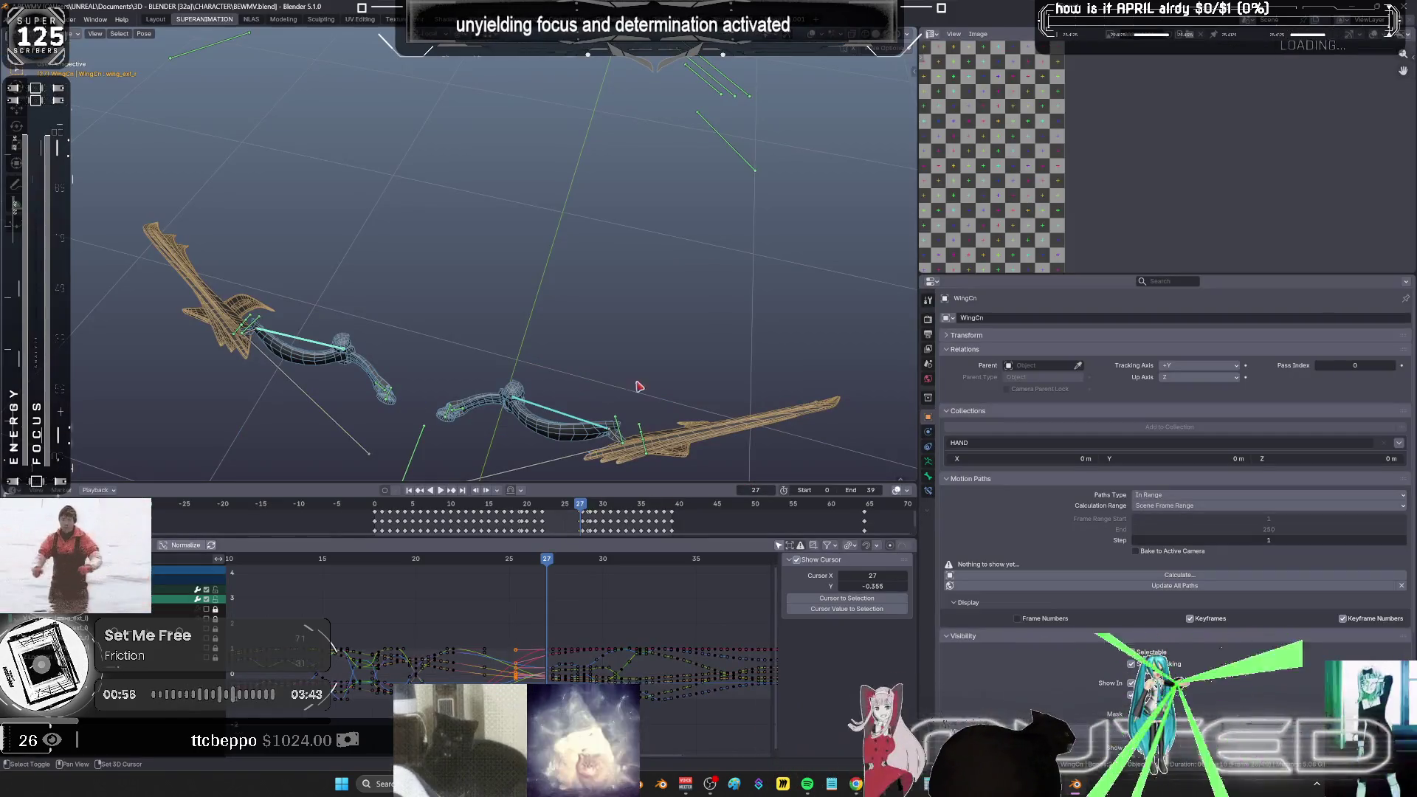
shift+middle_drag(638, 386, 667, 316)
mouse_move(549, 566)
mouse_down()
mouse_move(561, 568)
mouse_move(533, 572)
mouse_up()
shift+middle_drag(653, 379, 666, 347)
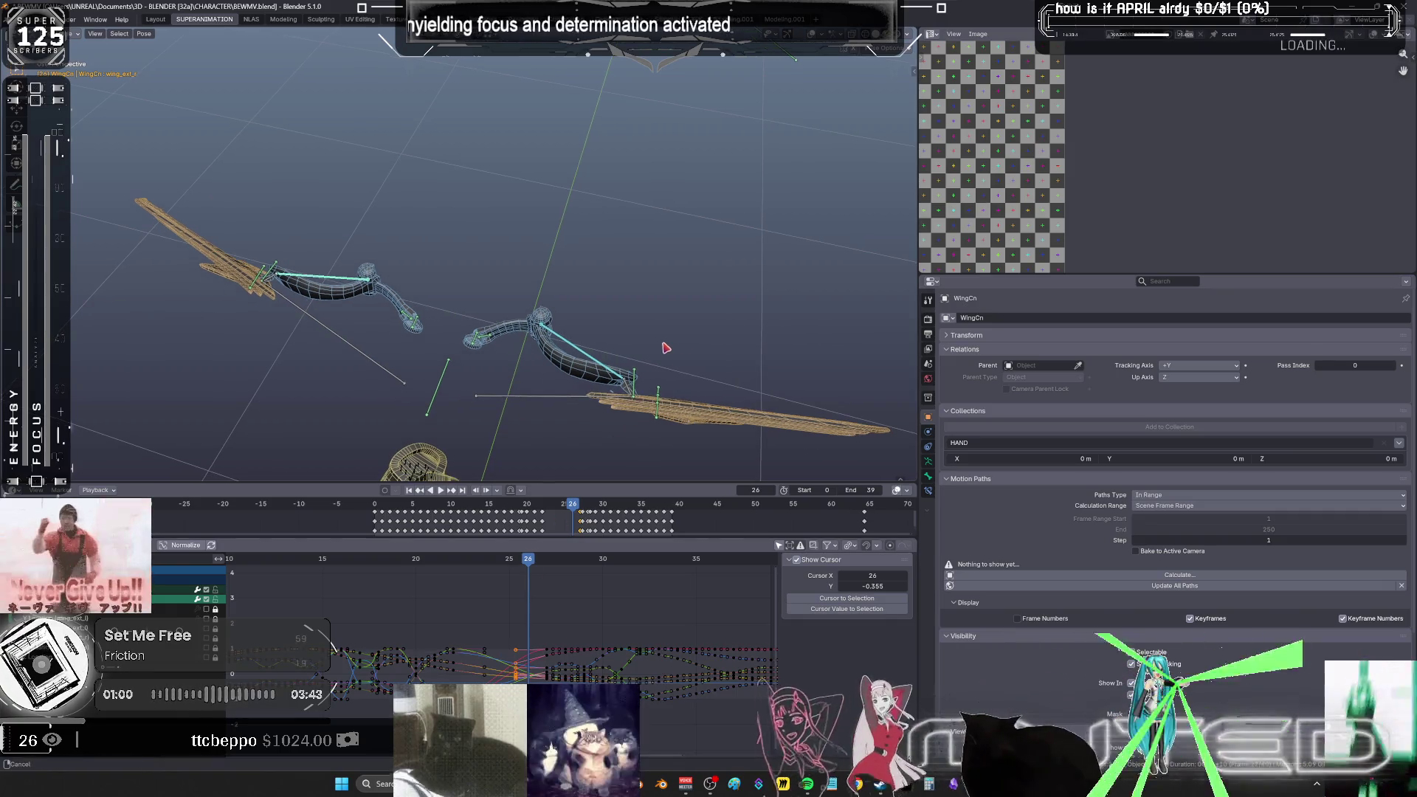
- Breakdown the wing pose at frames 26 and 25, keying rotation at 25
key(shift+e)
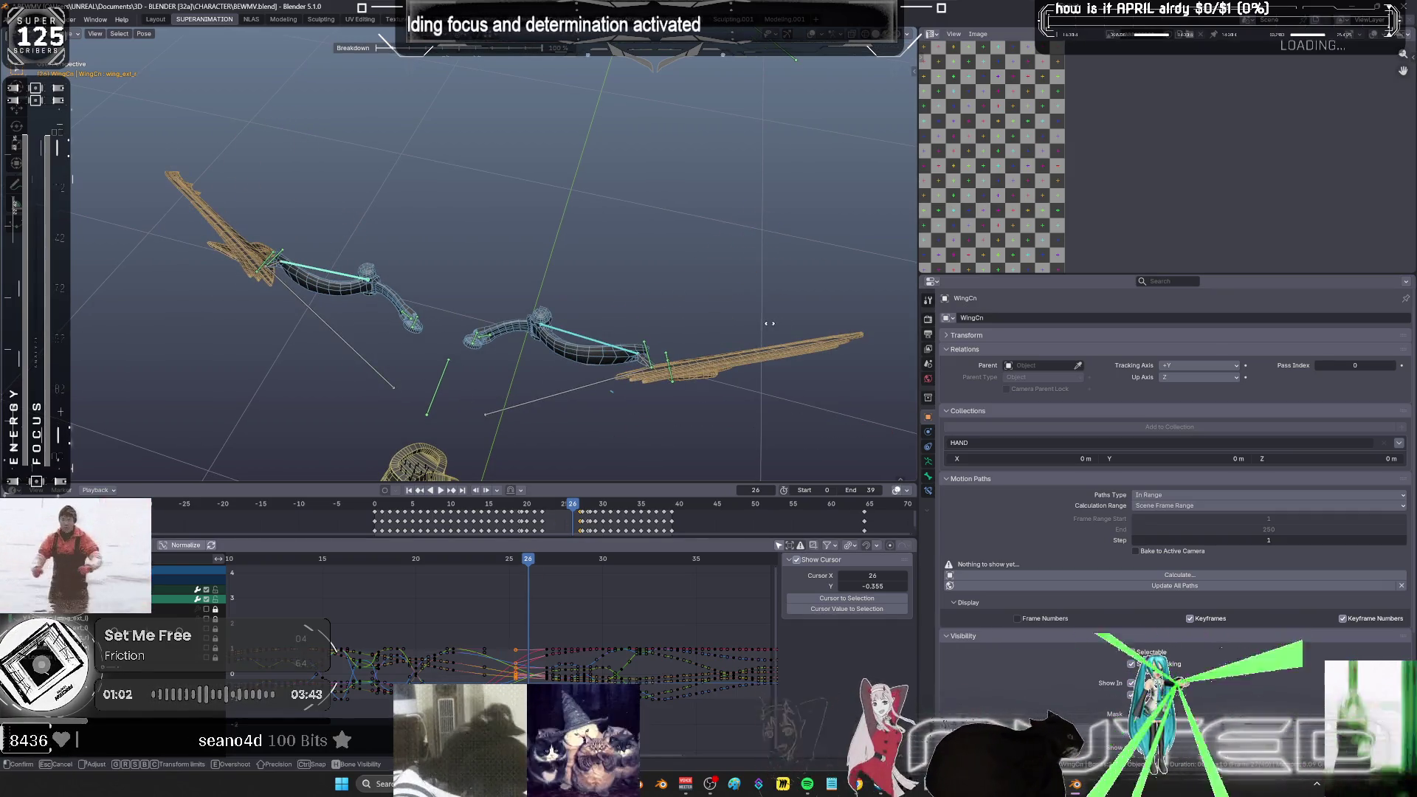
click(731, 328)
right_click(665, 299)
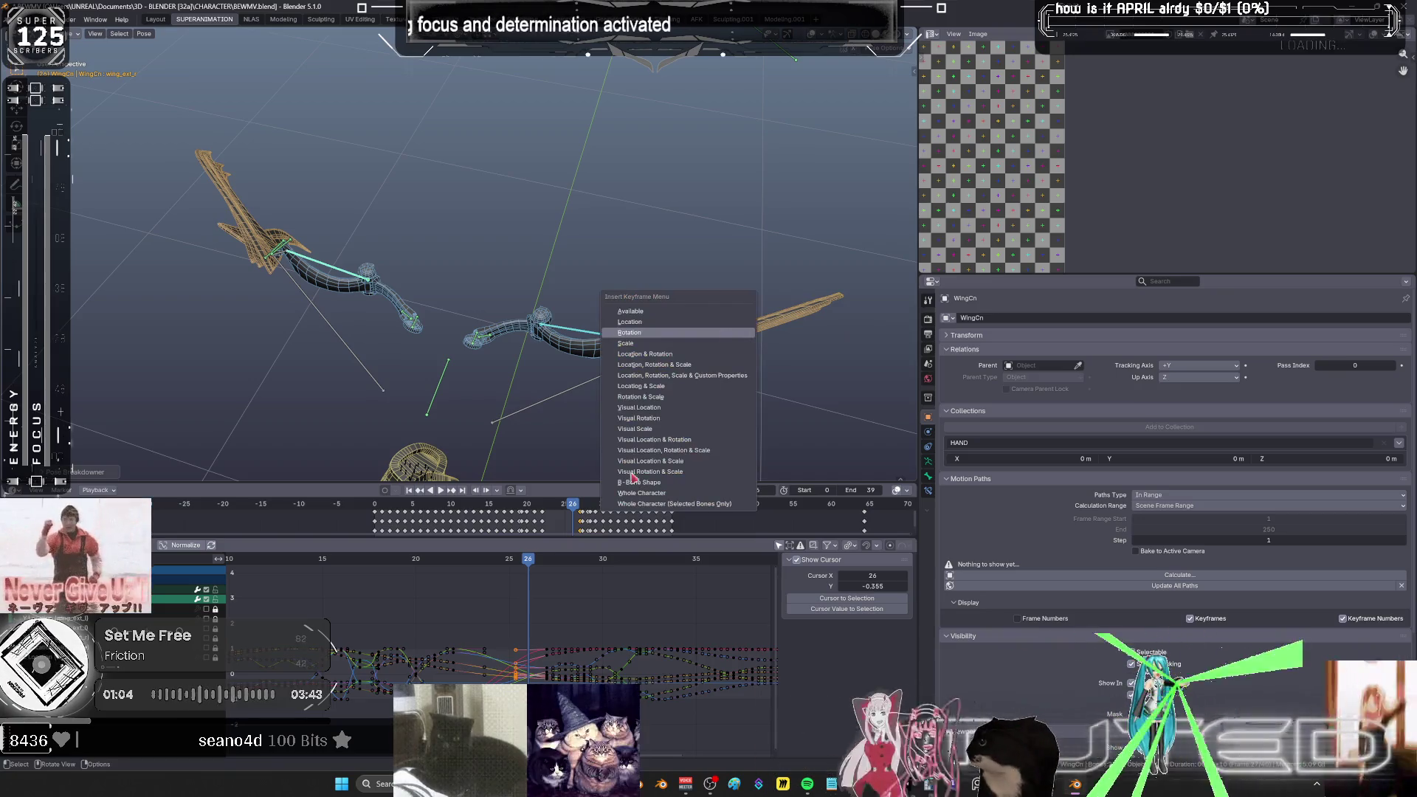
drag(528, 567, 519, 563)
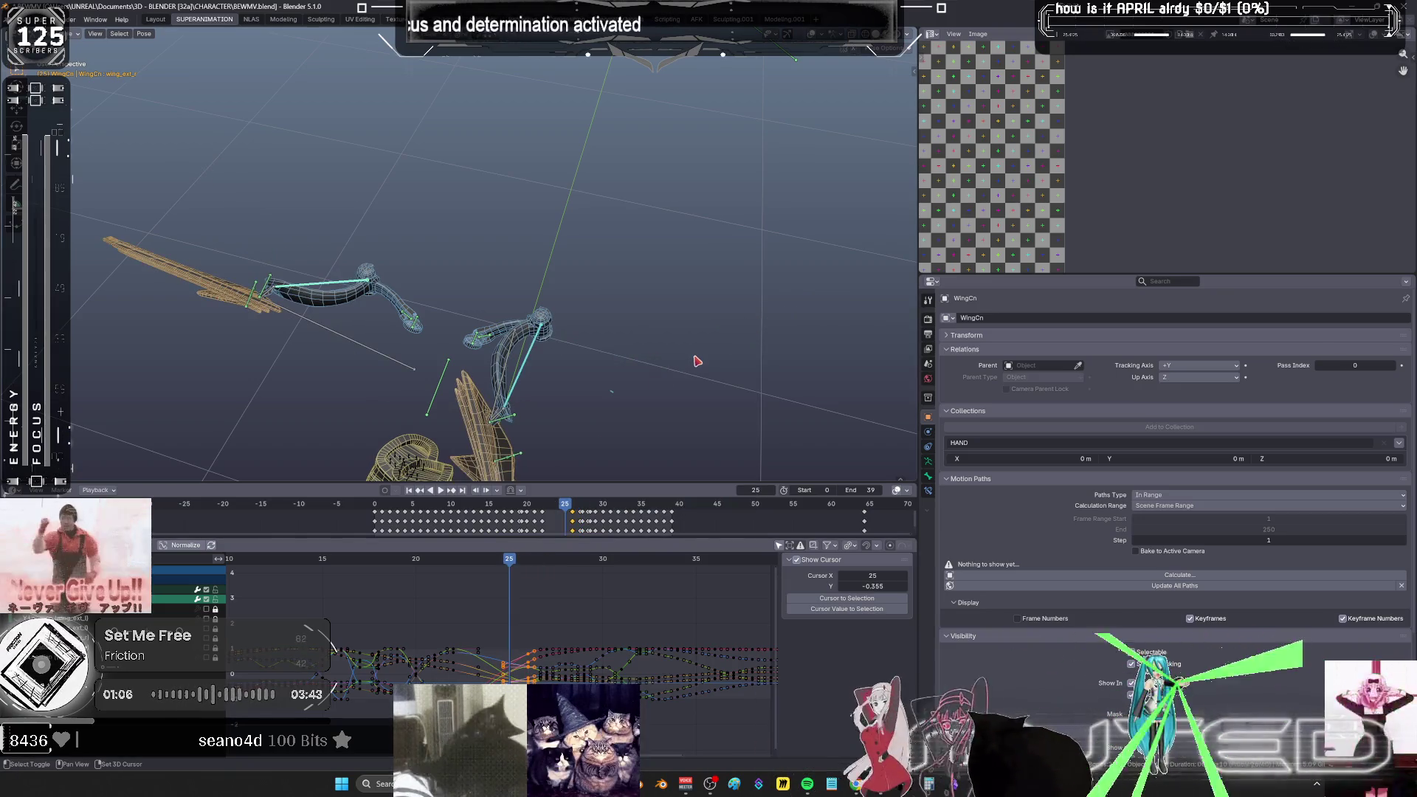
key(shift+e)
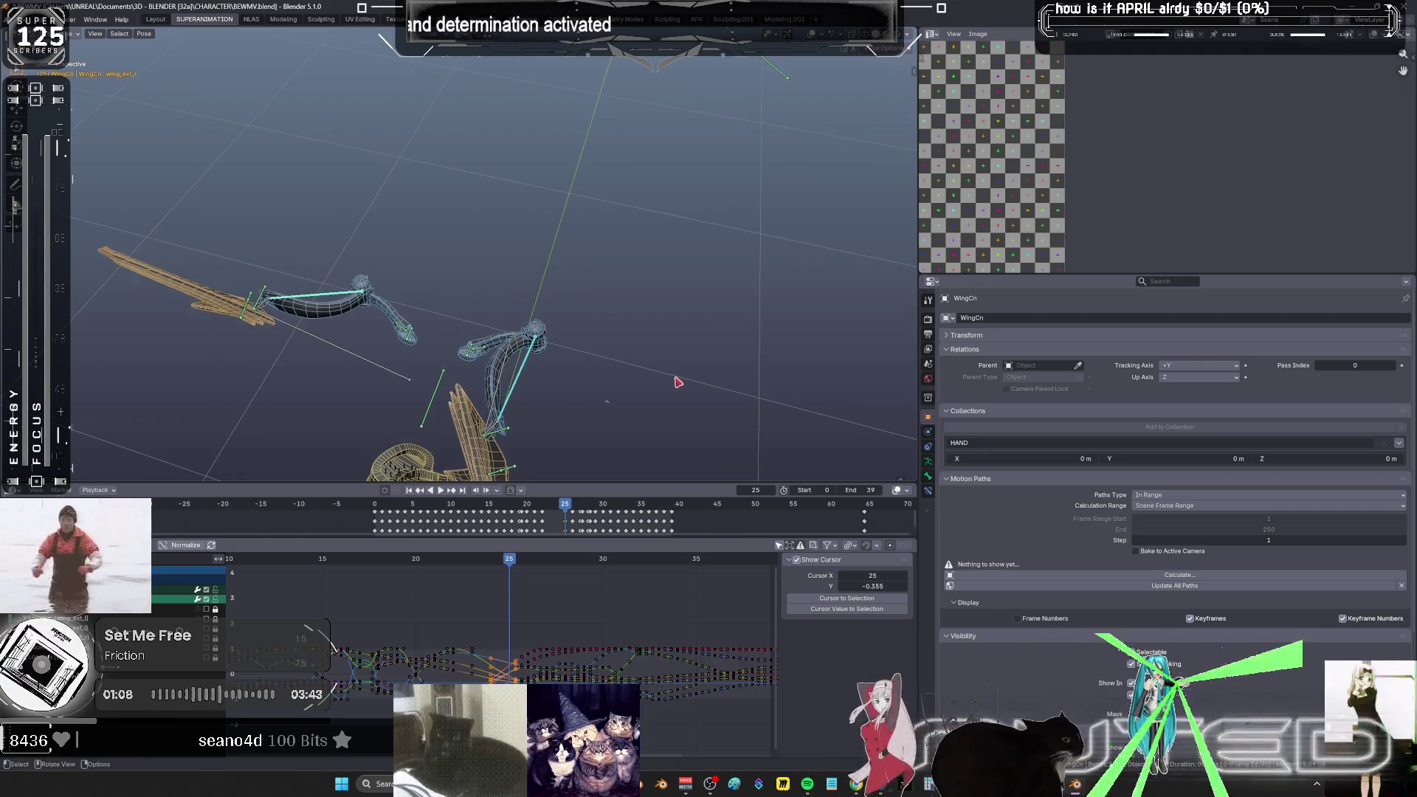
click(678, 375)
key(k)
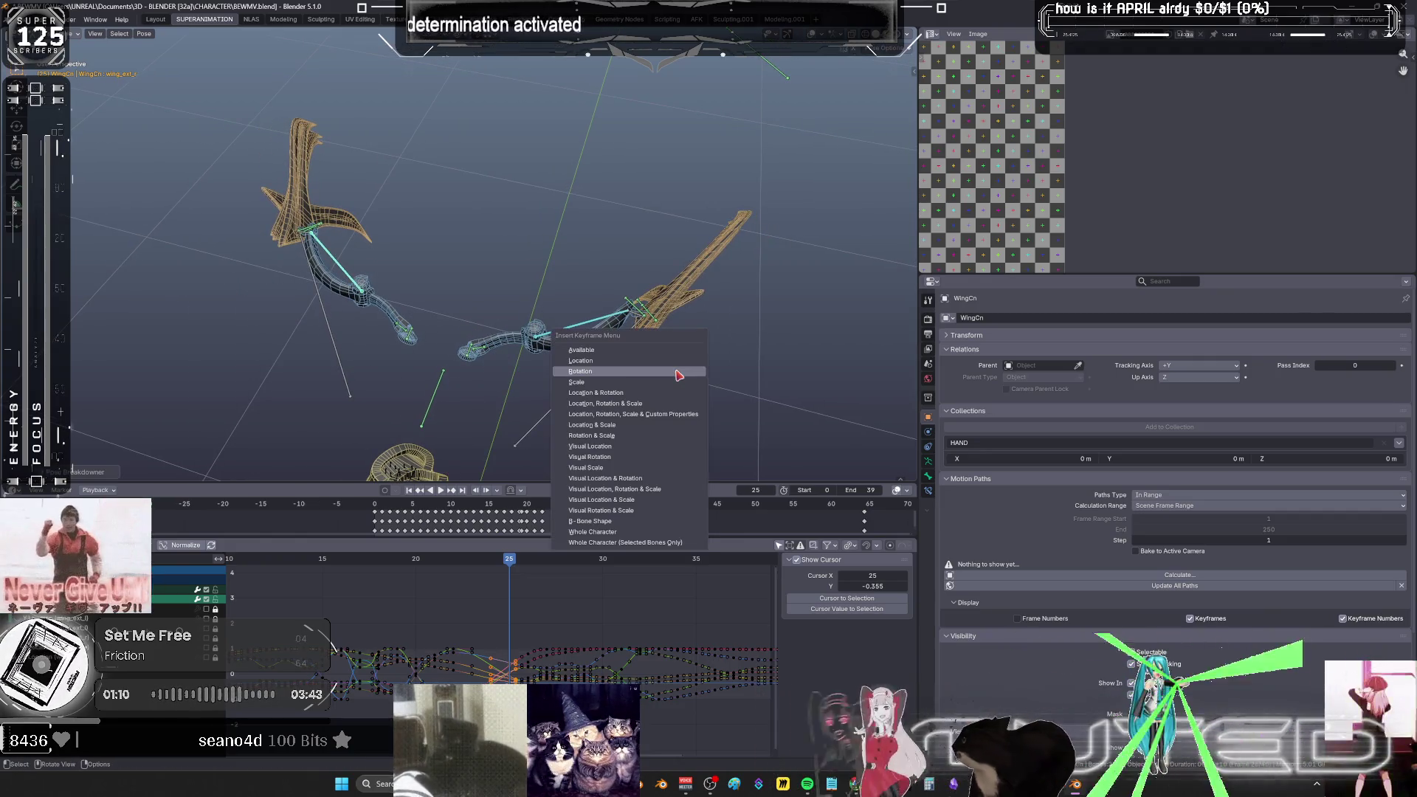
key(Return)
- Breakdown and key the wing rotation at frames 24 and 23
key(Left)
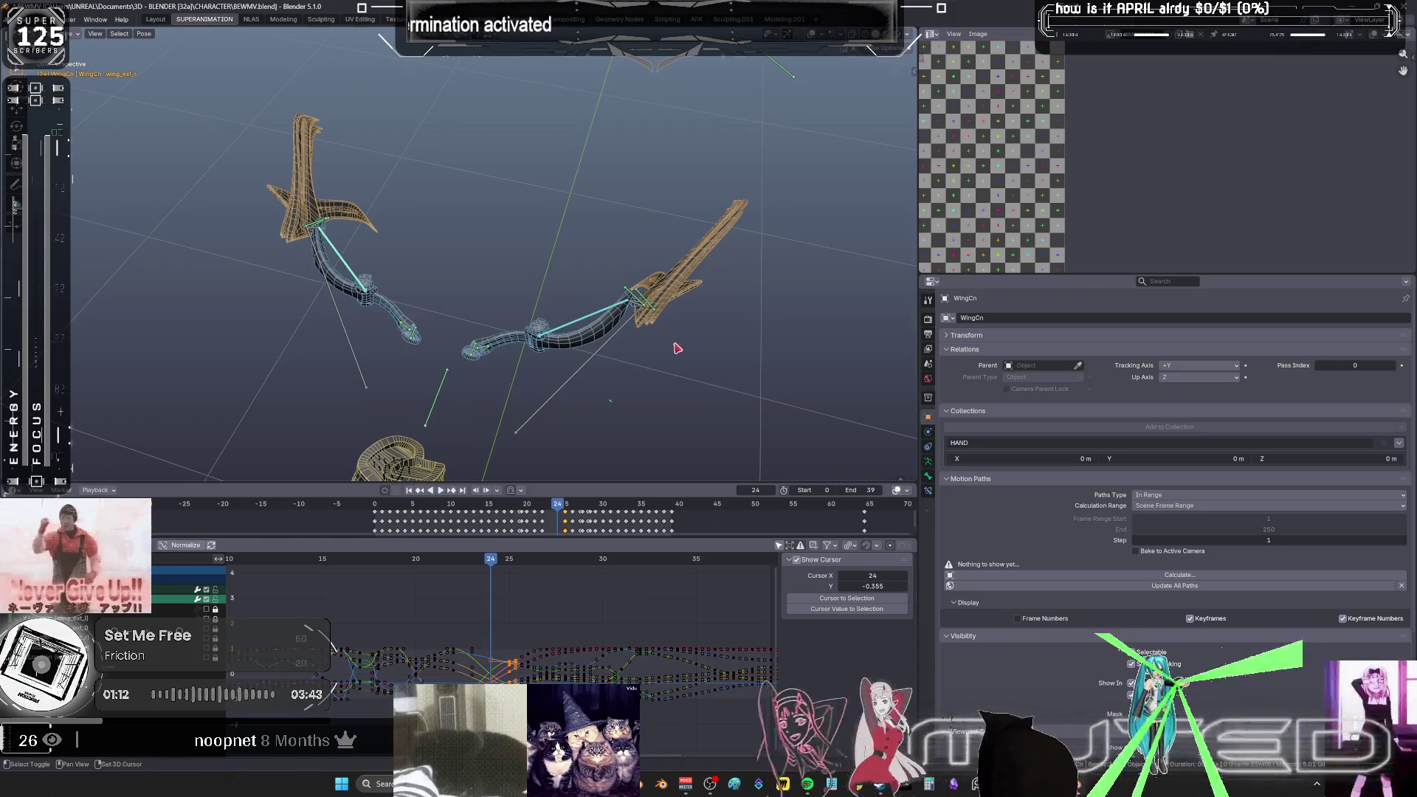
key(shift+e)
click(705, 358)
key(k)
key(Return)
key(Left)
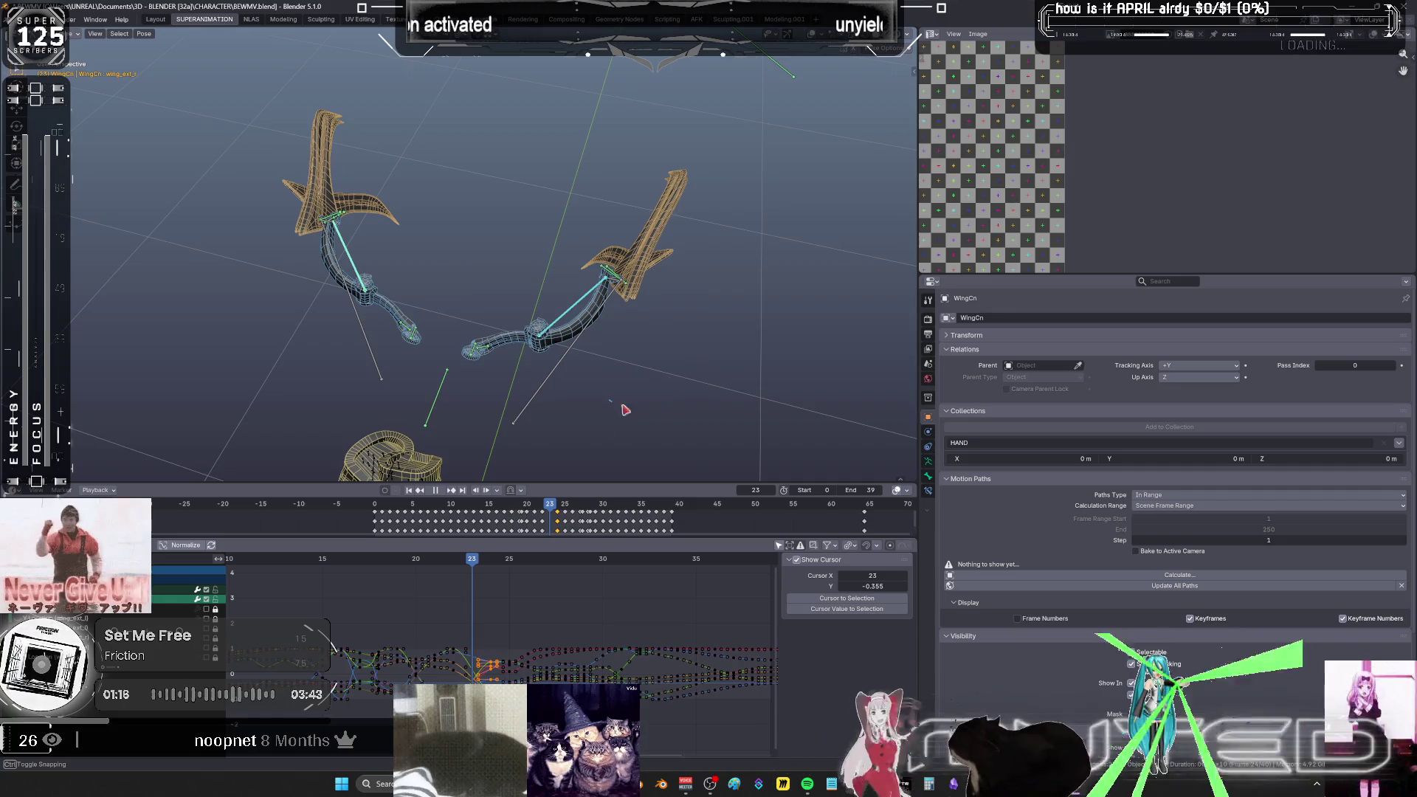
key(shift+e)
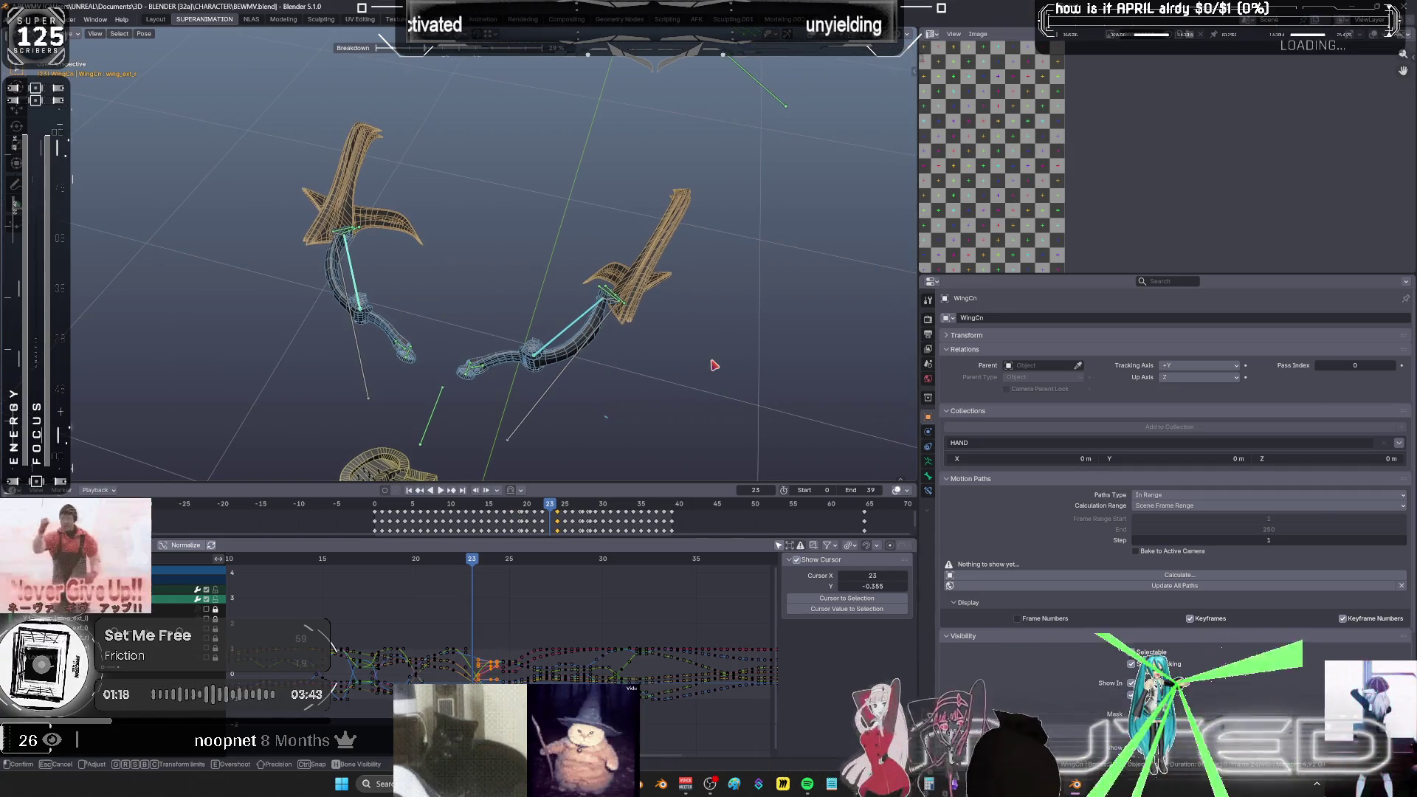
click(713, 361)
key(k)
click(693, 372)
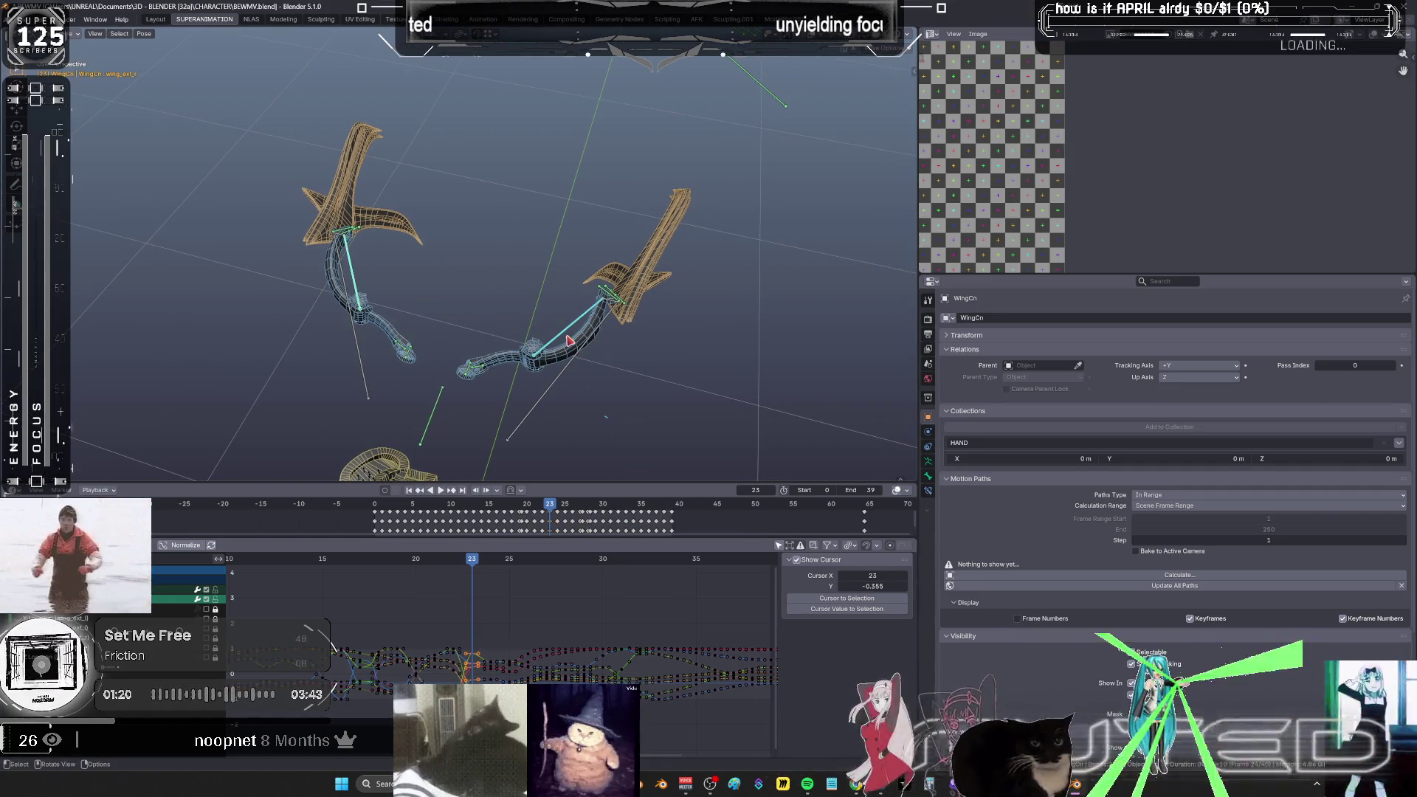
- Preview the flap, then make wing_ext2_l active and select its keys around frames 27–29
click(568, 339)
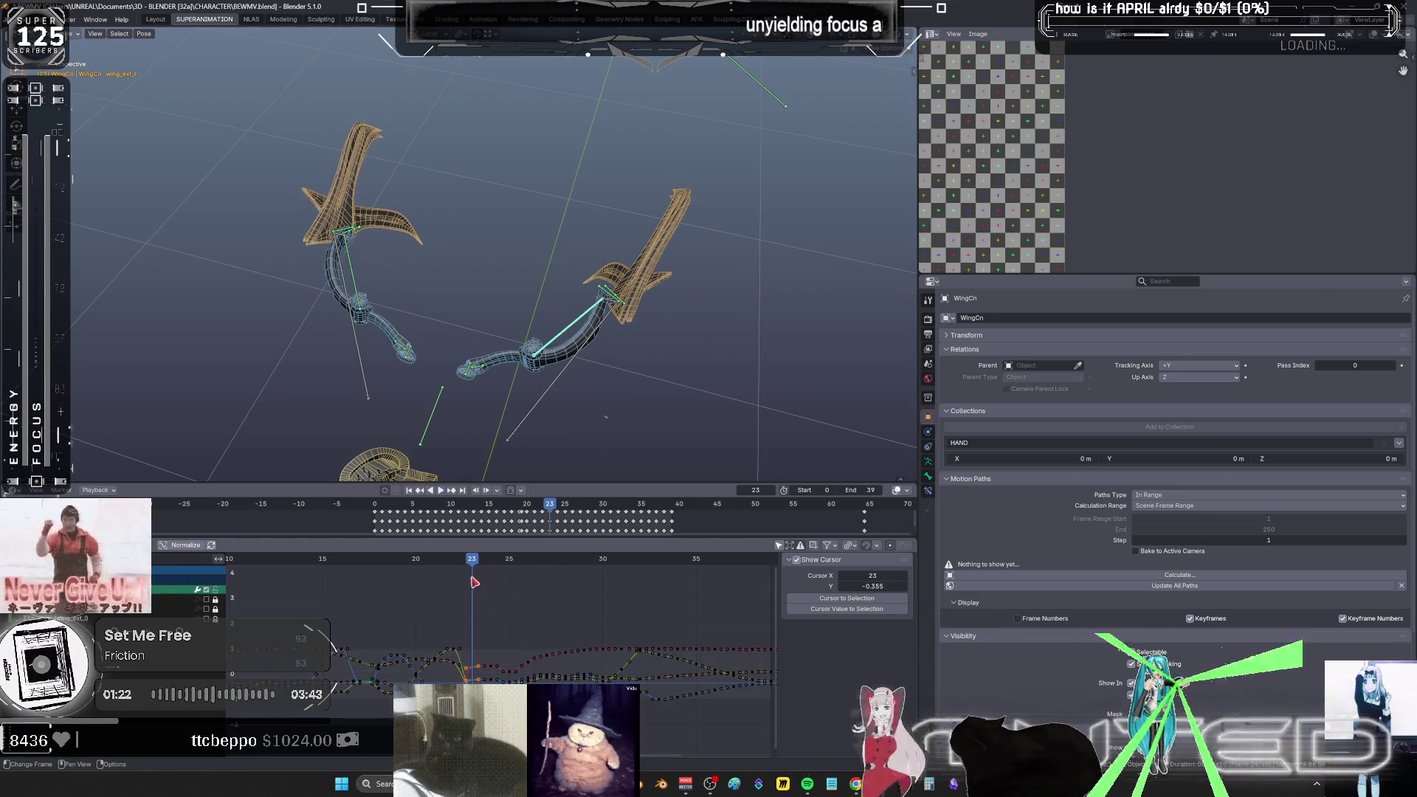
key(space)
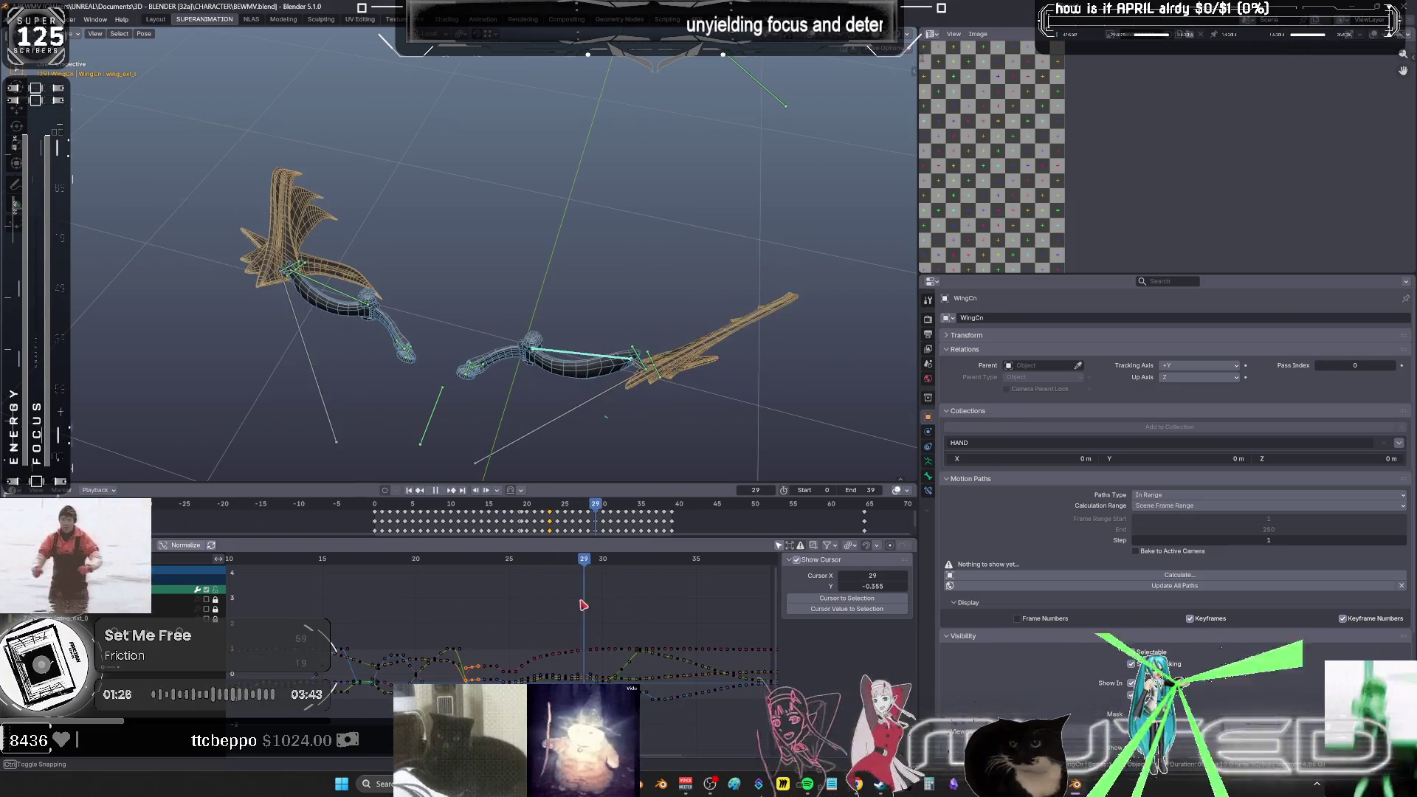
mouse_move(588, 608)
mouse_down()
mouse_move(532, 604)
mouse_move(543, 595)
mouse_up()
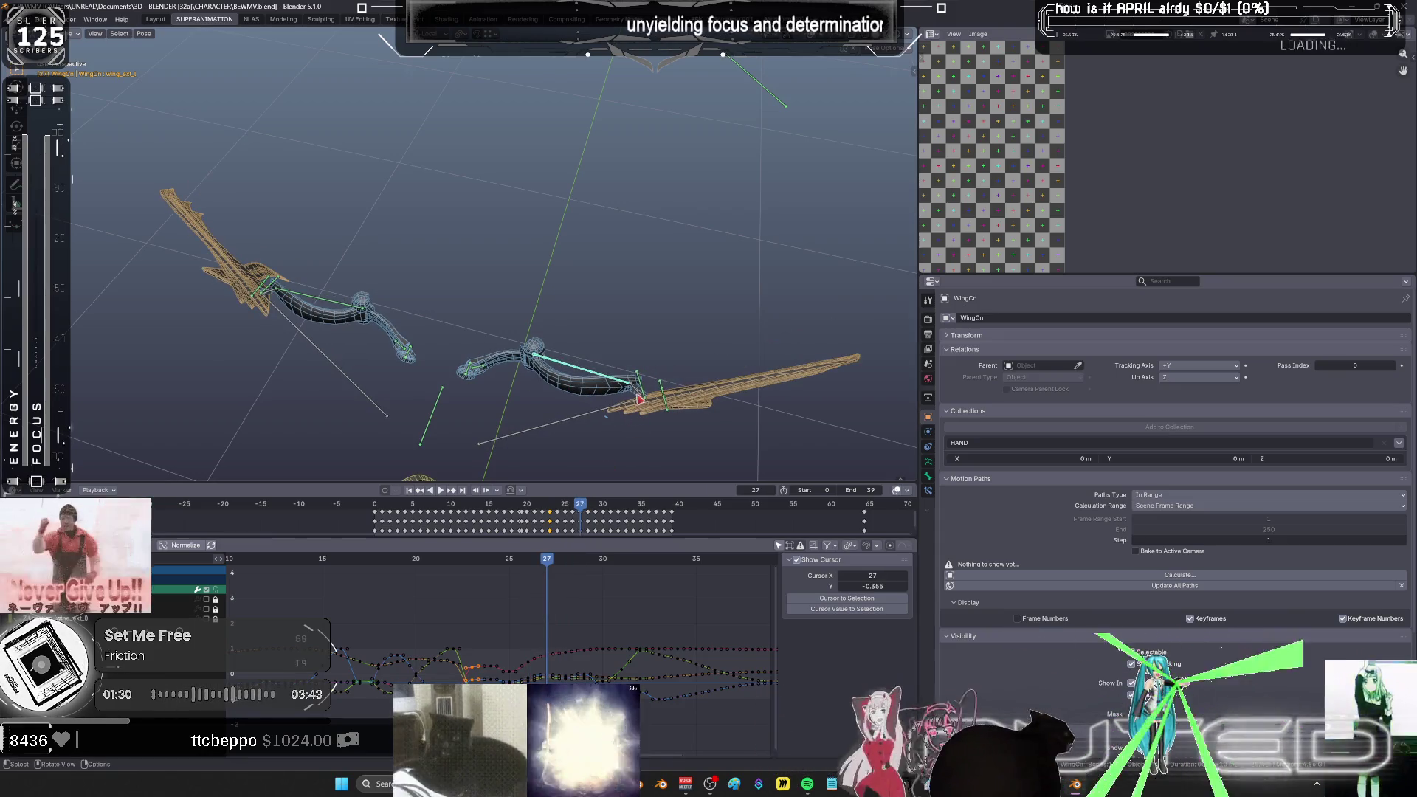
shift+click(272, 298)
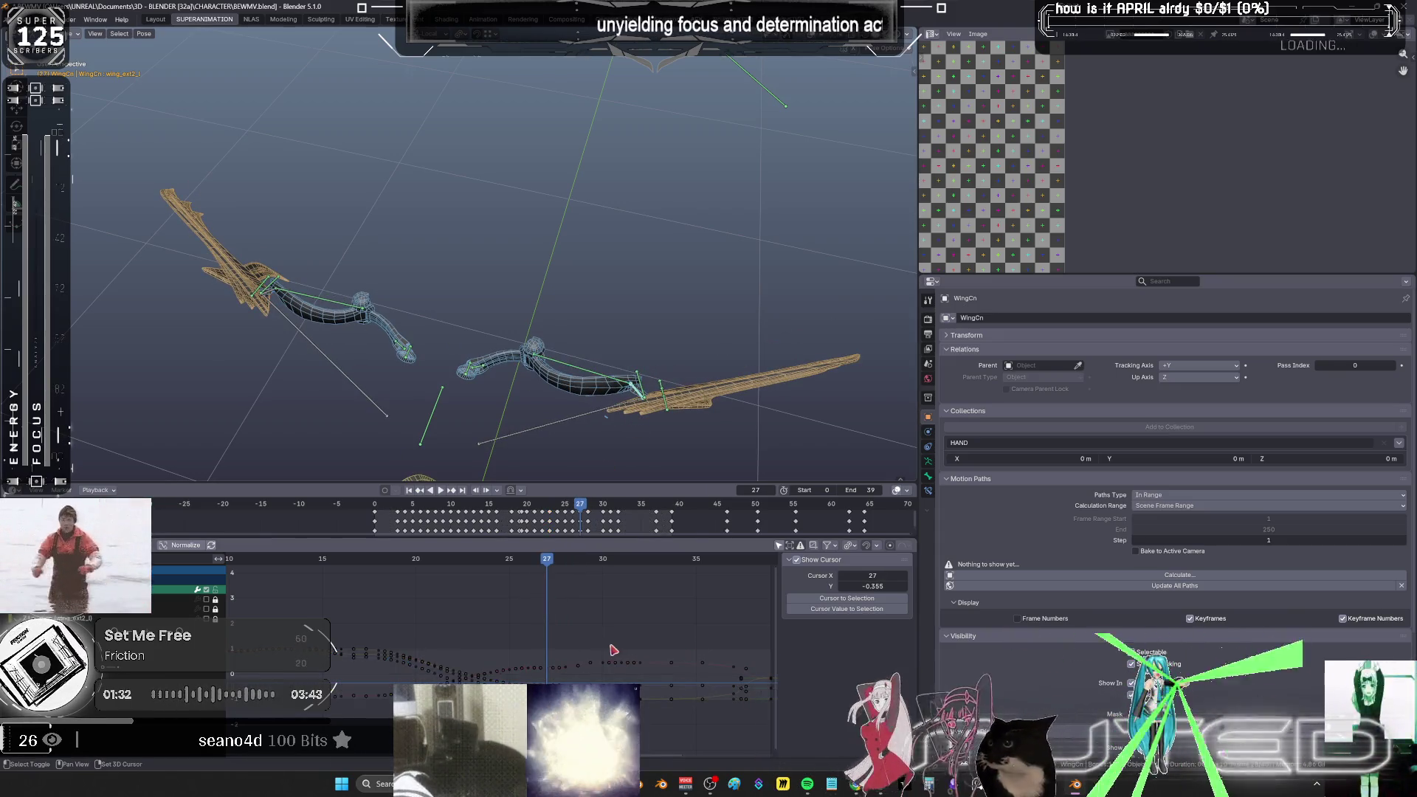
key(ctrl+space)
mouse_move(804, 468)
middle_down()
mouse_move(579, 468)
mouse_move(580, 449)
mouse_move(603, 453)
middle_up()
key(a)
click(611, 439)
mouse_move(604, 313)
mouse_down()
mouse_move(554, 589)
mouse_move(480, 639)
mouse_up()
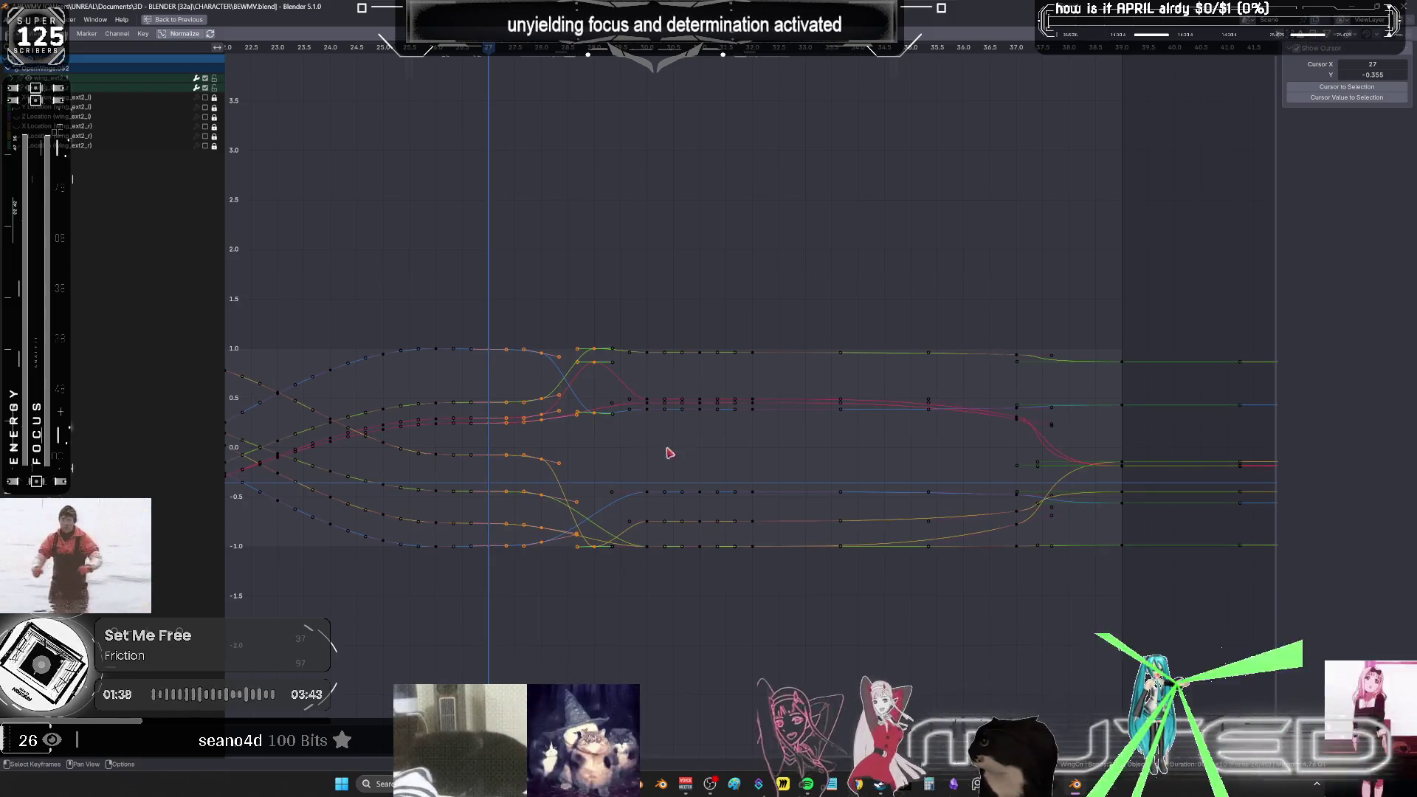
key(ctrl+space)
- Shift a column of wing_ext2_l keyframes four frames earlier (G -4)
mouse_move(513, 384)
mouse_down()
mouse_move(578, 422)
mouse_move(615, 411)
mouse_up()
alt+scroll(574, 410, up, 5)
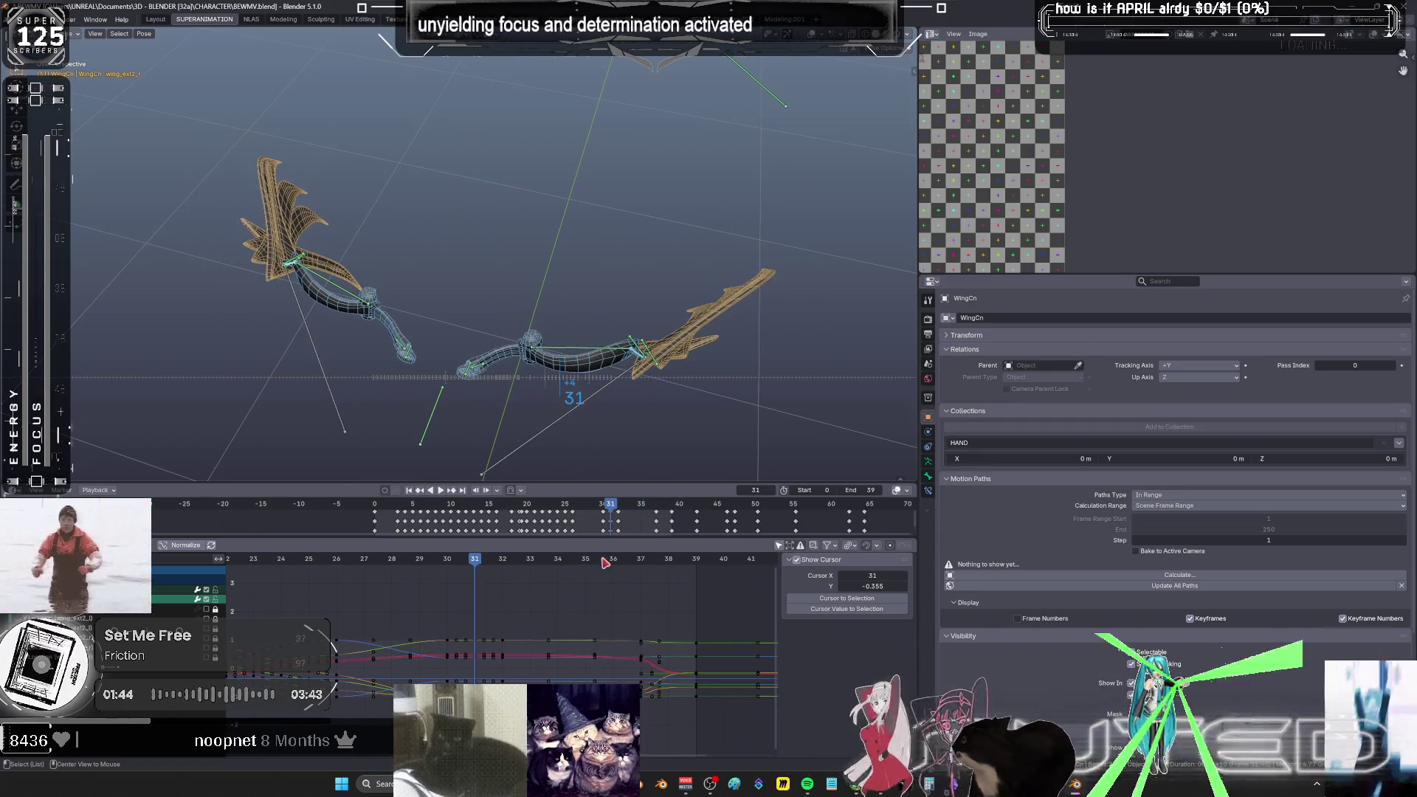
key(ctrl+space)
mouse_move(1025, 312)
mouse_down()
mouse_move(998, 590)
mouse_move(900, 261)
mouse_up()
text(g-4)
key(Return)
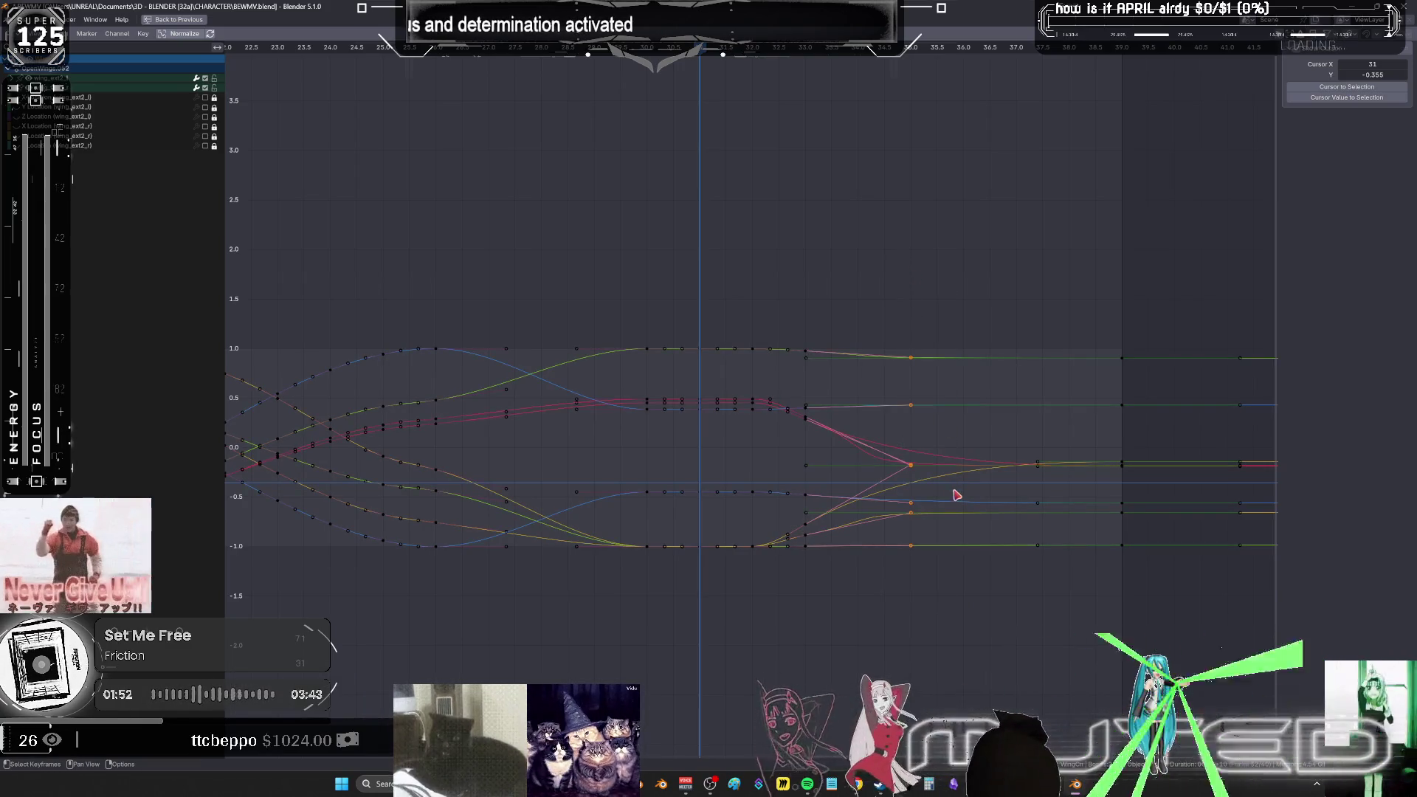
- Flatten the following keys into level holds with S 0 and play the animation
text(s0)
key(Return)
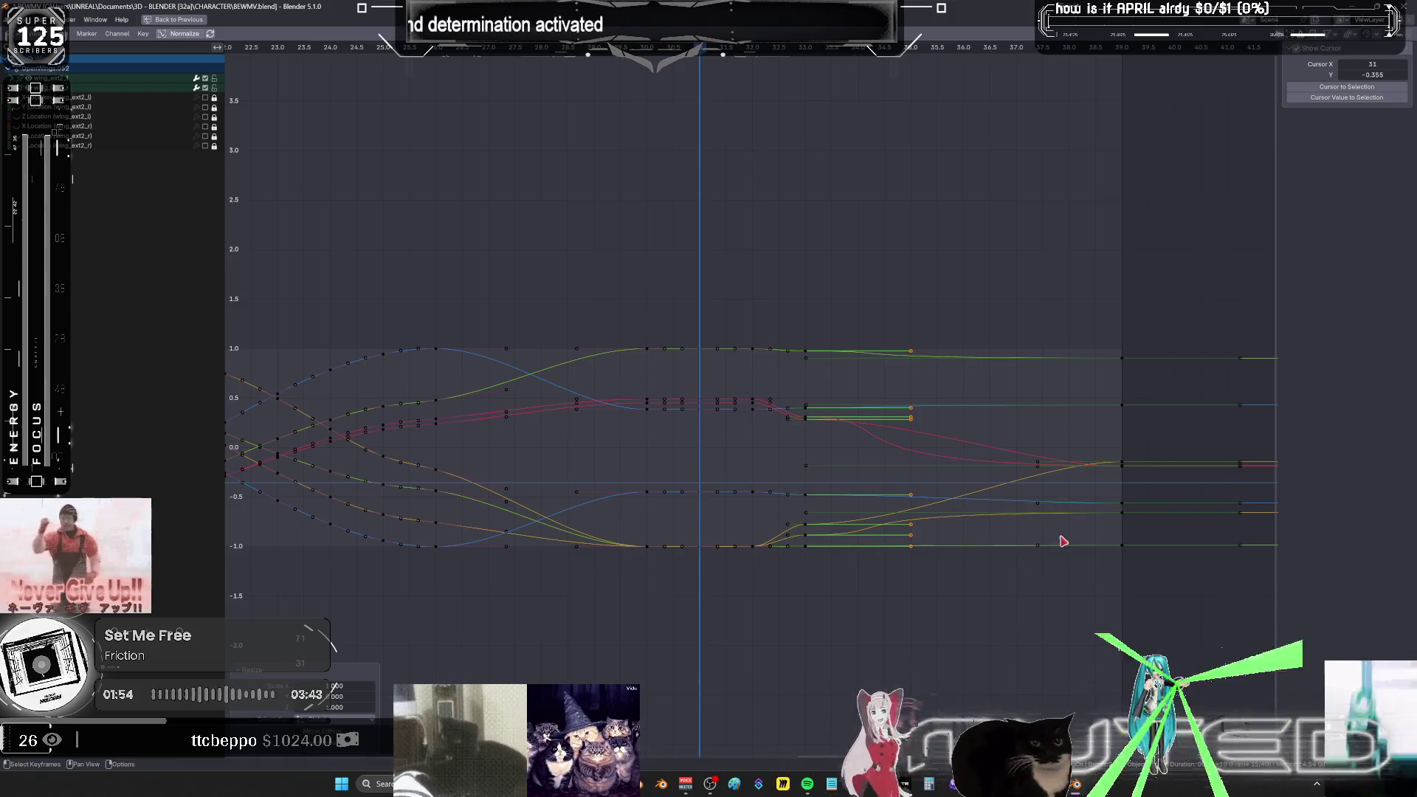
key(ctrl+space)
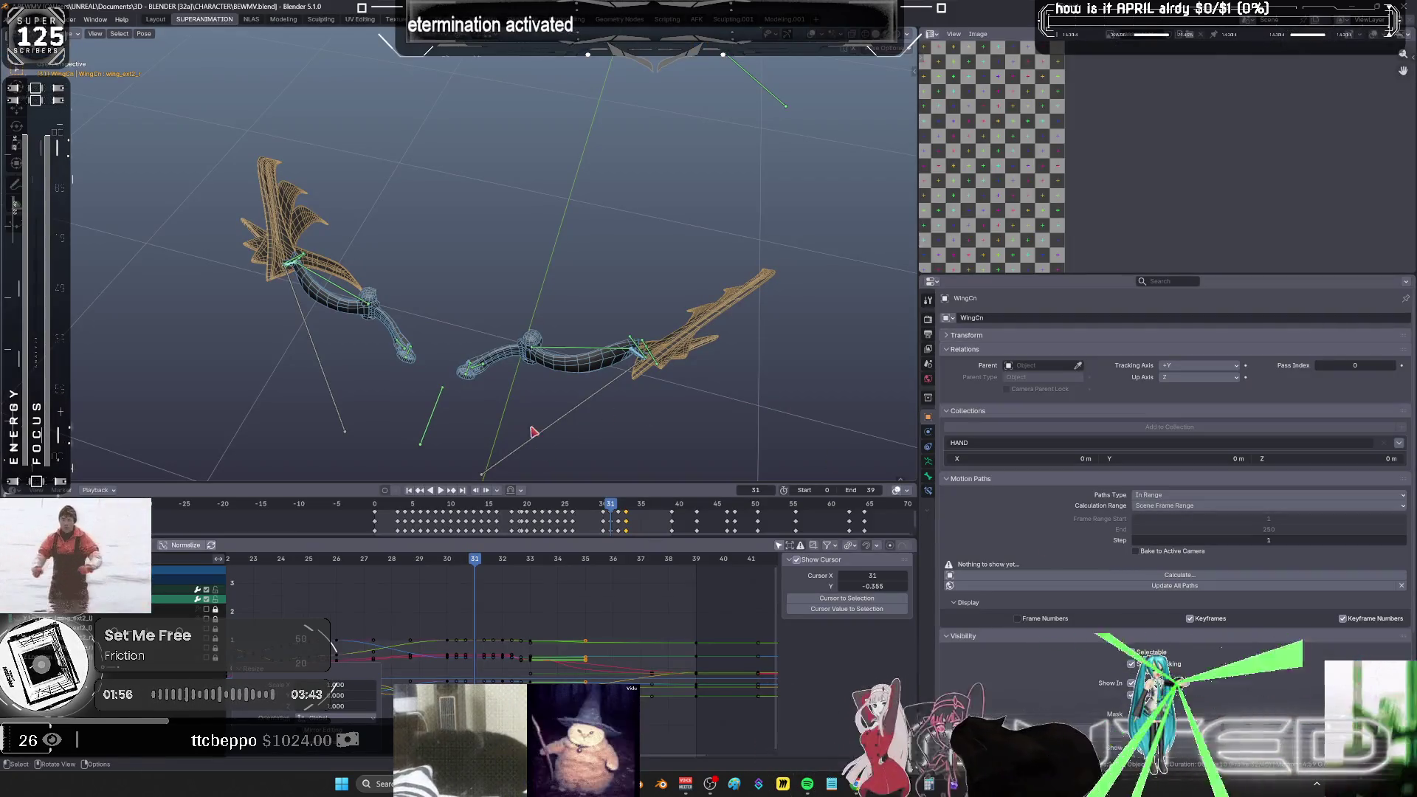
click(440, 490)
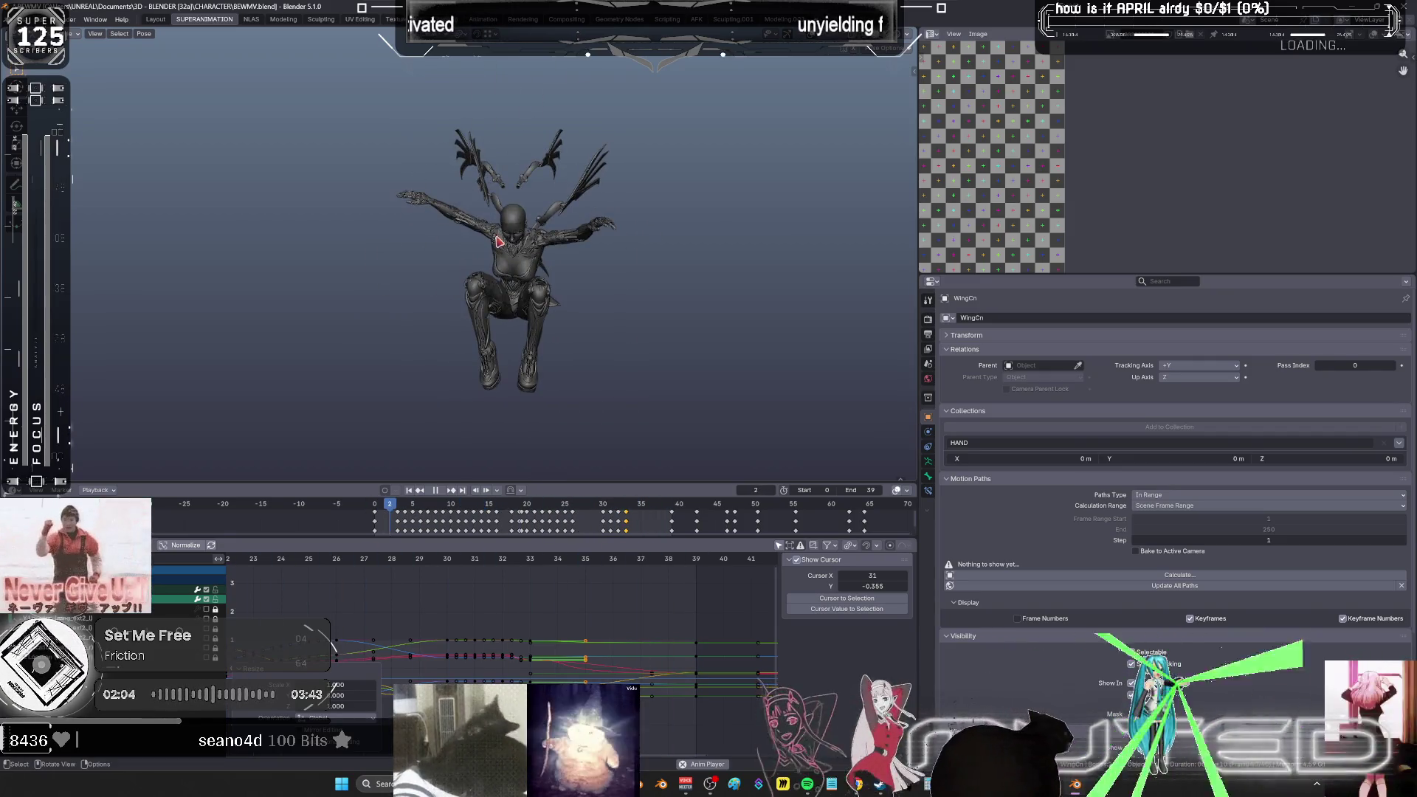
scroll(577, 260, up, 2)
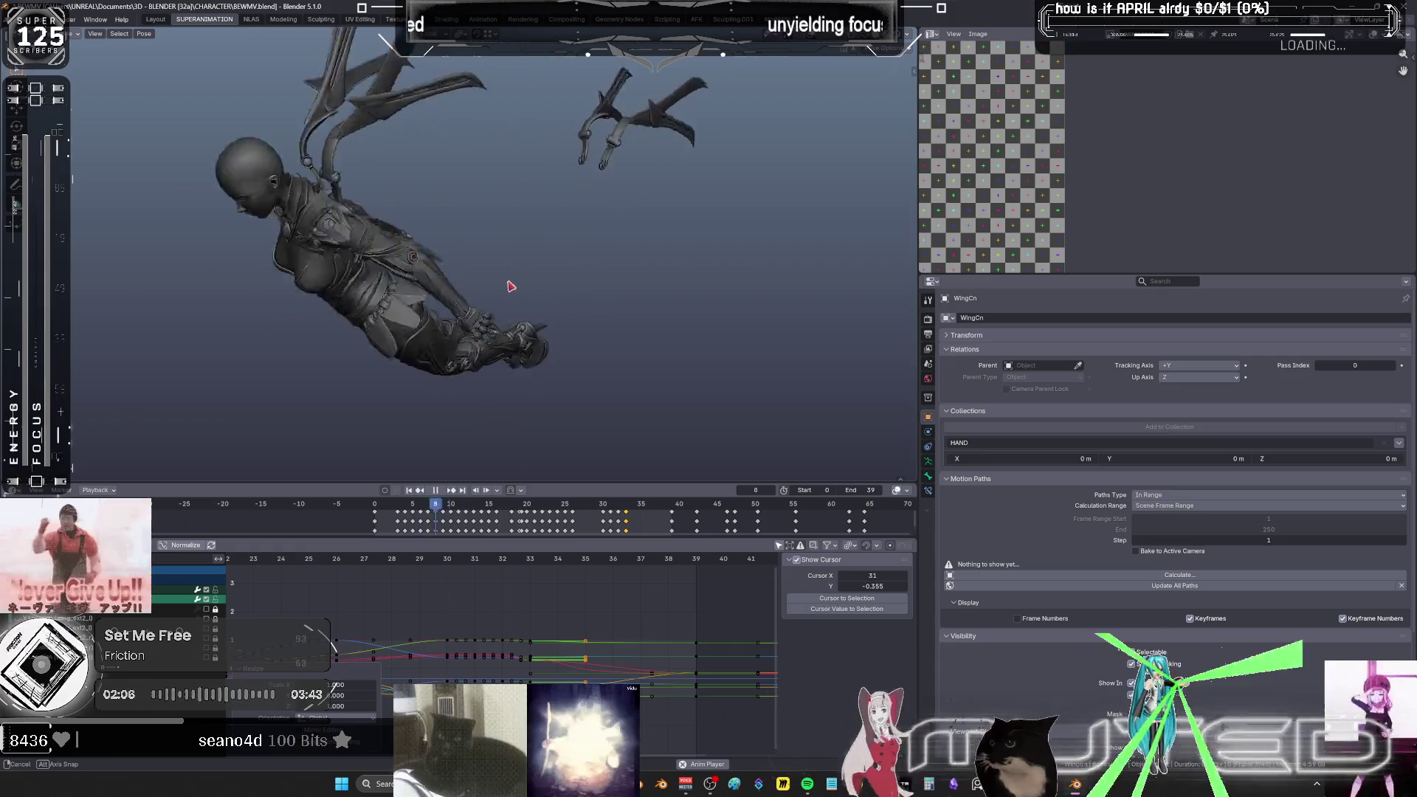
click(437, 491)
mouse_move(384, 563)
mouse_down()
mouse_move(733, 589)
mouse_move(258, 601)
mouse_up()
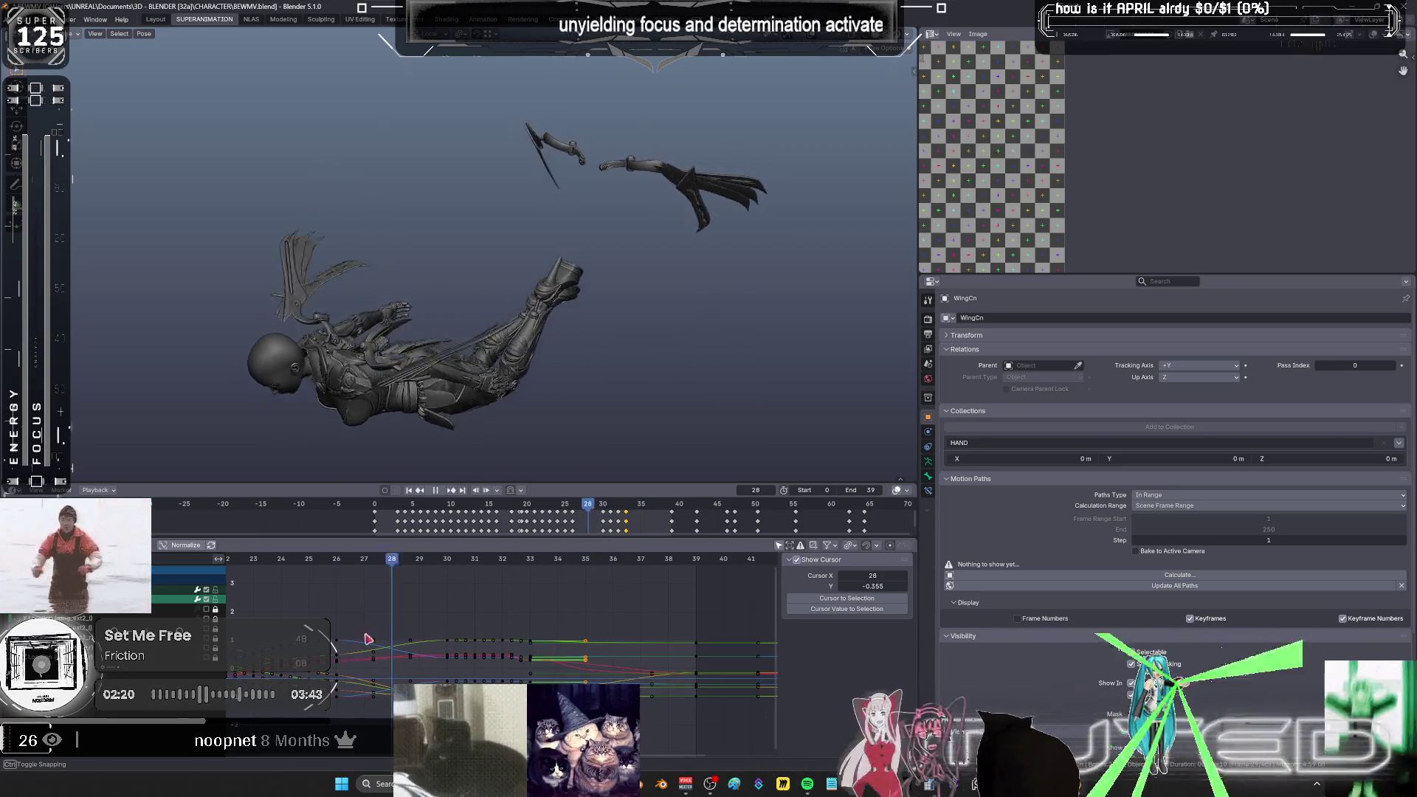
key(space)
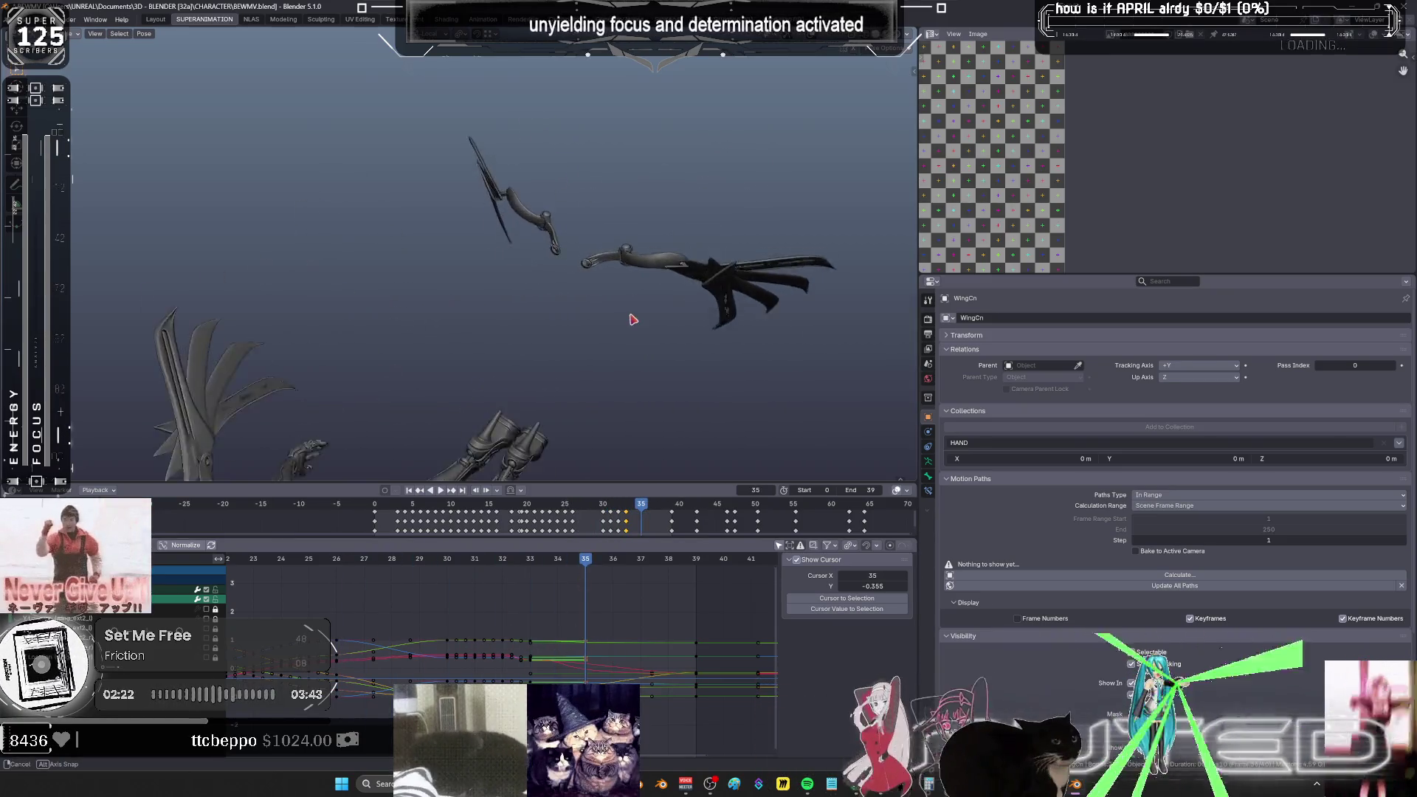
- Select the upper wing bone chain and hide it
shift+click(529, 214)
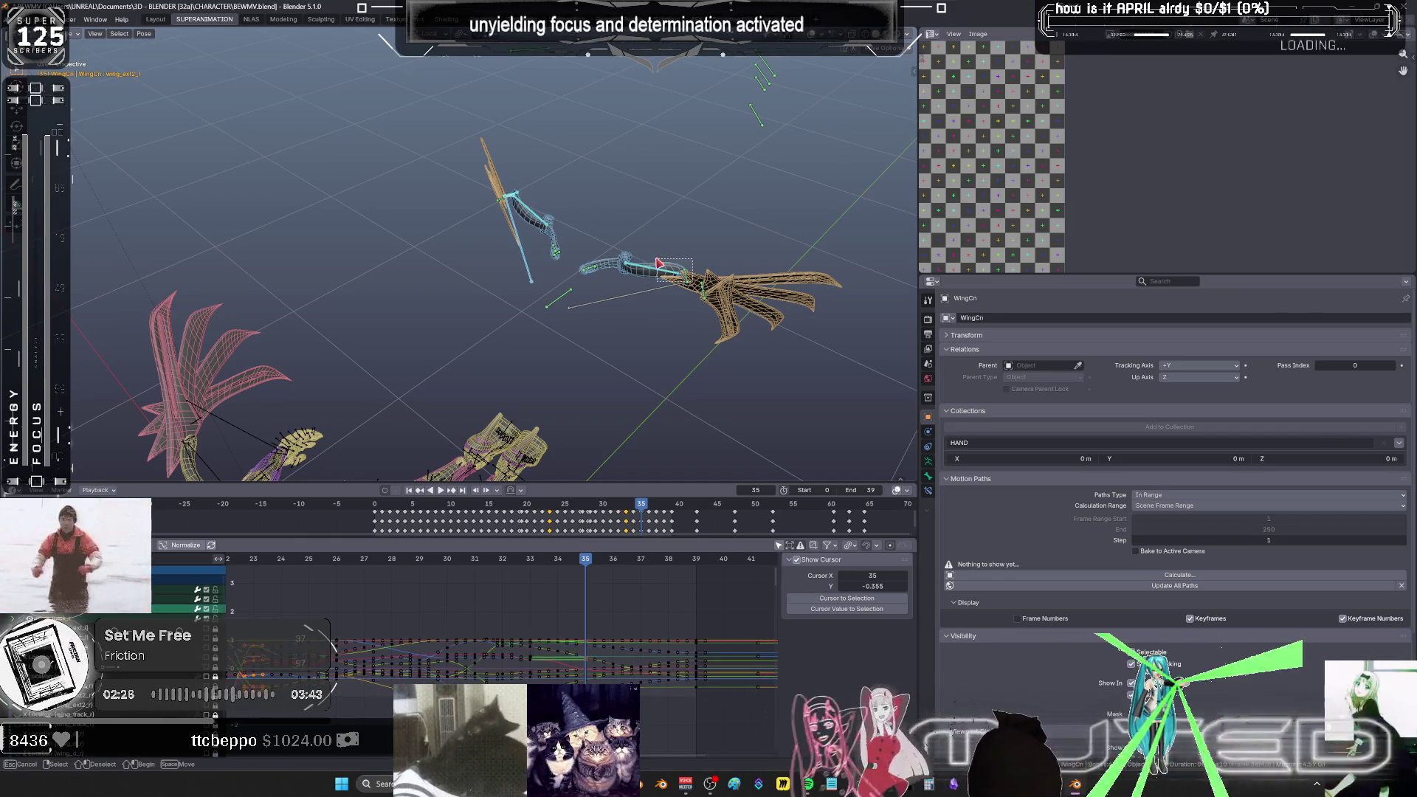
shift+click(662, 295)
drag(626, 341, 509, 275)
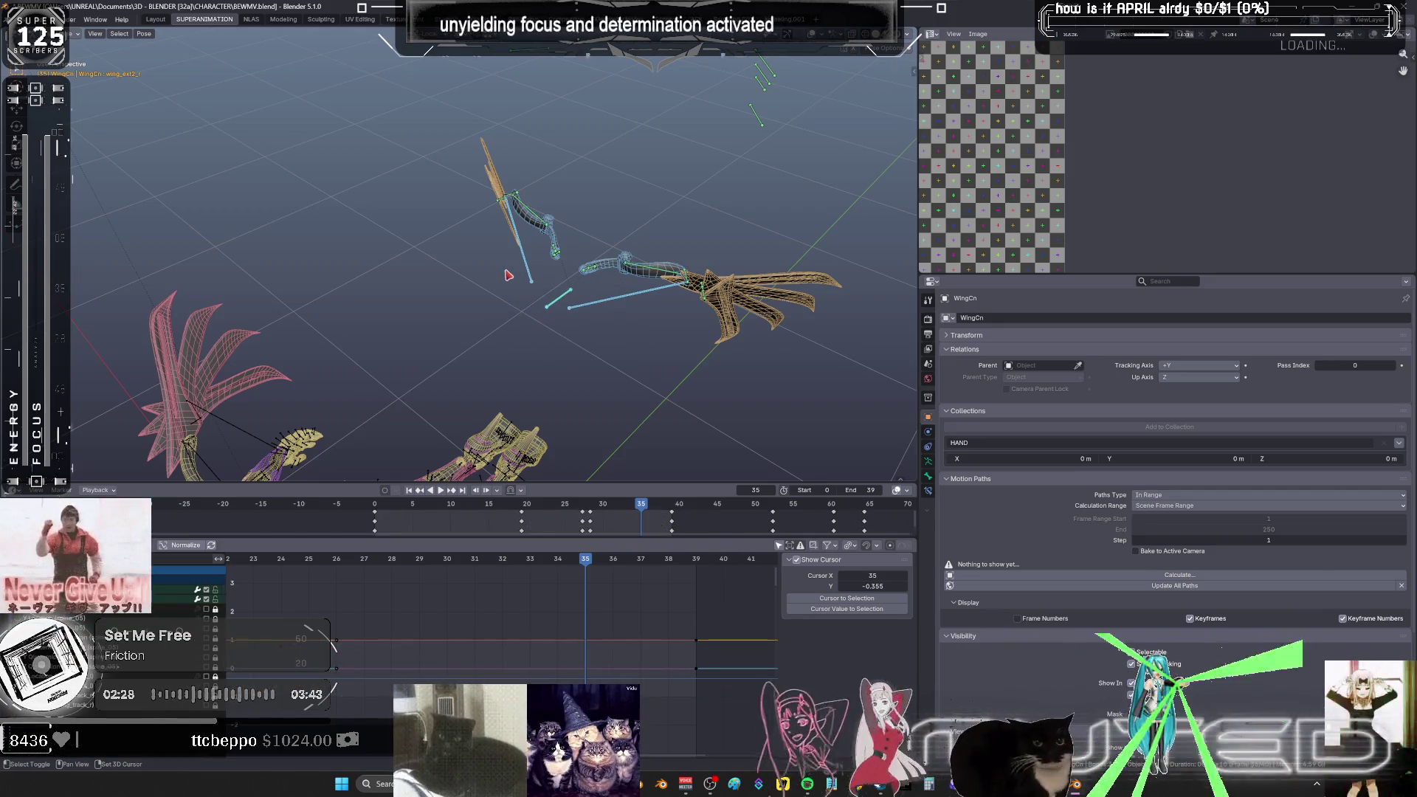
key(h)
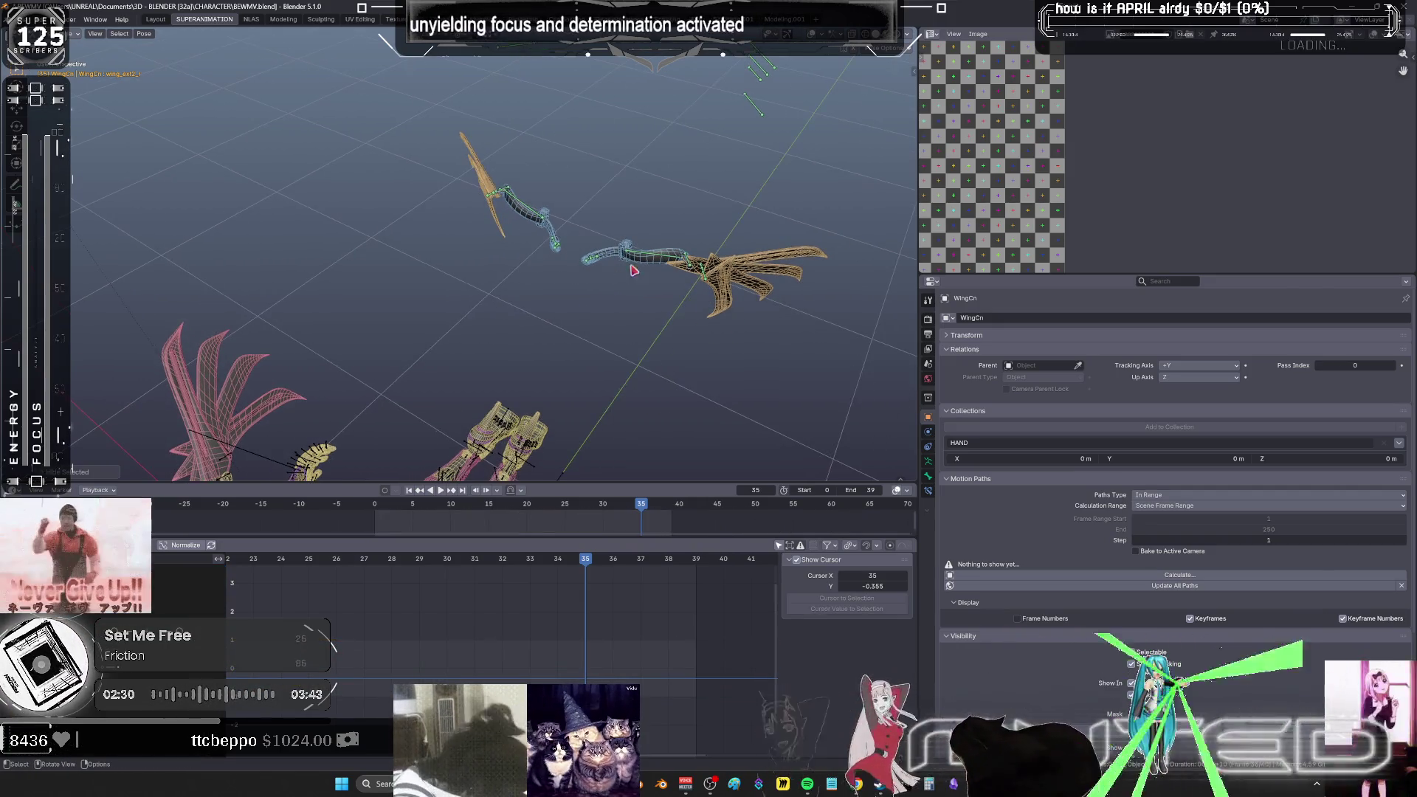
- Select the lower wing bones and delete their mid-range keyframes in the curve editor
drag(696, 283, 545, 221)
mouse_move(580, 278)
mouse_down()
mouse_move(469, 142)
mouse_move(496, 162)
mouse_up()
key(ctrl+space)
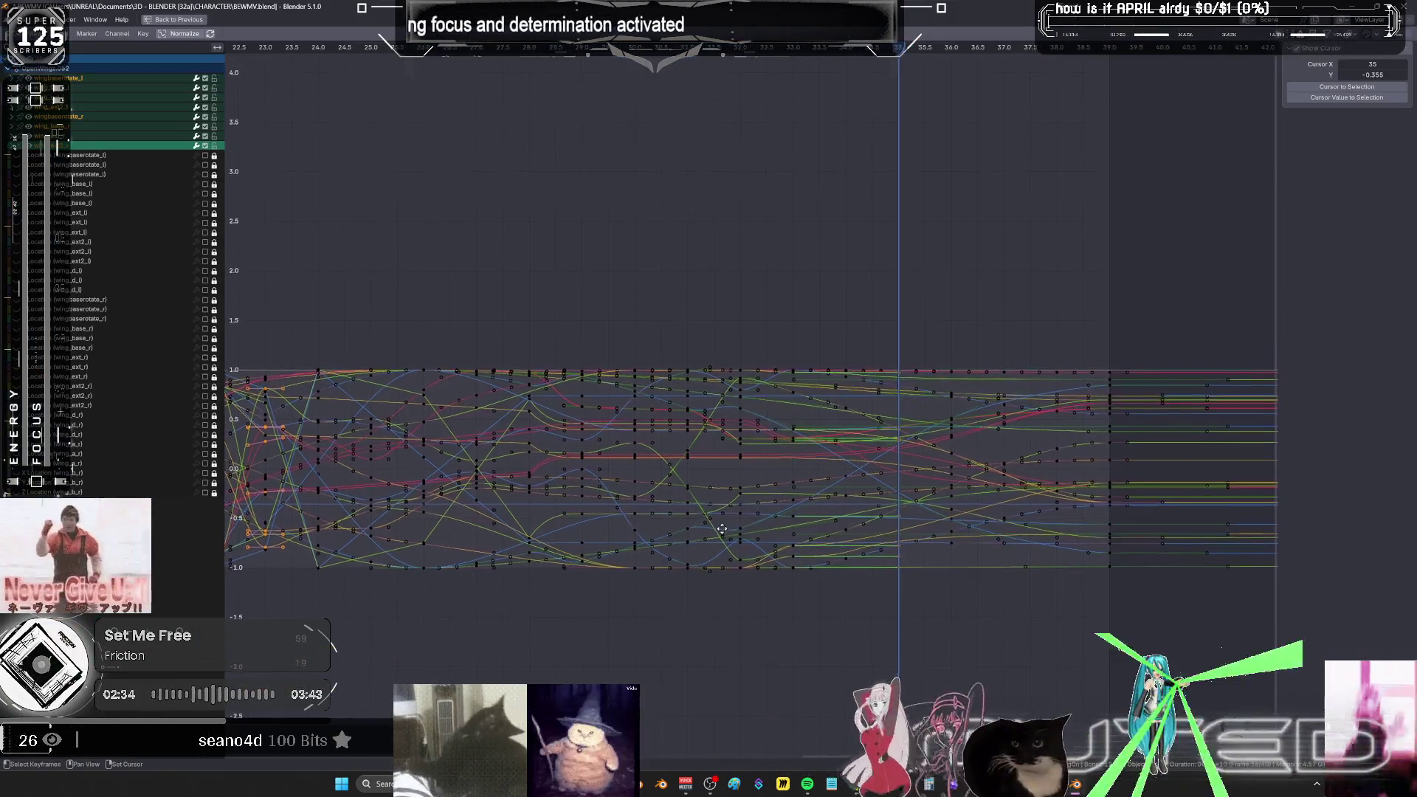
mouse_move(820, 317)
mouse_down()
mouse_move(702, 668)
mouse_move(674, 661)
mouse_up()
key(x)
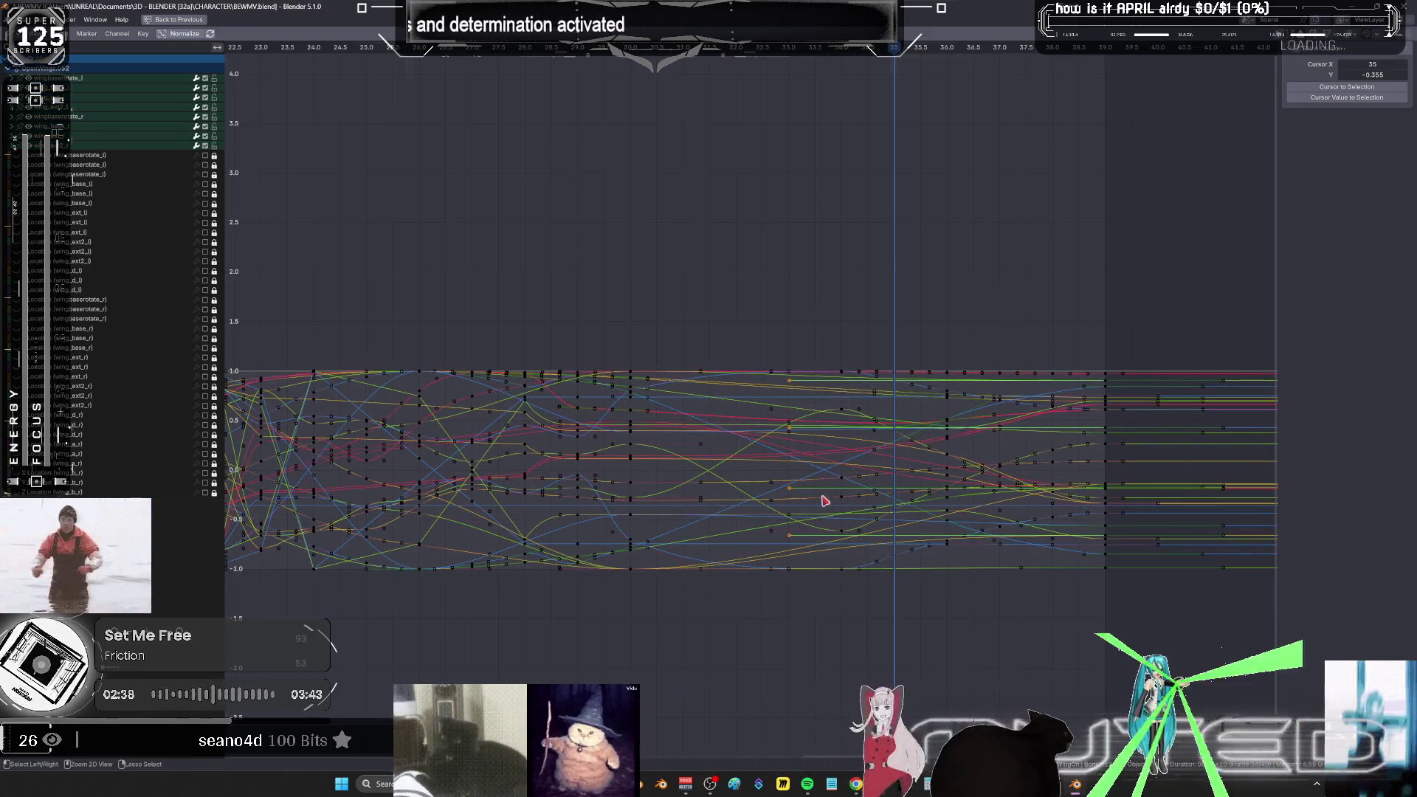
- Set the remaining keyframes to Linear interpolation and play the animation
drag(367, 258, 959, 627)
right_click(919, 493)
mouse_move(922, 493)
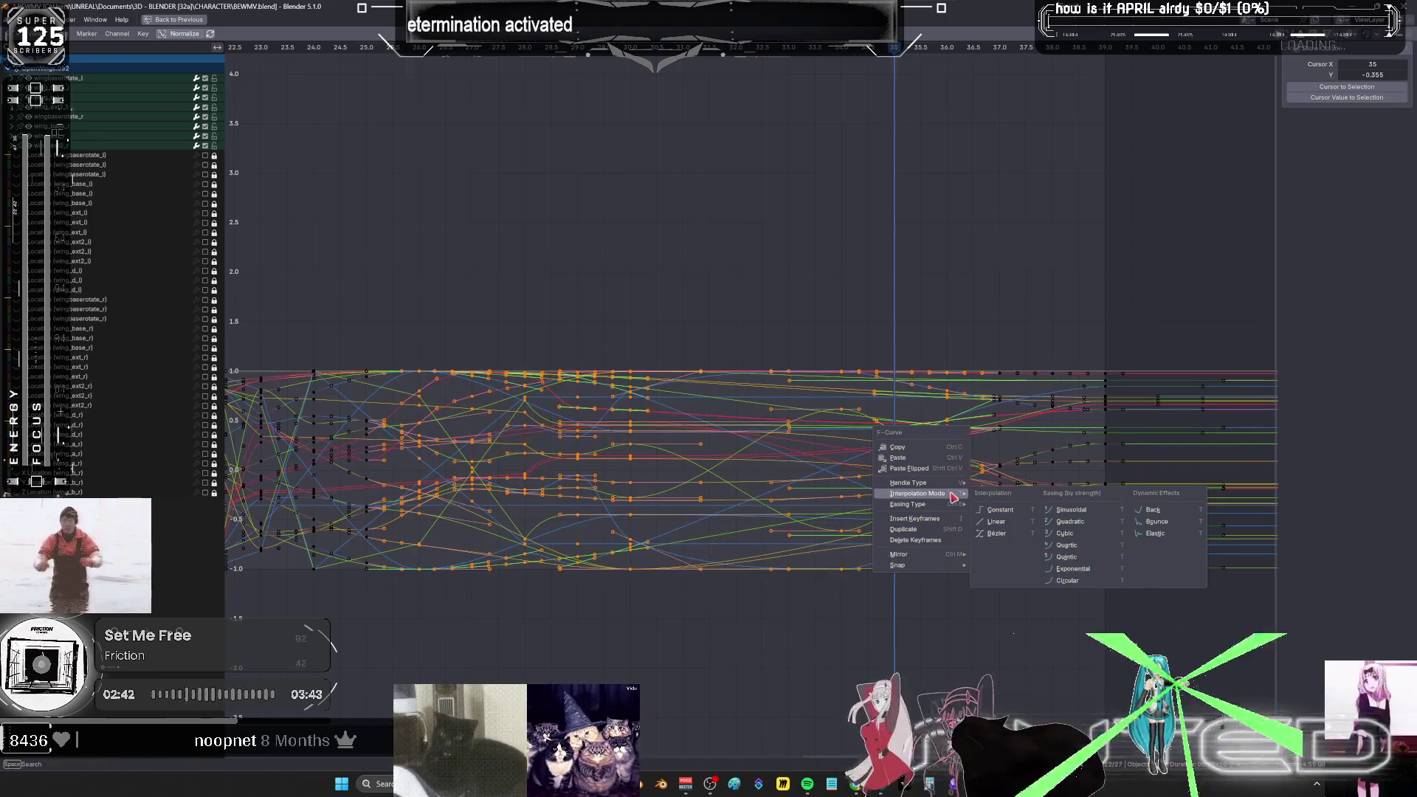
click(1010, 521)
key(ctrl+space)
key(space)
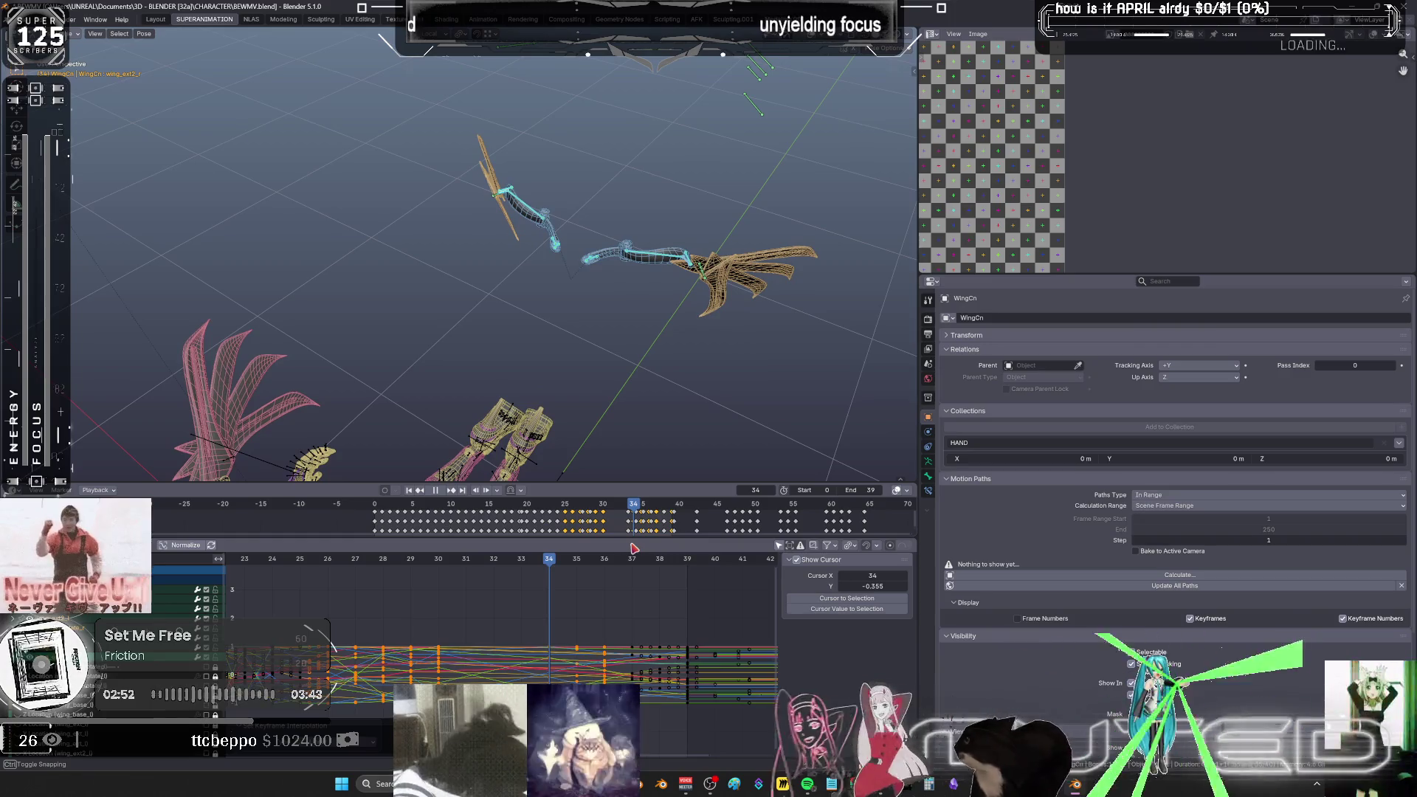
key(space)
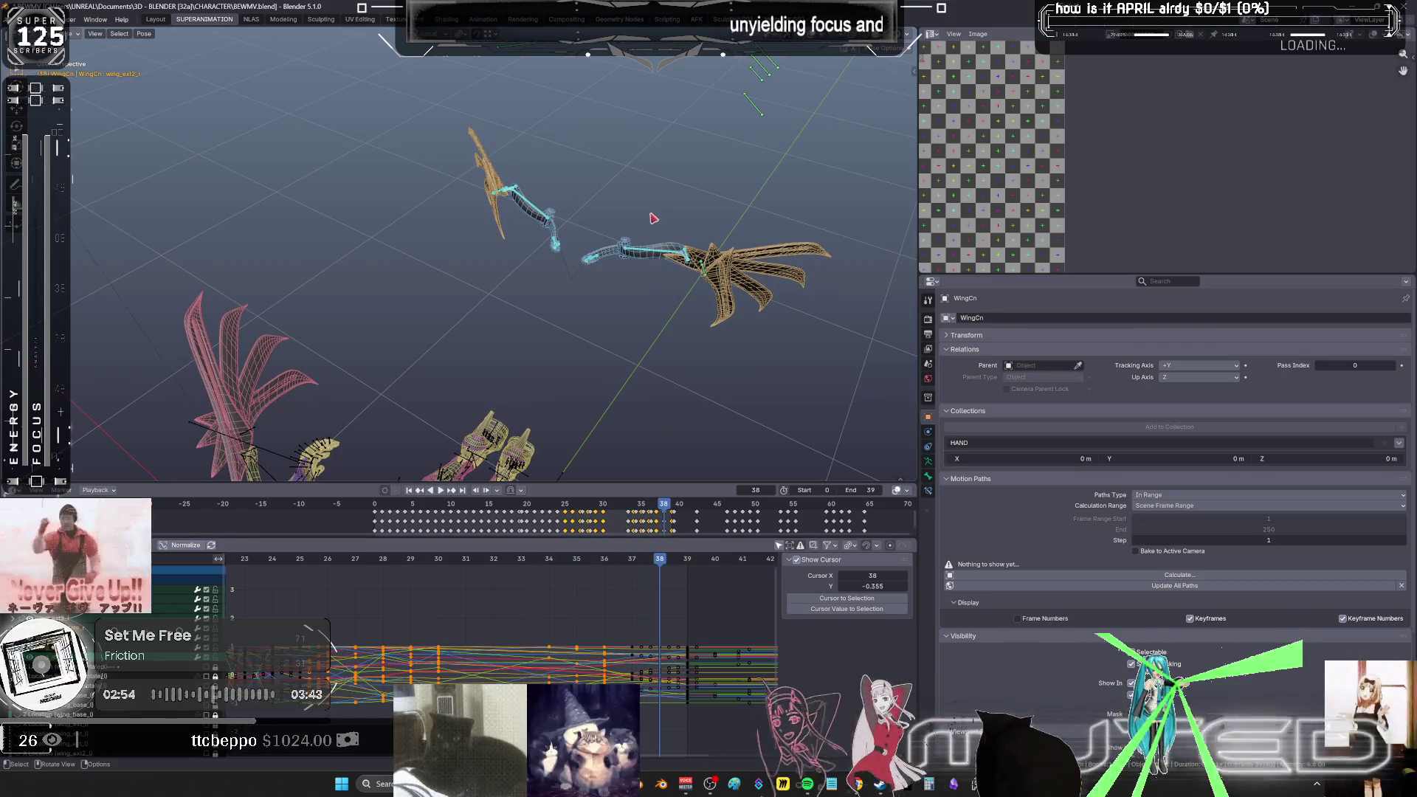
click(558, 204)
drag(521, 216, 559, 485)
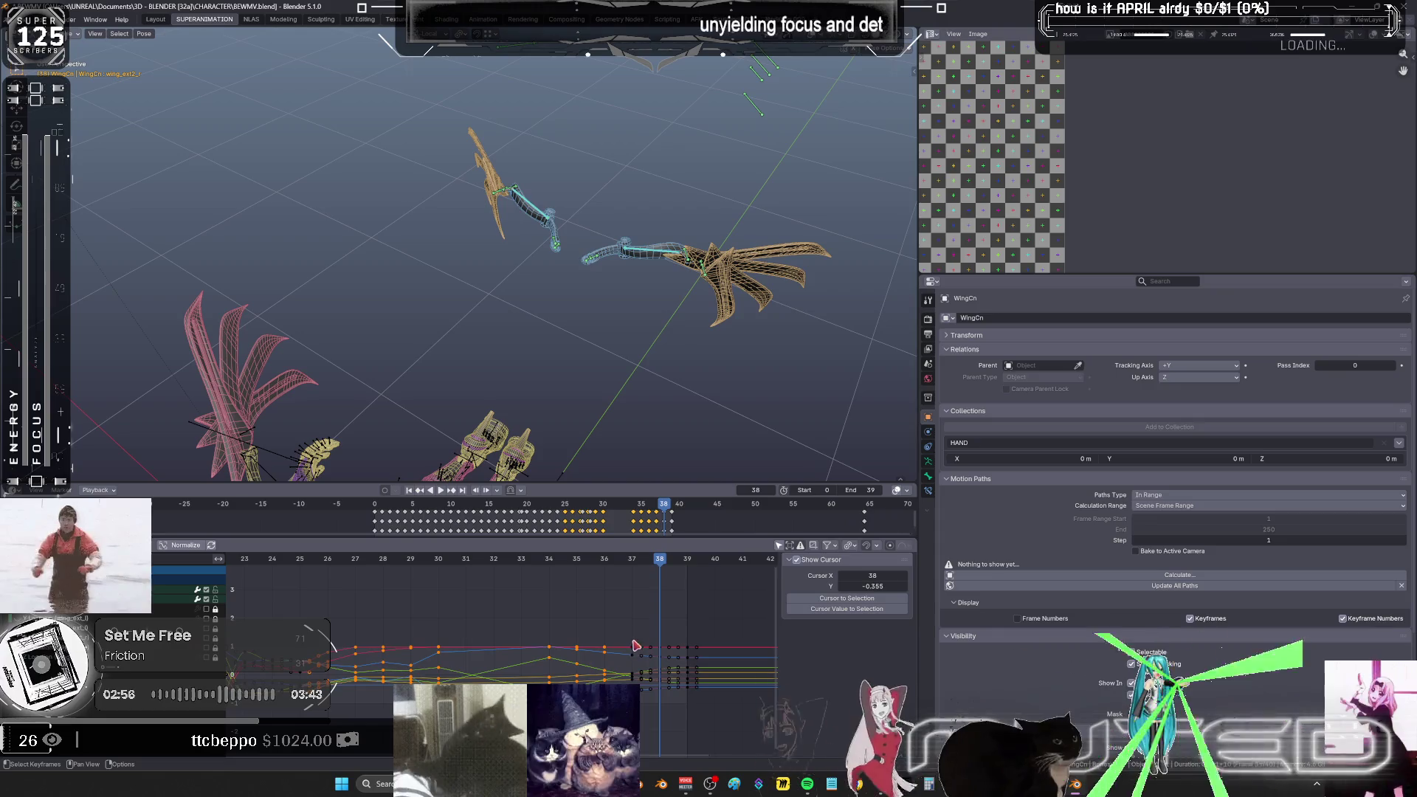
key(ctrl+space)
drag(771, 279, 974, 631)
key(ctrl+space)
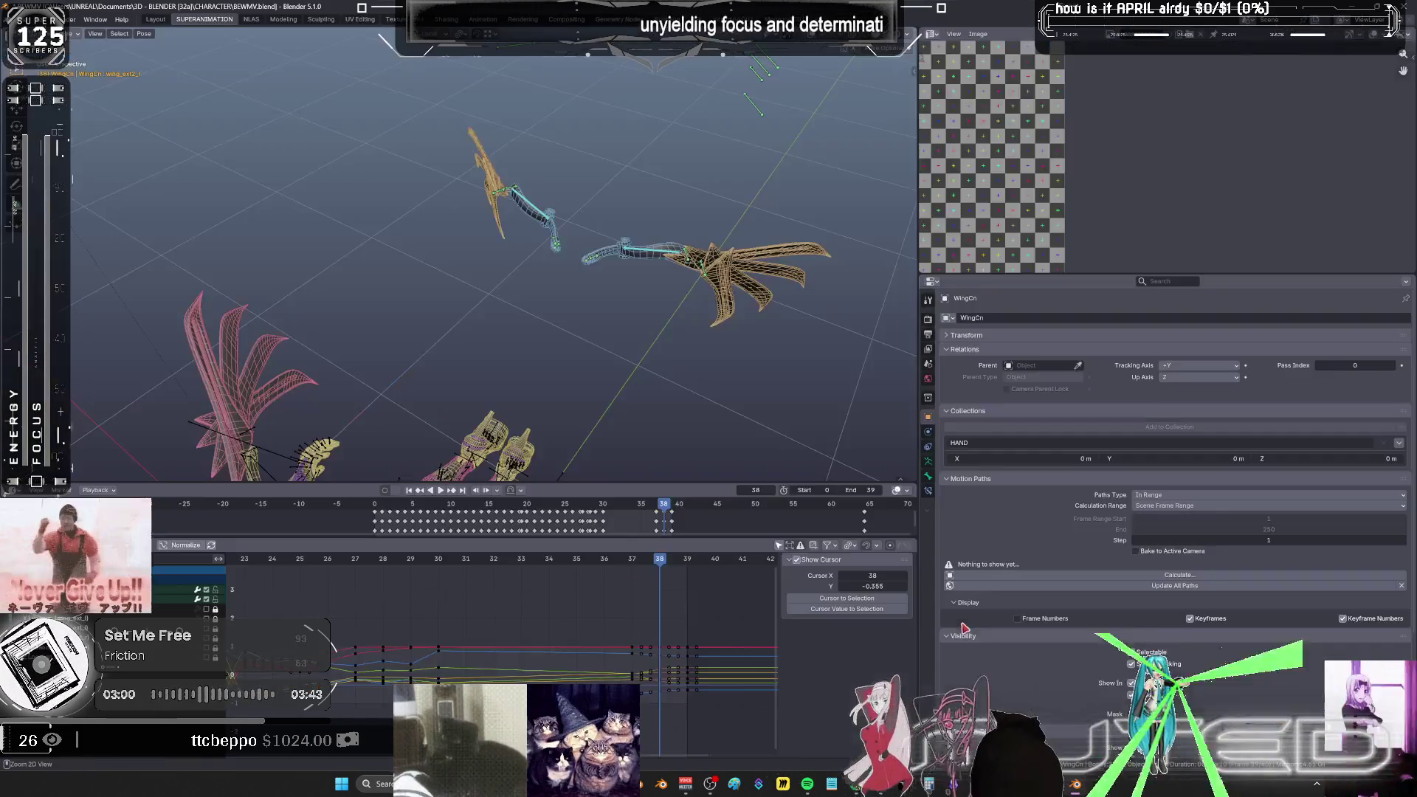
key(space)
drag(664, 505, 348, 505)
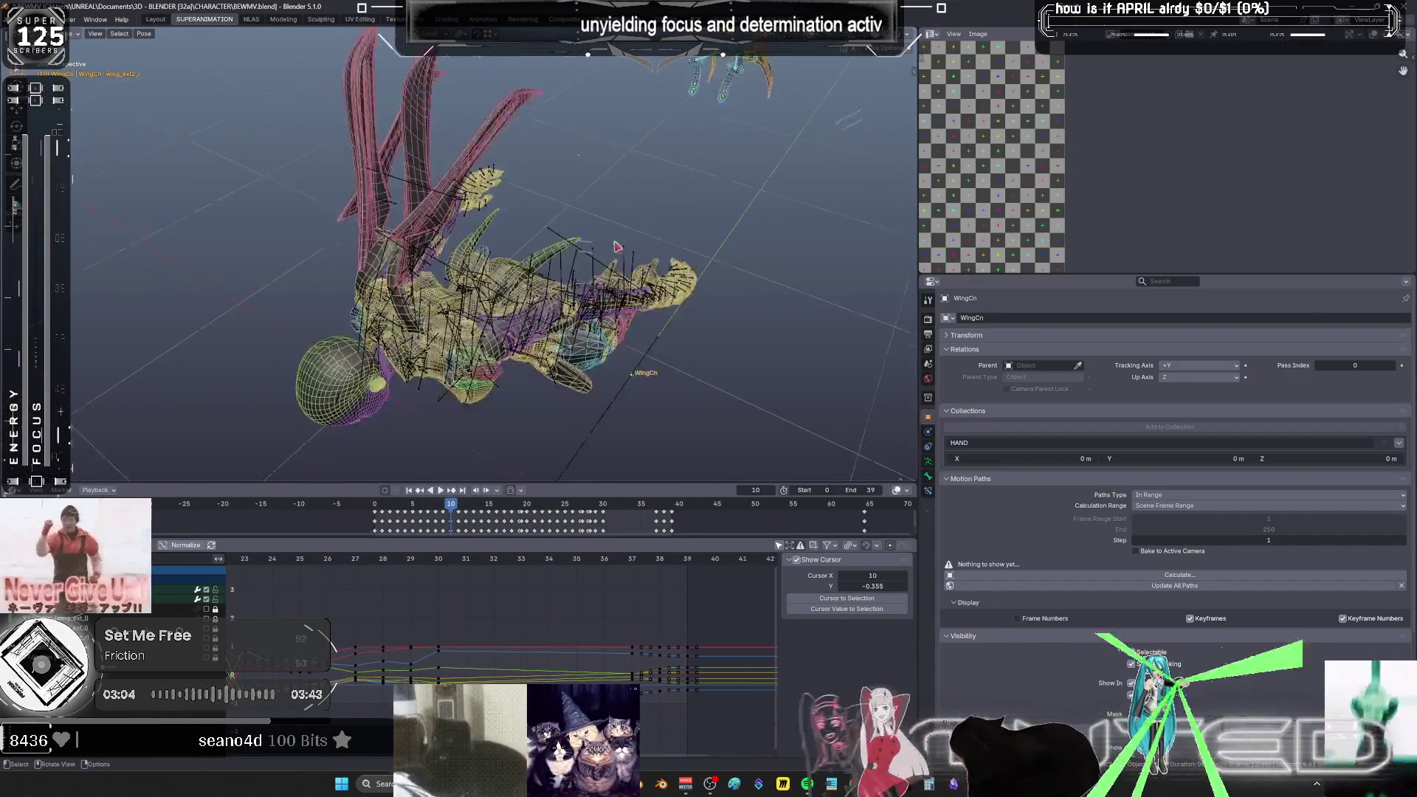
key(shift+alt+z)
key(space)
click(446, 491)
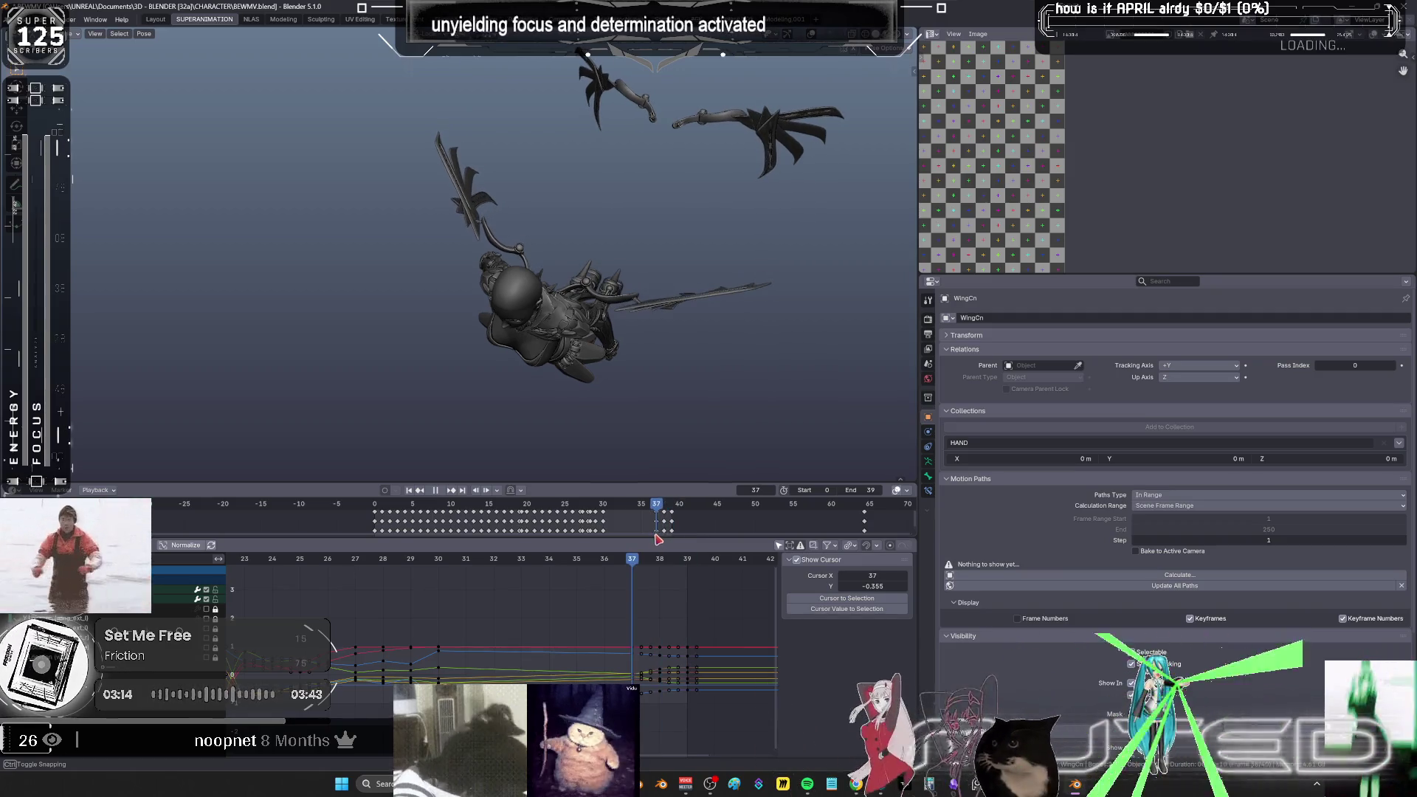
drag(671, 533, 610, 534)
key(space)
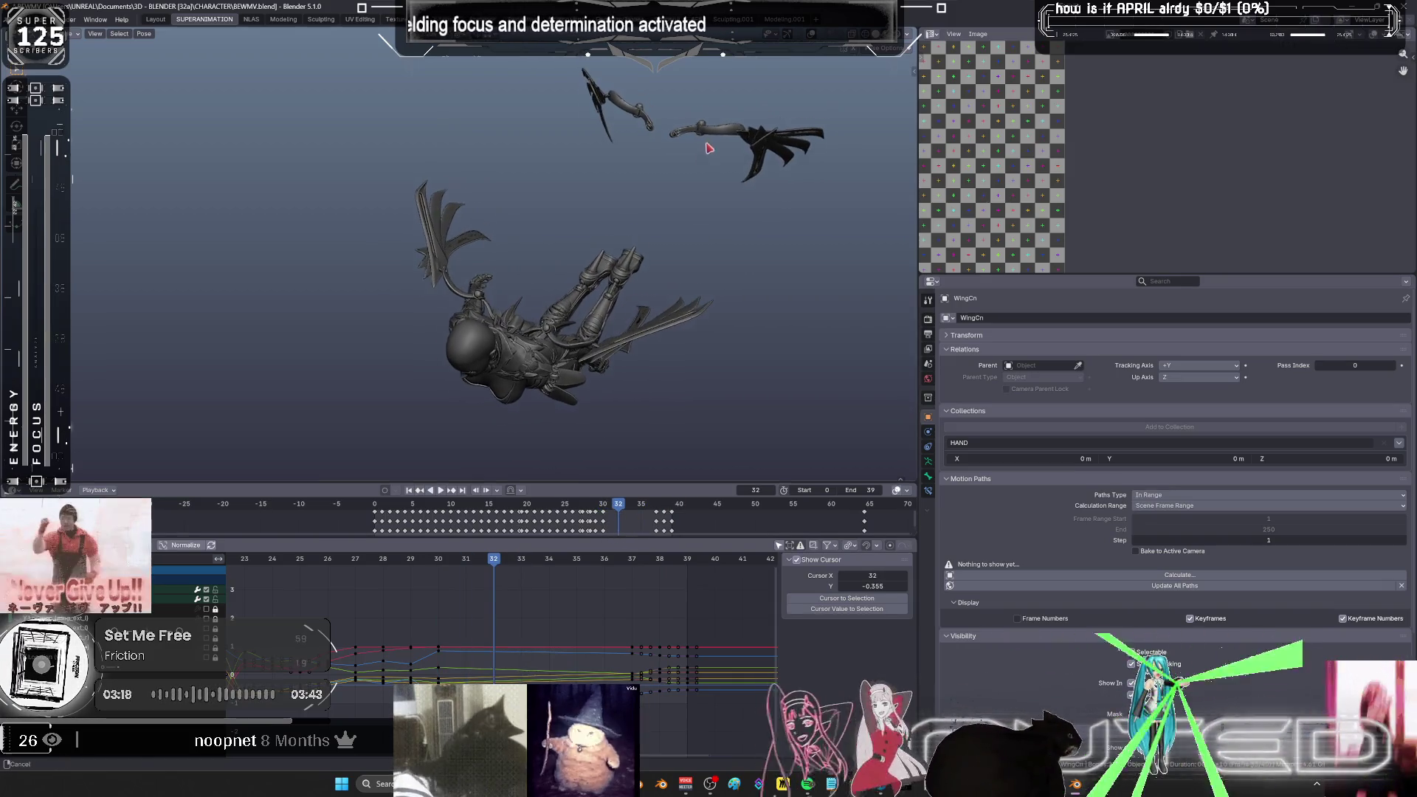
key(KP_Decimal)
scroll(739, 198, up, 5)
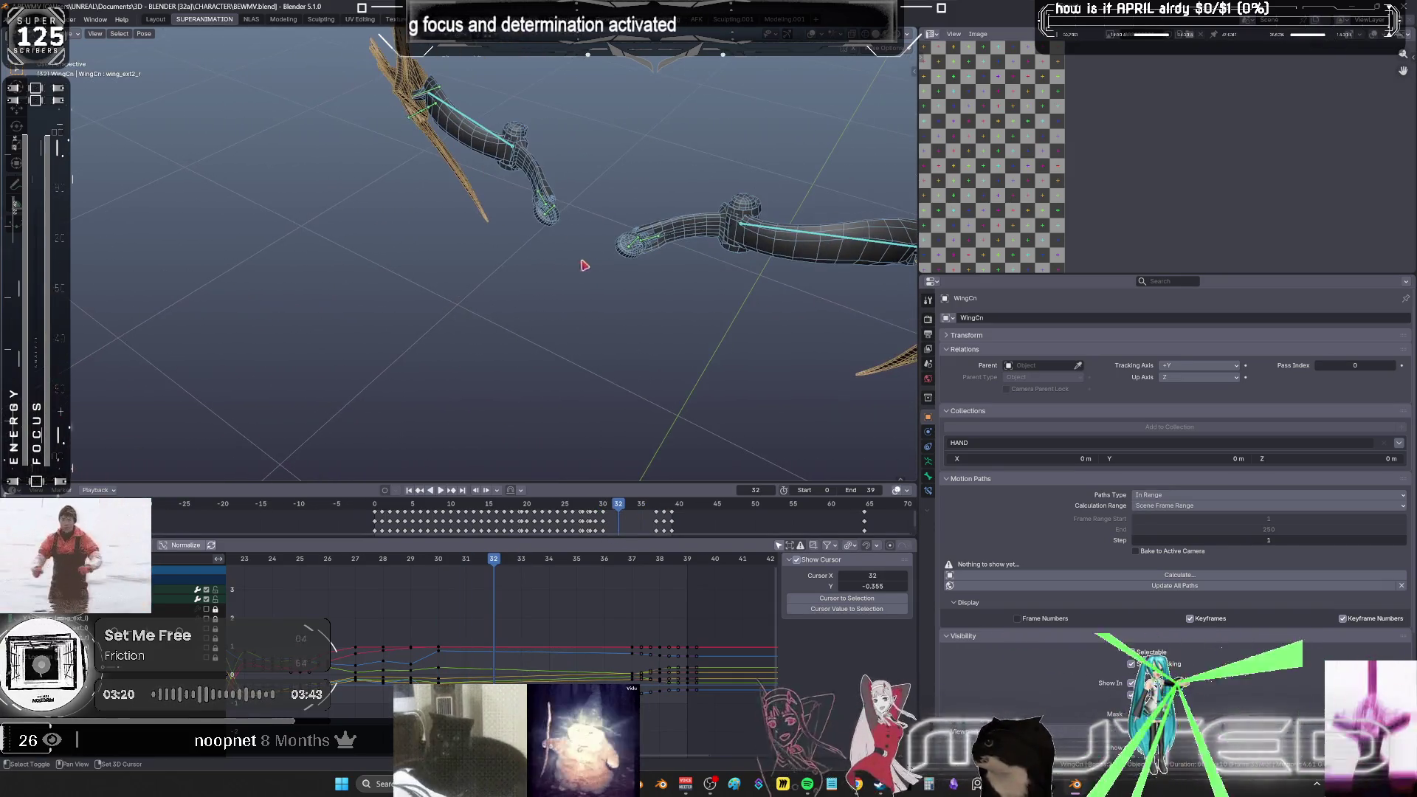
- Select the right wing bone and show its curves in a maximized Graph Editor
key(b)
drag(664, 238, 658, 271)
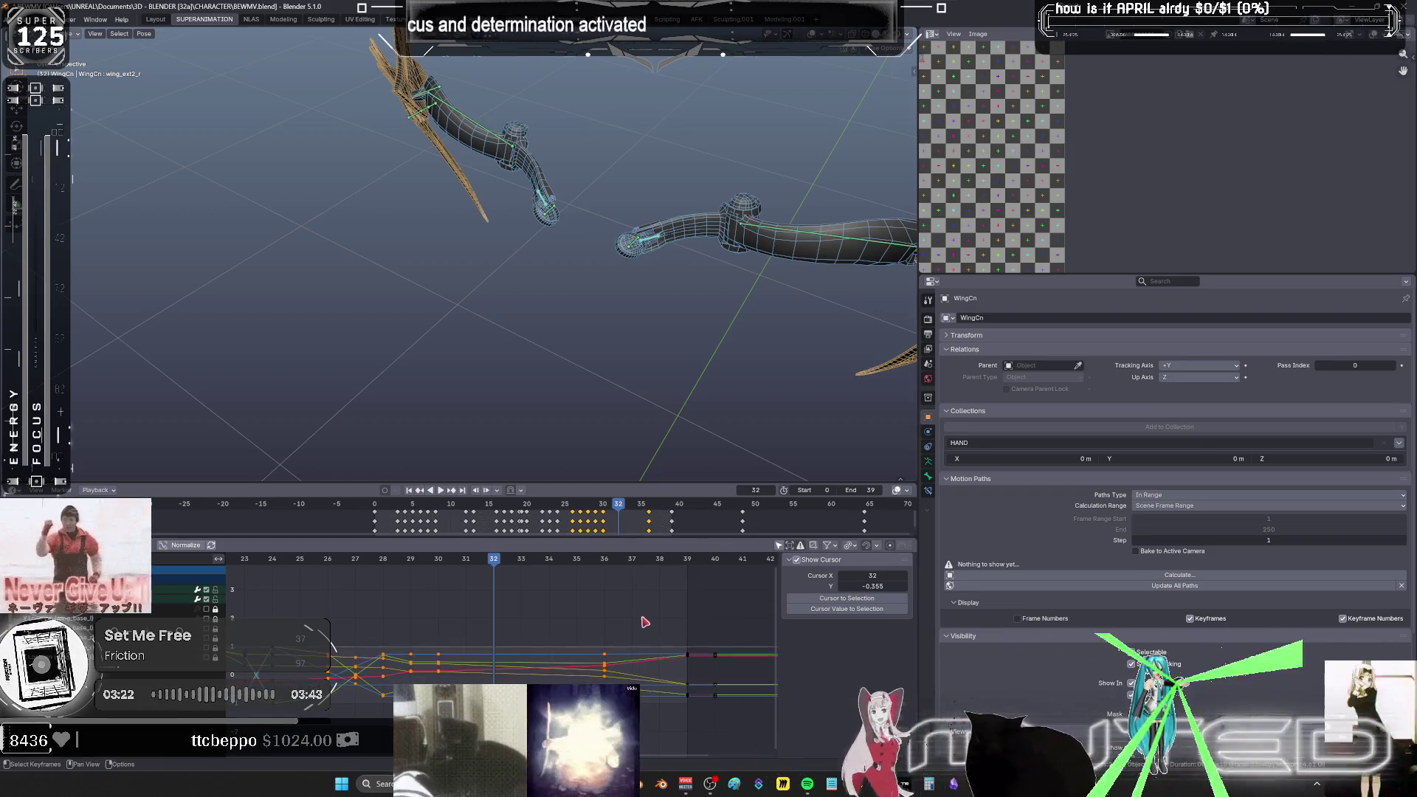
key(ctrl+space)
mouse_move(713, 524)
ctrl+middle_down()
mouse_move(702, 500)
mouse_move(709, 522)
ctrl+middle_up()
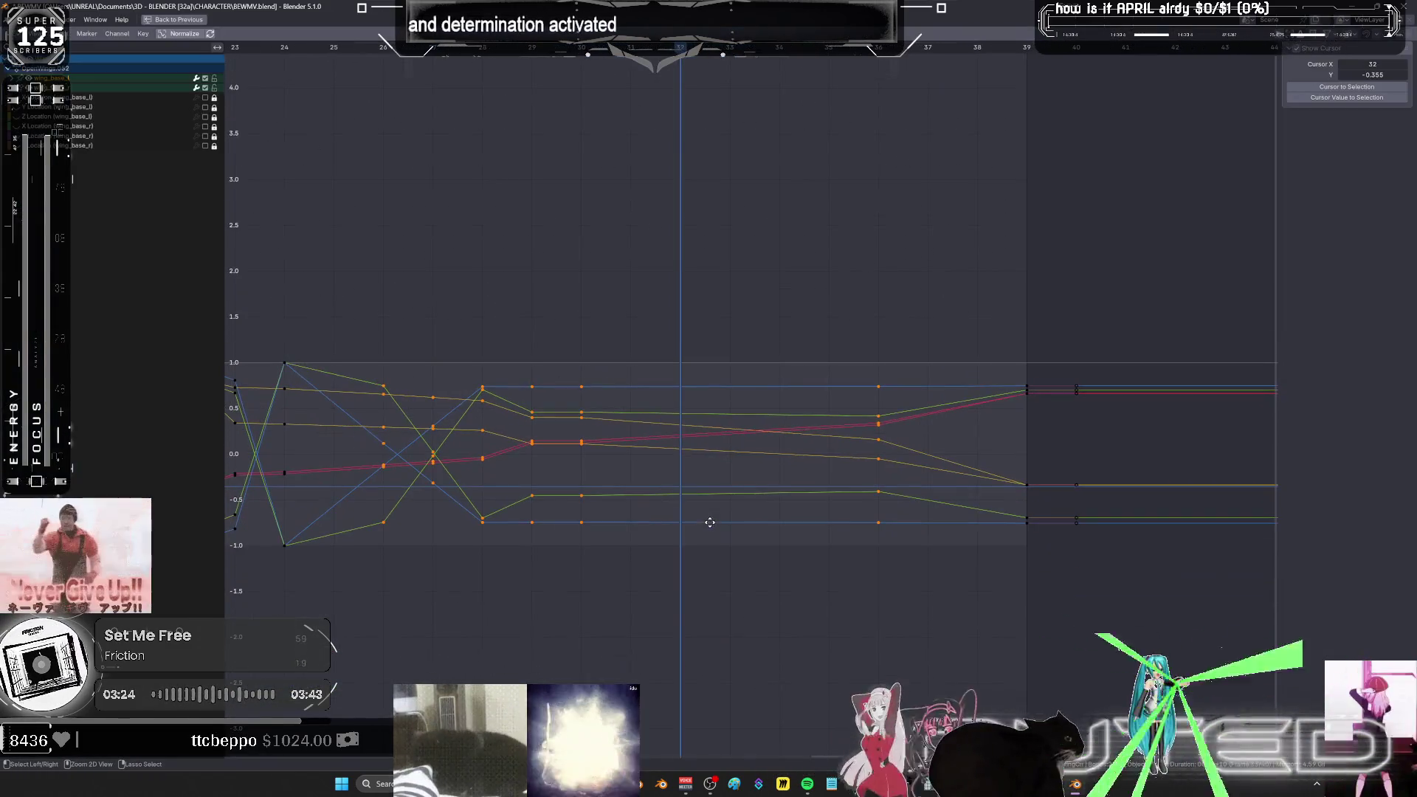
- Delete the wing bone's keyframes at frames 29–30
drag(513, 358, 624, 587)
key(Delete)
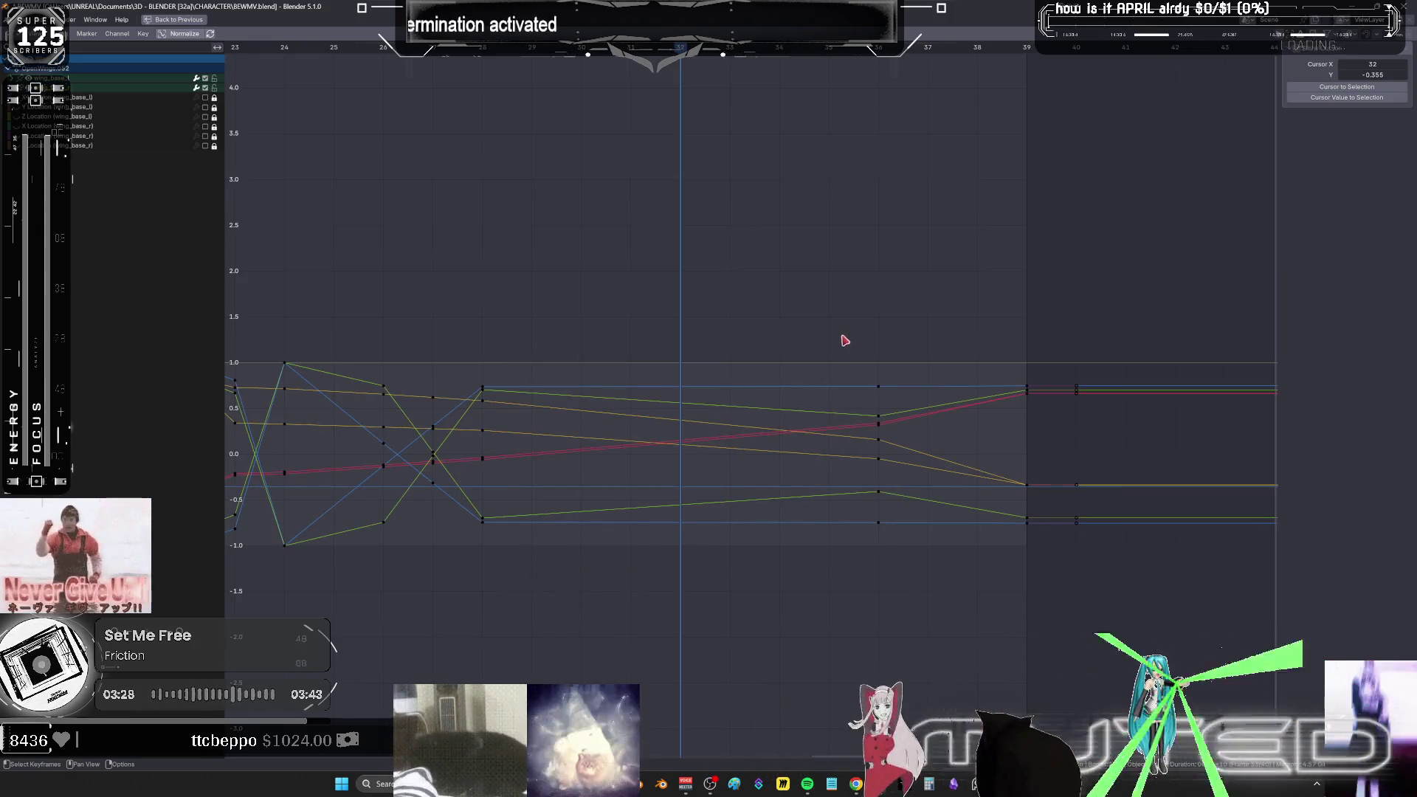
click(845, 341)
key(x)
- Move the frame-36 keyframes four frames earlier, to frame 32
drag(945, 294, 799, 642)
text(gx-4)
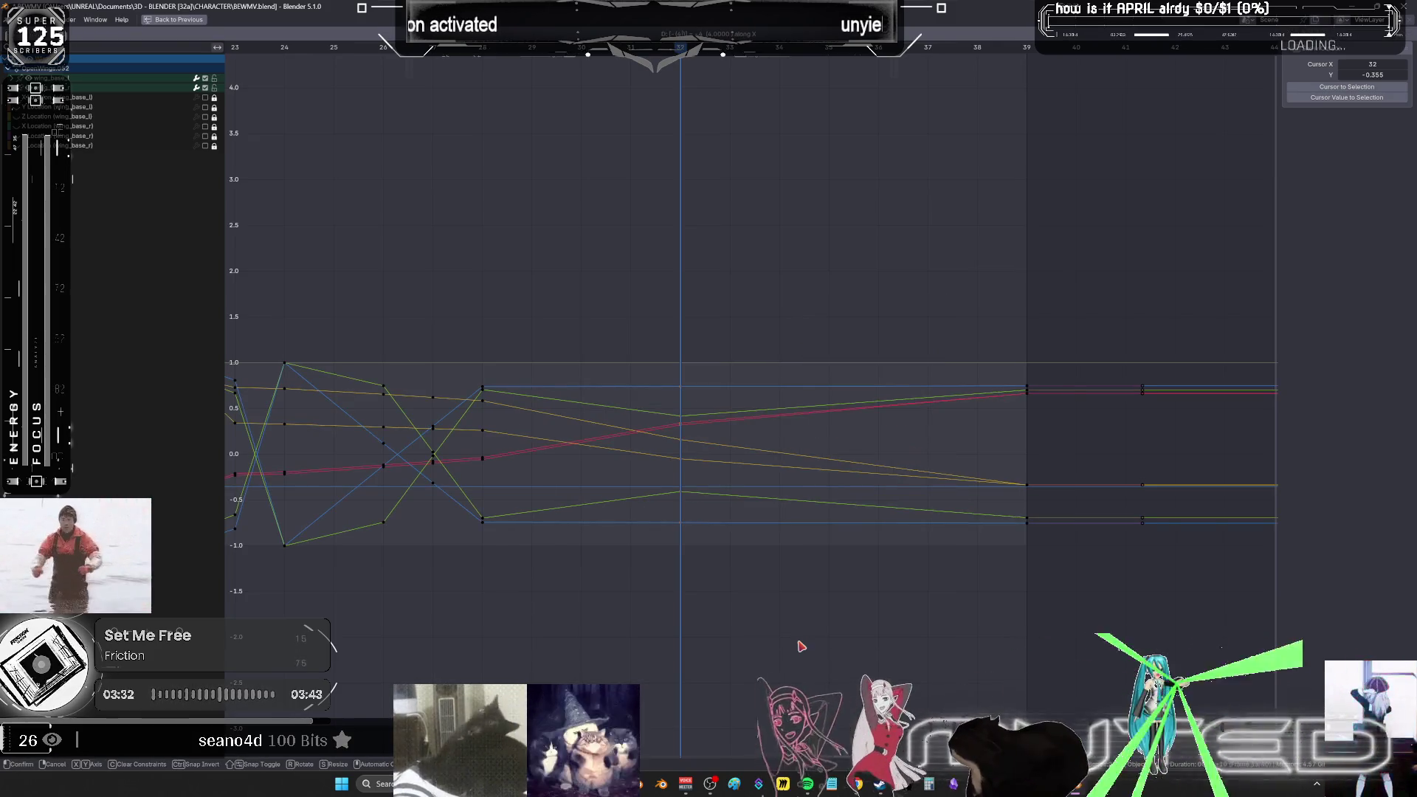
key(Return)
- Restore the multi-panel layout and replay the wing flap, stopping at frame 22
key(ctrl+space)
key(space)
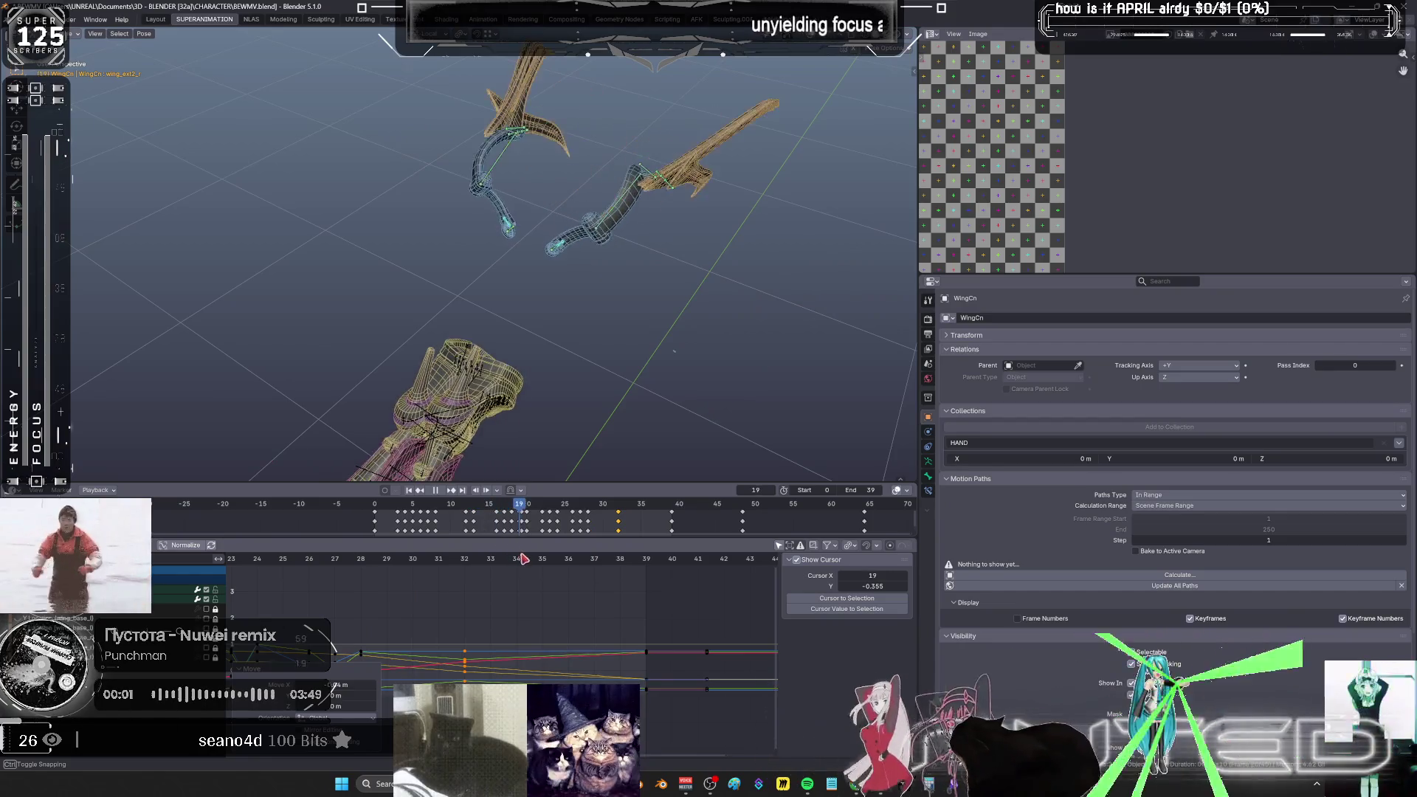
key(space)
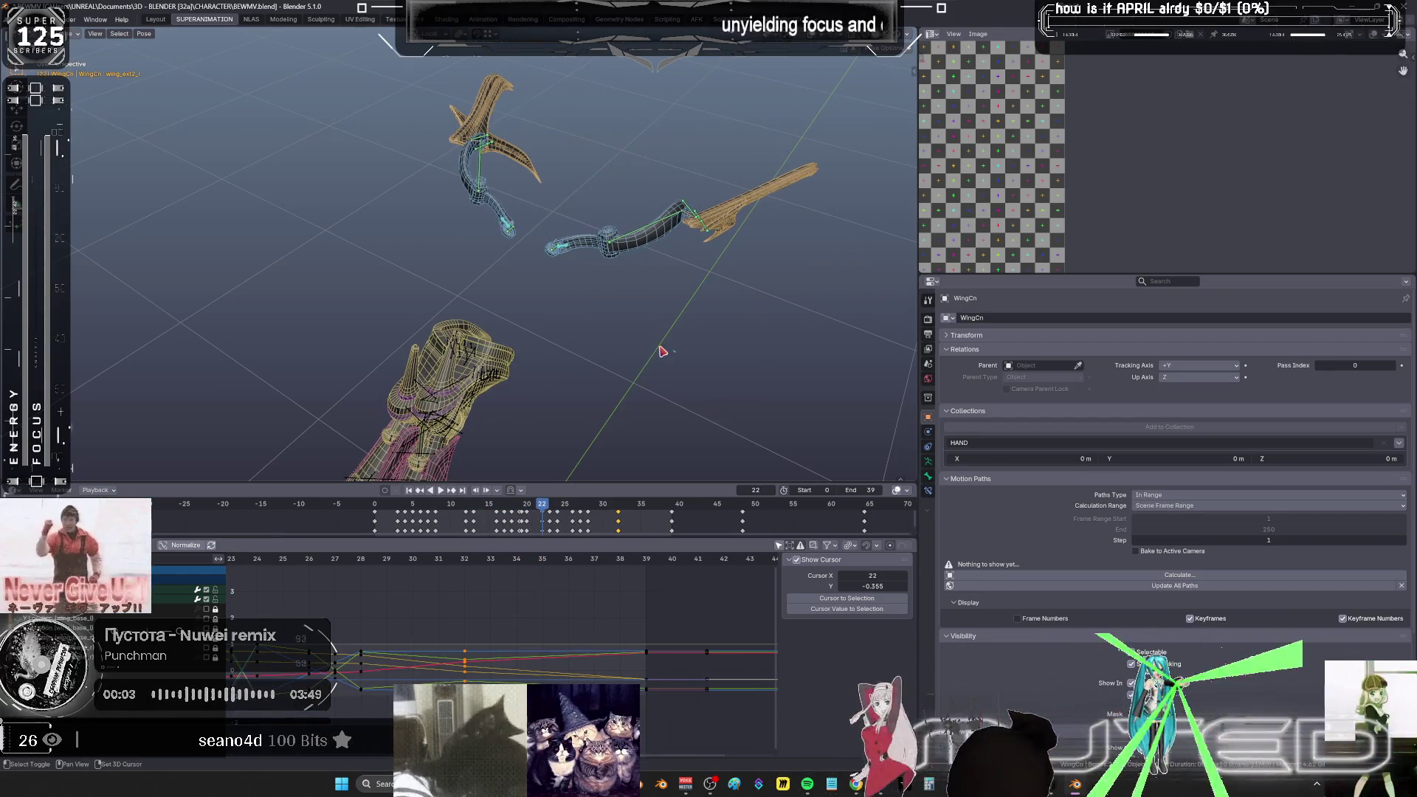
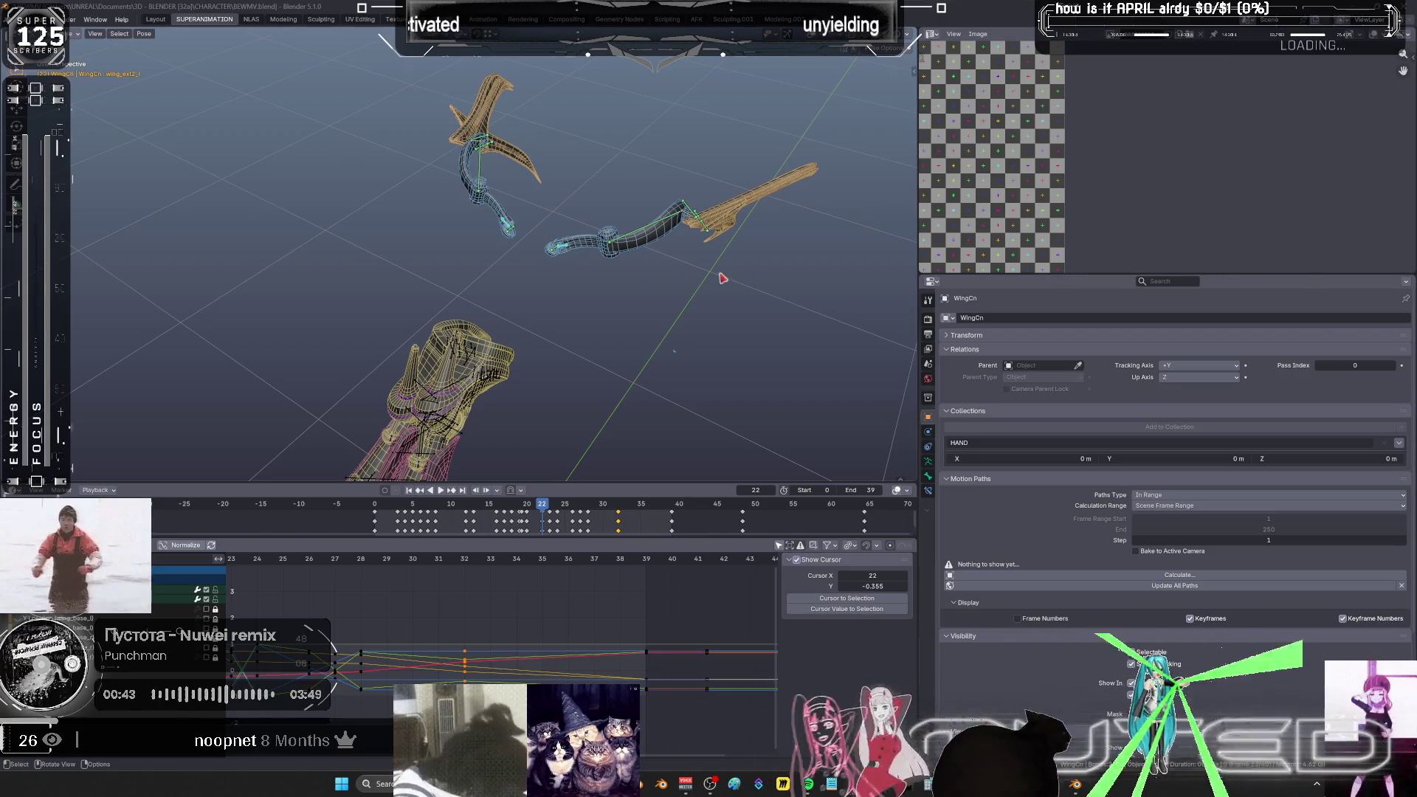
- Play the animation to preview the wing flap, then return to frame 7
scroll(480, 632, down, 5)
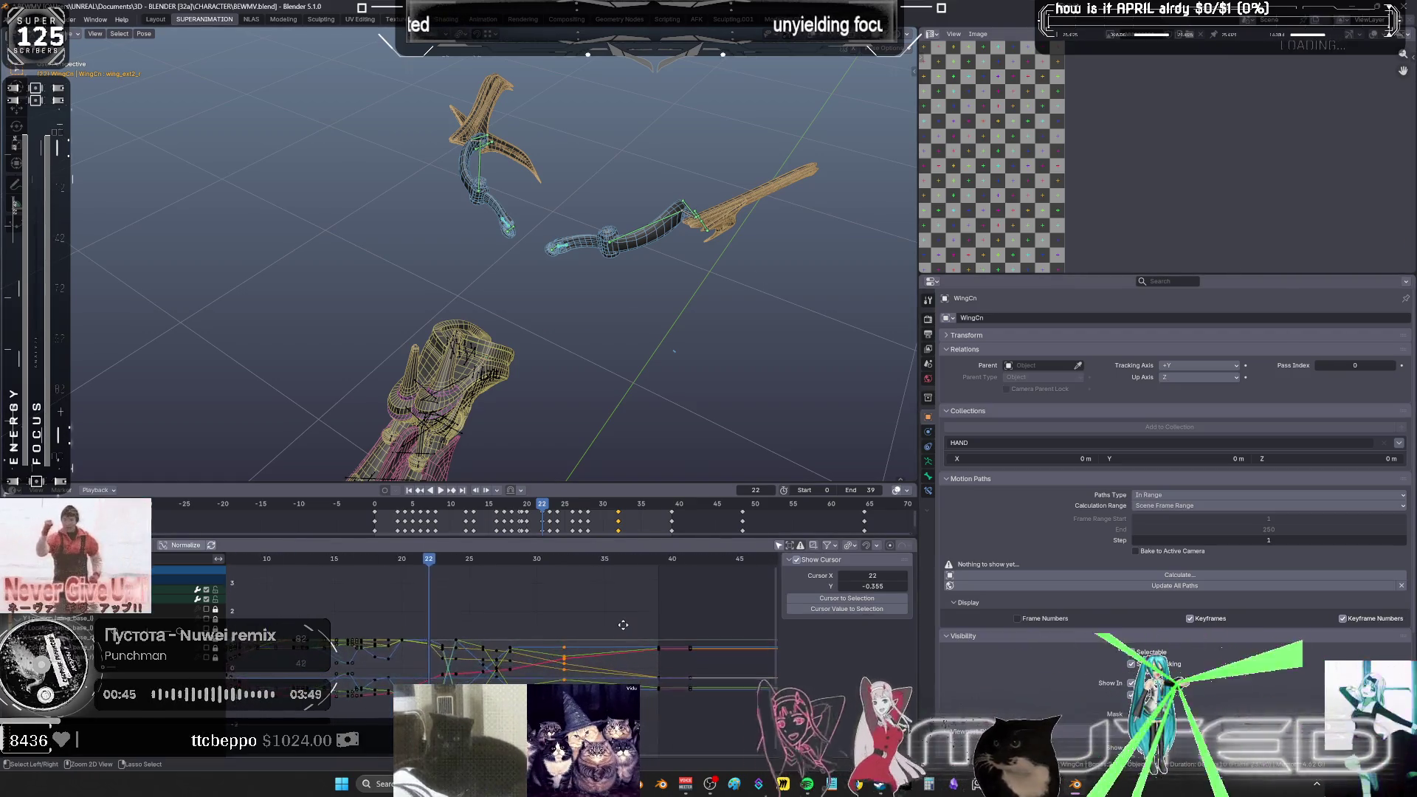
key(space)
mouse_move(472, 563)
mouse_down()
mouse_move(389, 575)
mouse_move(558, 651)
mouse_up()
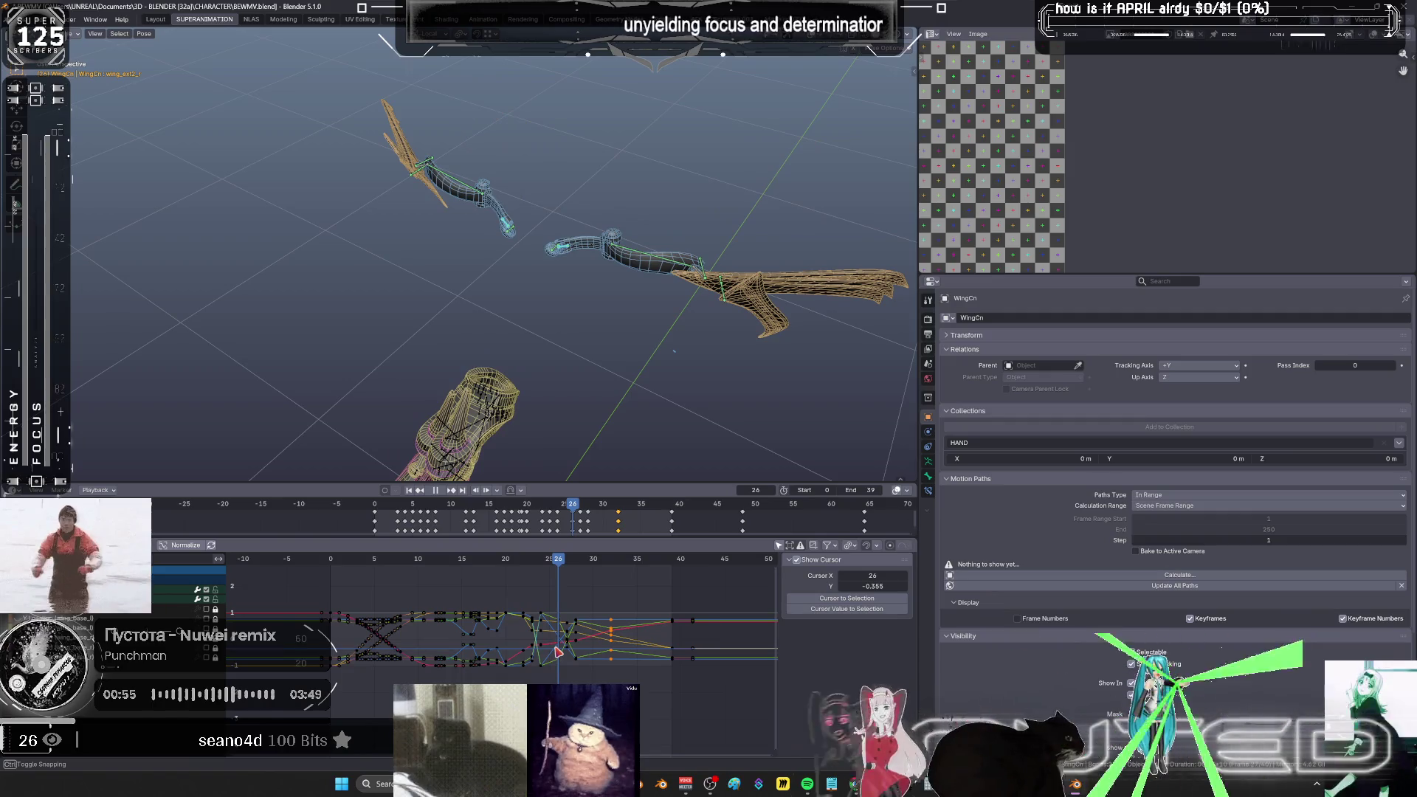
- Select all wing bones and their end keyframes in the curve editor, then move to frame 22
key(a)
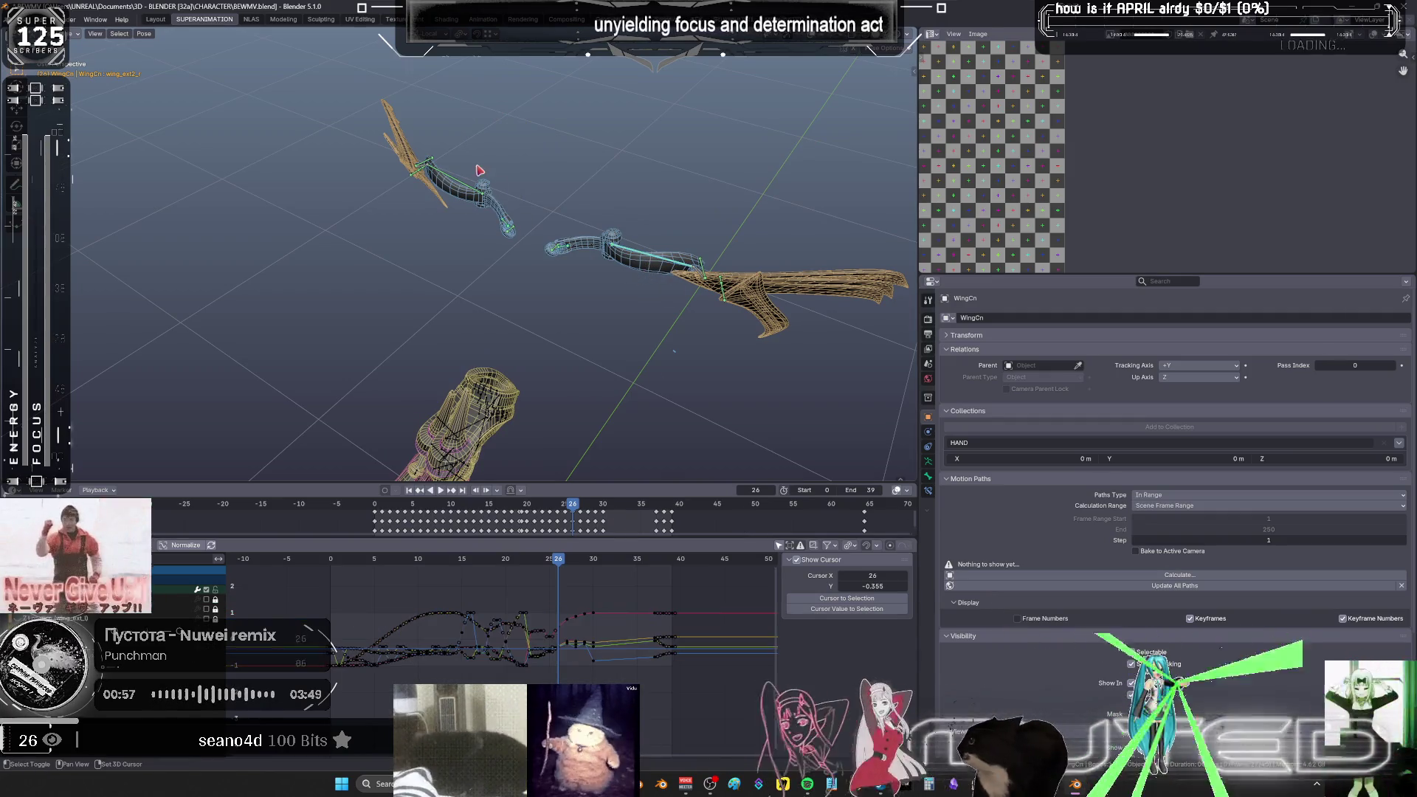
key(ctrl+space)
mouse_move(570, 635)
ctrl+middle_down()
mouse_move(724, 490)
mouse_move(755, 516)
mouse_move(764, 471)
ctrl+middle_up()
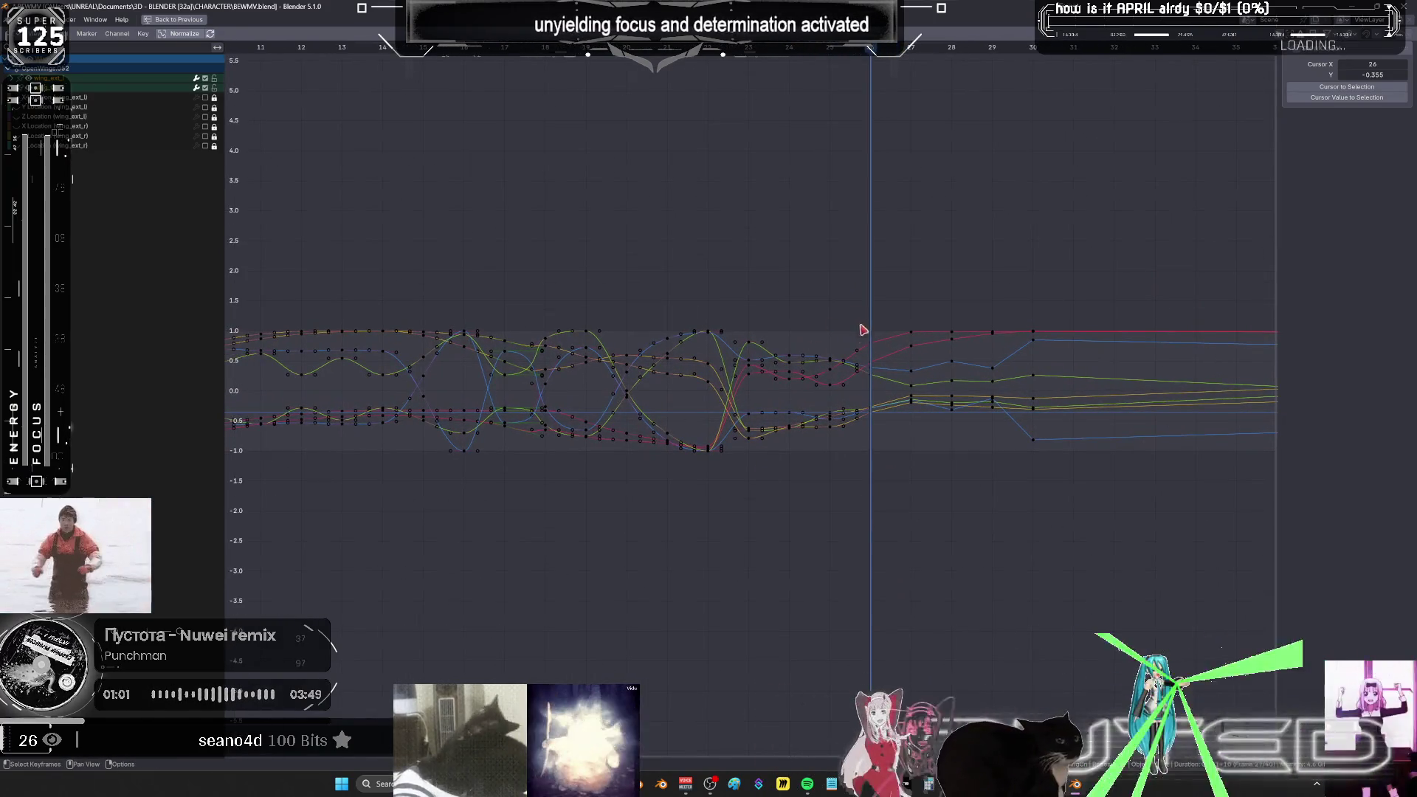
mouse_move(859, 326)
mouse_down()
mouse_move(804, 462)
mouse_move(696, 563)
mouse_move(631, 561)
mouse_up()
key(ctrl+space)
mouse_move(512, 519)
mouse_down()
mouse_move(574, 531)
mouse_move(564, 516)
mouse_up()
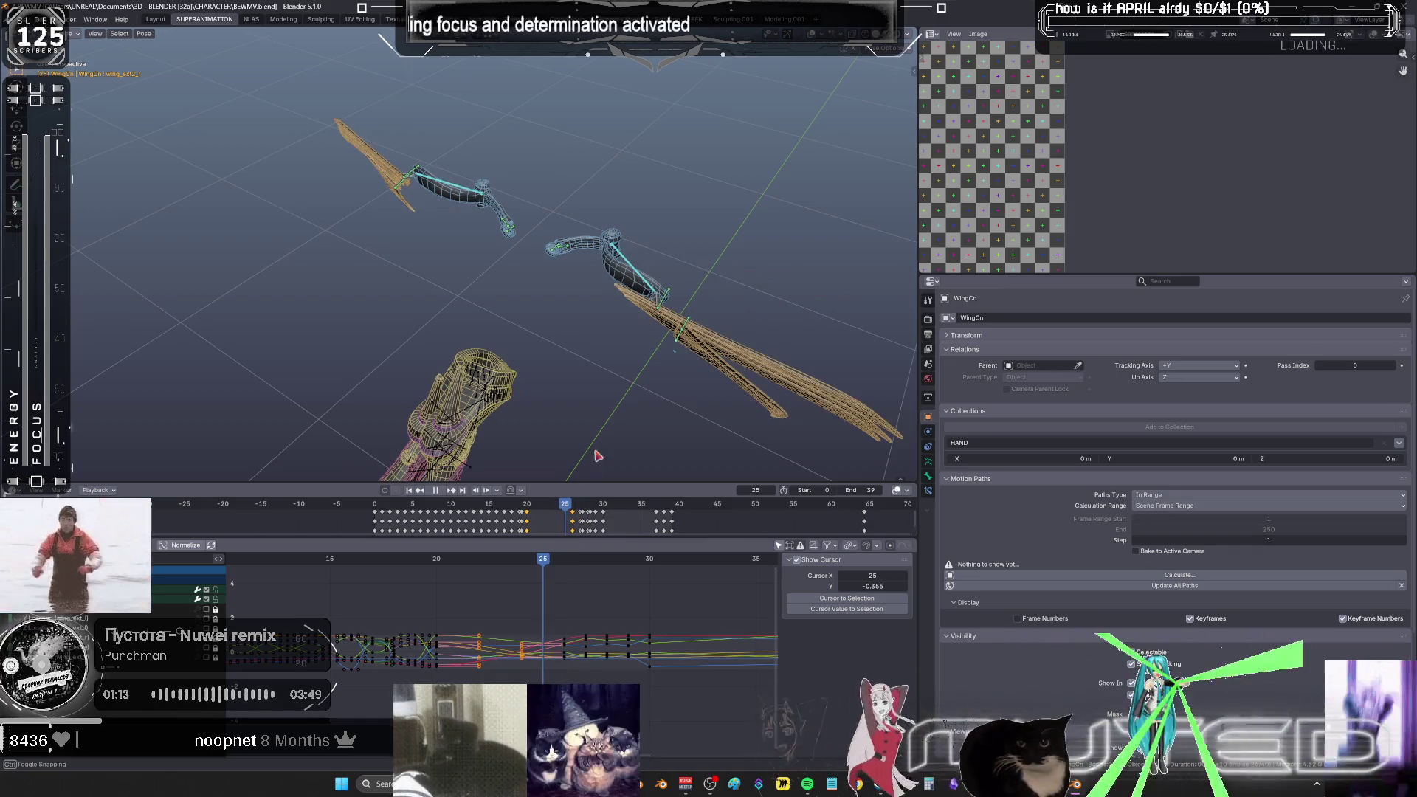
- Blend in-between wing poses with the Breakdowner and key rotations at frames 25 and 24
key(shift+e)
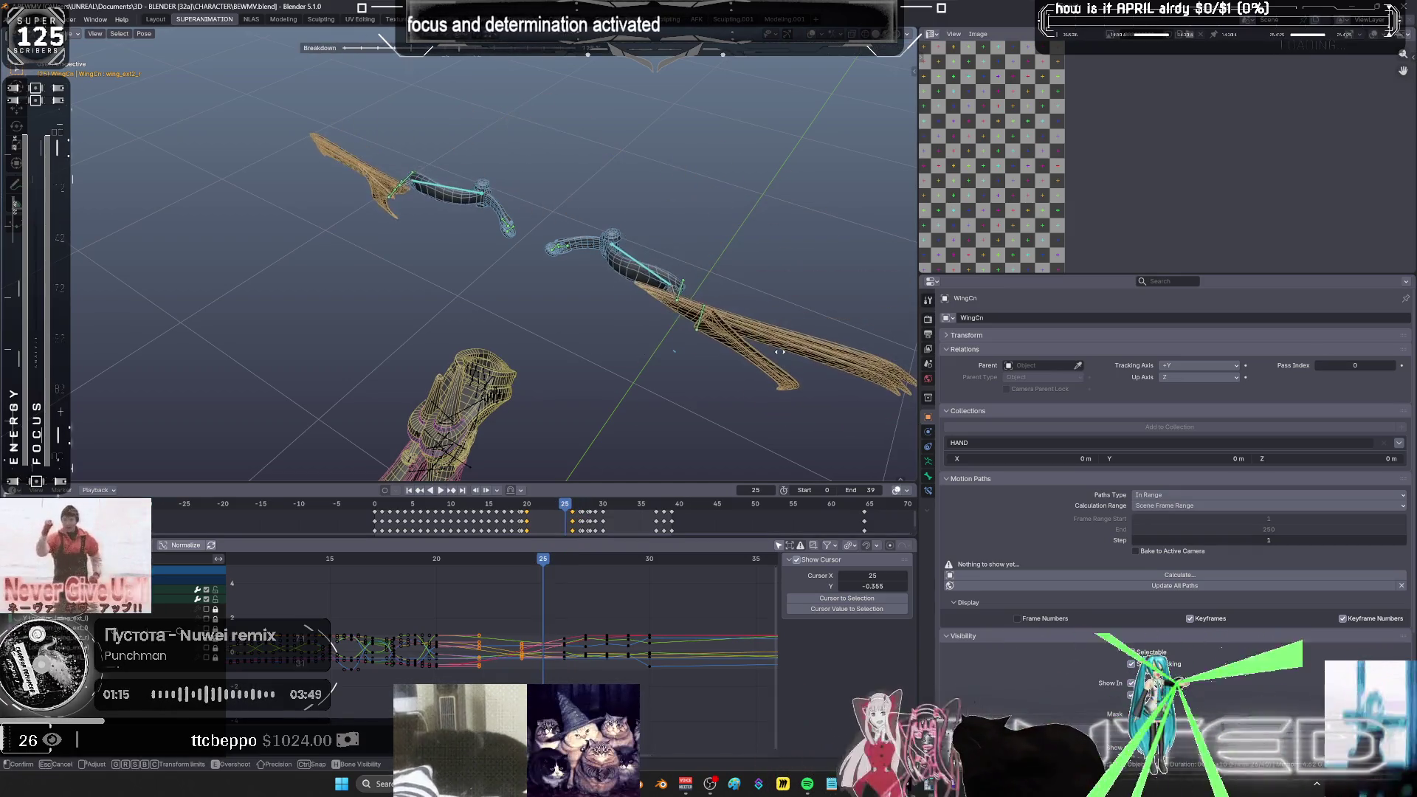
click(697, 354)
key(i)
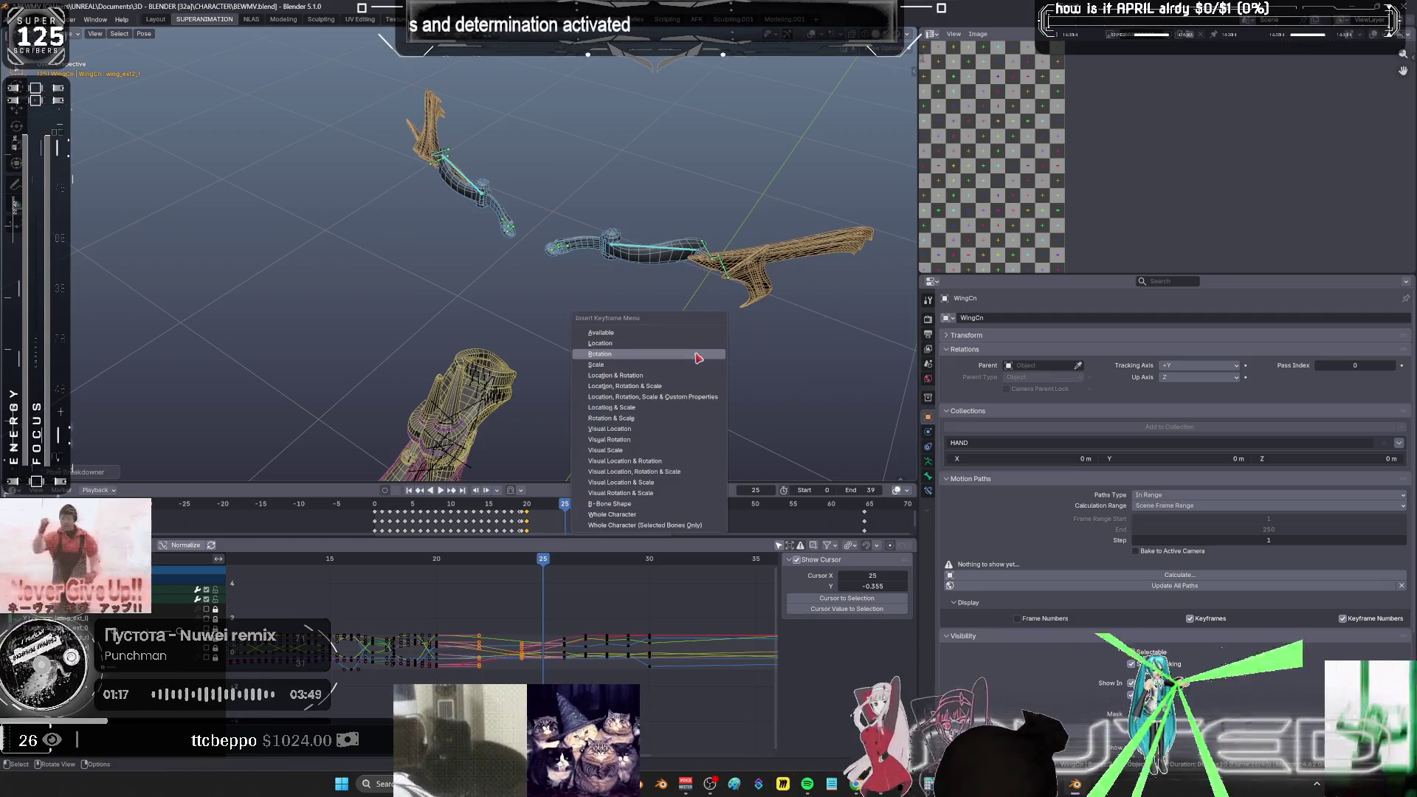
click(643, 440)
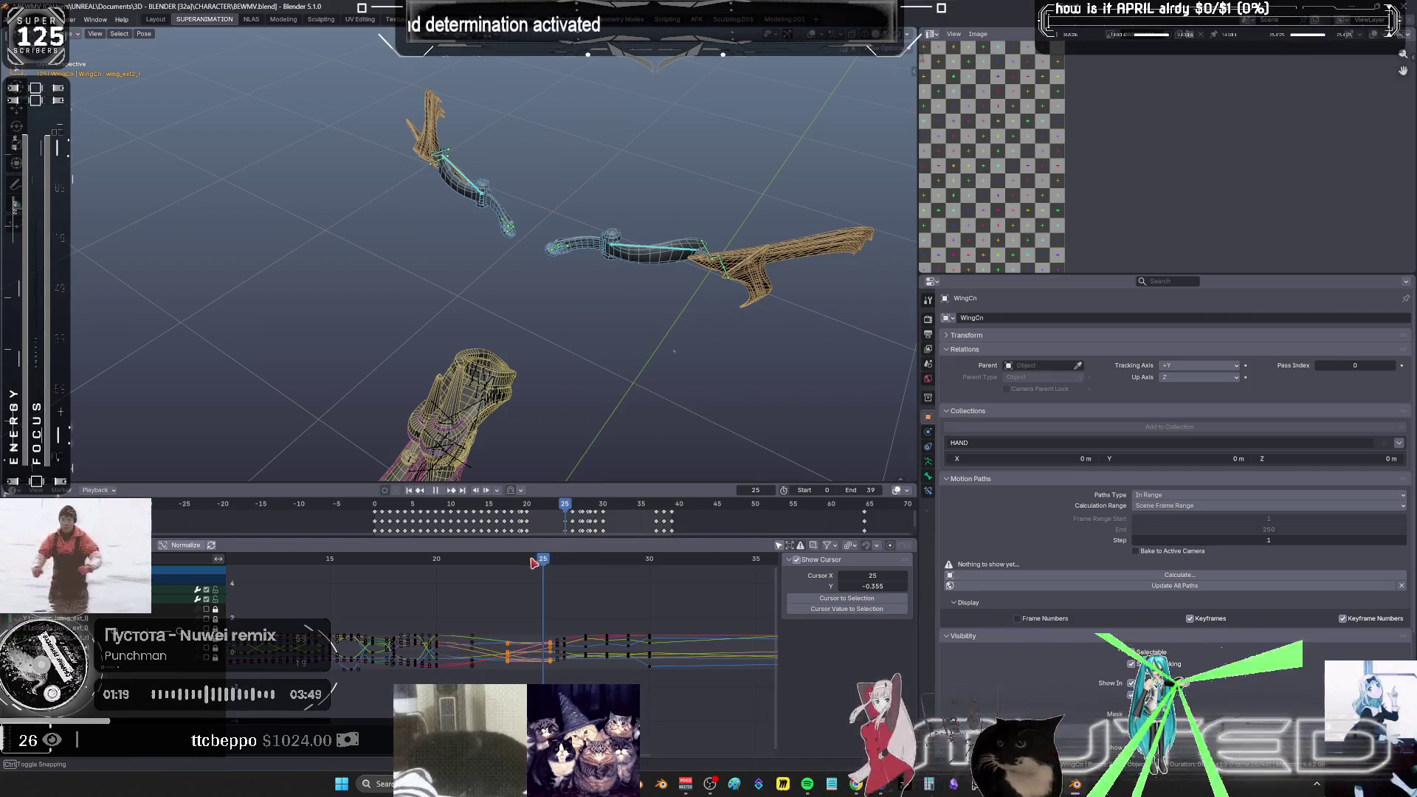
key(Left)
key(shift+e)
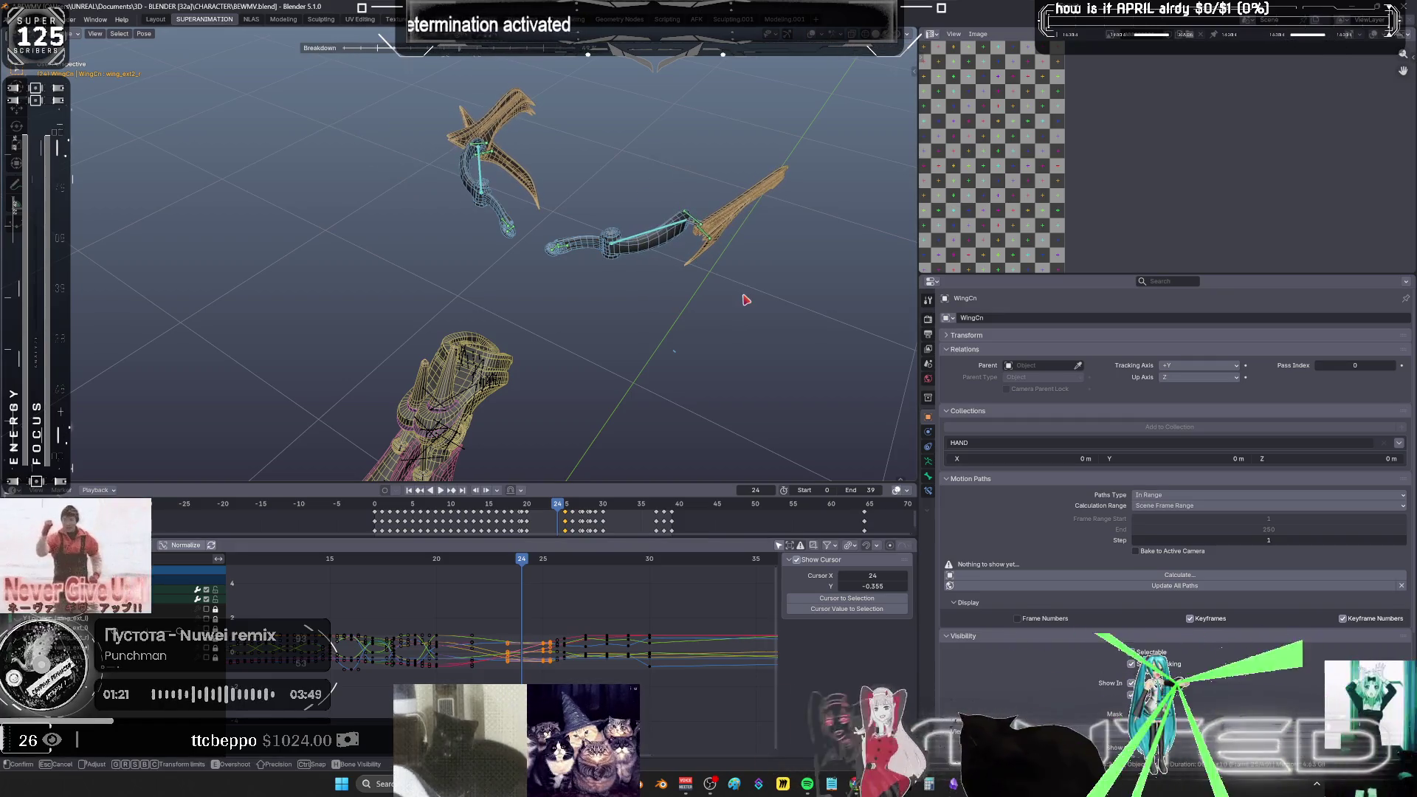
click(746, 299)
key(i)
key(Return)
- Blend and key in-between wing rotations at frames 23 and 22
drag(527, 565, 508, 564)
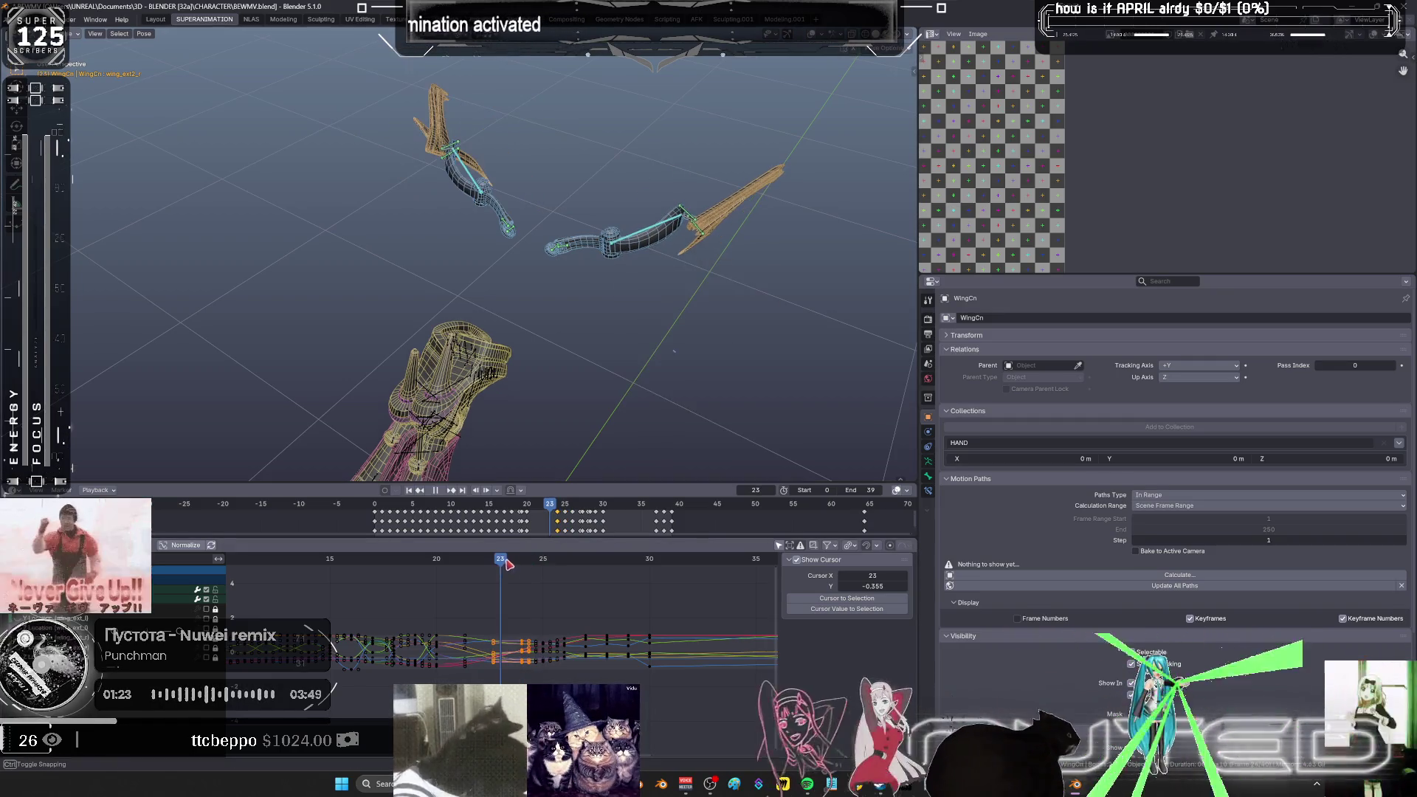
key(shift+e)
click(790, 327)
key(i)
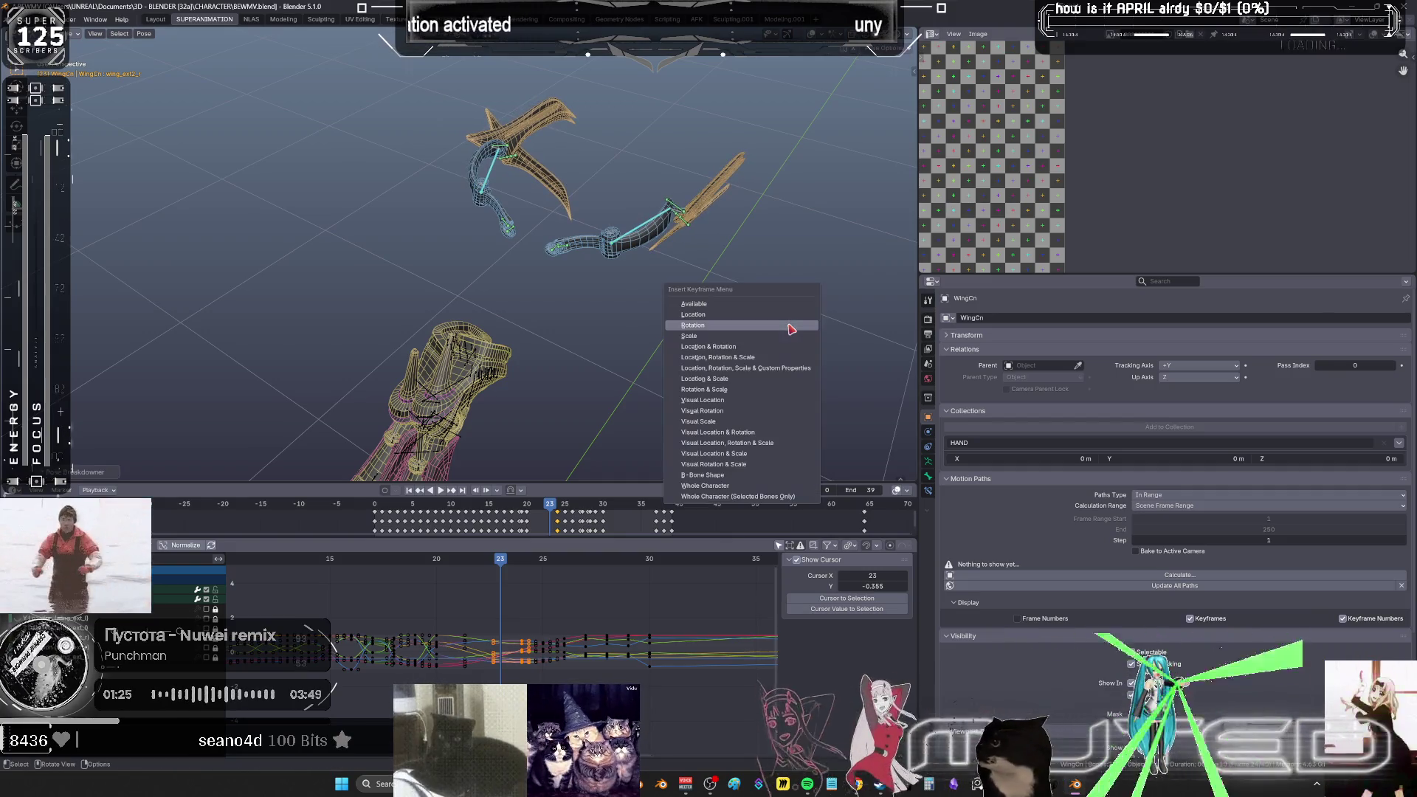
key(Return)
key(Left)
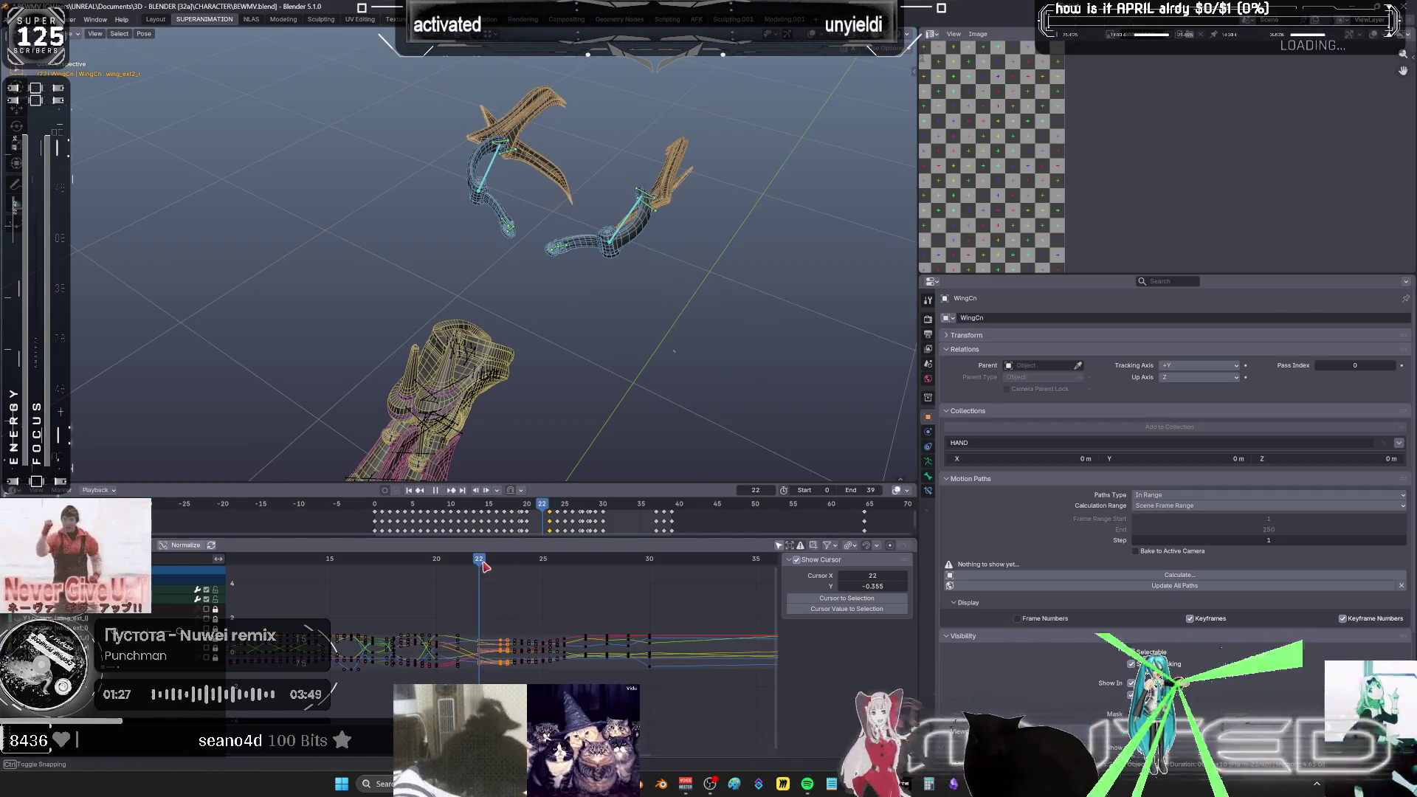
key(shift+e)
click(859, 293)
key(i)
key(Return)
- Adjust the wing bones' rotation at frame 21 and key it
drag(483, 552, 473, 566)
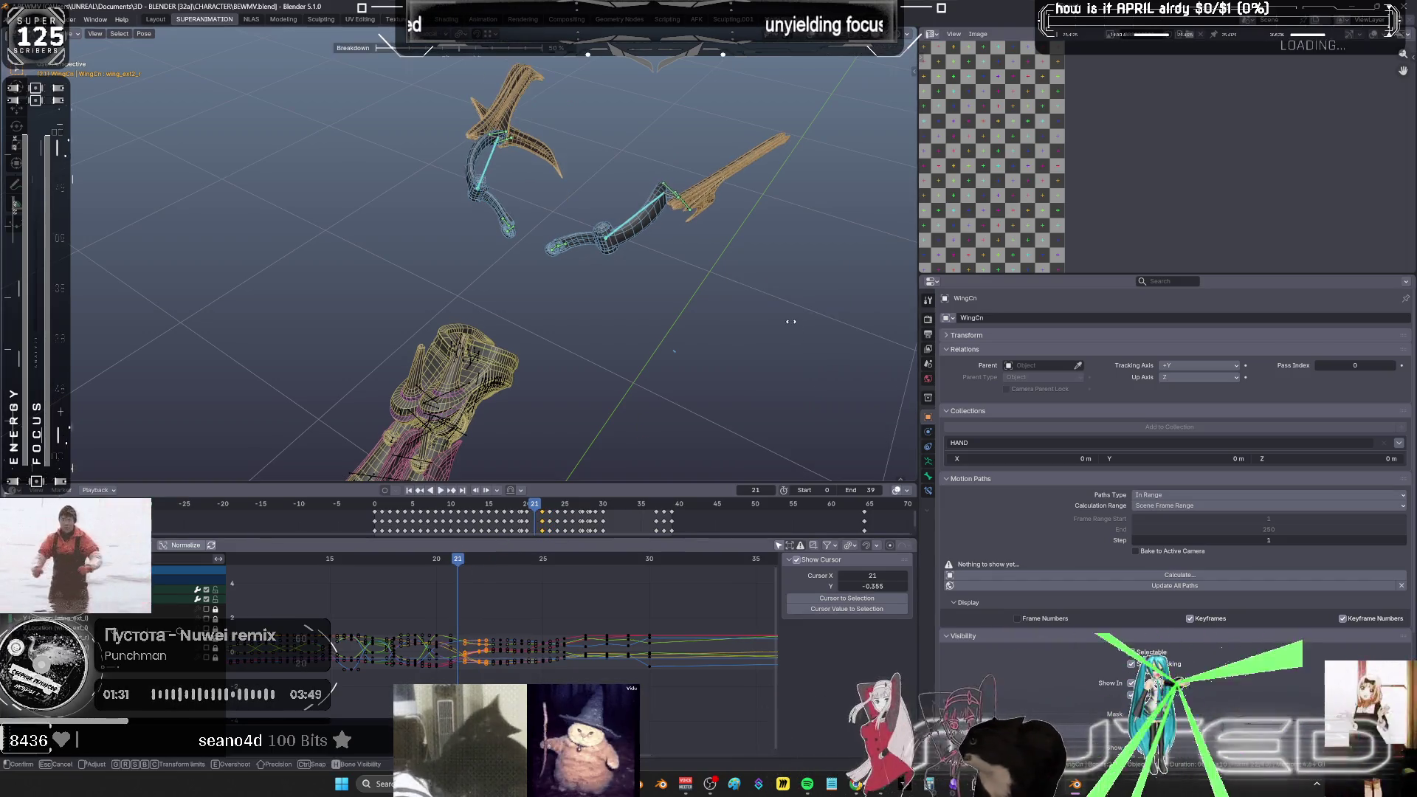
click(791, 324)
key(k)
key(space)
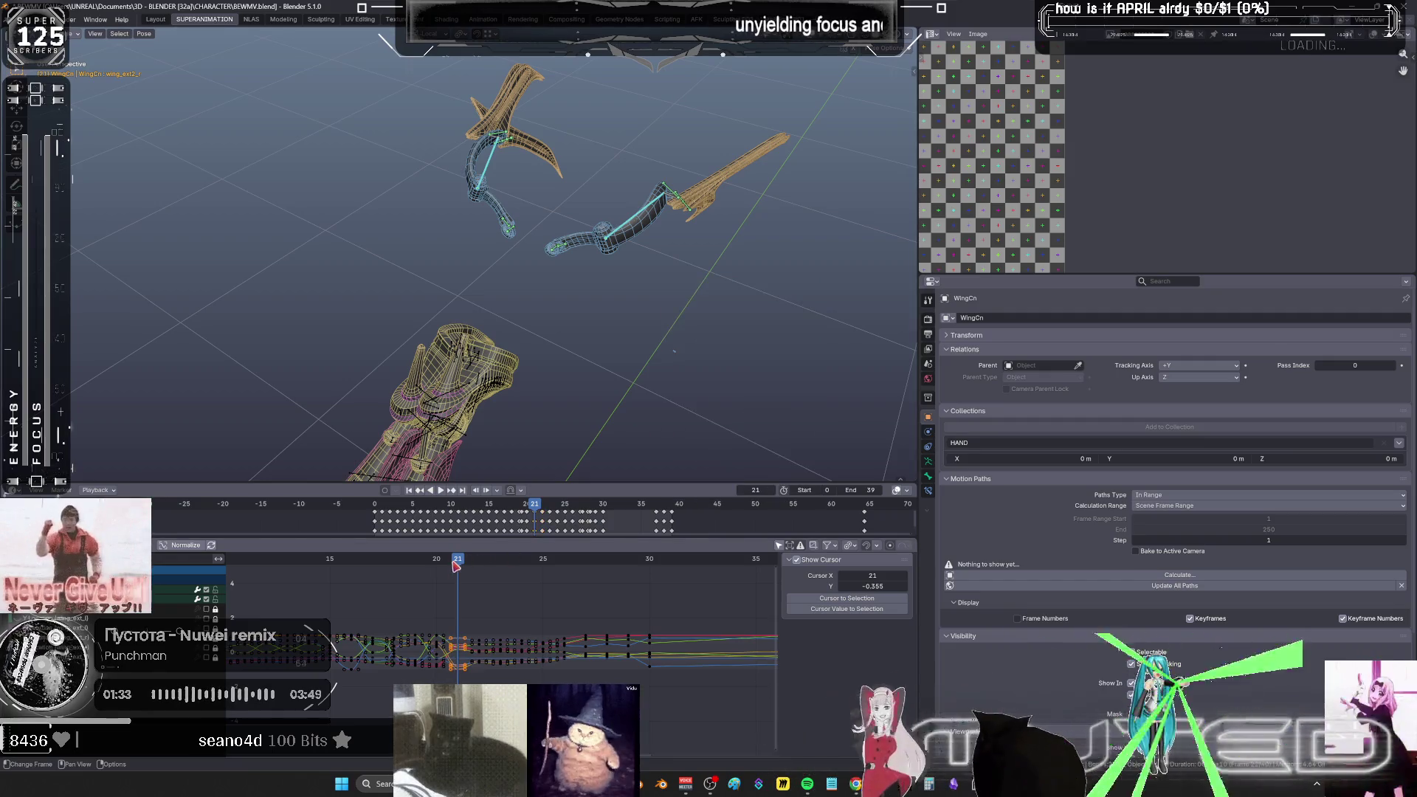
- Orbit to the whole character, switch to solid shading and play the flap
mouse_move(317, 561)
mouse_down()
mouse_move(236, 572)
mouse_move(654, 630)
mouse_move(440, 621)
mouse_up()
mouse_move(554, 363)
middle_down()
mouse_move(633, 231)
mouse_move(577, 415)
middle_up()
key(shift+z)
key(shift+ctrl+space)
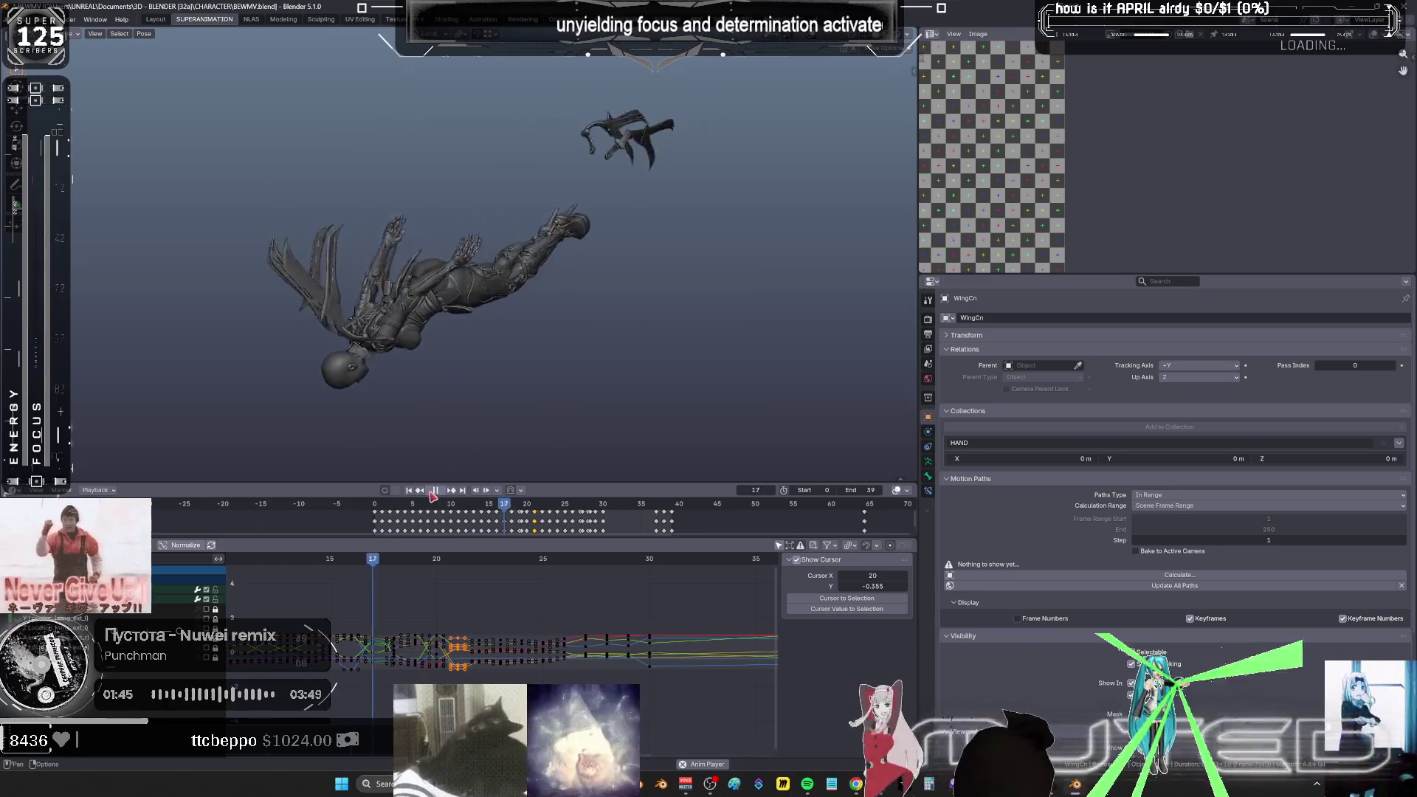
- Orbit behind the character, stop playback and preview the flap around frame 9
mouse_move(428, 384)
middle_down()
mouse_move(399, 377)
mouse_move(468, 398)
middle_up()
key(space)
key(space)
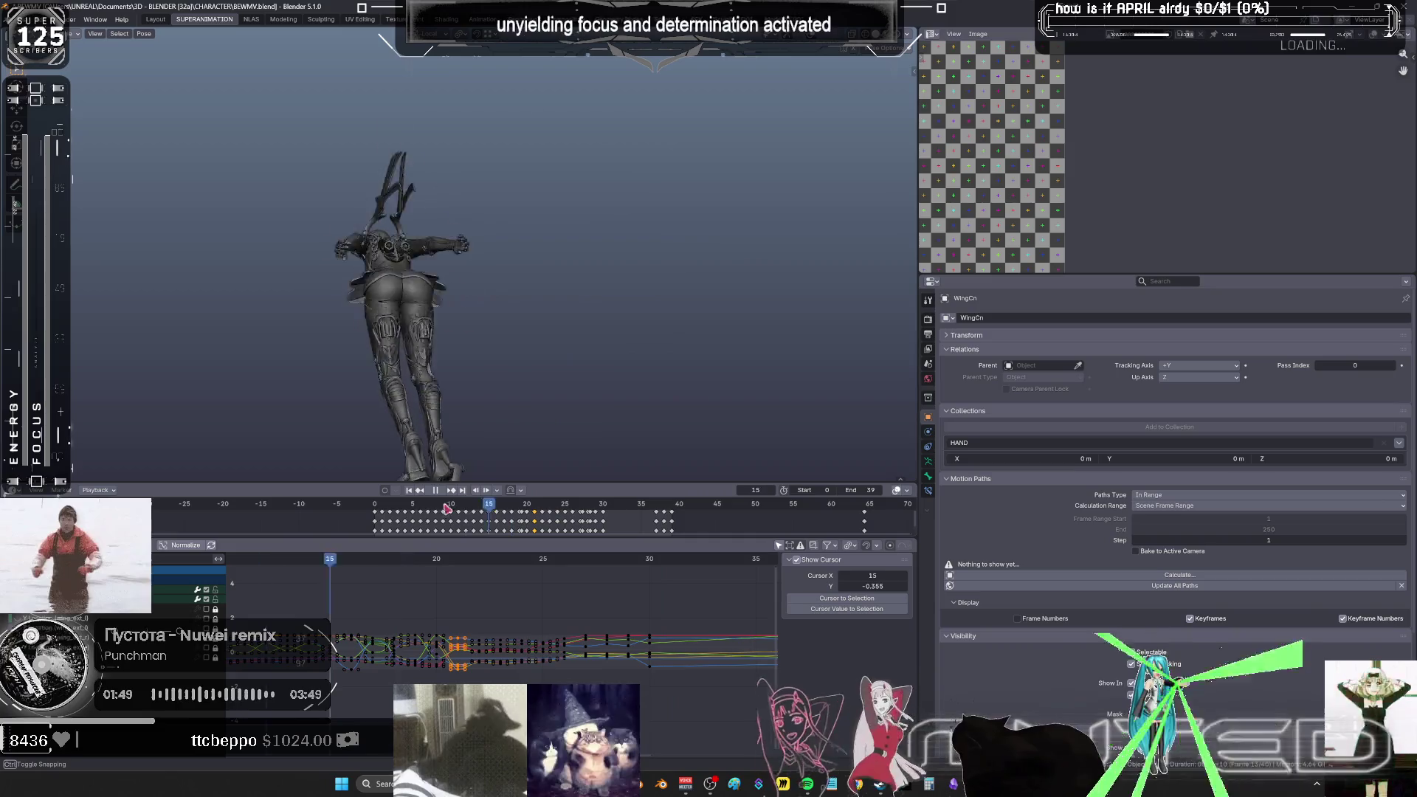
mouse_move(451, 505)
mouse_down()
mouse_move(543, 511)
mouse_move(498, 512)
mouse_move(514, 515)
mouse_up()
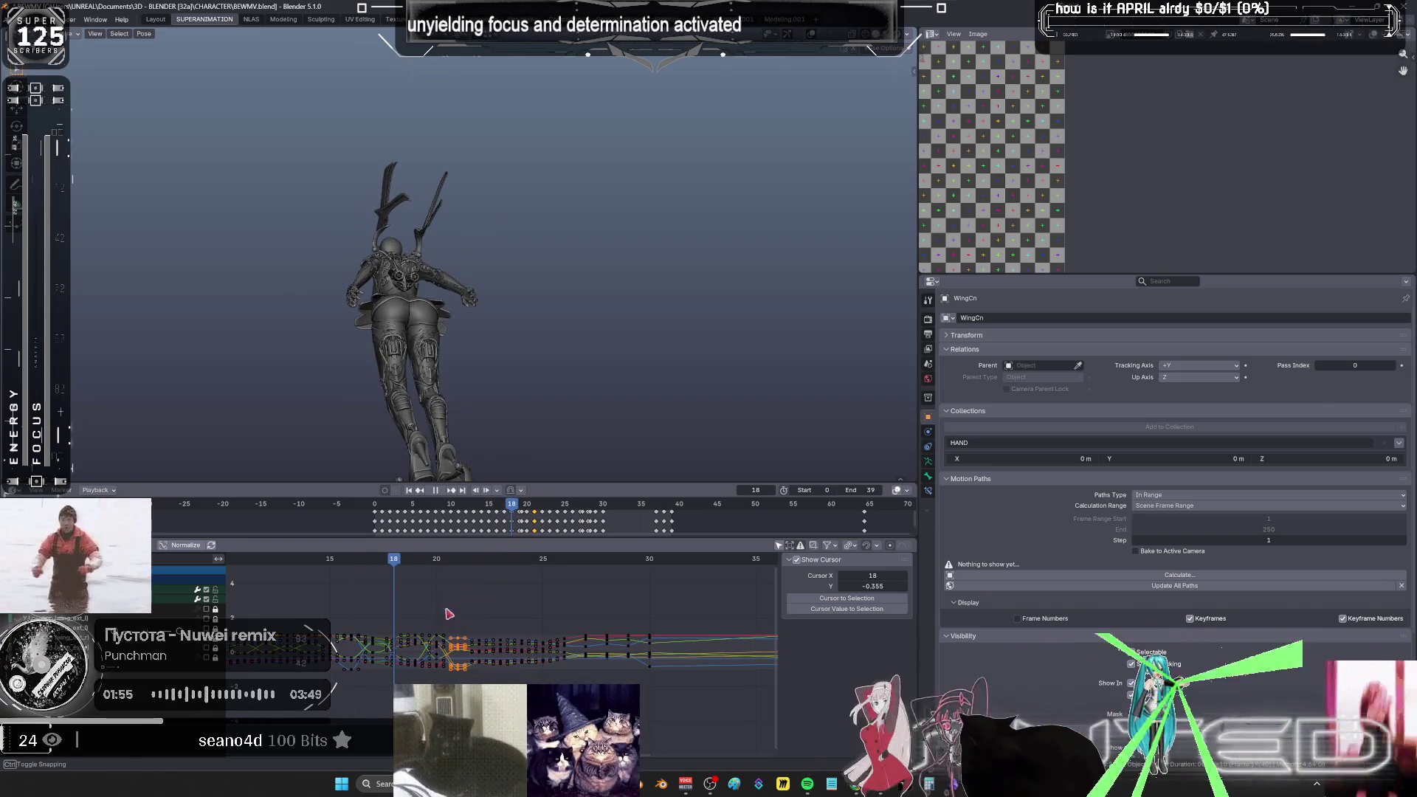
- In the maximized Graph Editor, select and adjust wing keys around frames 18–20, then check frame 19
key(ctrl+space)
middle_drag(744, 488, 754, 491)
drag(557, 323, 653, 508)
key(ctrl+z)
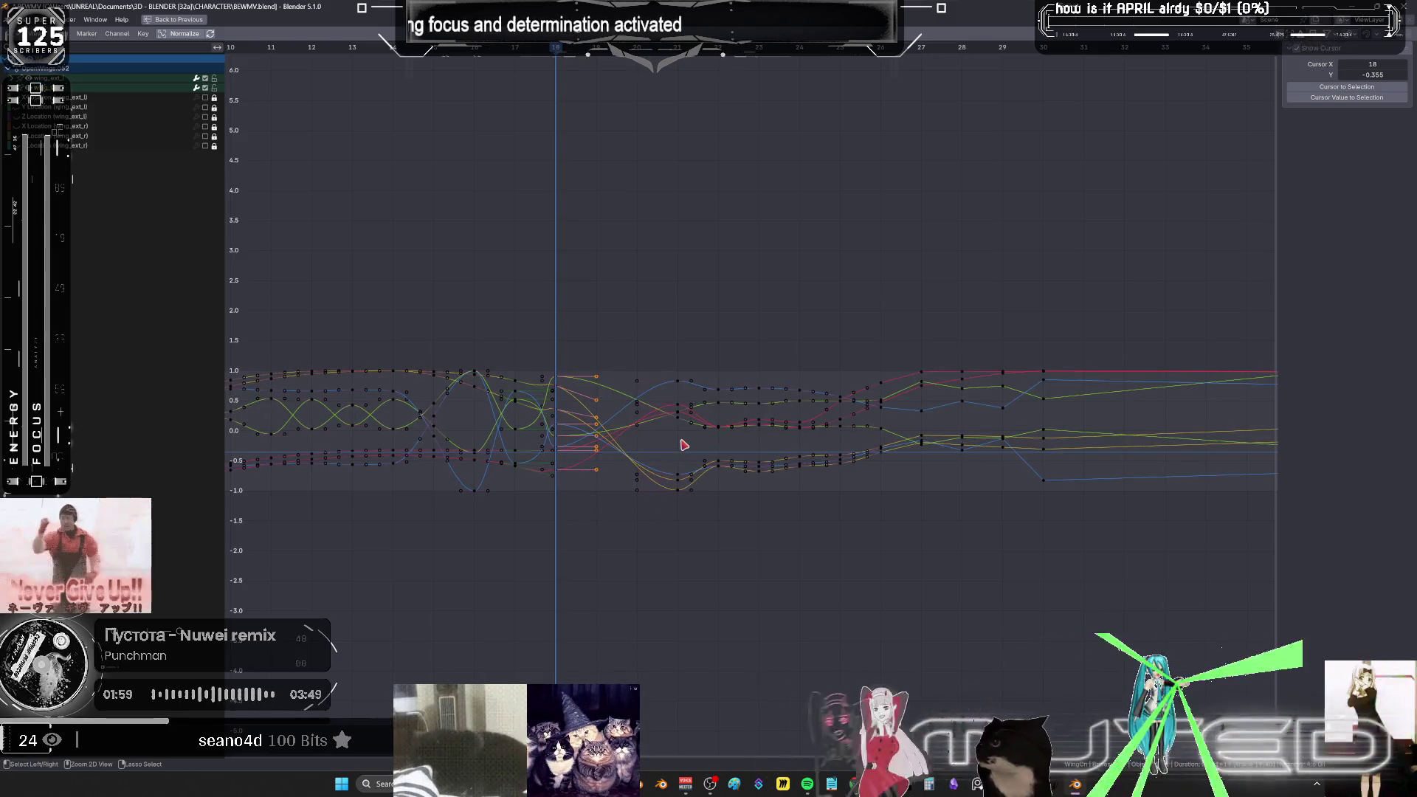
key(ctrl+space)
drag(410, 569, 559, 592)
mouse_move(426, 599)
mouse_down()
mouse_move(463, 649)
mouse_move(550, 676)
mouse_up()
mouse_move(559, 570)
mouse_down()
mouse_move(372, 567)
mouse_move(534, 609)
mouse_up()
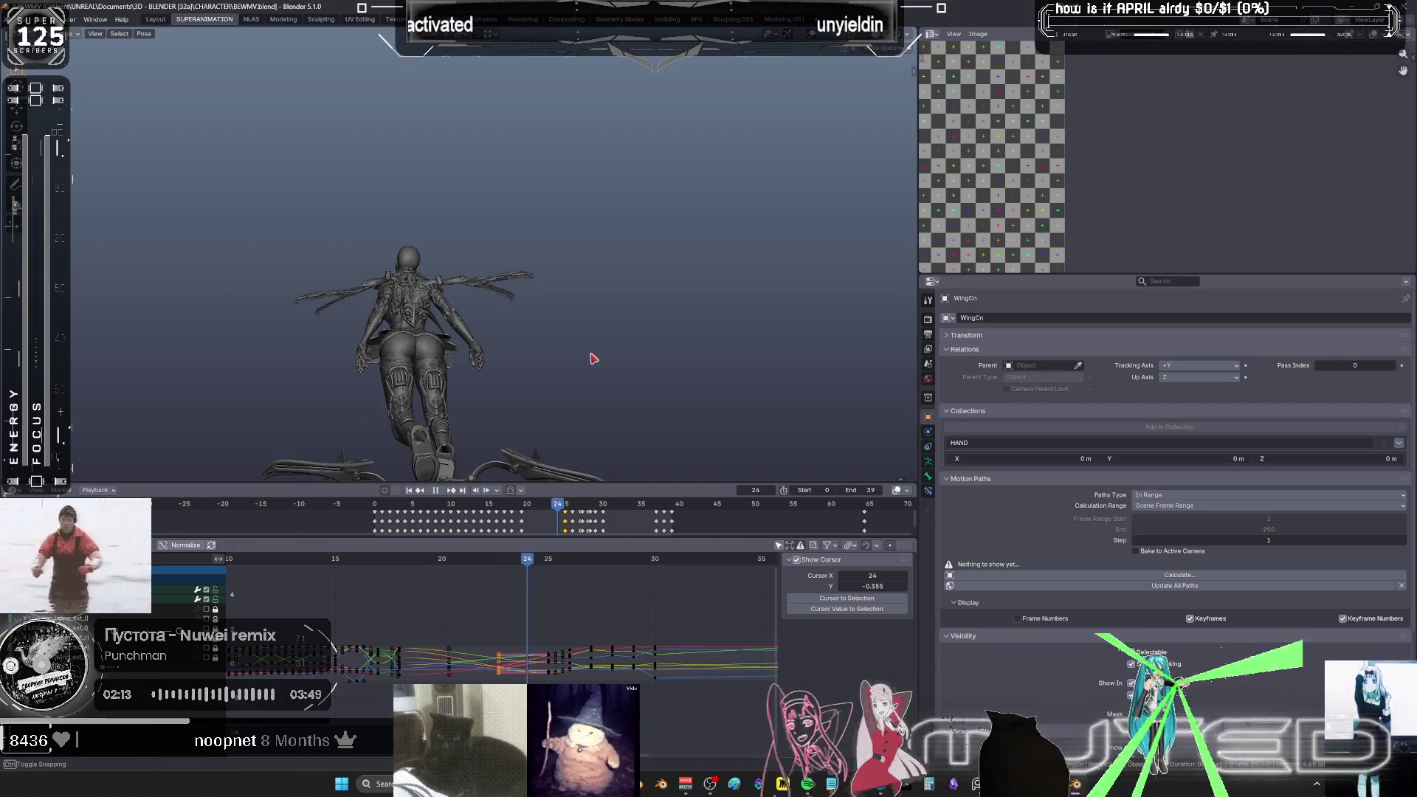
- Key Breakdowner-blended wing poses at frames 24 and 23
key(shift+e)
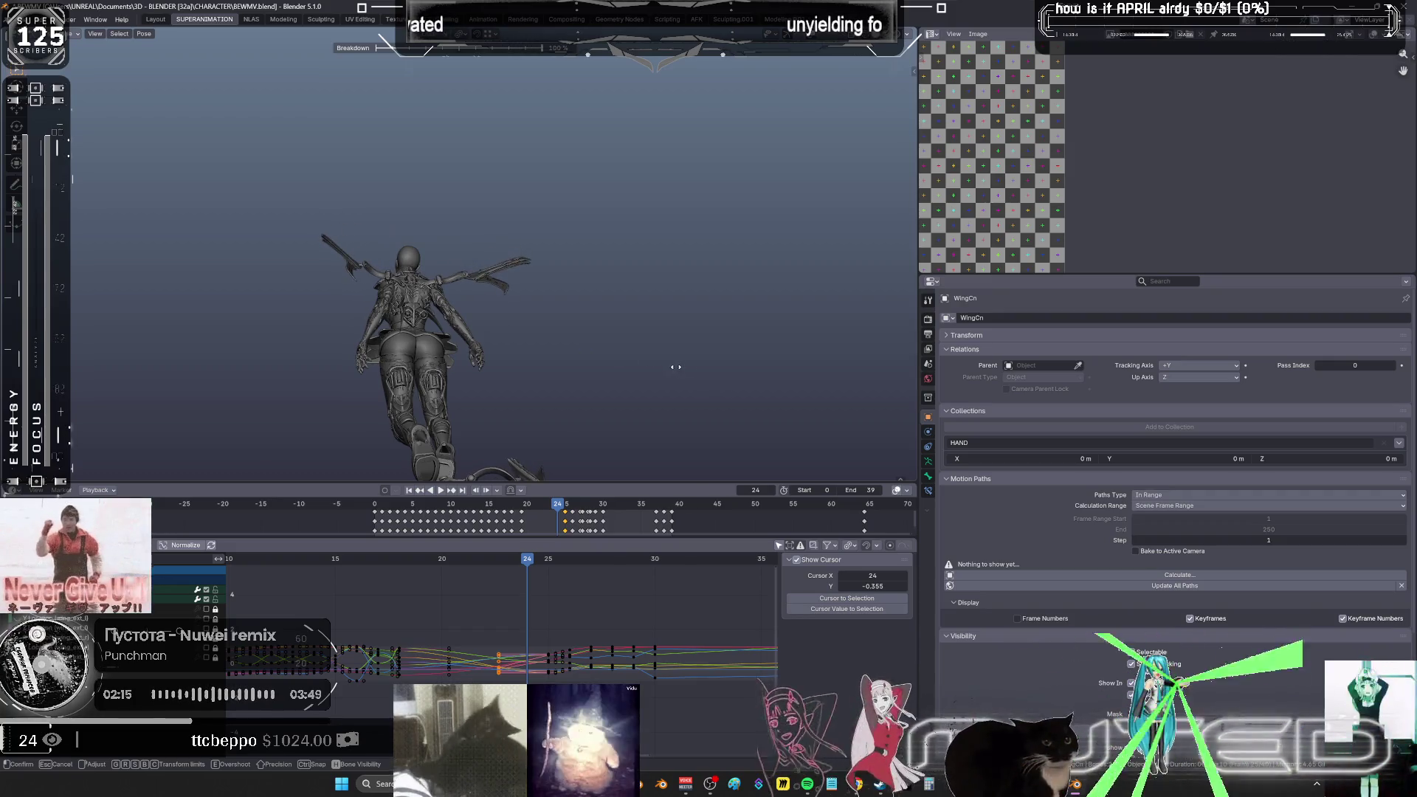
click(664, 374)
key(k)
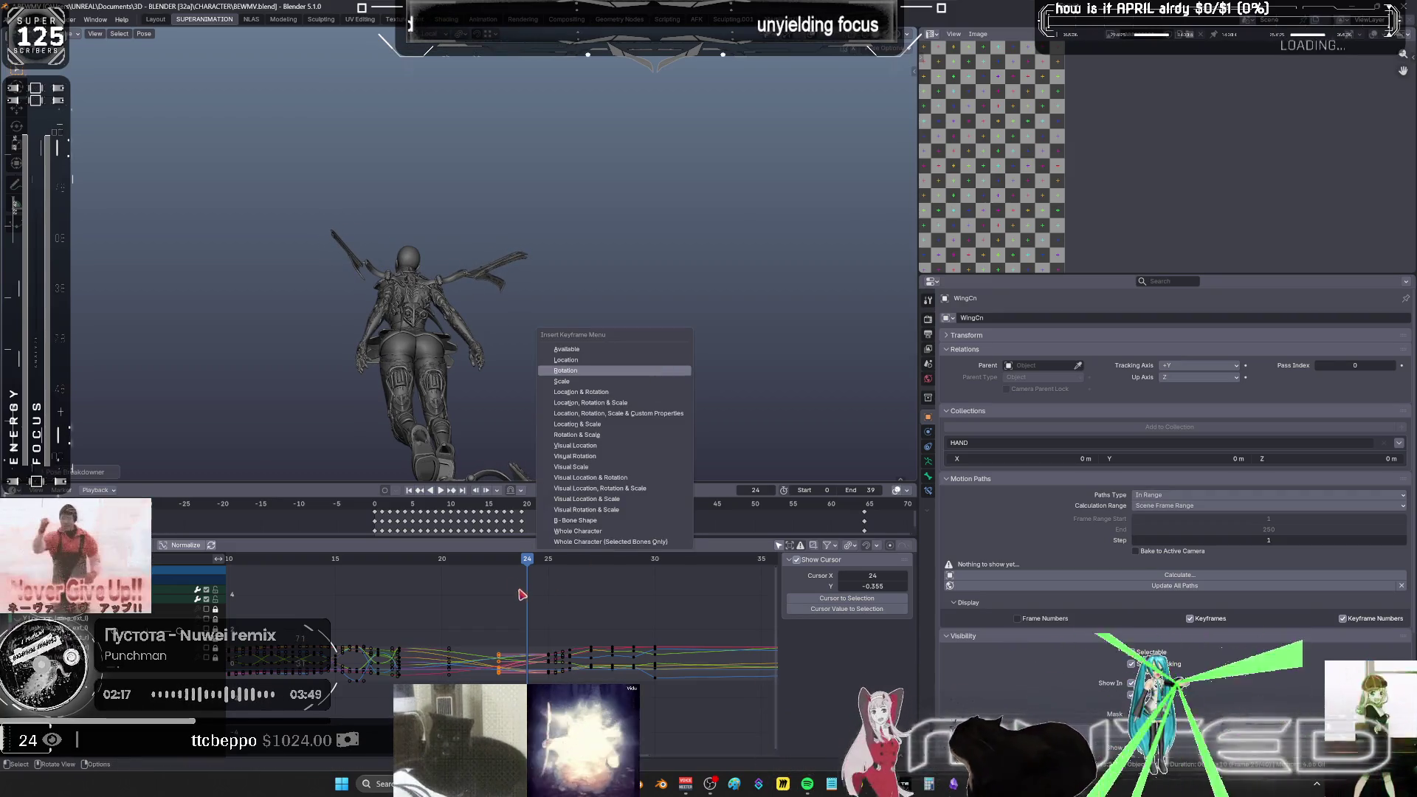
key(Return)
click(515, 562)
key(shift+e)
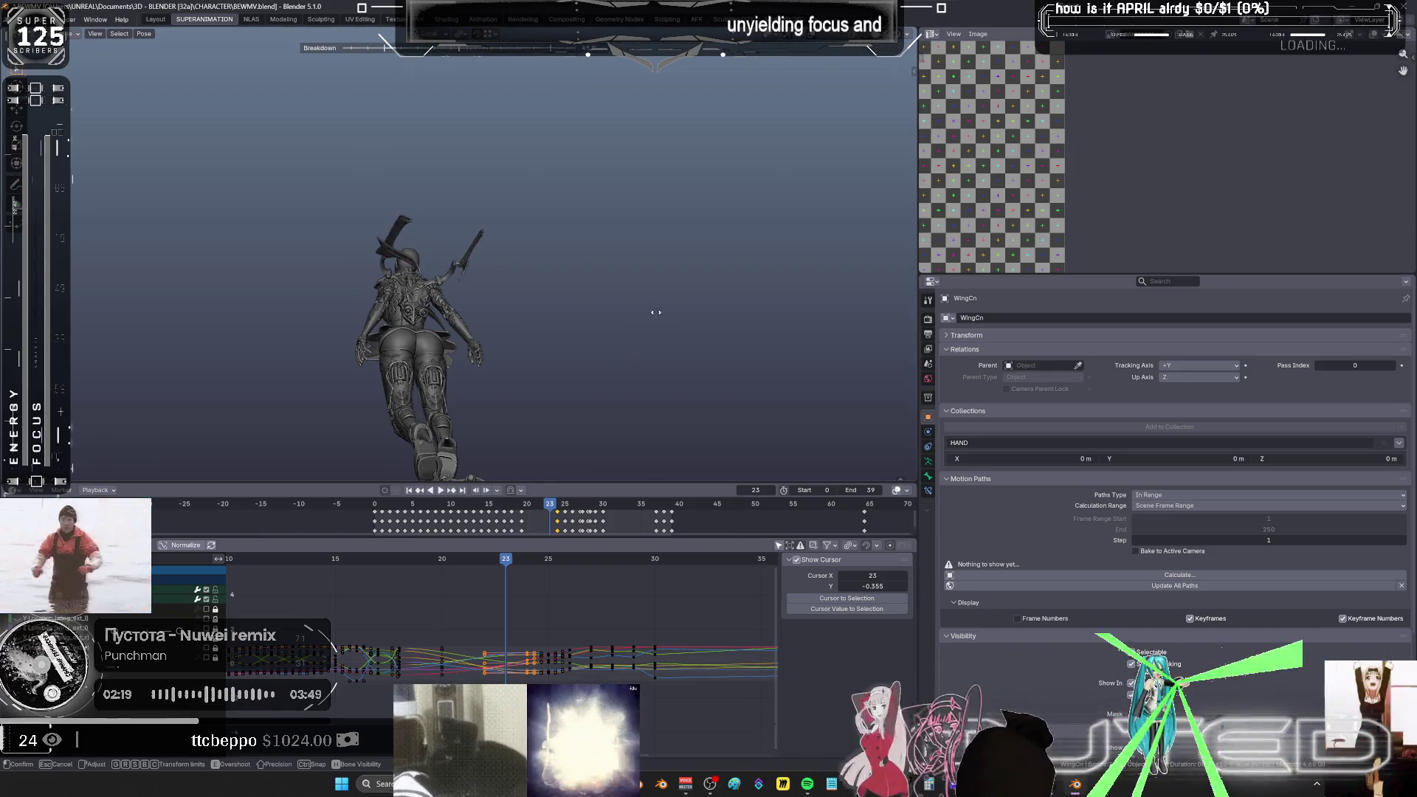
click(730, 327)
key(k)
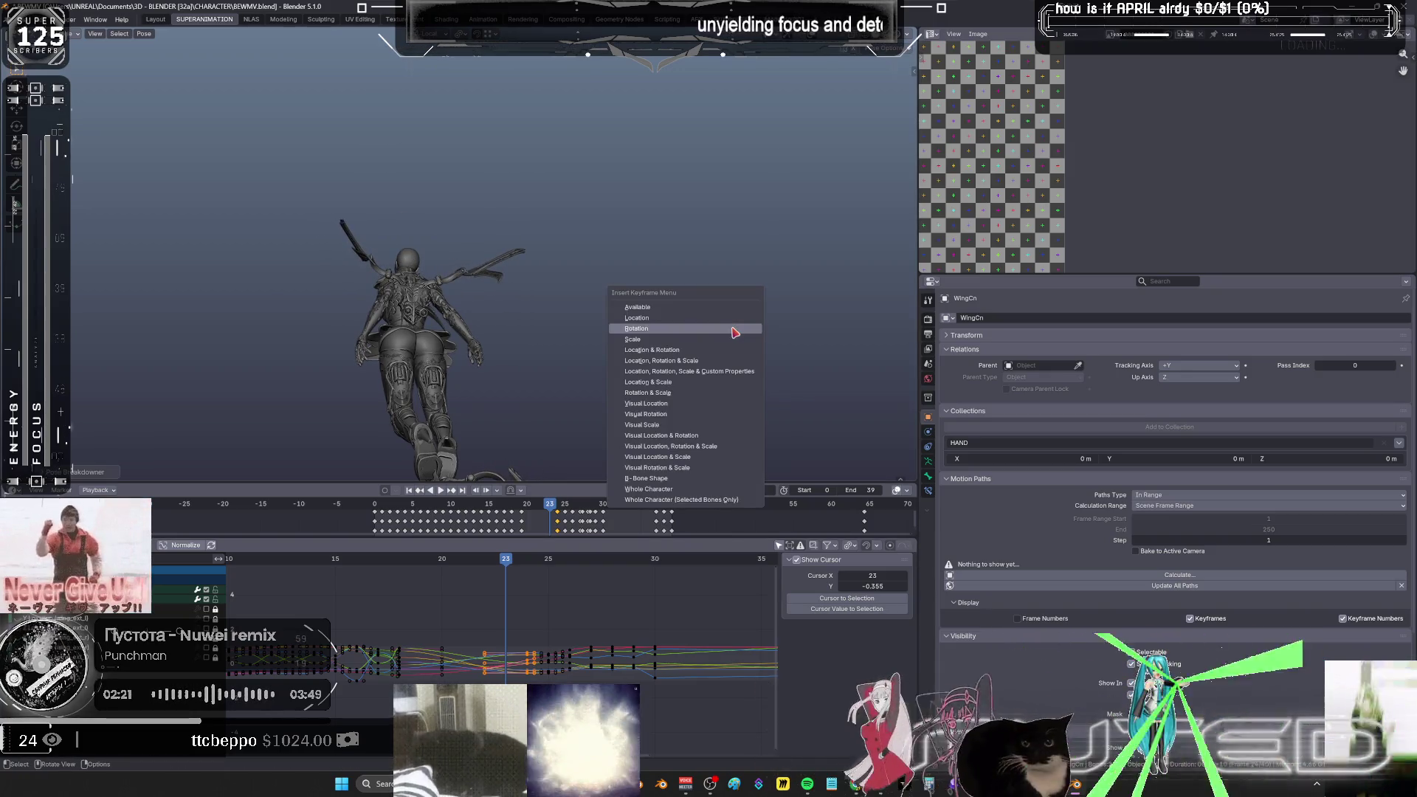
key(Return)
- Try blended wing poses at frames 19, 22 and 21, cancelling the last two
mouse_move(515, 561)
mouse_down()
mouse_move(562, 573)
mouse_move(396, 584)
mouse_move(418, 591)
mouse_up()
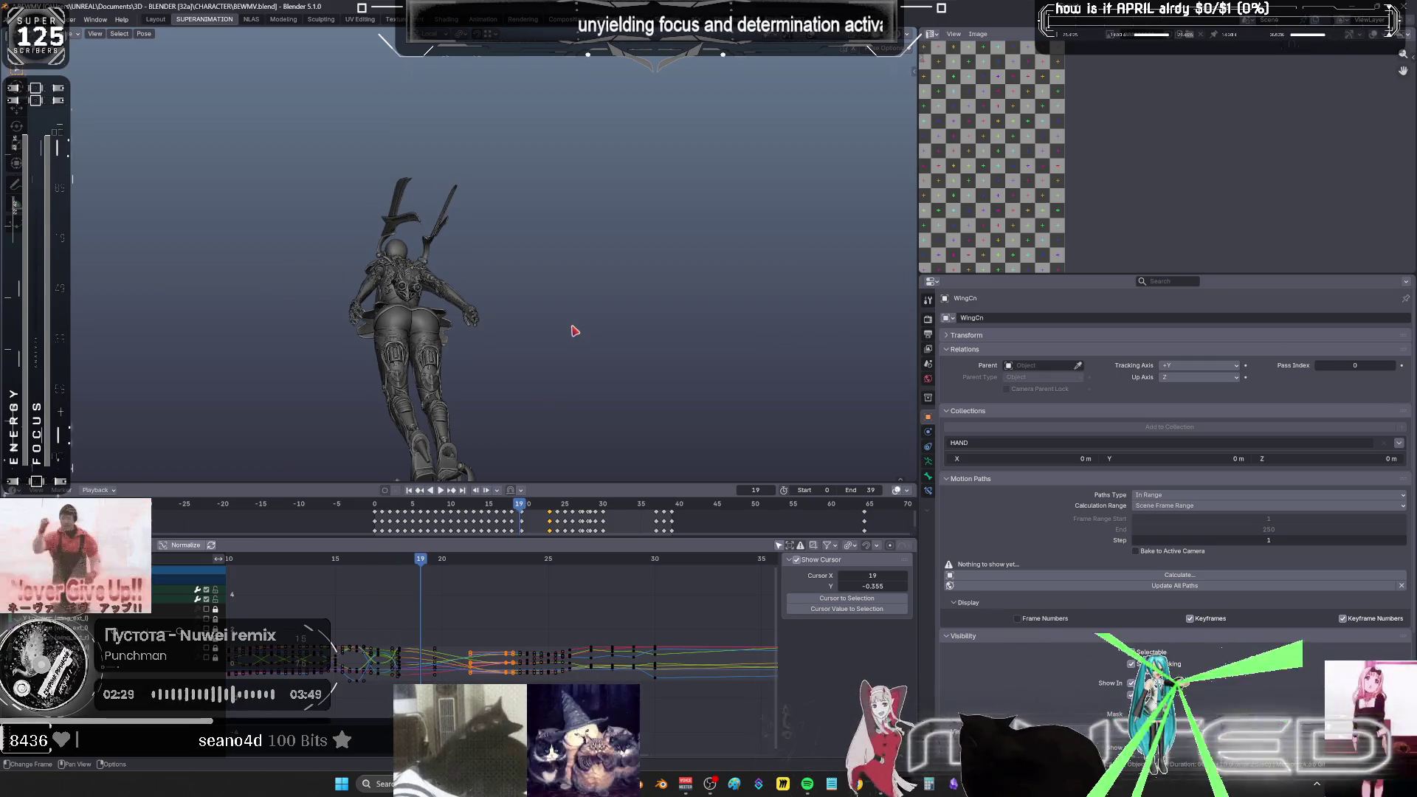
key(shift+e)
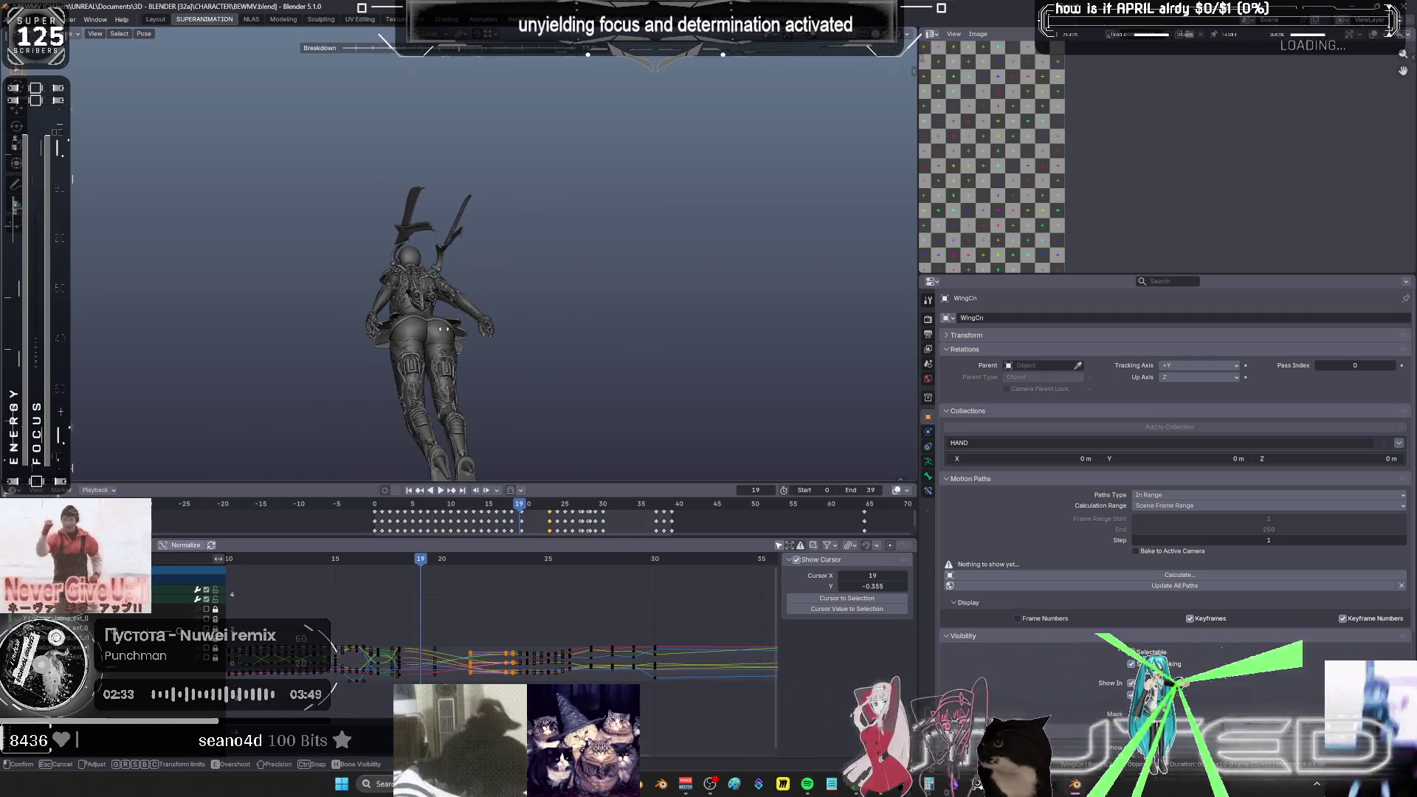
click(574, 341)
mouse_move(430, 564)
mouse_down()
mouse_move(531, 567)
mouse_move(485, 569)
mouse_up()
key(shift+e)
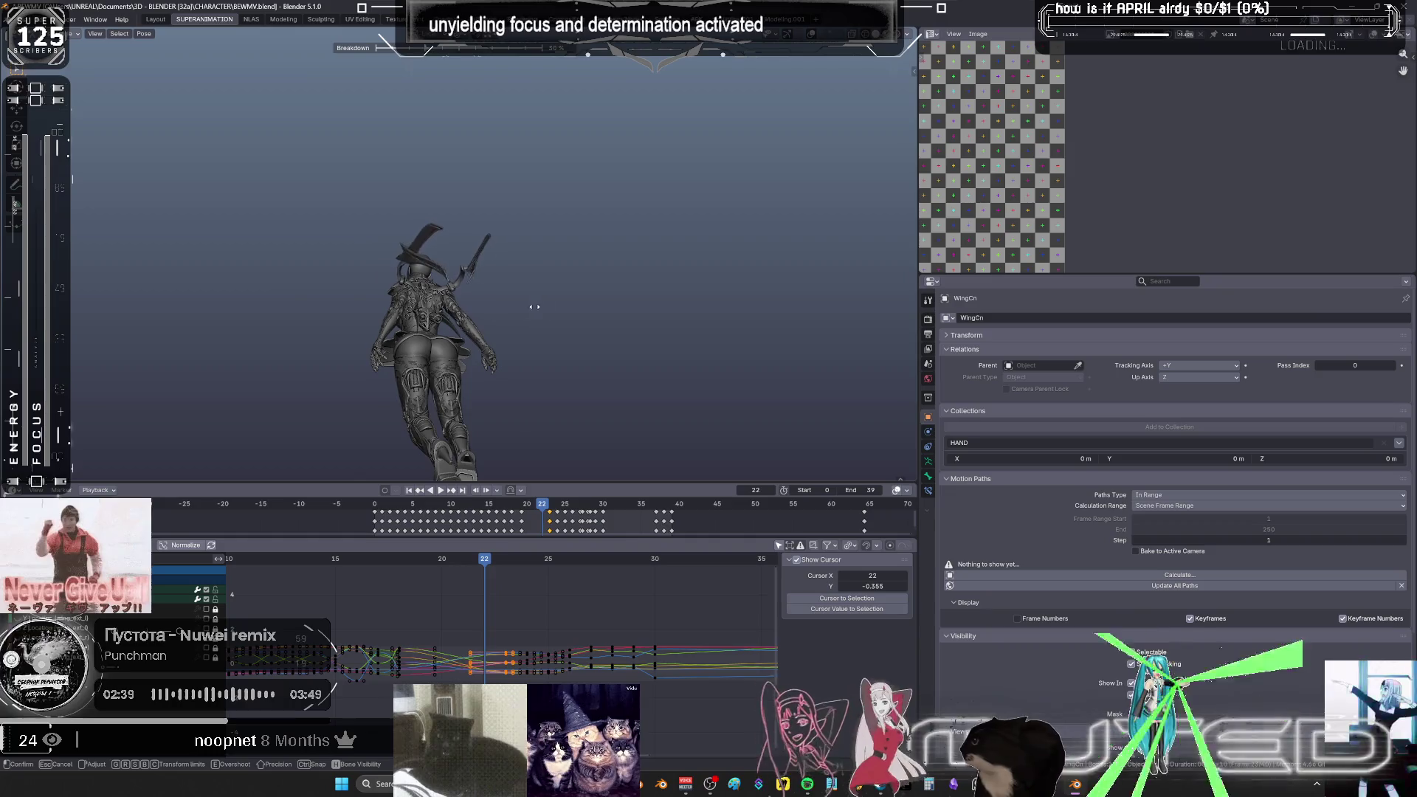
right_click(626, 347)
drag(485, 564, 462, 564)
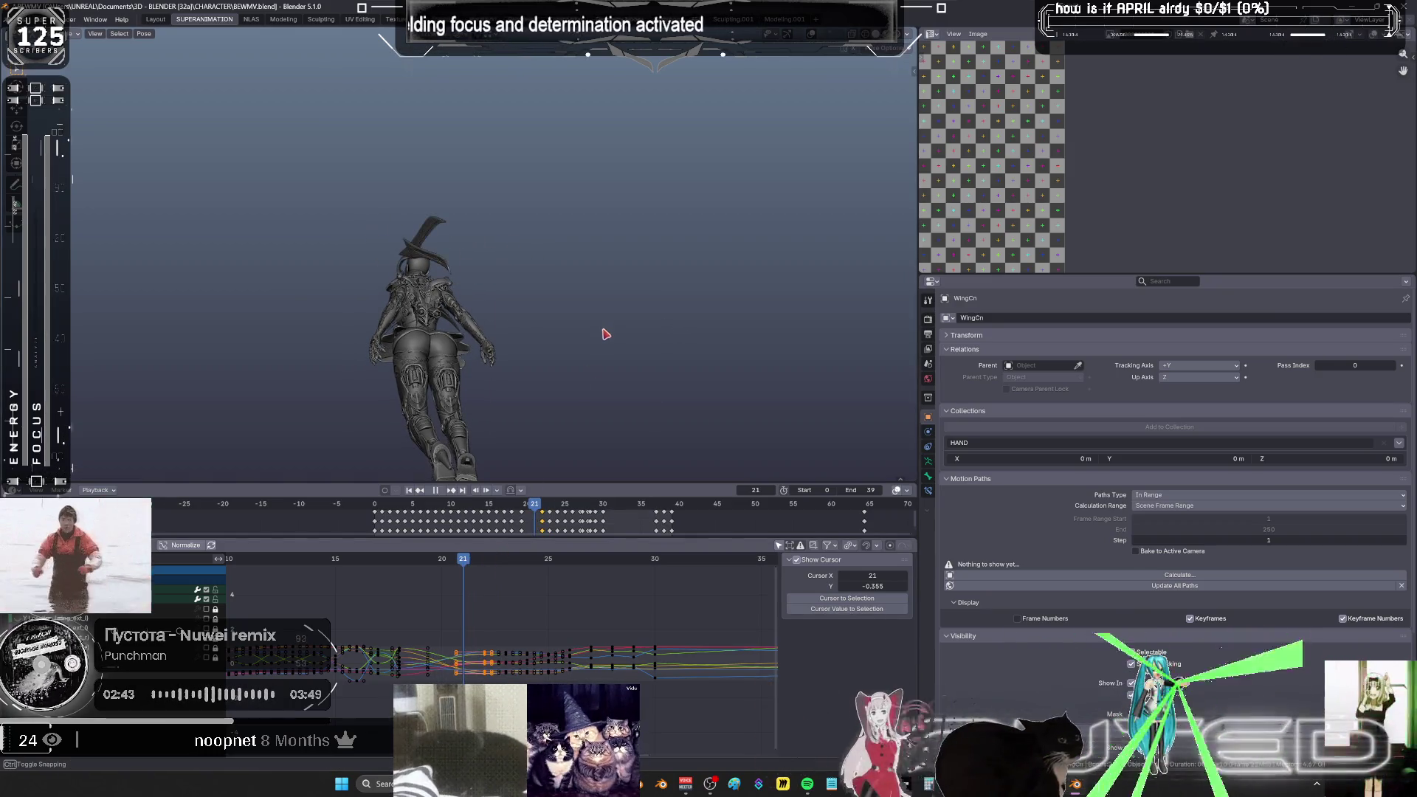
key(shift+e)
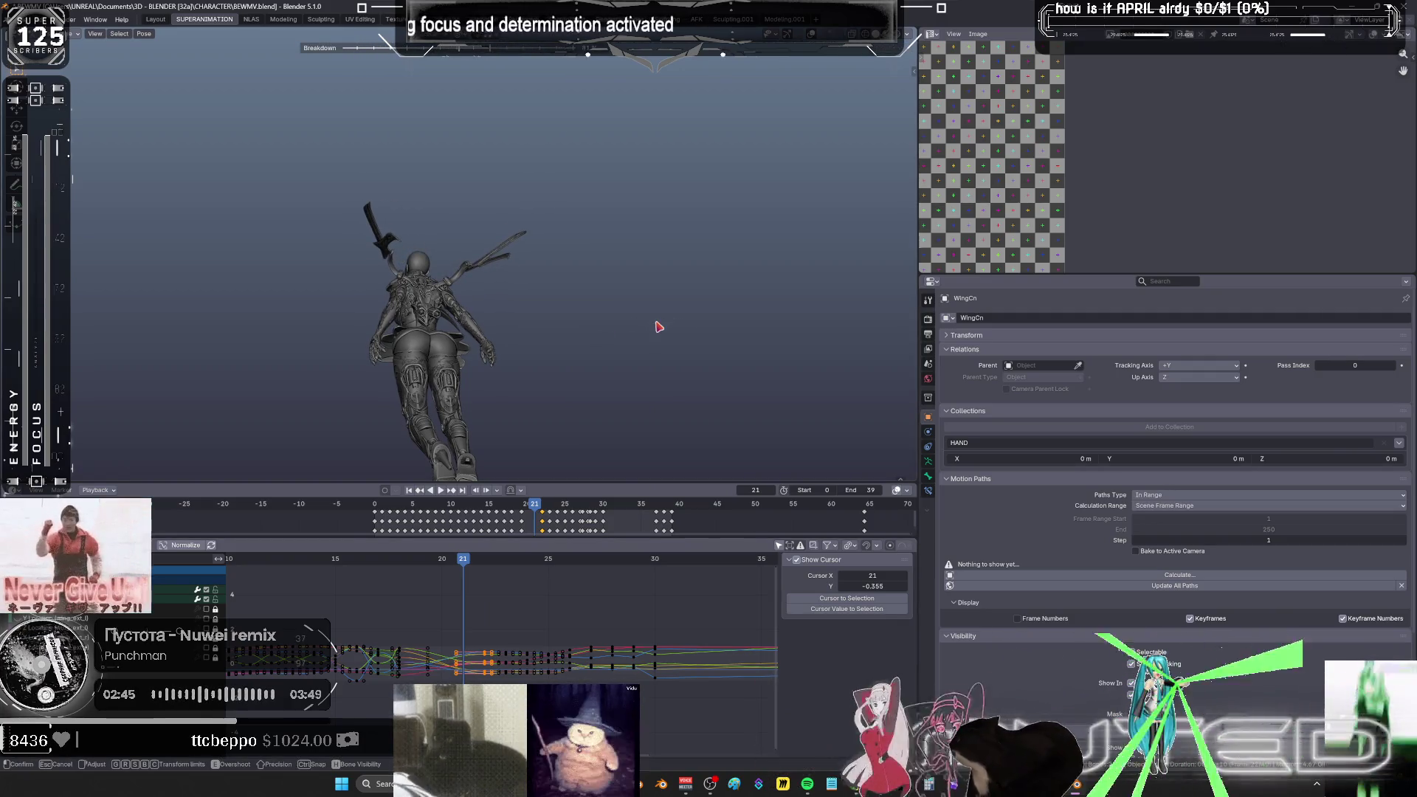
right_click(659, 327)
- Key blended wing poses at frames 20 and 19, then scrub forward to frame 30
drag(473, 564, 450, 564)
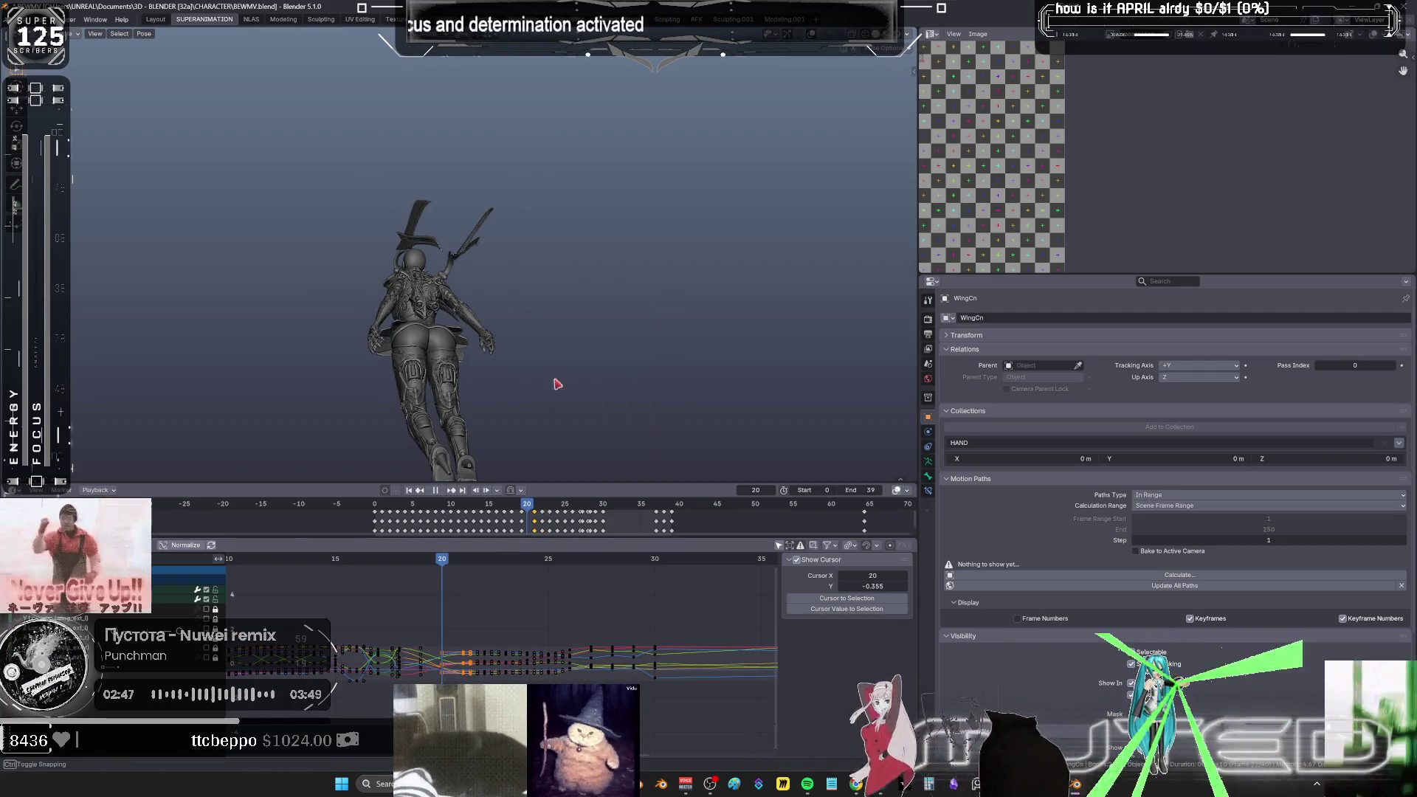
key(shift+e)
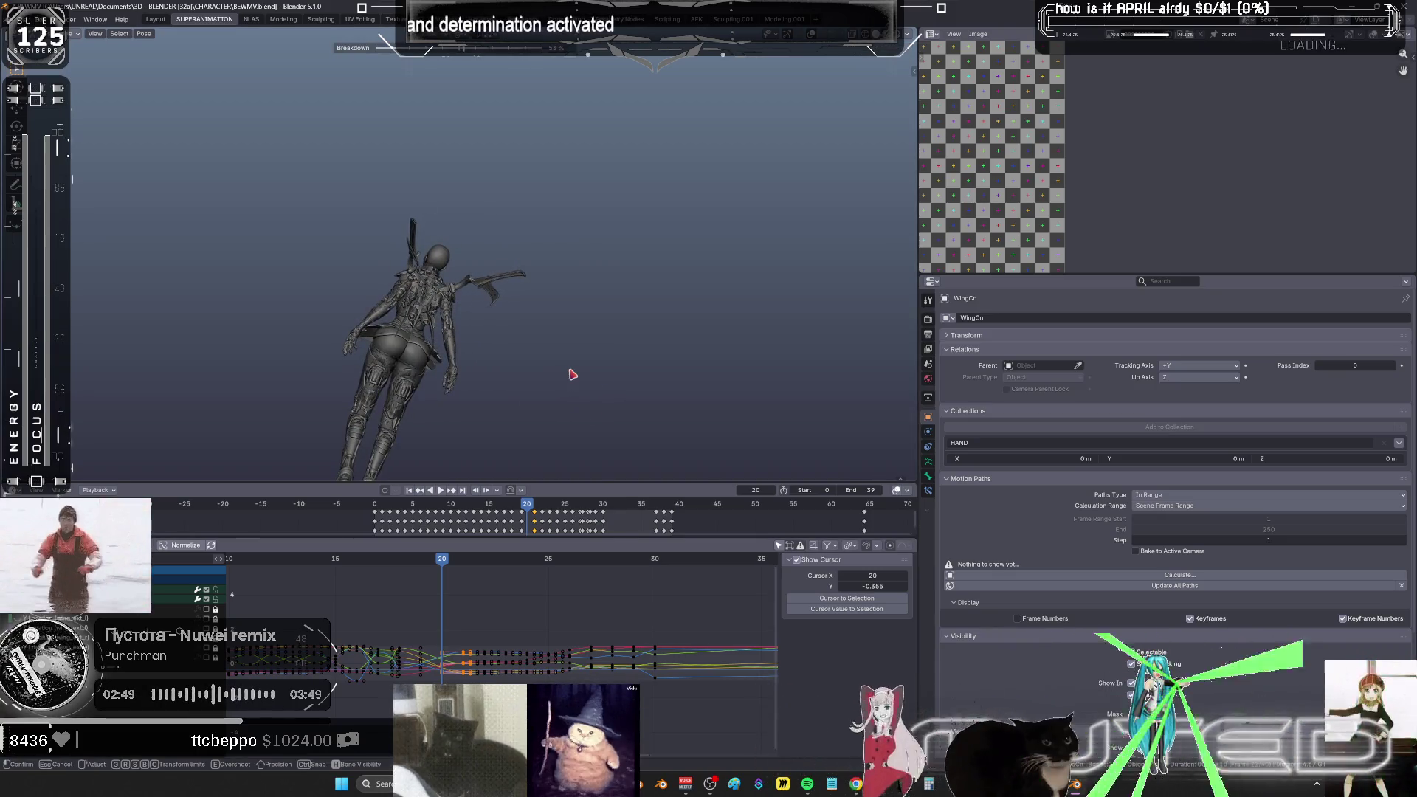
click(573, 374)
key(k)
drag(441, 564, 420, 565)
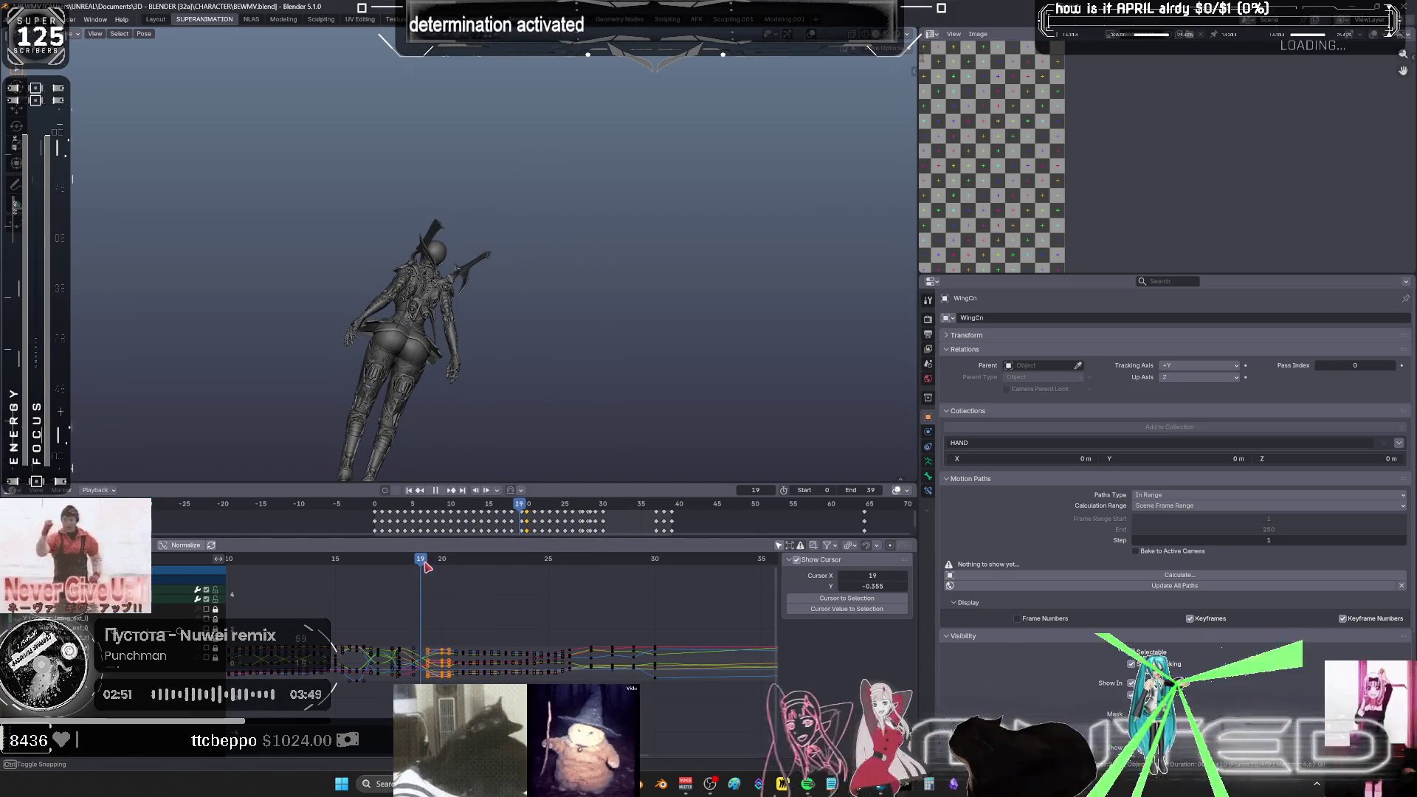
key(shift+e)
click(536, 269)
key(k)
click(527, 288)
mouse_move(420, 561)
mouse_down()
mouse_move(316, 584)
mouse_move(651, 628)
mouse_up()
mouse_move(626, 391)
middle_down()
mouse_move(566, 355)
mouse_move(617, 307)
mouse_move(580, 345)
middle_up()
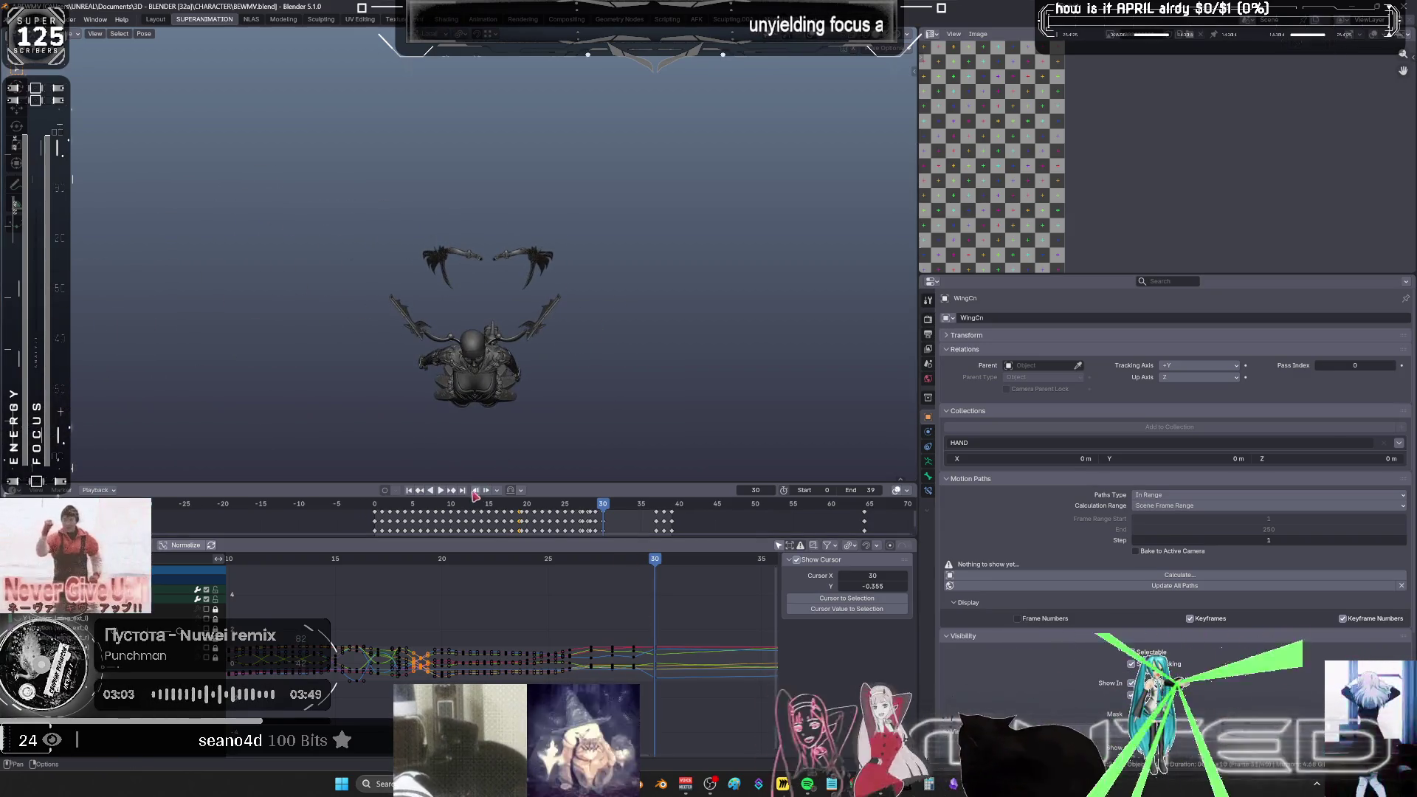
- Fit all curves with Home, play the flap stopping at frame 37, then open the Pose context menu
drag(450, 483, 449, 488)
key(space)
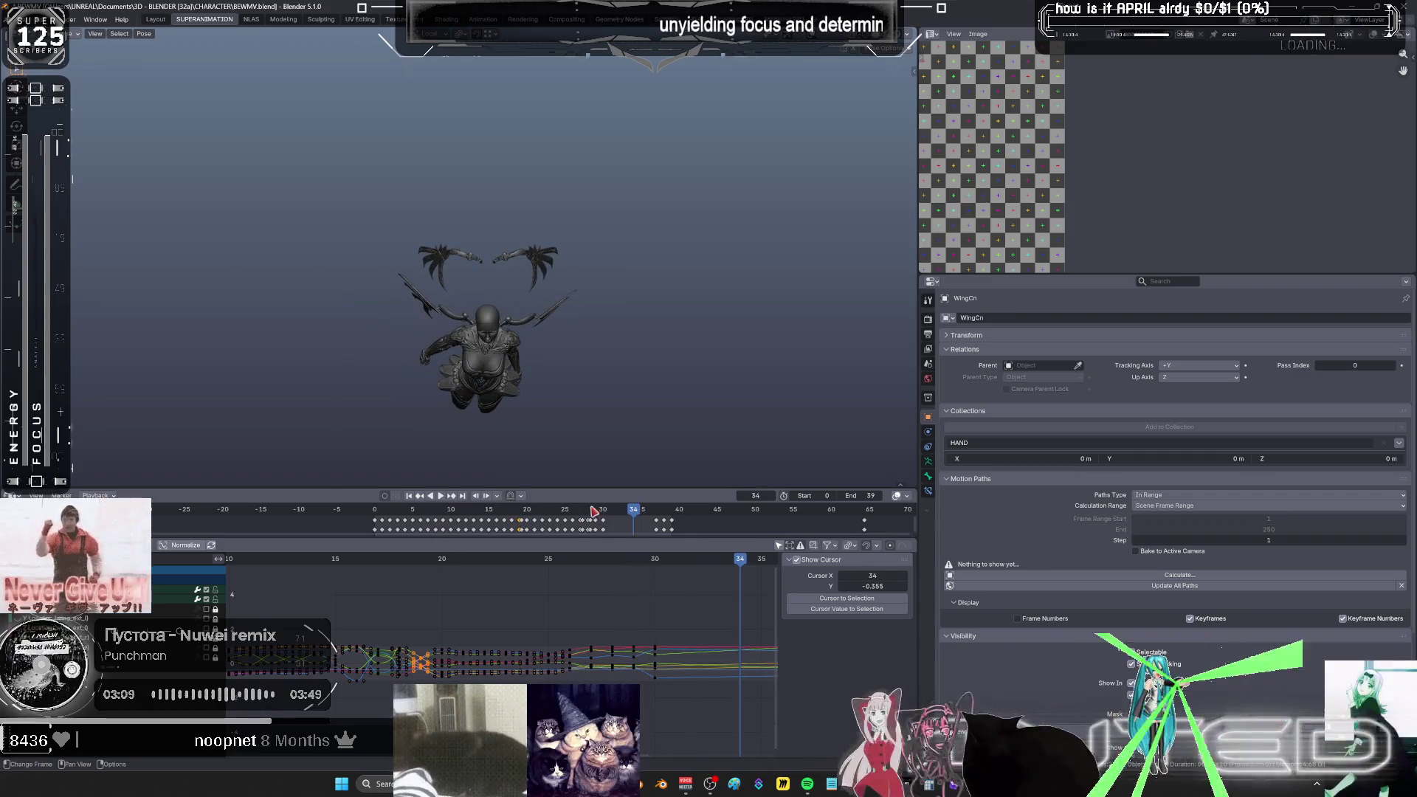
drag(454, 516, 664, 544)
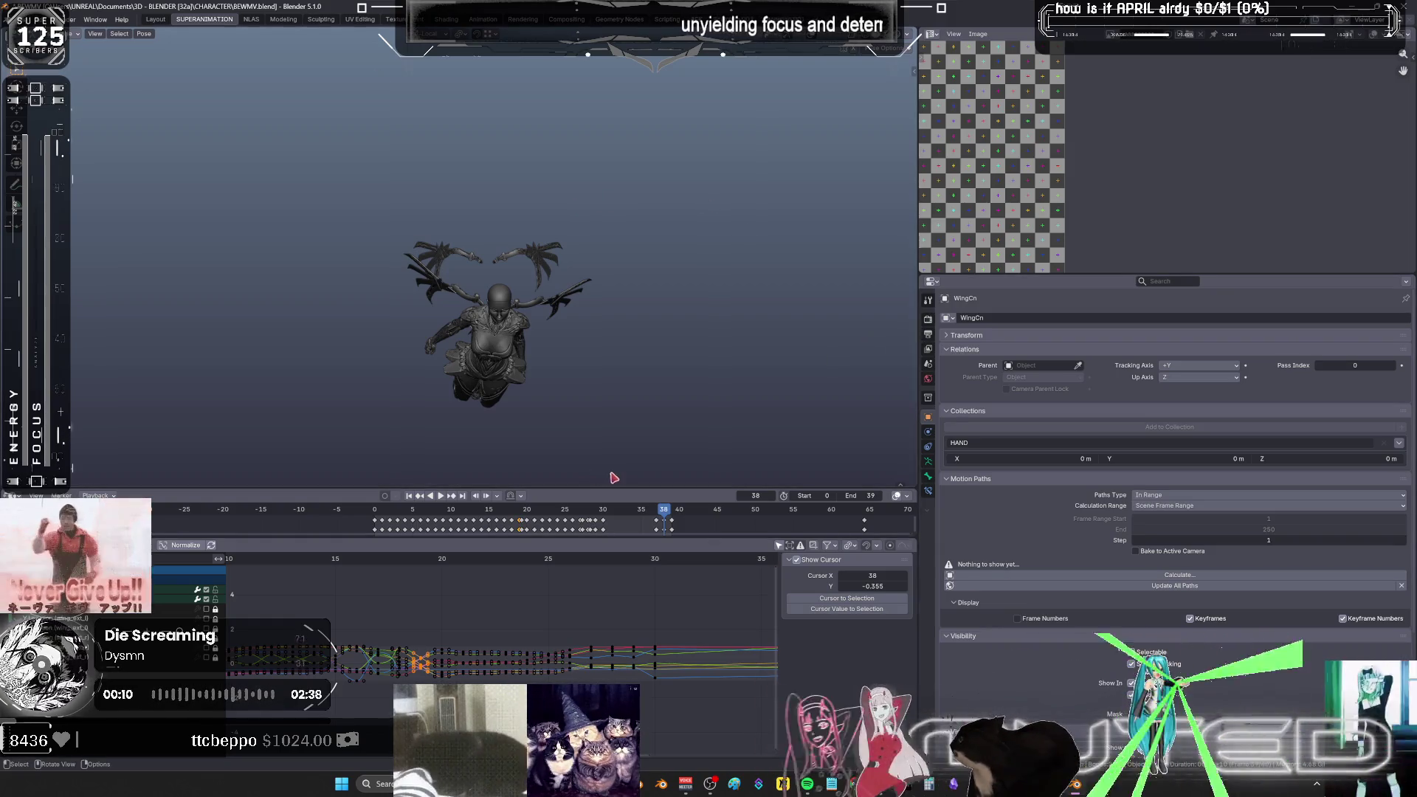
key(Home)
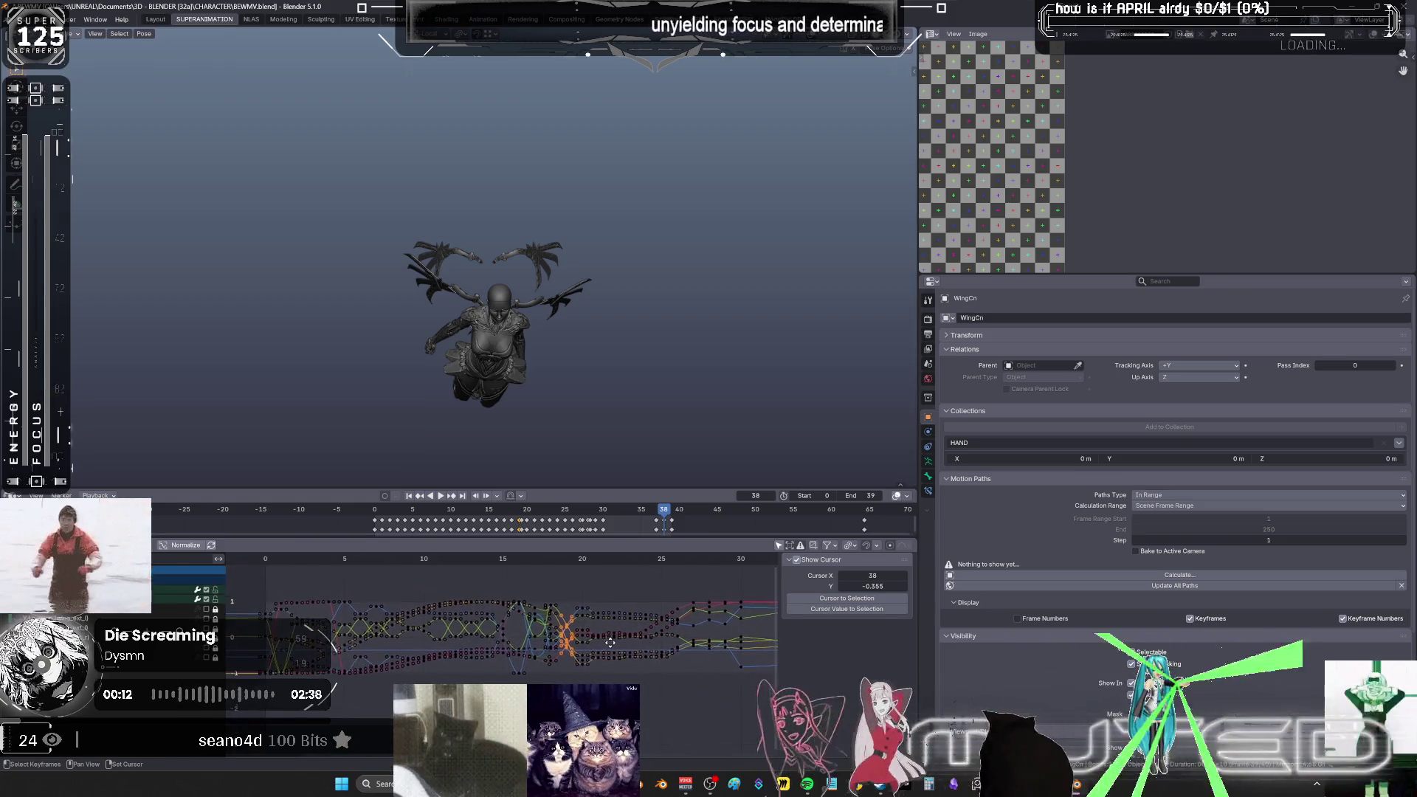
key(space)
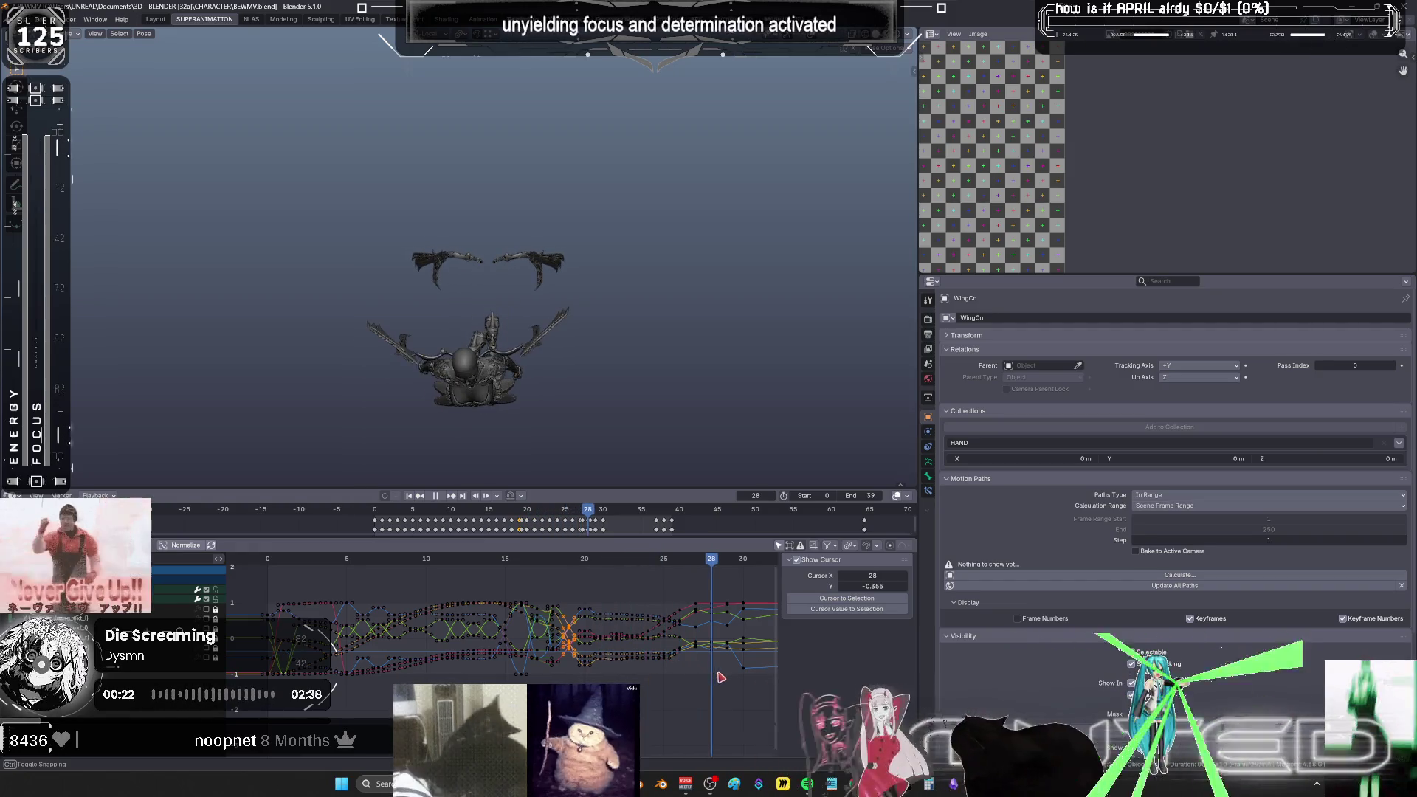
key(space)
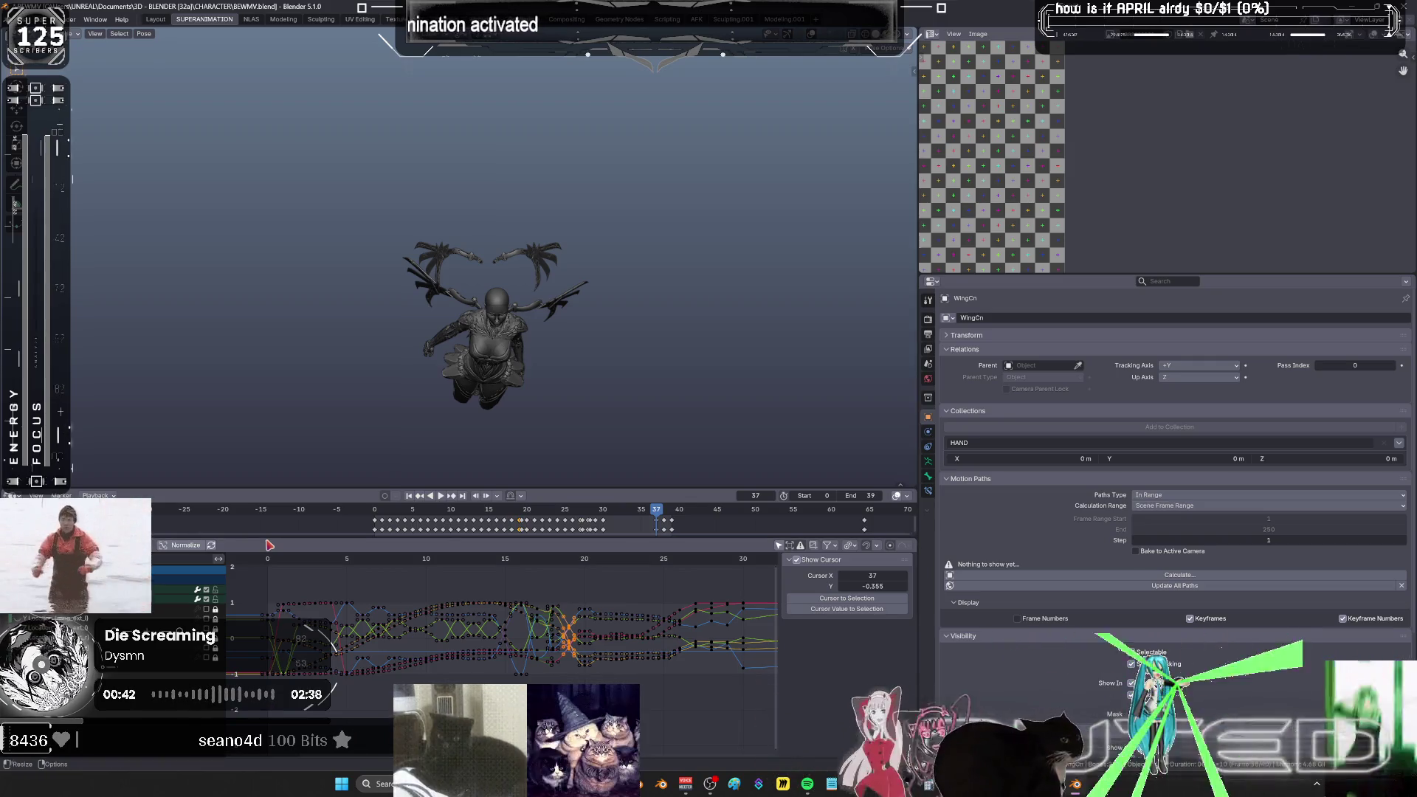
right_click(619, 441)
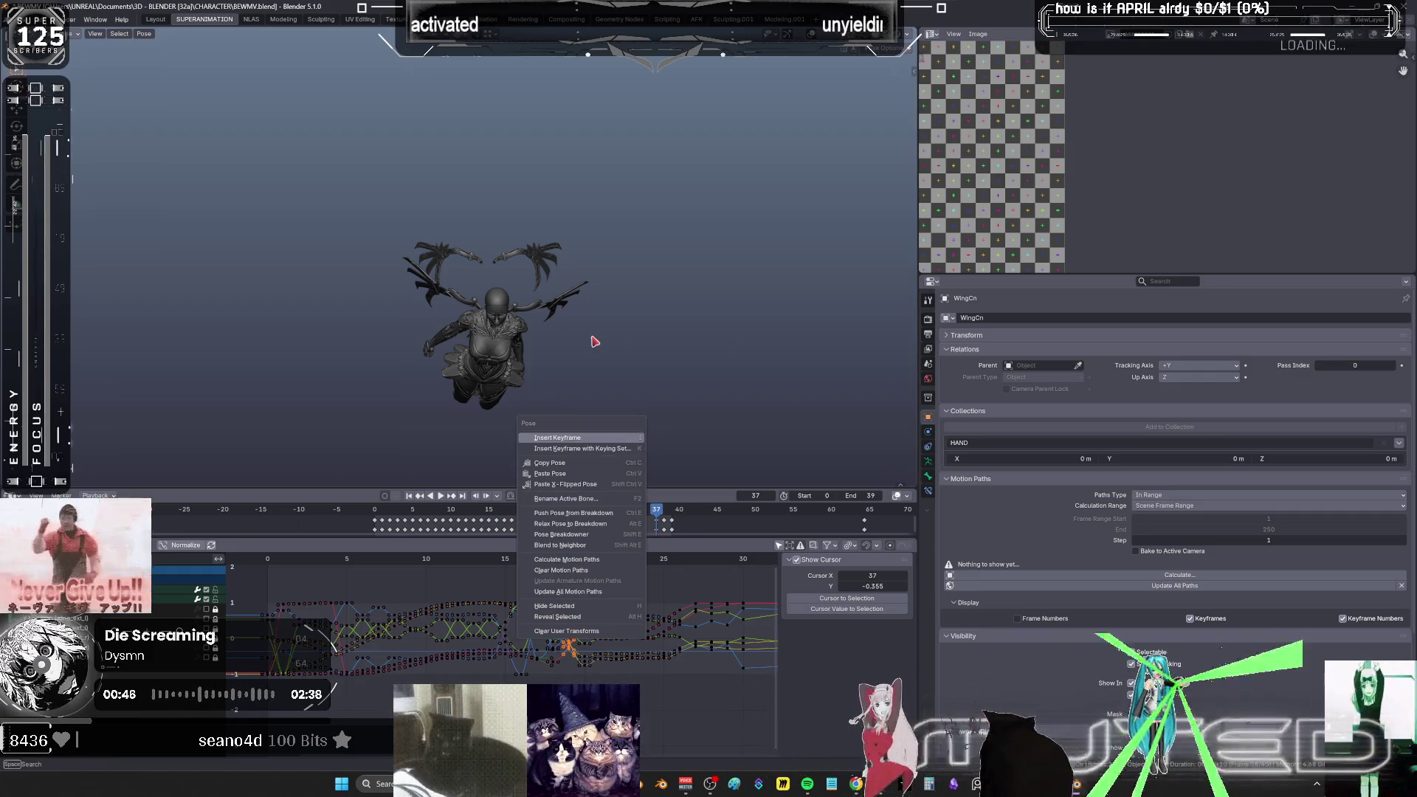
- Orbit in close to view the character side-on, then scrub back to frame 2
mouse_move(572, 341)
middle_down()
mouse_move(563, 364)
mouse_move(580, 196)
mouse_move(585, 332)
mouse_move(478, 338)
mouse_move(662, 247)
mouse_move(627, 338)
middle_up()
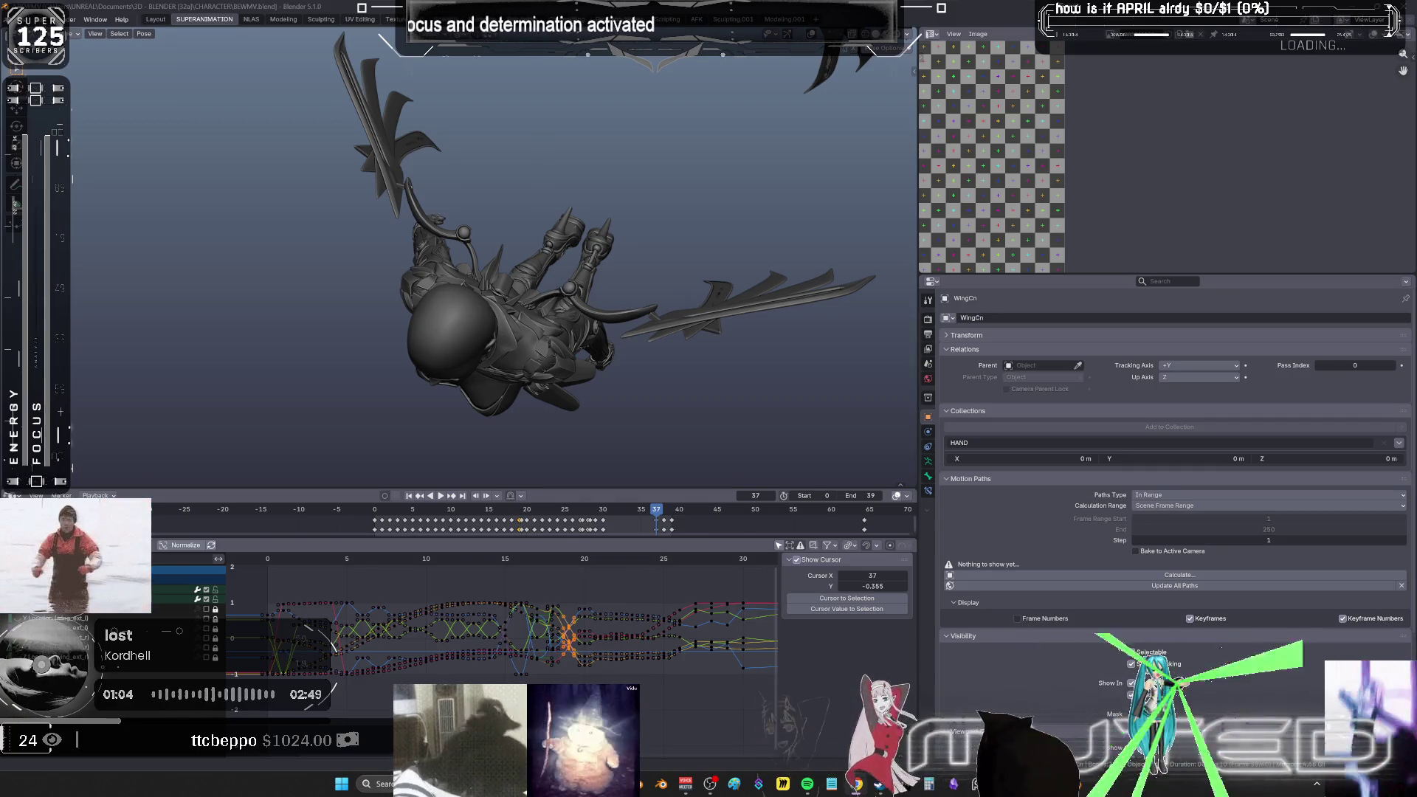
mouse_move(430, 563)
mouse_down()
mouse_move(314, 567)
mouse_move(430, 566)
mouse_up()
- Play the flap while orbiting to a side view, stopping at frame 34
middle_drag(483, 320, 583, 306)
mouse_move(427, 566)
mouse_down()
mouse_move(769, 598)
mouse_move(354, 583)
mouse_up()
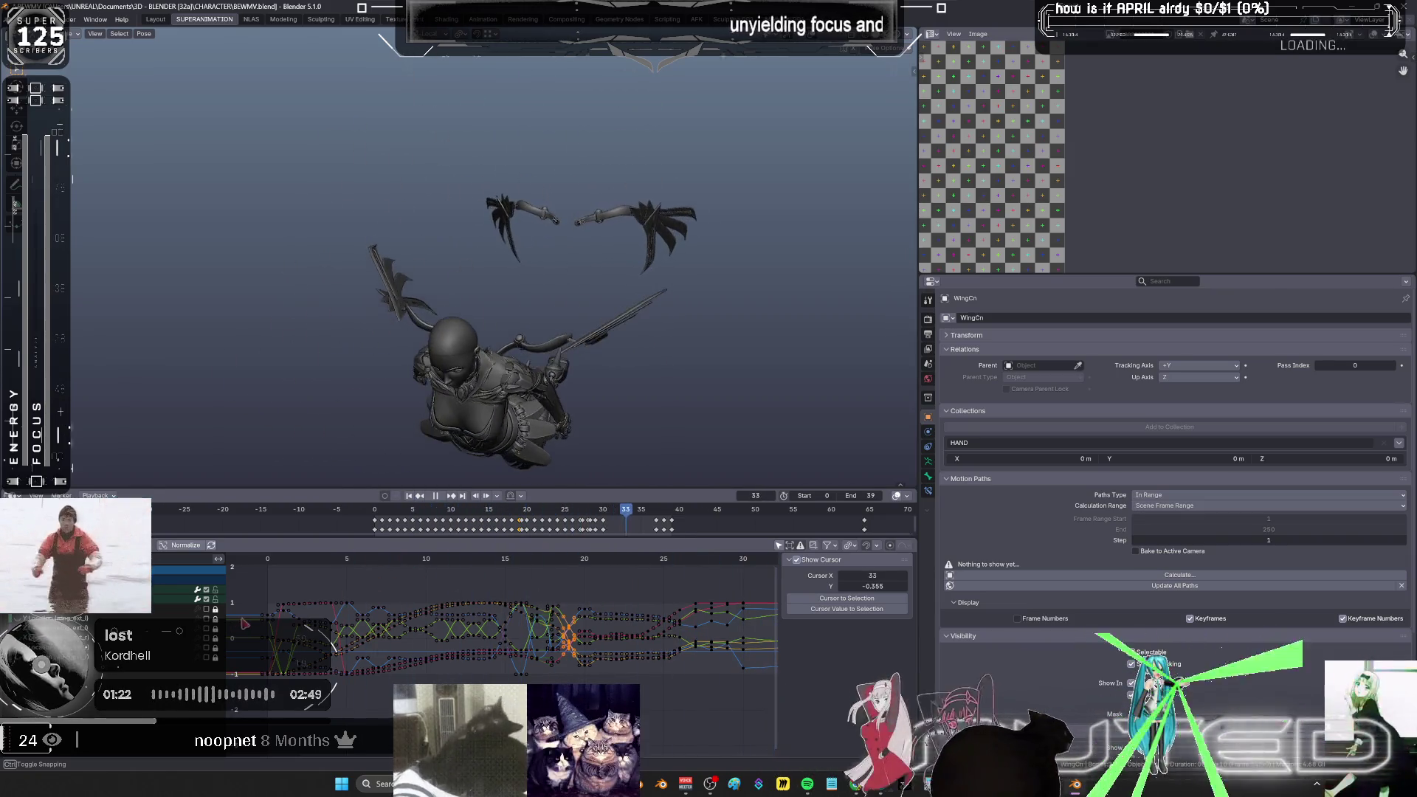
key(space)
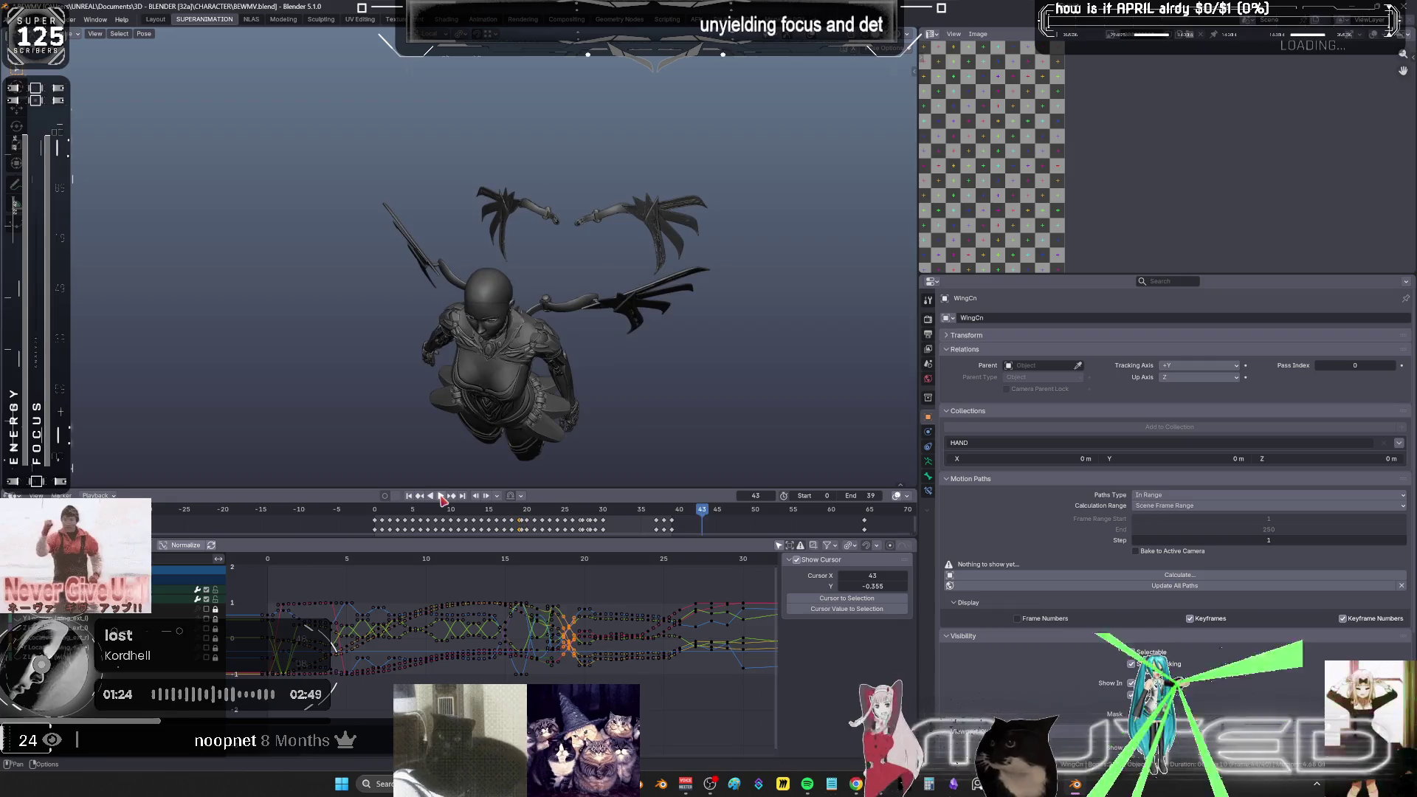
click(441, 496)
mouse_move(665, 258)
middle_down()
mouse_move(702, 262)
mouse_move(571, 336)
mouse_move(440, 337)
middle_up()
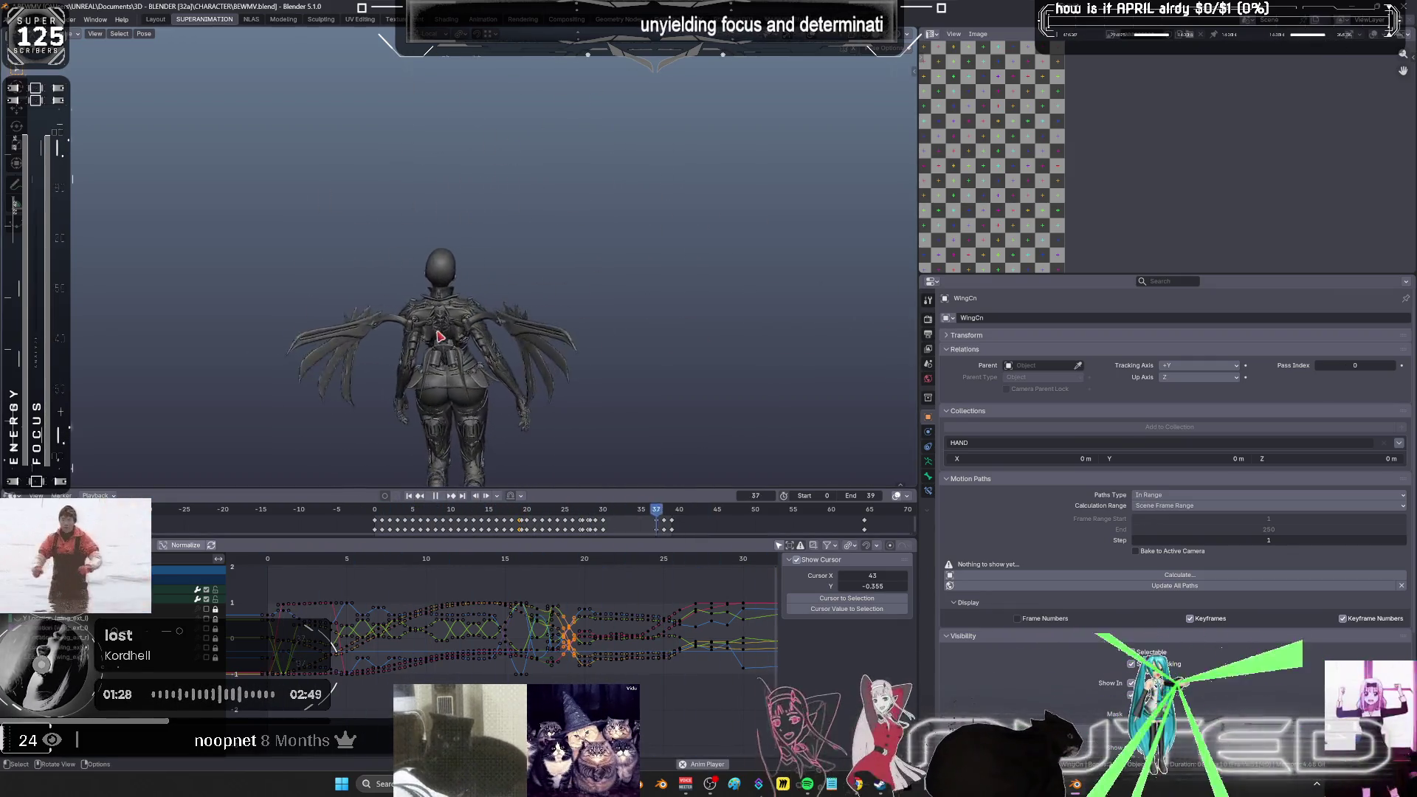
mouse_move(440, 337)
middle_down()
mouse_move(571, 298)
mouse_move(566, 263)
mouse_move(490, 429)
mouse_move(674, 338)
mouse_move(566, 391)
mouse_move(610, 368)
middle_up()
key(space)
- In wireframe, select wing_d_l, wing_d_r and wing_ext2_r, then maximize the Graph Editor on their curves
key(shift+z)
click(355, 243)
middle_drag(355, 243, 606, 464)
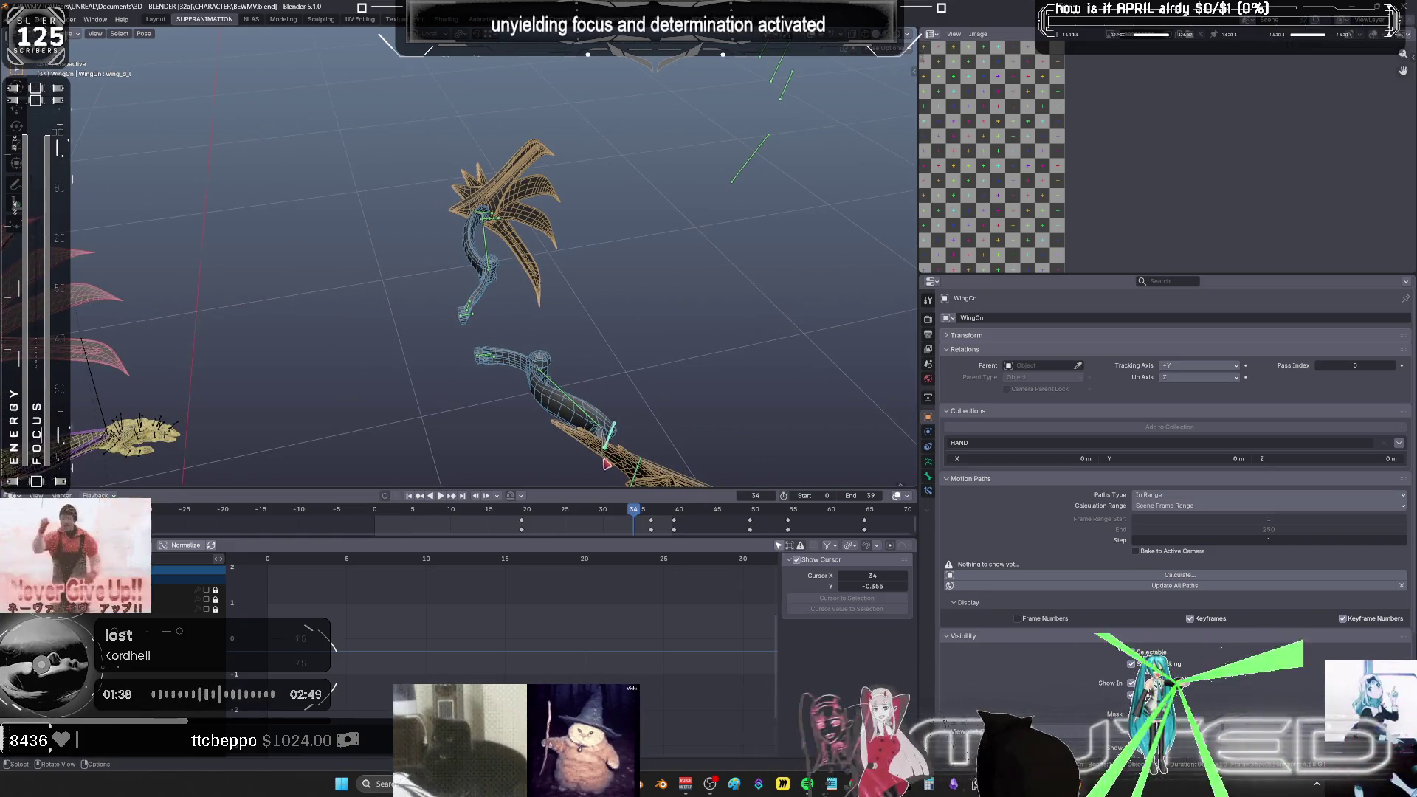
click(481, 219)
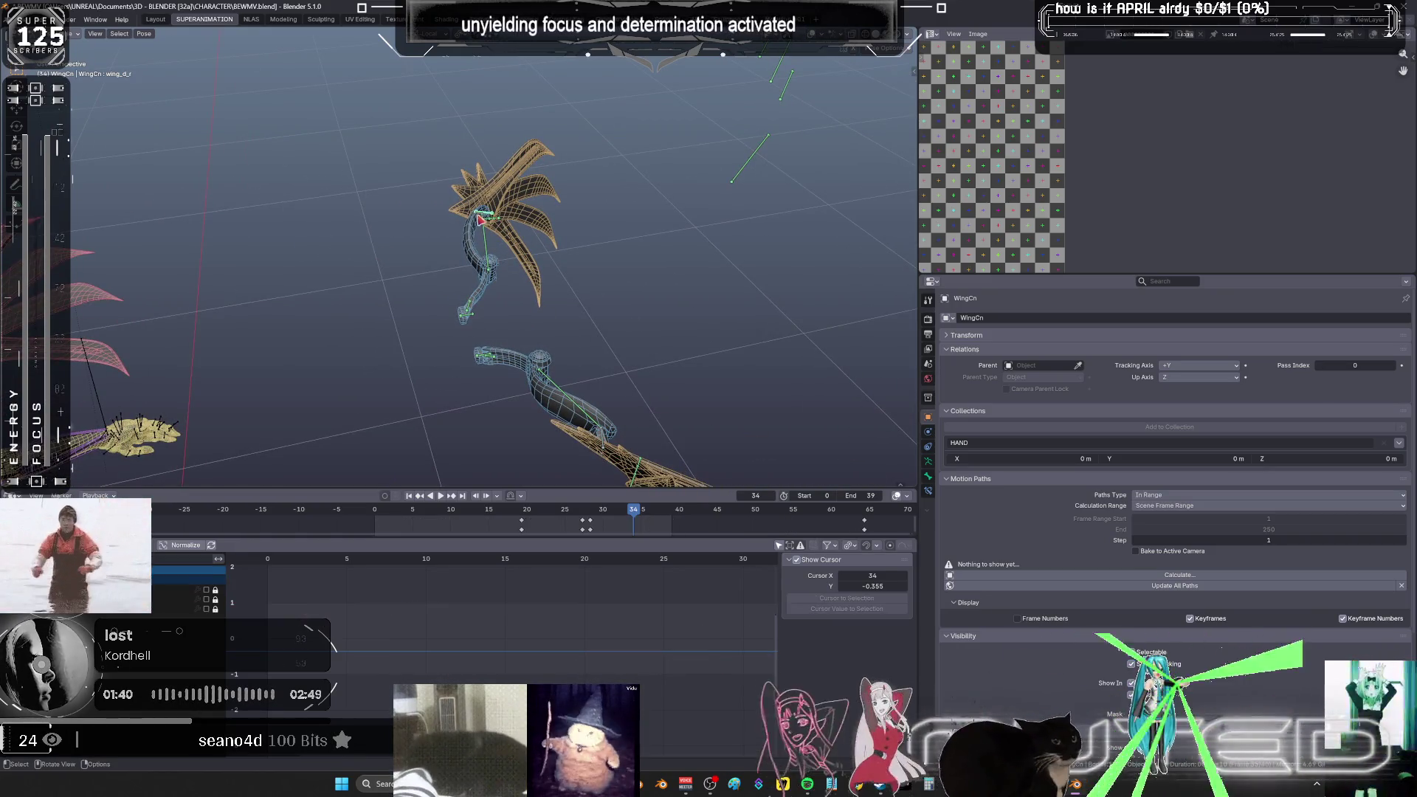
shift+click(619, 427)
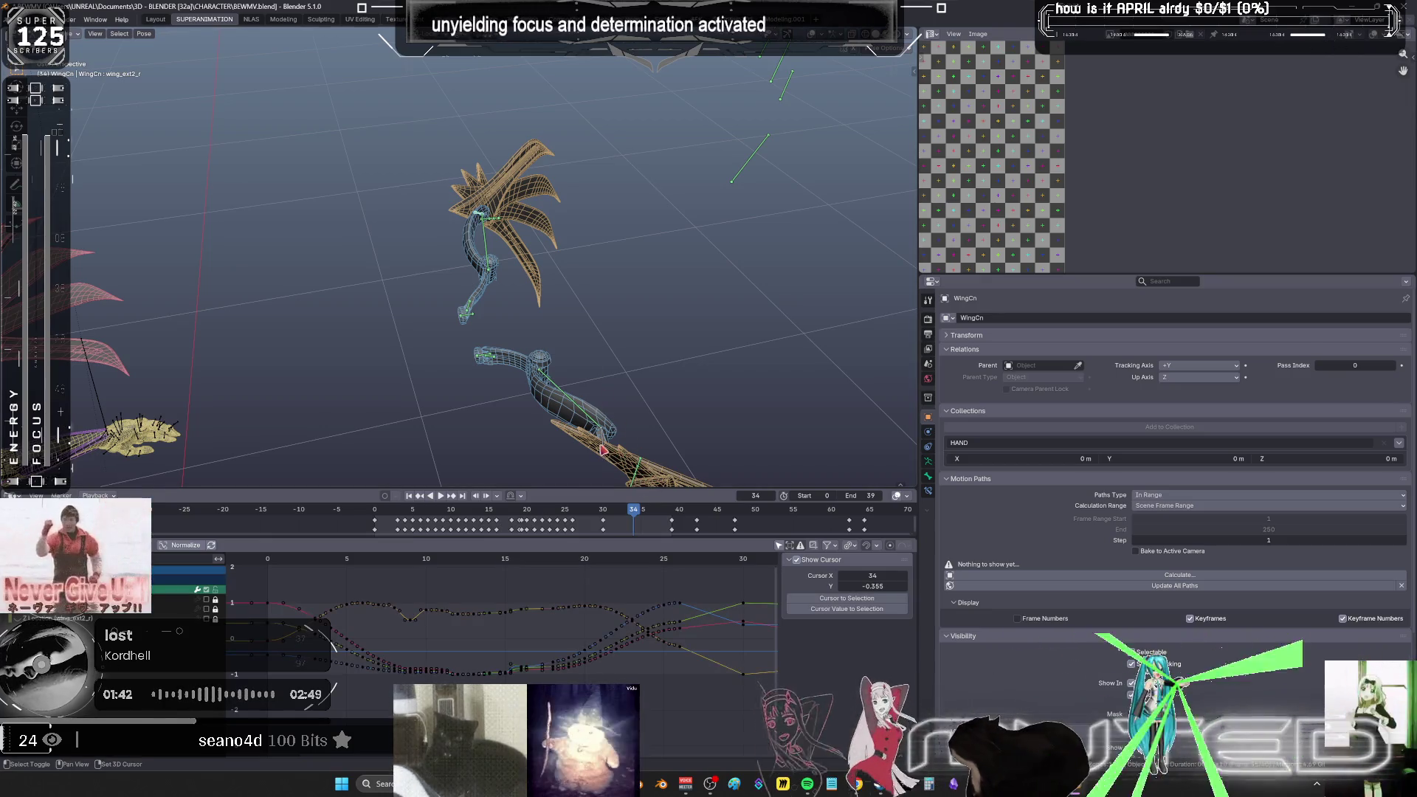
key(ctrl+space)
mouse_move(752, 522)
middle_down()
mouse_move(572, 464)
mouse_move(758, 473)
middle_up()
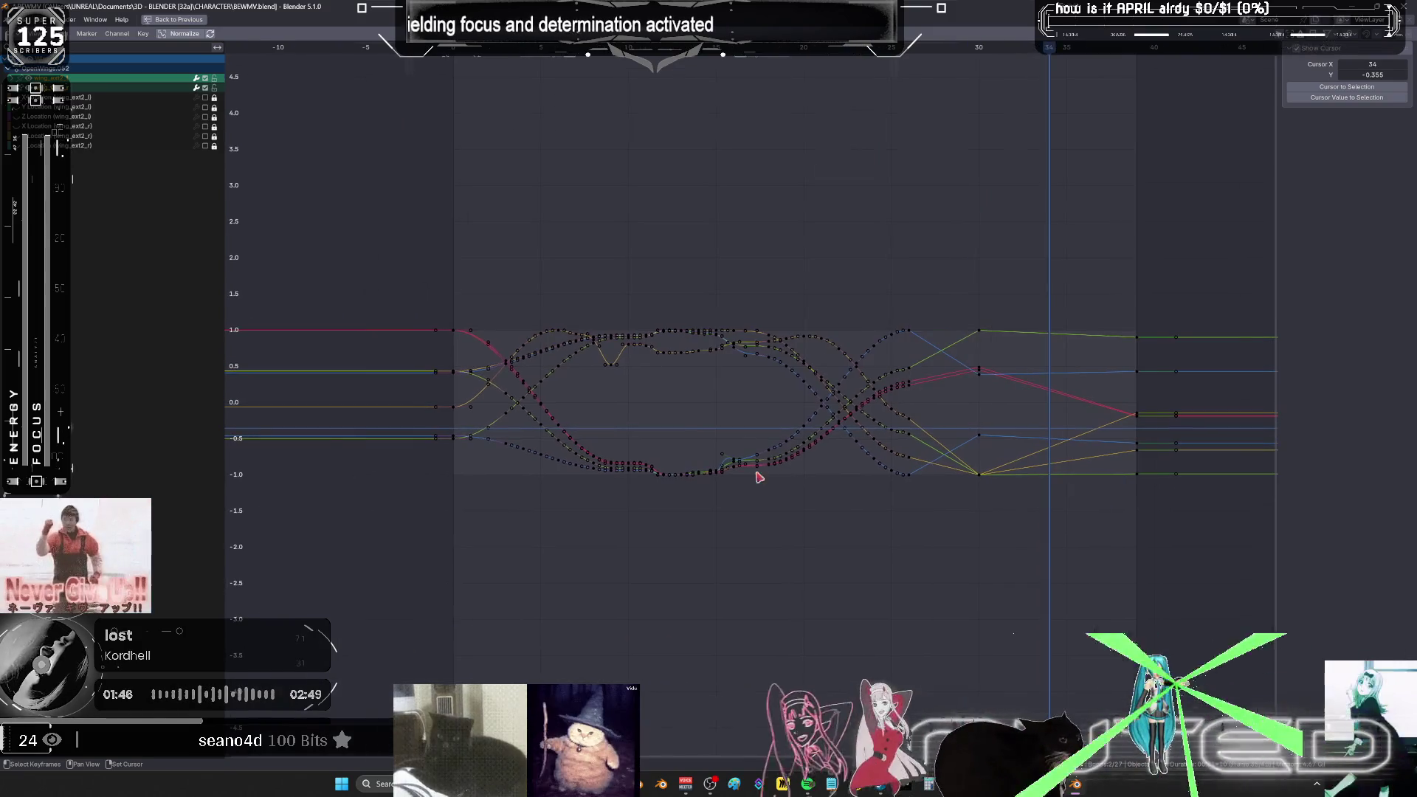
- Check the pose at frame 8, then re-maximize the Graph Editor
click(612, 273)
key(ctrl+space)
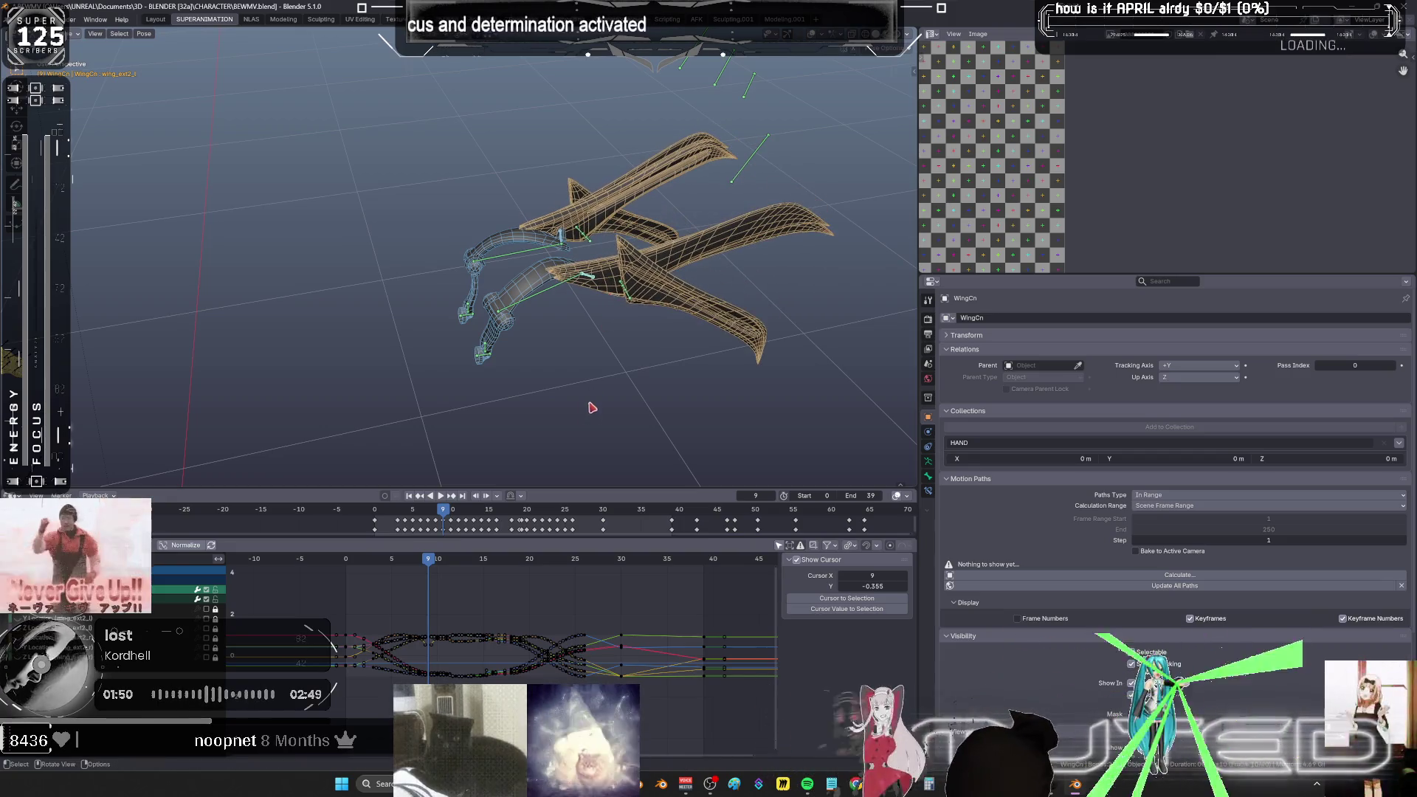
mouse_move(428, 565)
mouse_down()
mouse_move(376, 568)
mouse_move(402, 588)
mouse_up()
key(ctrl+space)
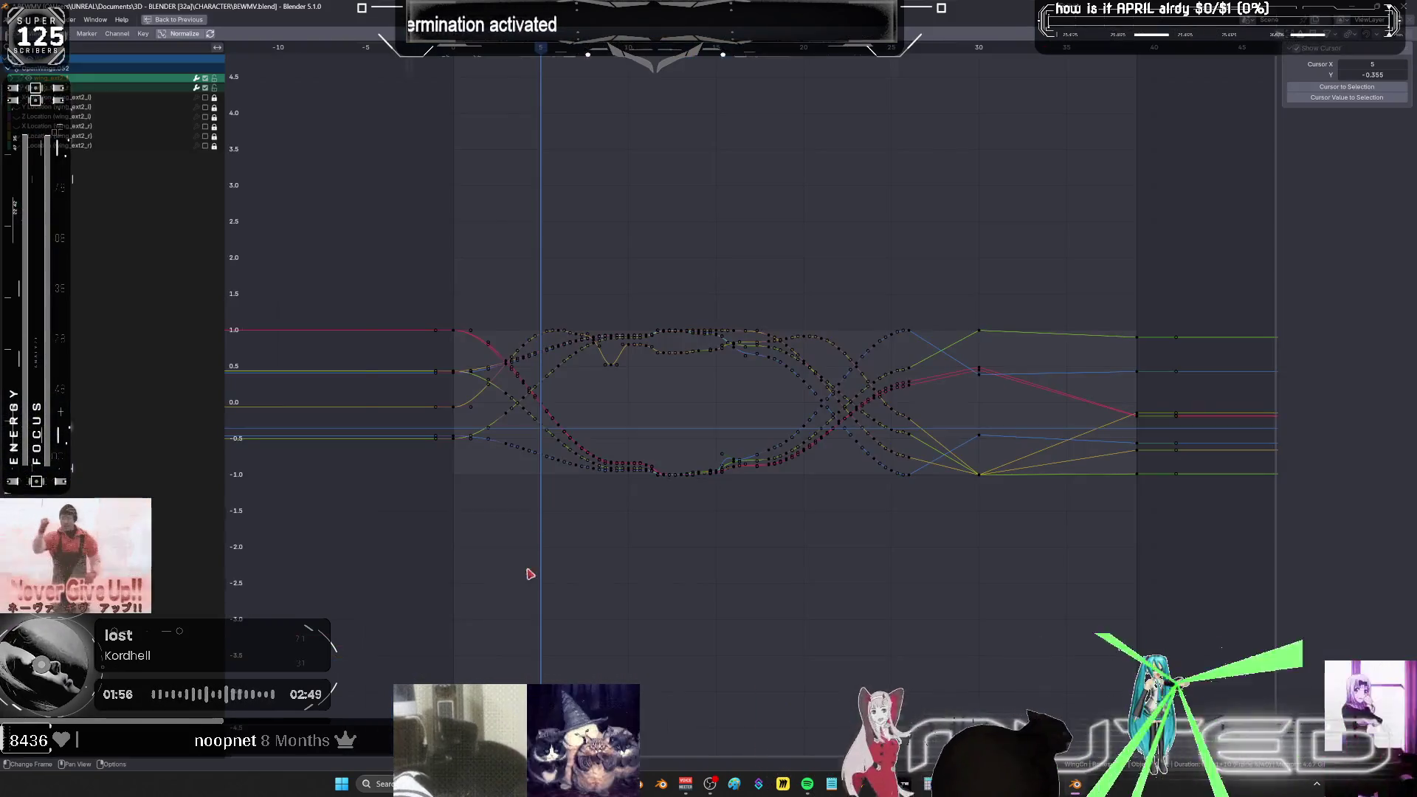
- Box-select and delete three groups of redundant wing keyframes
mouse_move(482, 272)
mouse_down()
mouse_move(553, 533)
mouse_move(581, 545)
mouse_up()
key(Delete)
drag(587, 293, 619, 529)
key(Delete)
mouse_move(628, 293)
mouse_down()
mouse_move(715, 515)
mouse_move(721, 497)
mouse_up()
key(Delete)
key(Escape)
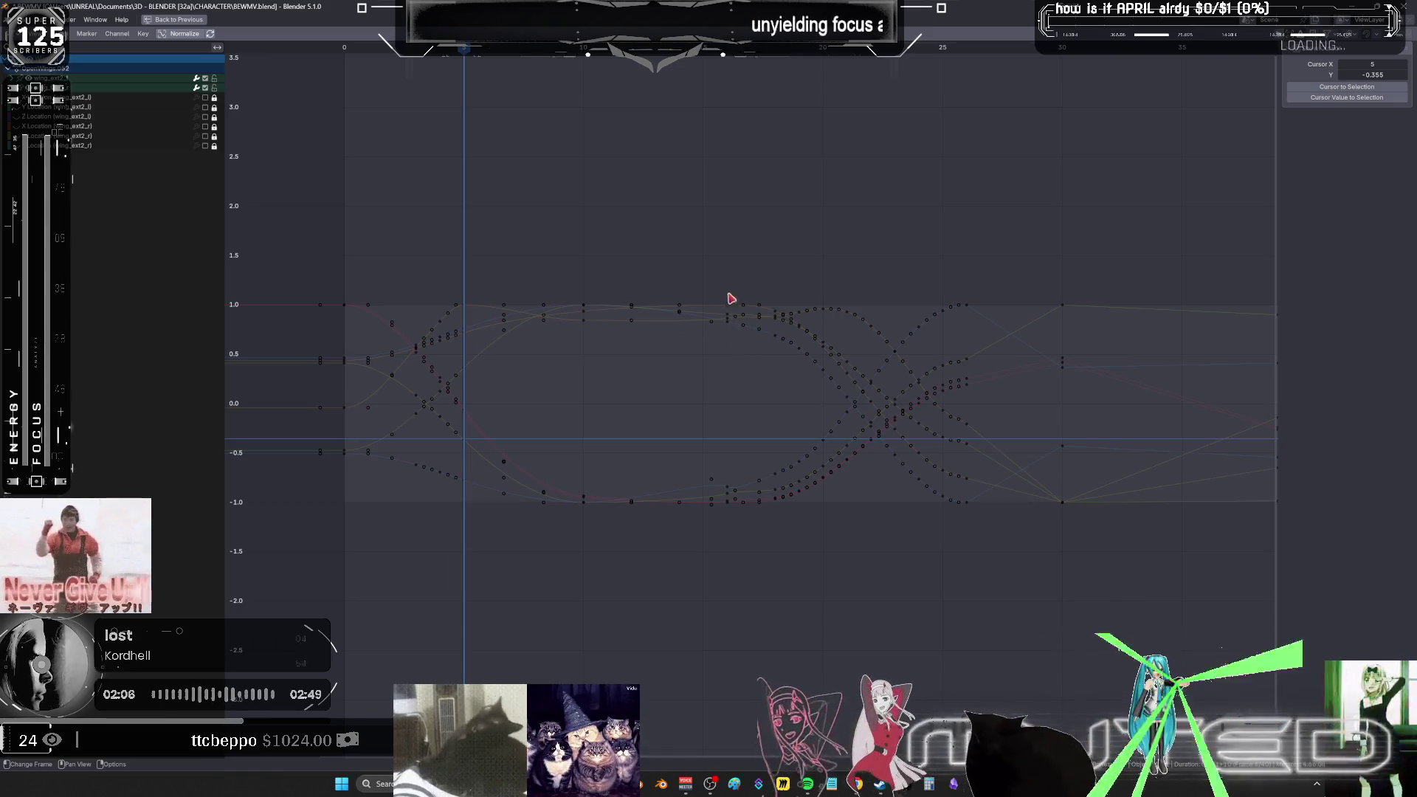
- Scale the later keyframes in time to squeeze them into frames 19–23
mouse_move(732, 267)
mouse_down()
mouse_move(778, 537)
mouse_move(959, 512)
mouse_move(963, 529)
mouse_up()
key(s)
key(x)
scroll(1028, 496, down, 2)
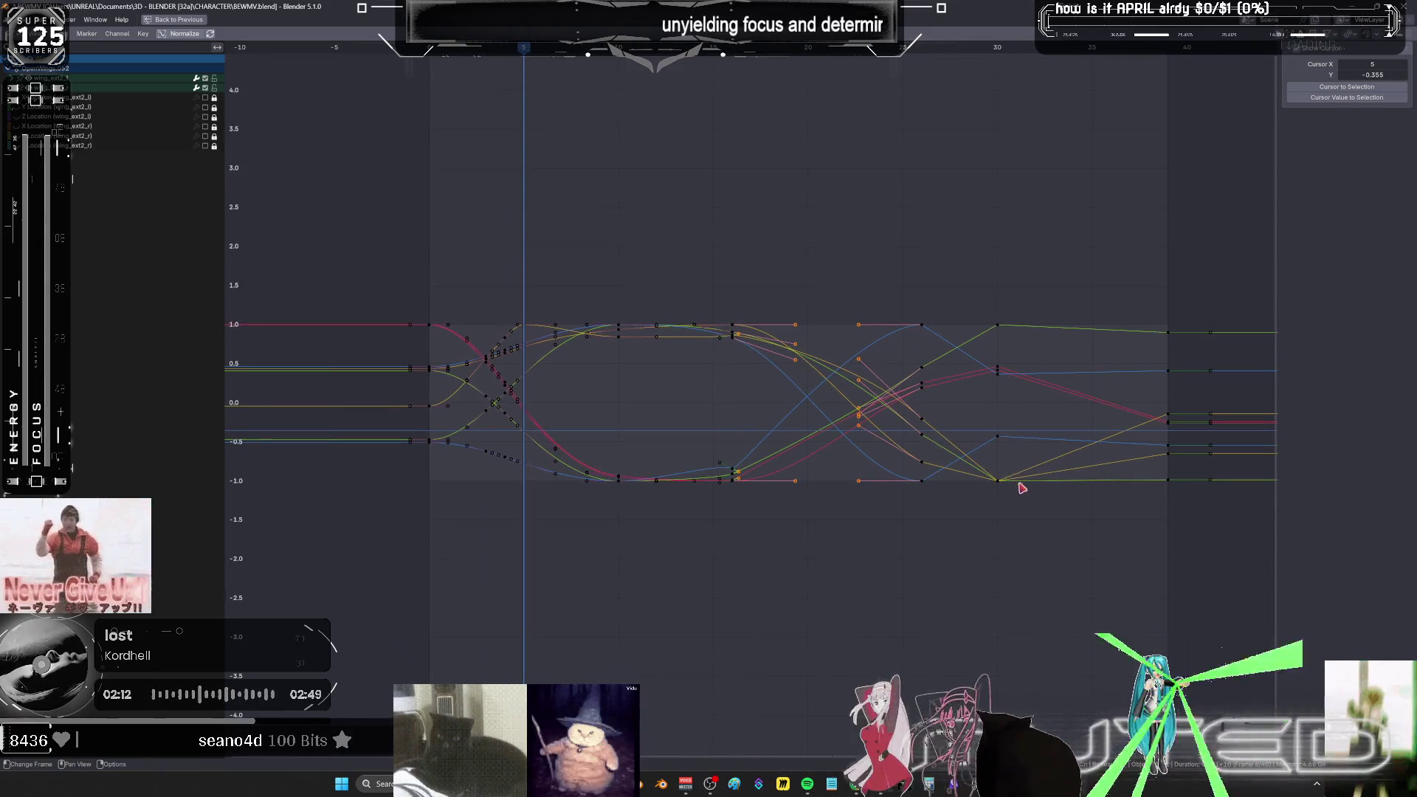
click(895, 515)
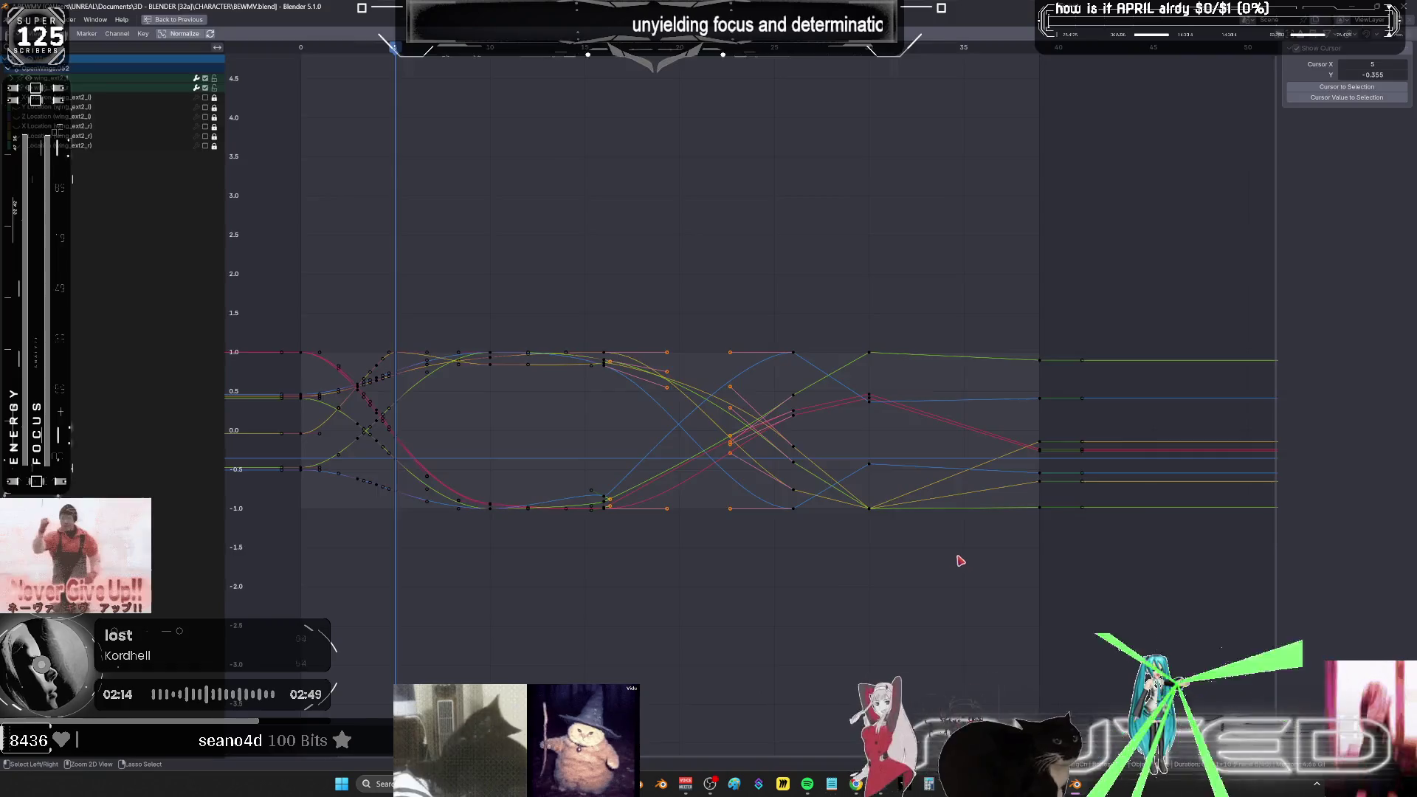
key(ctrl+space)
key(ctrl+space)
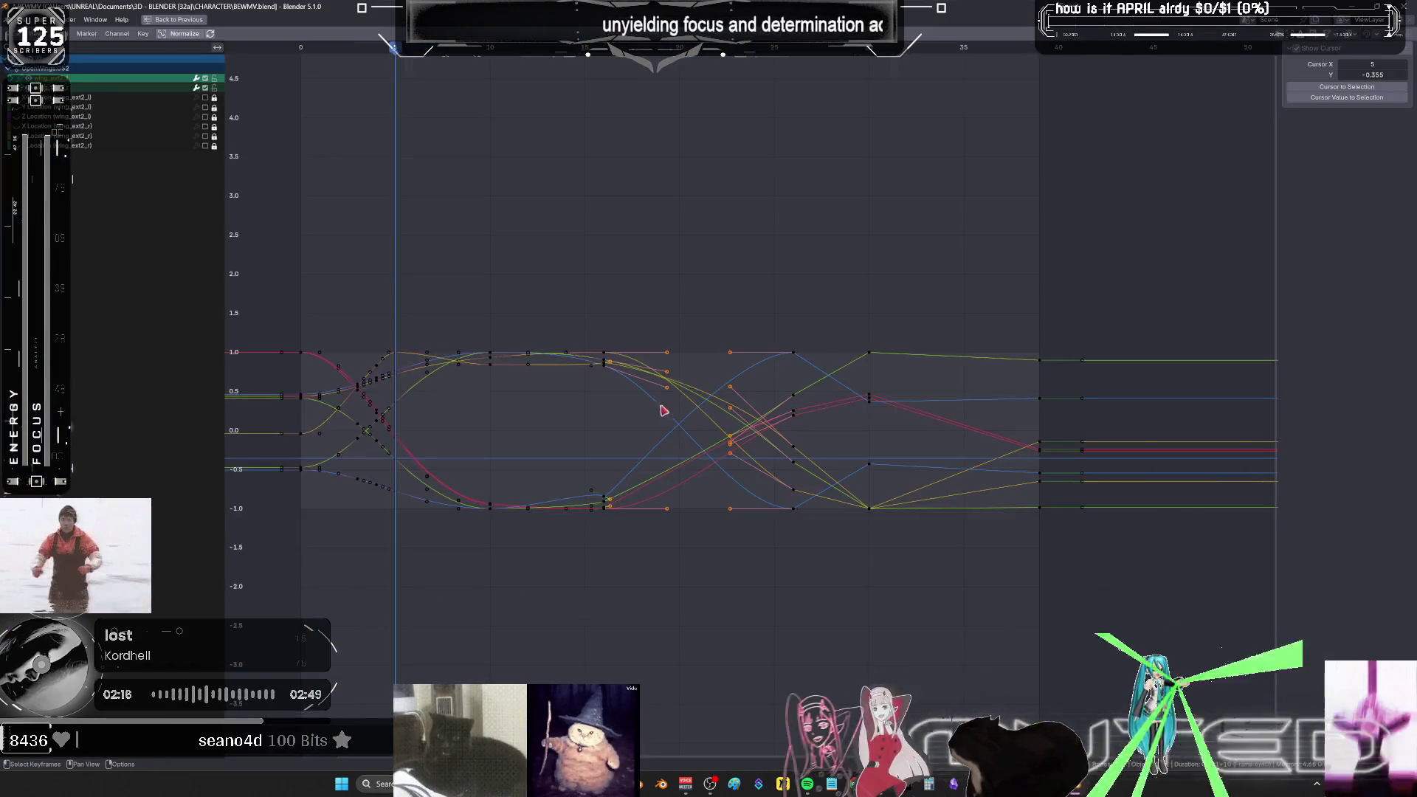
- Zoom in on the early curves, select keys near the crossing, and step to frame 3
mouse_move(768, 443)
middle_down()
mouse_move(601, 447)
mouse_move(730, 442)
mouse_move(427, 480)
mouse_move(759, 436)
mouse_move(653, 336)
middle_up()
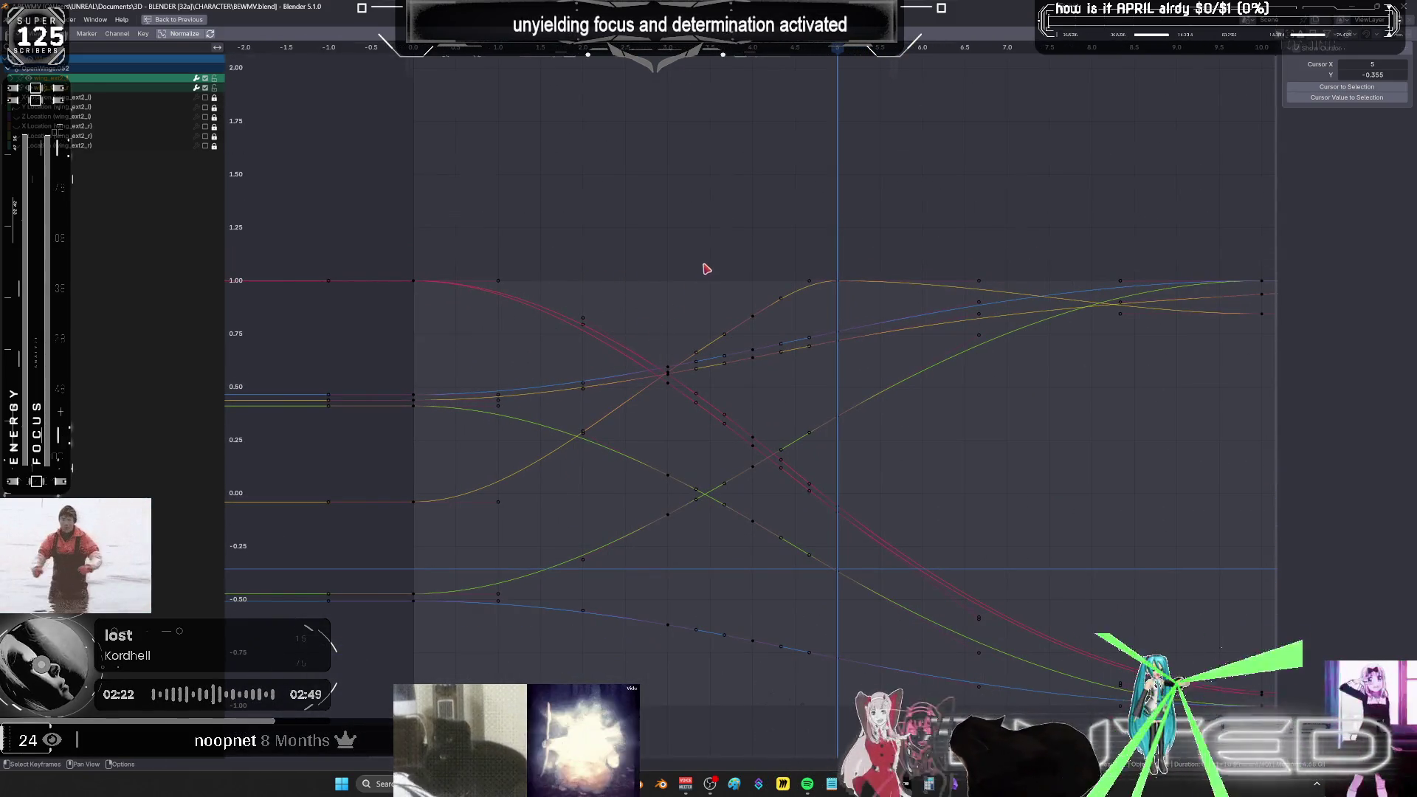
mouse_move(800, 236)
mouse_down()
mouse_move(769, 627)
mouse_move(696, 744)
mouse_move(753, 414)
mouse_up()
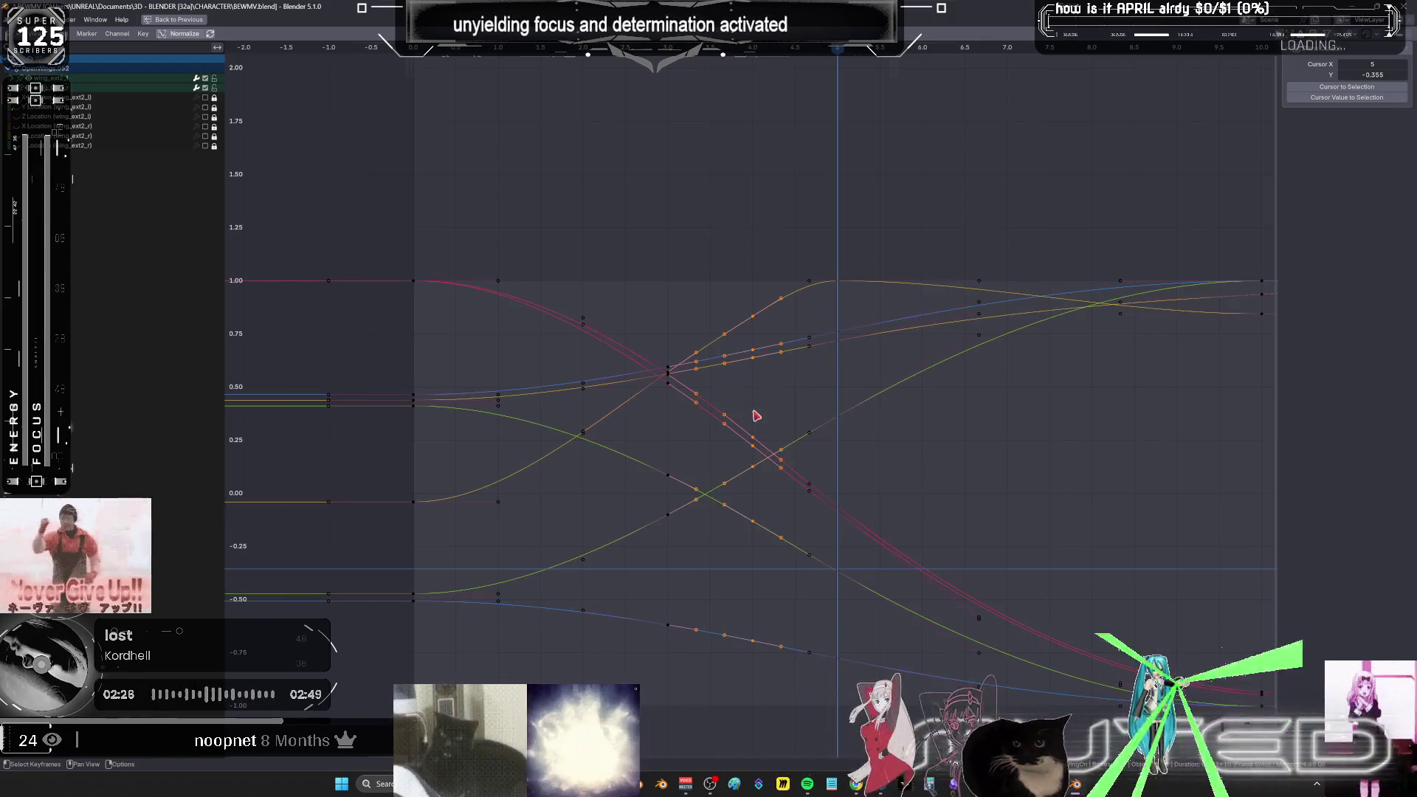
mouse_move(626, 221)
mouse_down()
mouse_move(588, 600)
mouse_move(525, 635)
mouse_up()
scroll(674, 444, down, 4)
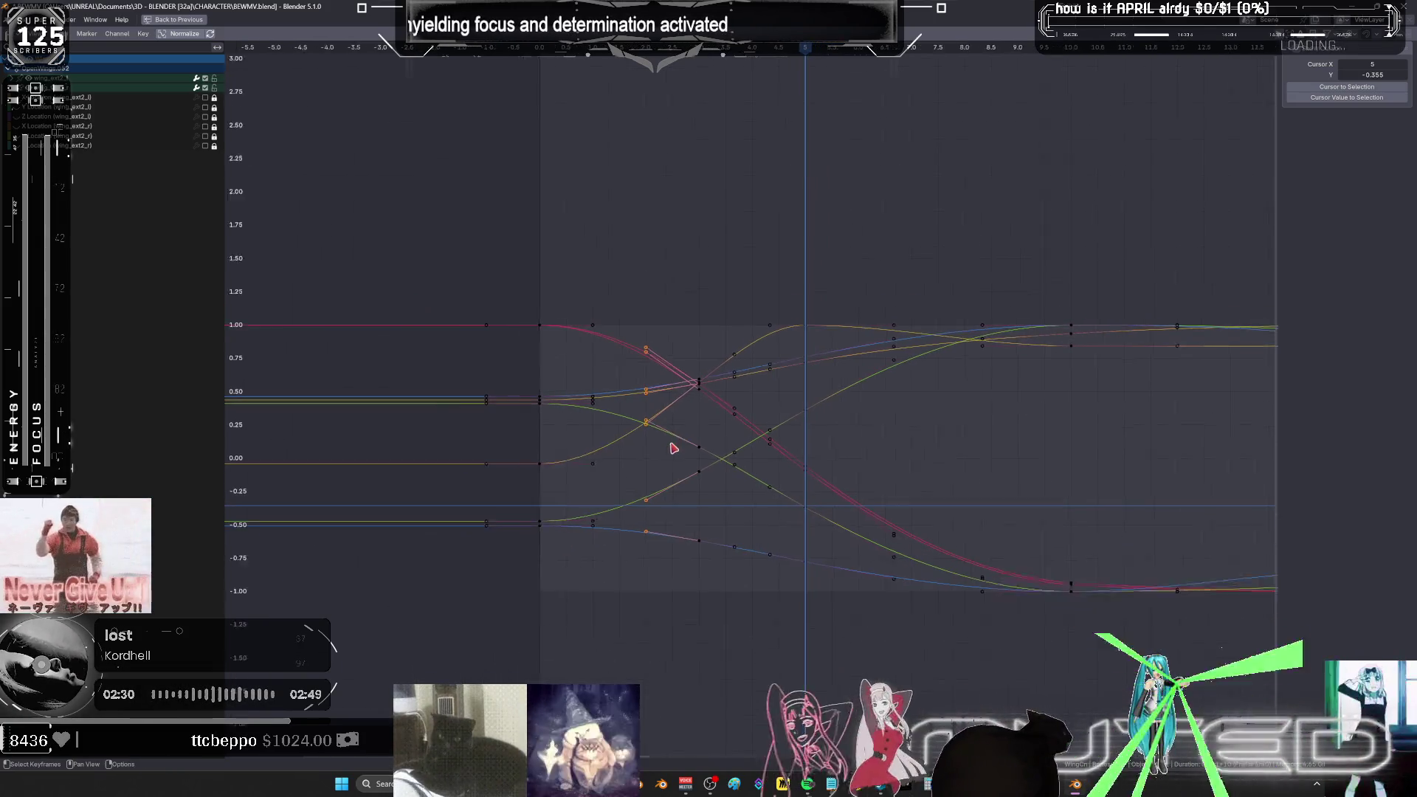
key(Left)
key(Left)
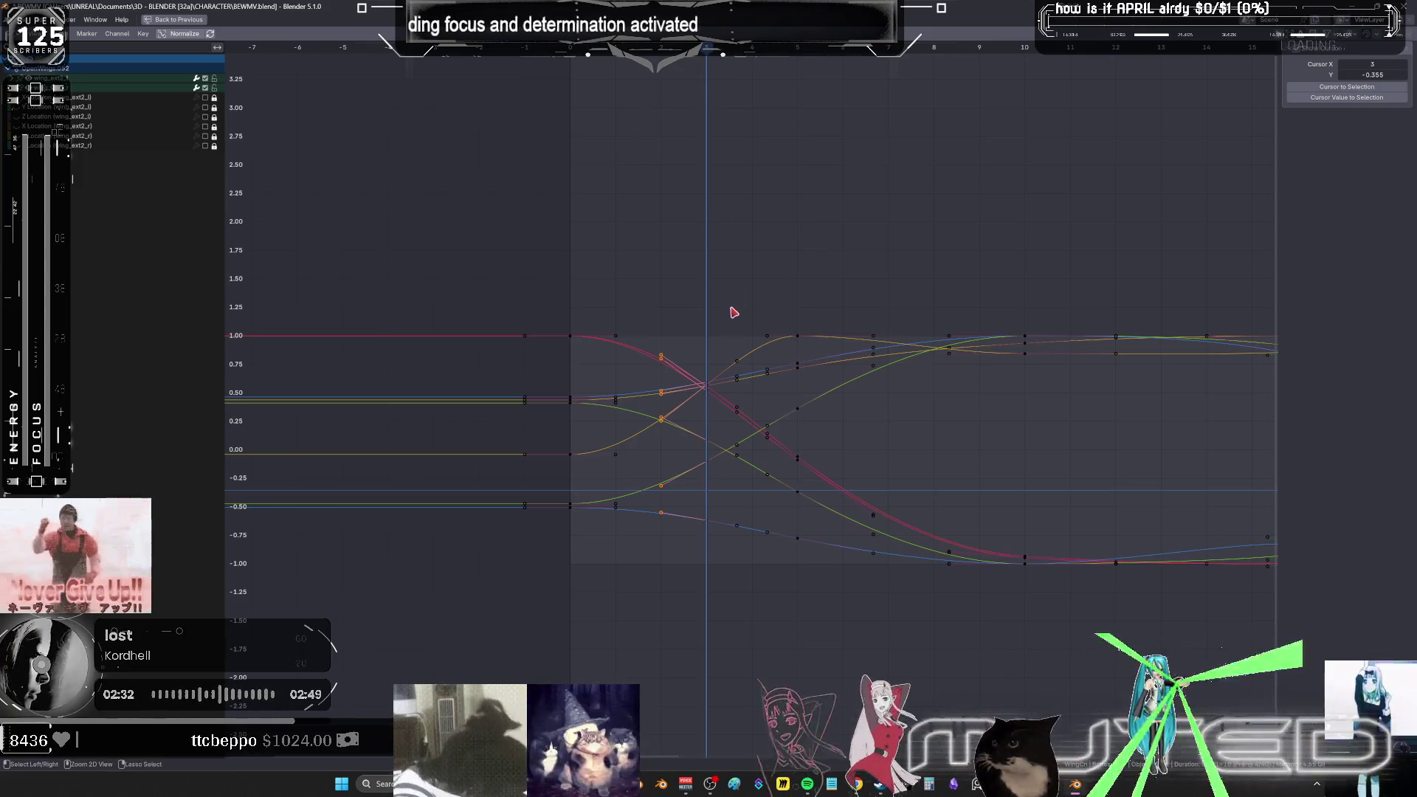
key(ctrl+space)
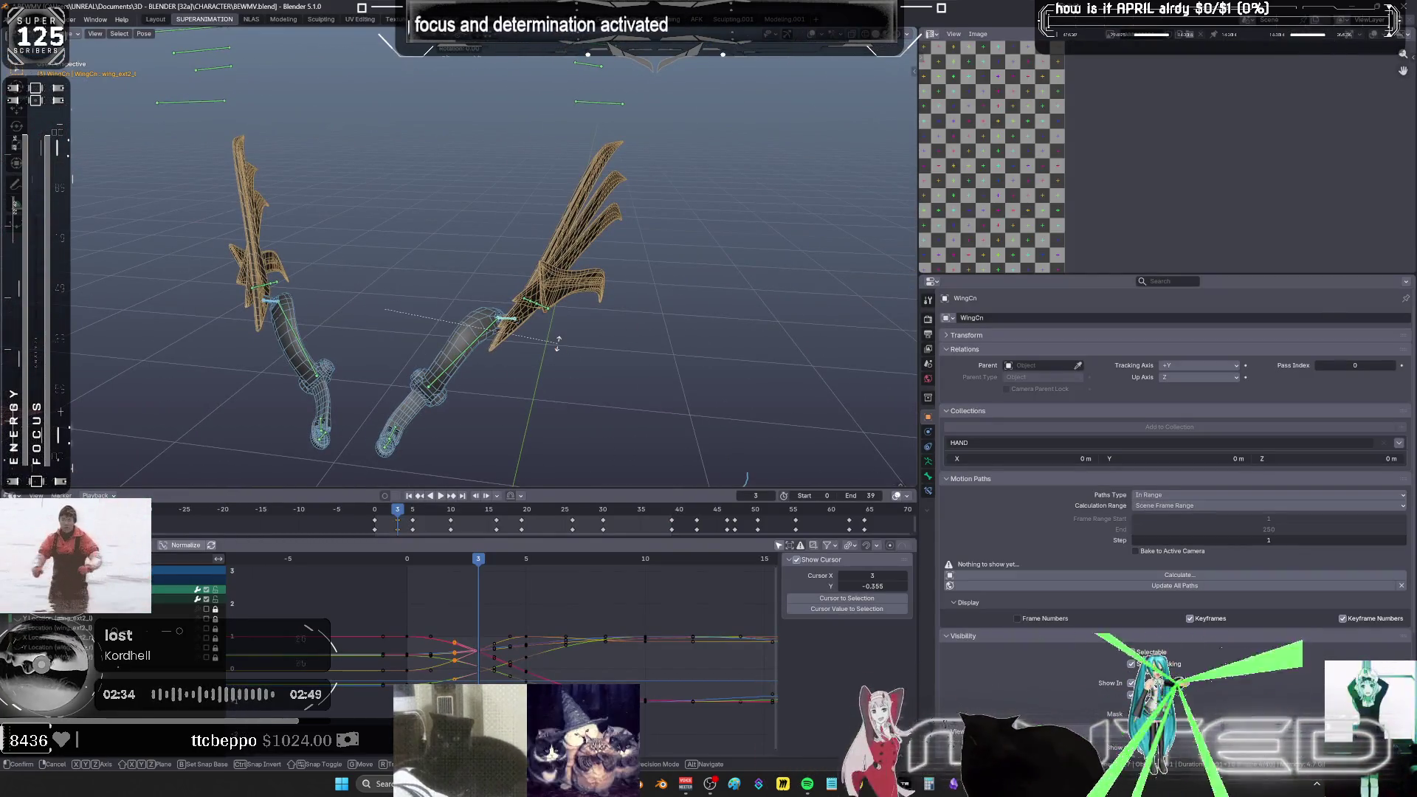
- Key the wing rotation at frame 3, then rotate the wings and key them at frame 5
key(k)
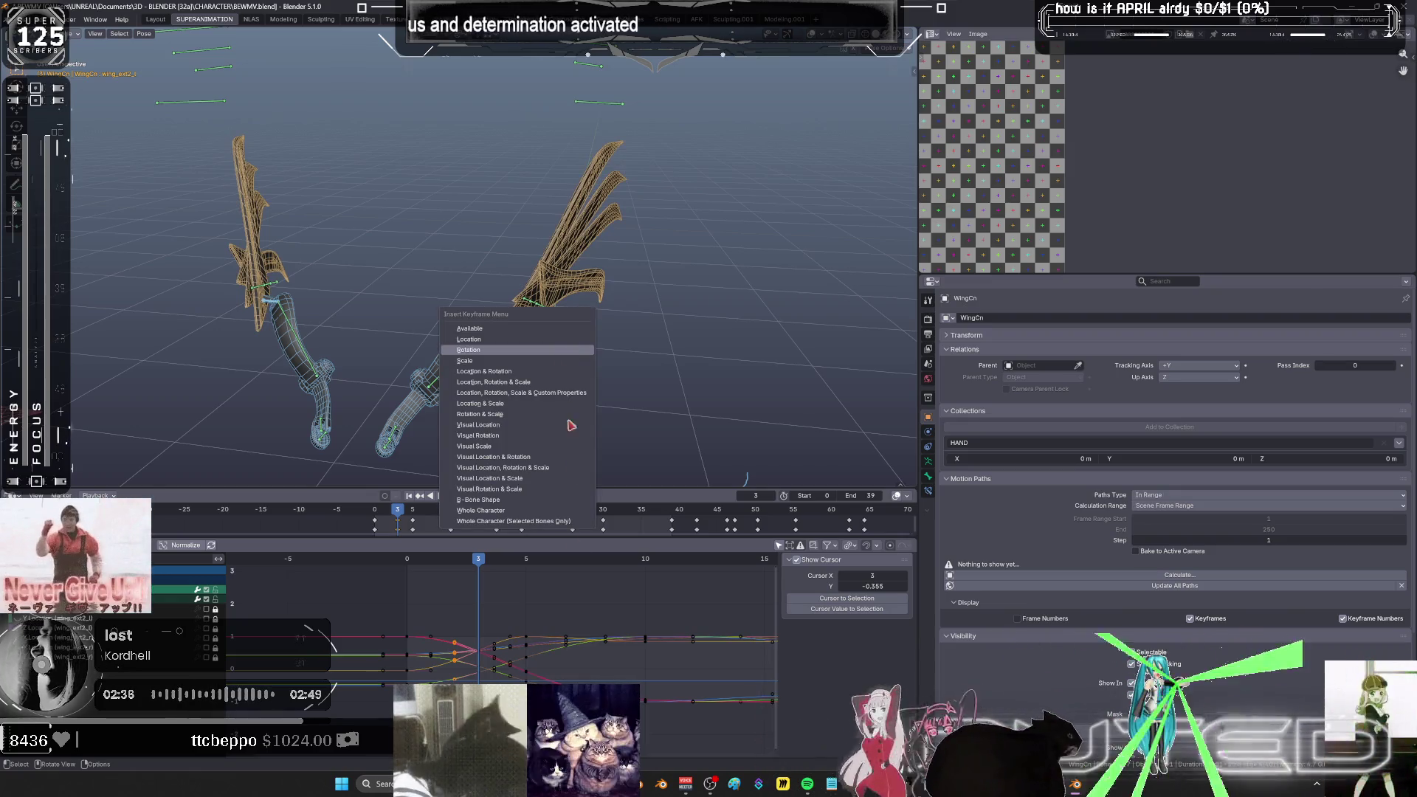
key(Return)
key(Right)
key(Right)
key(r)
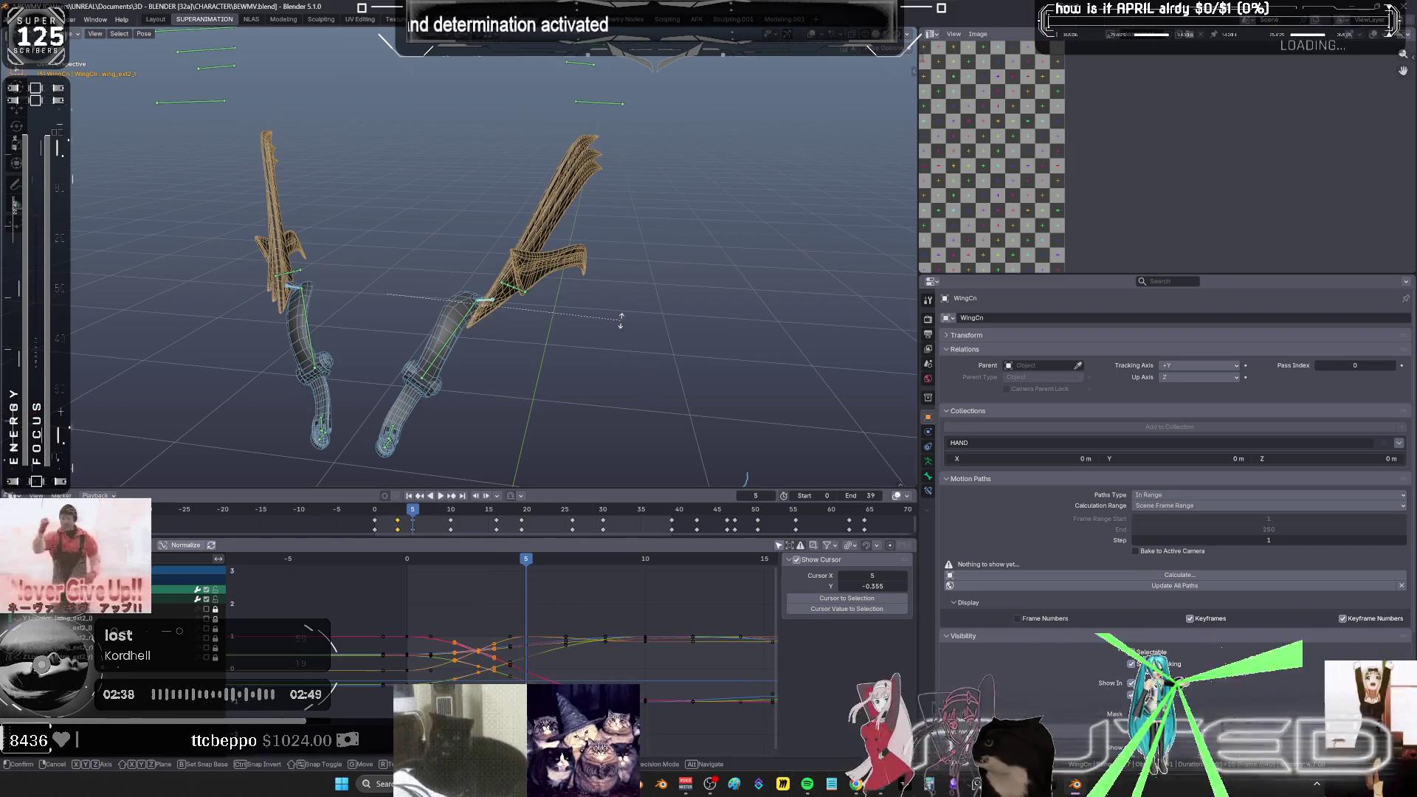
click(622, 325)
key(k)
key(Return)
- Snap the wing keys to the nearest frame and set the current frame to 10
drag(594, 560, 605, 560)
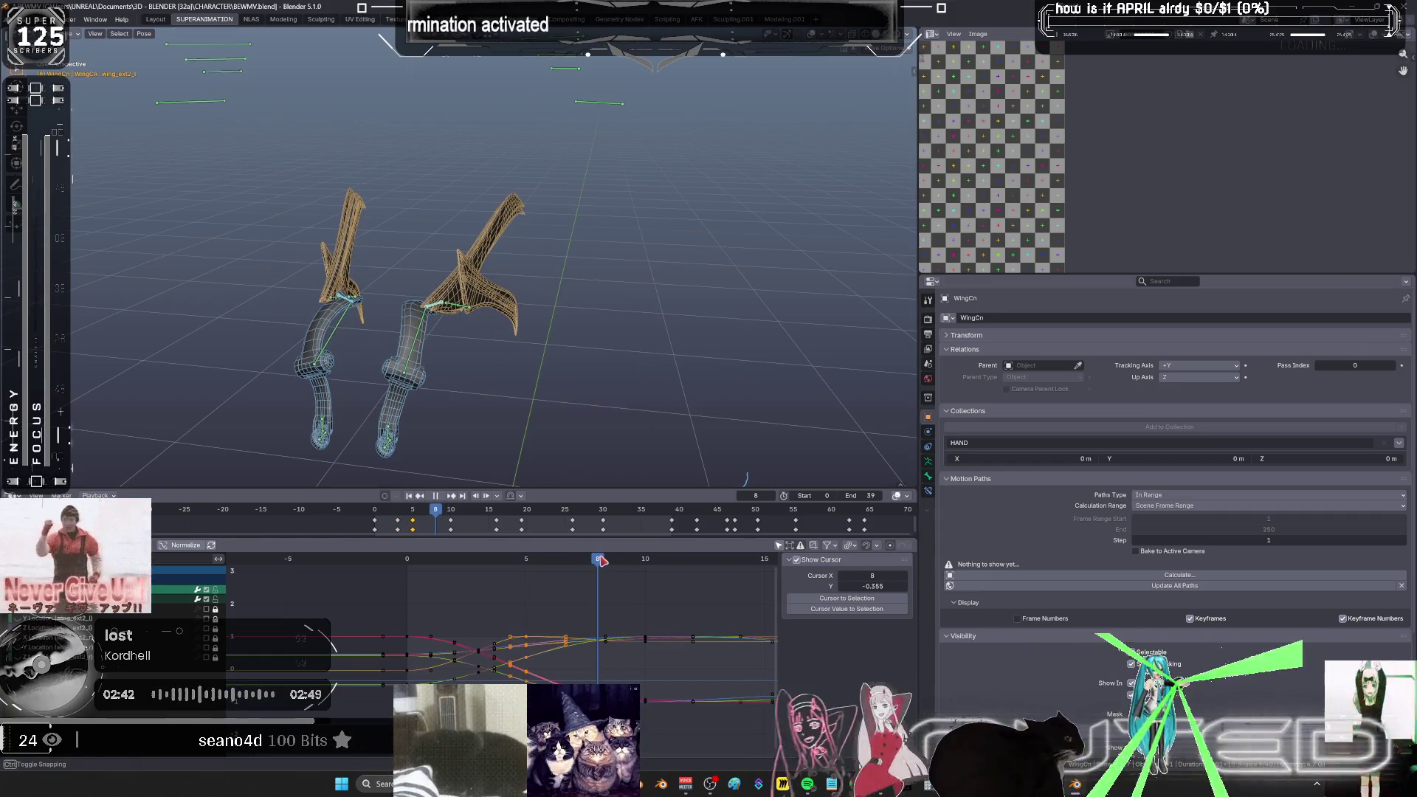
right_click(192, 560)
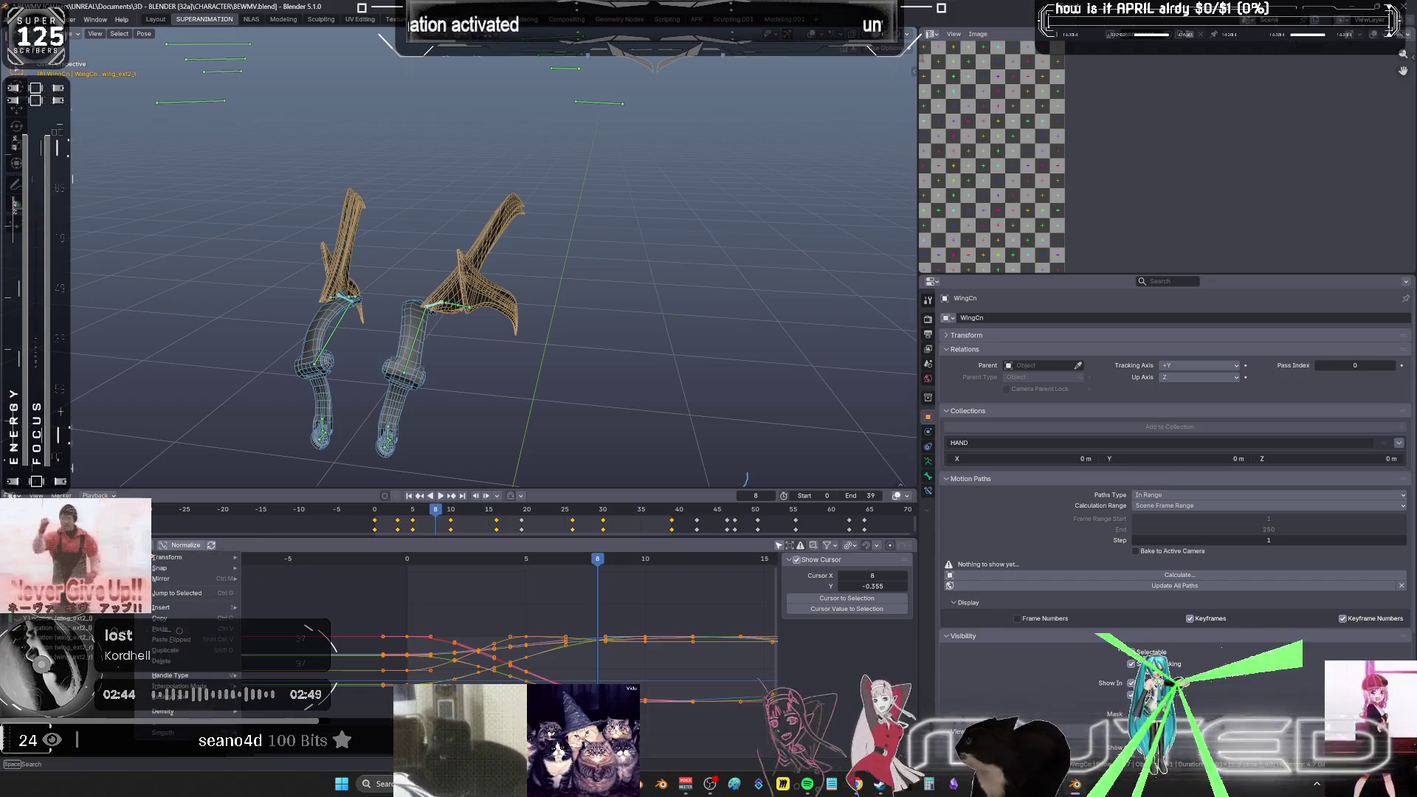
mouse_move(222, 569)
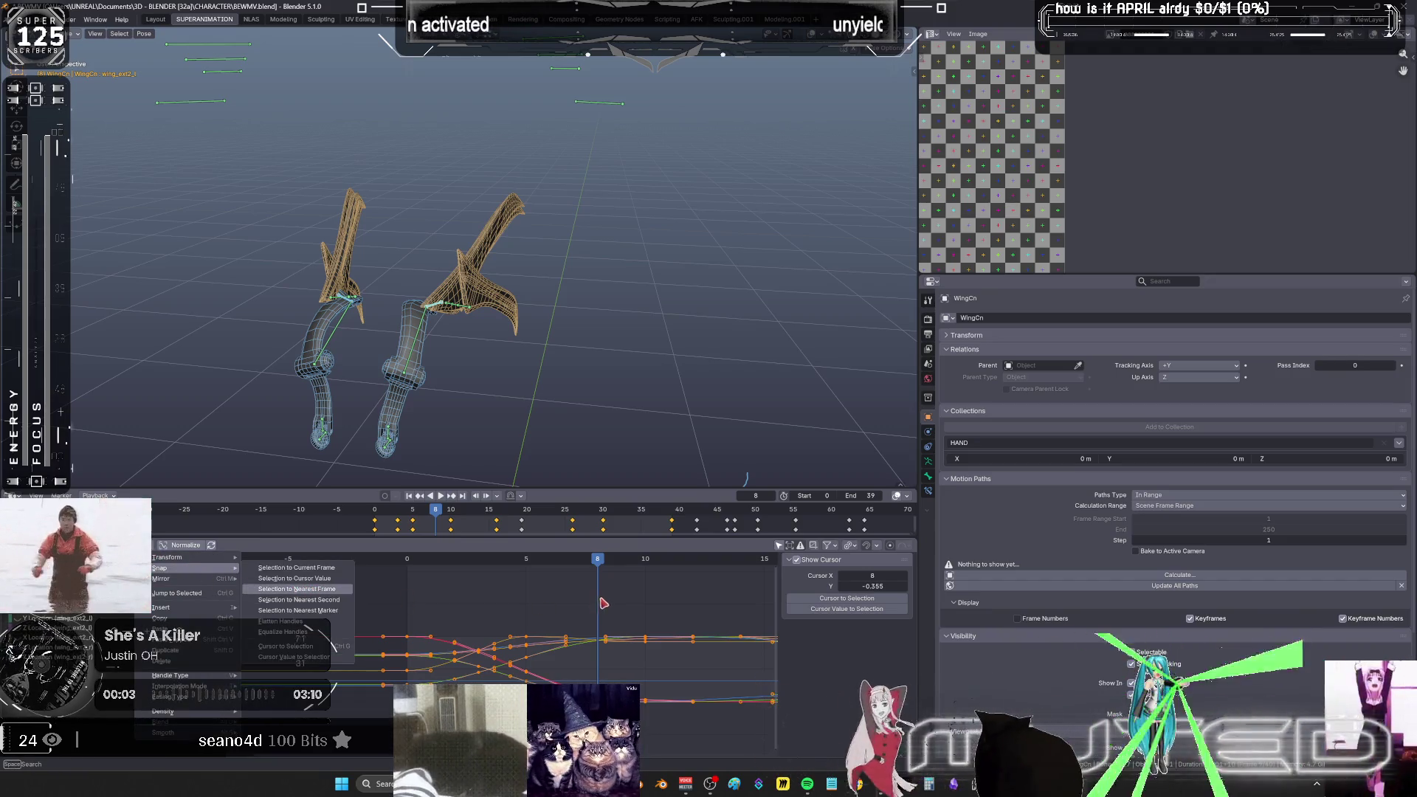
click(646, 568)
- Add the left wing bone to the selection and rotate the wings into a new pose at frame 16
mouse_move(551, 389)
middle_down()
mouse_move(639, 354)
mouse_move(506, 237)
mouse_move(483, 312)
middle_up()
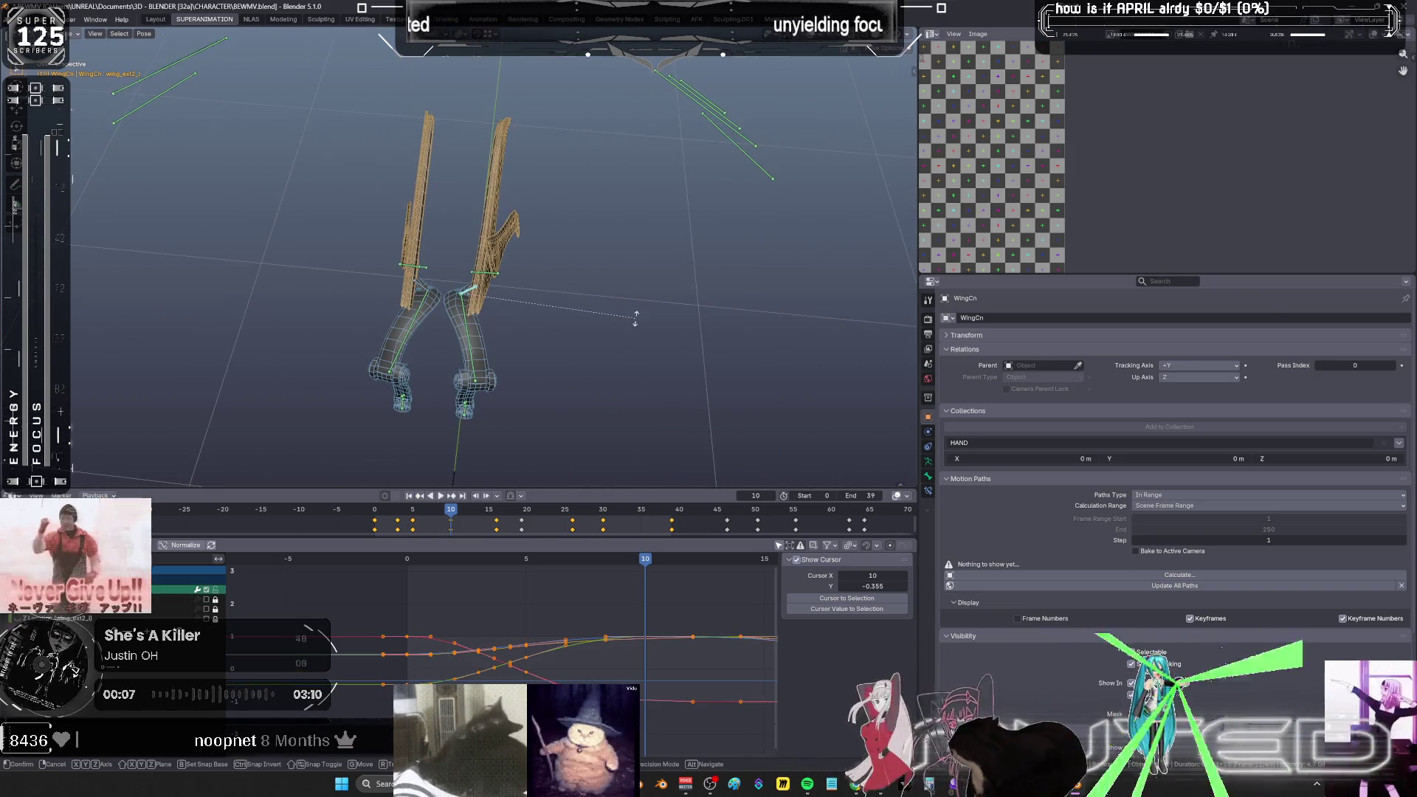
shift+click(420, 284)
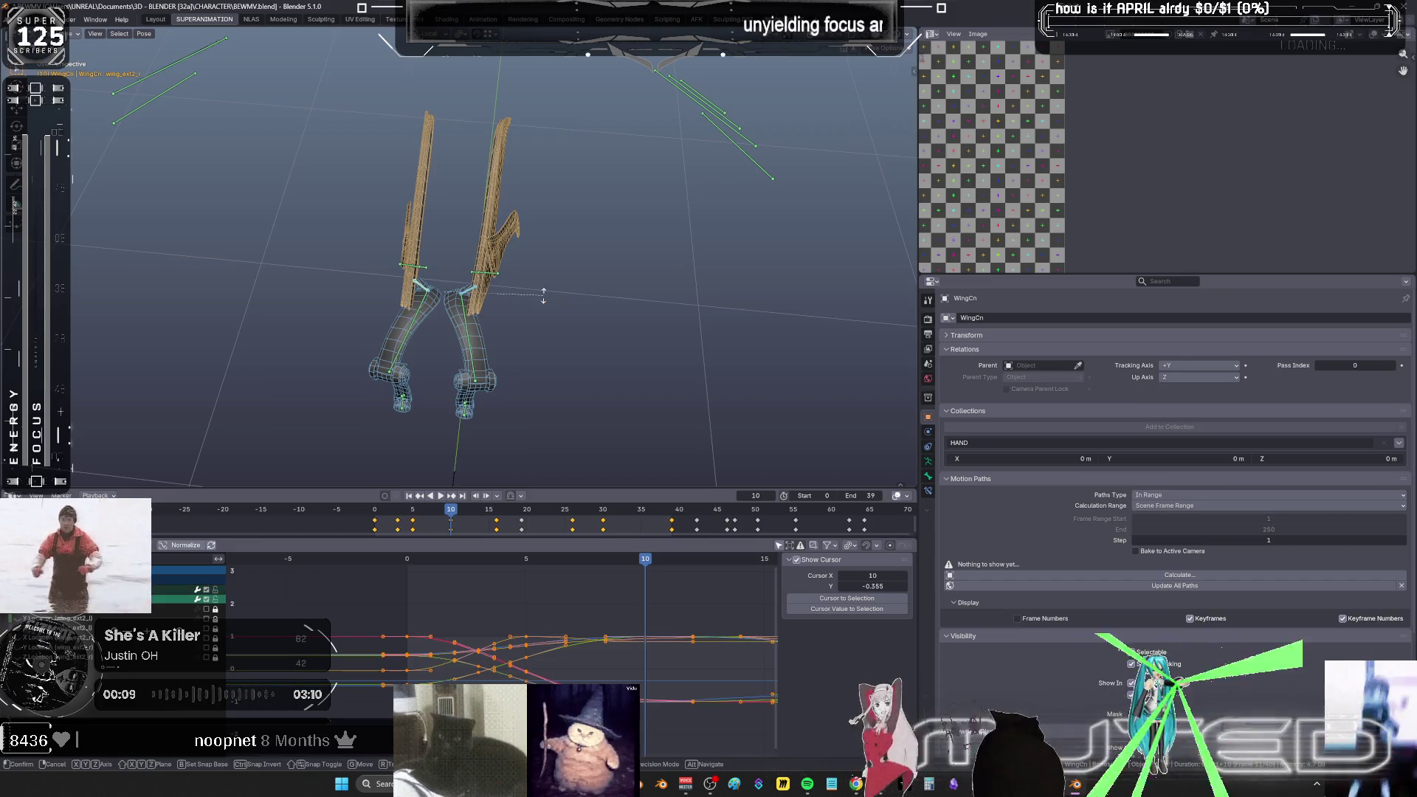
key(k)
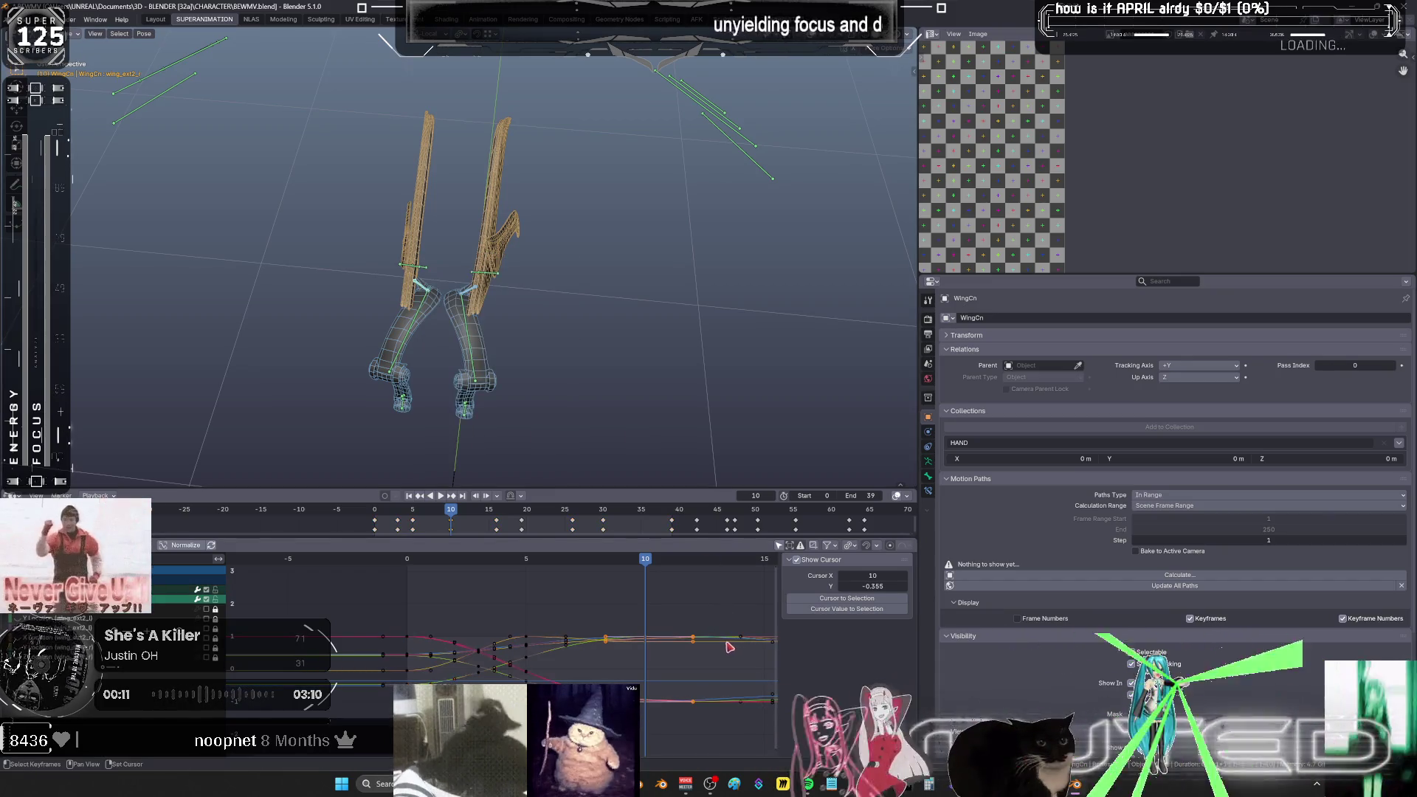
middle_drag(727, 645, 471, 650)
click(535, 564)
key(r)
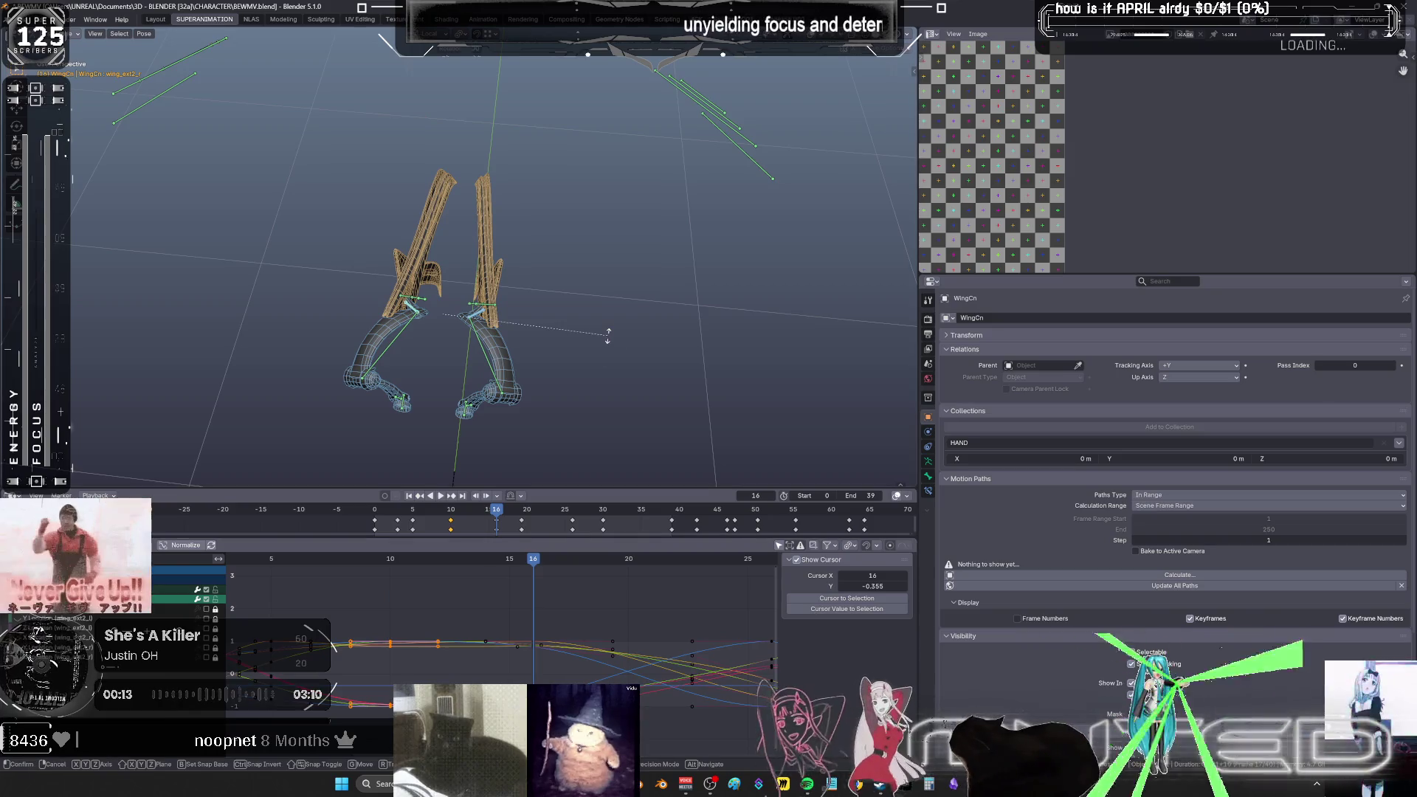
click(609, 340)
- Key the new wing rotation and play the flap, stopping at frame 26
key(k)
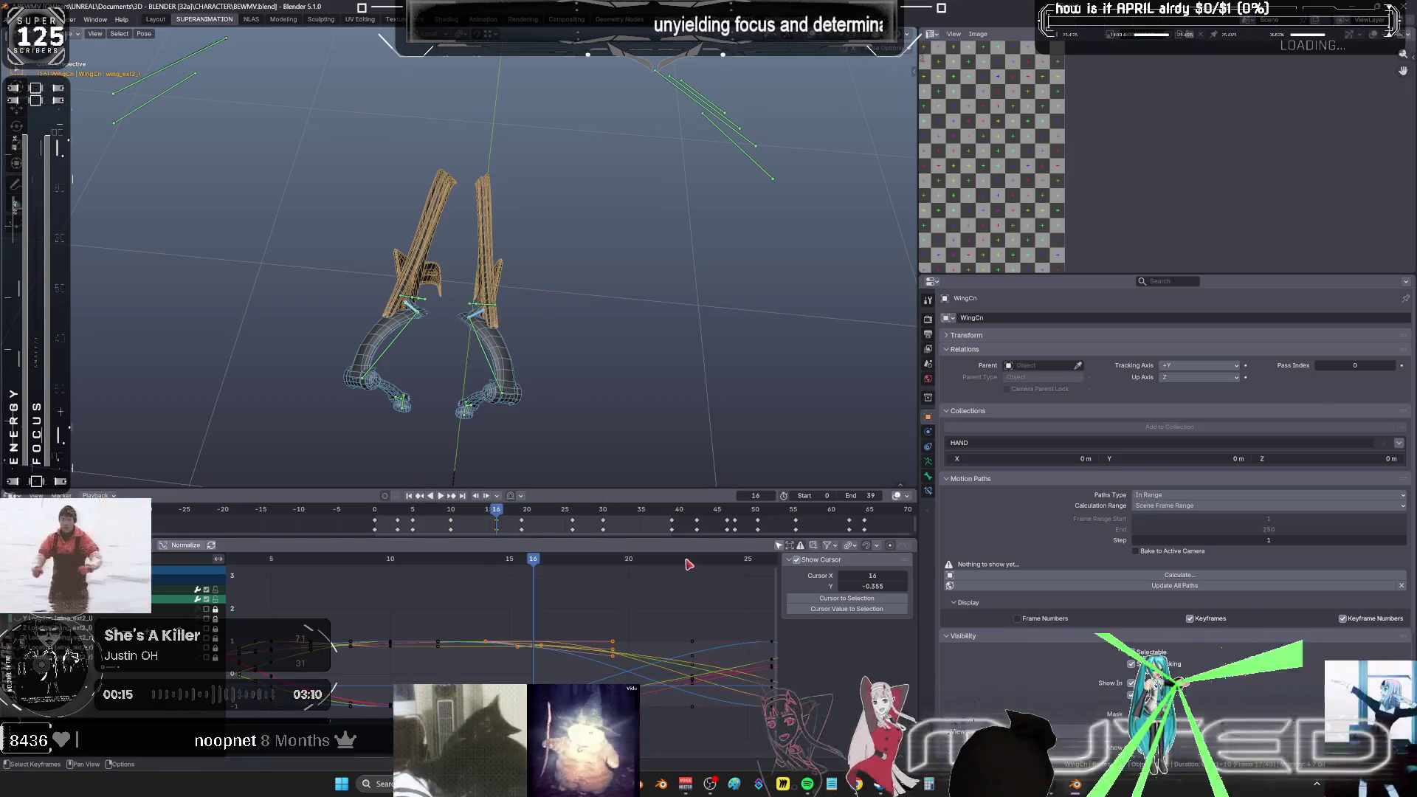
key(space)
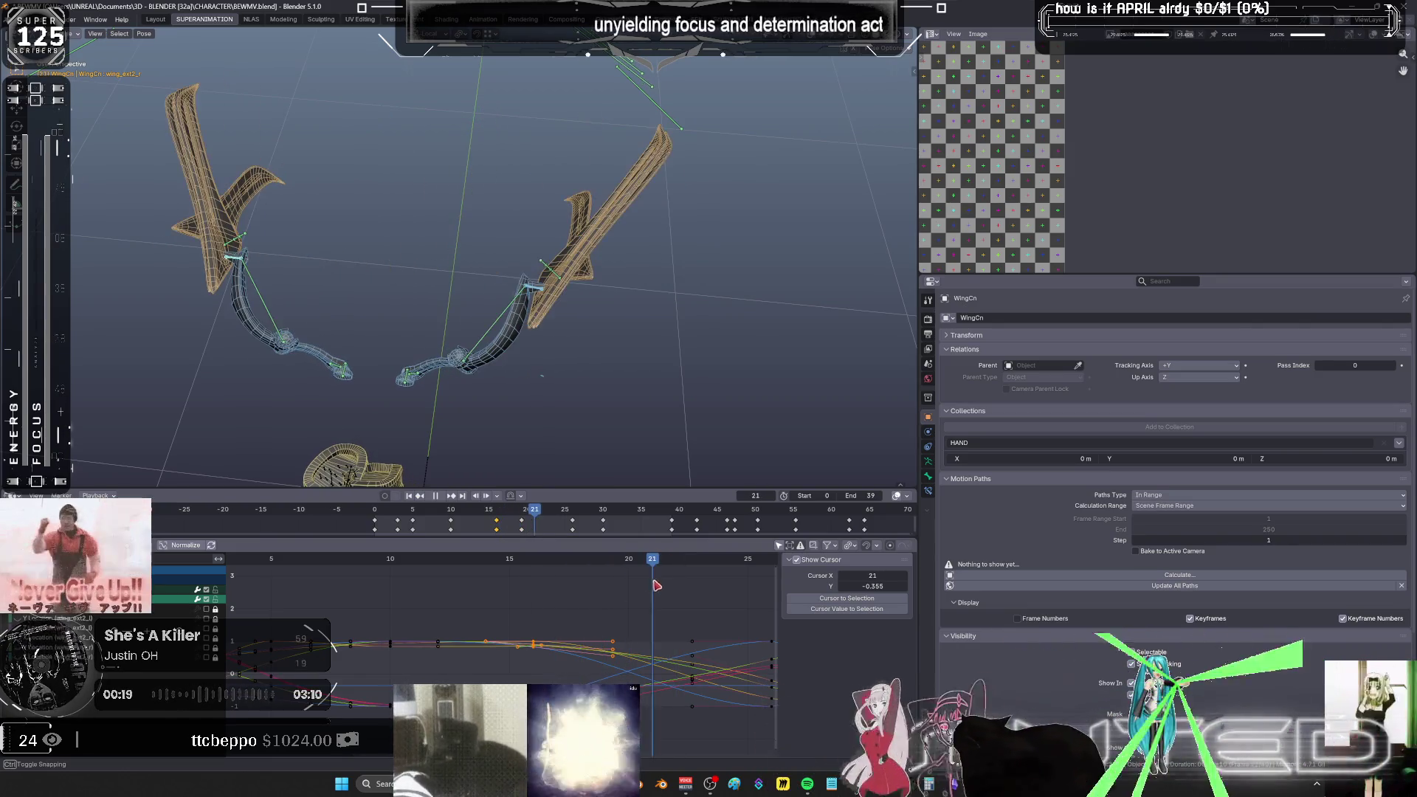
middle_drag(699, 597, 512, 572)
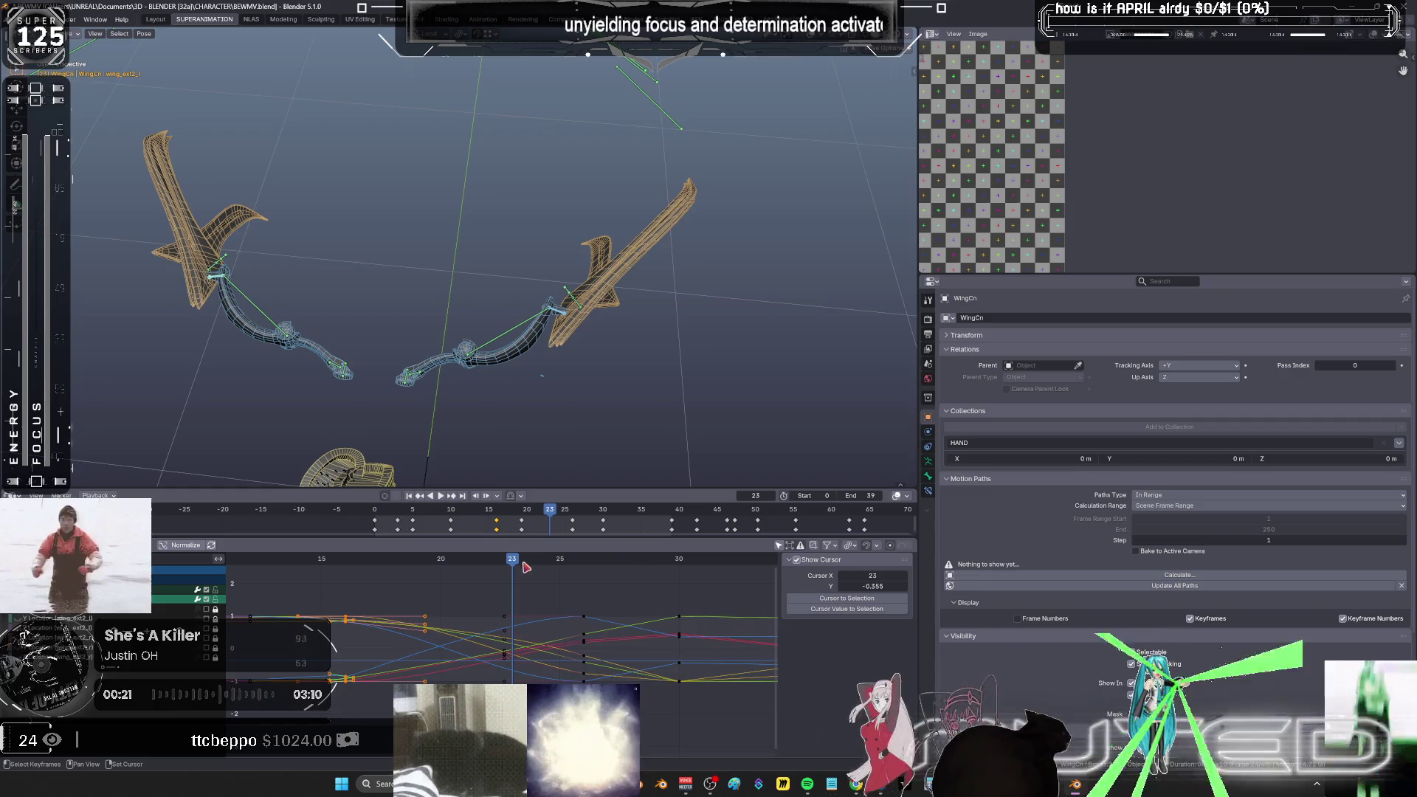
key(space)
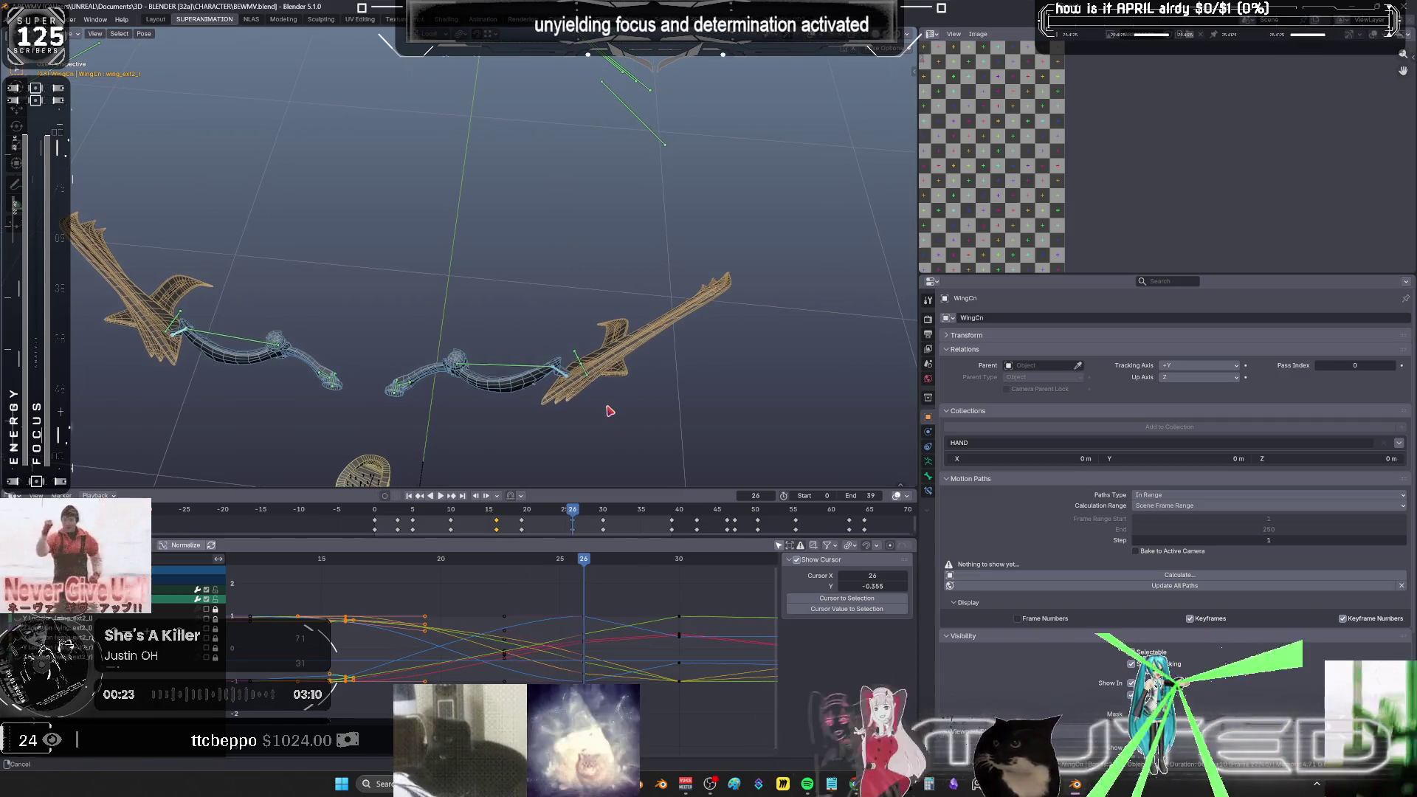
key(r)
right_click(608, 410)
click(608, 411)
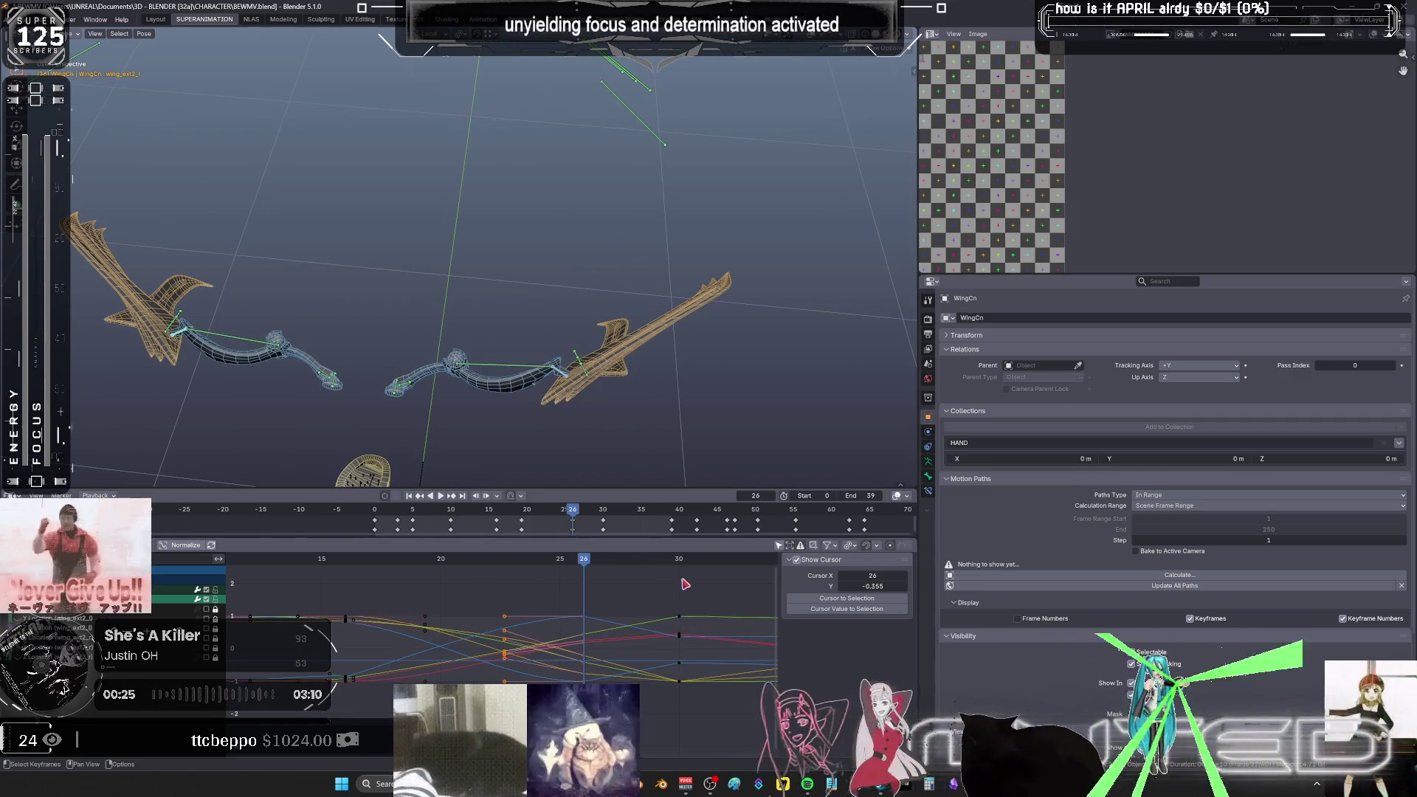
- Jump to frame 30, box-select keys in the curve view, and replay from frame 13
click(680, 561)
scroll(623, 682, down, 2)
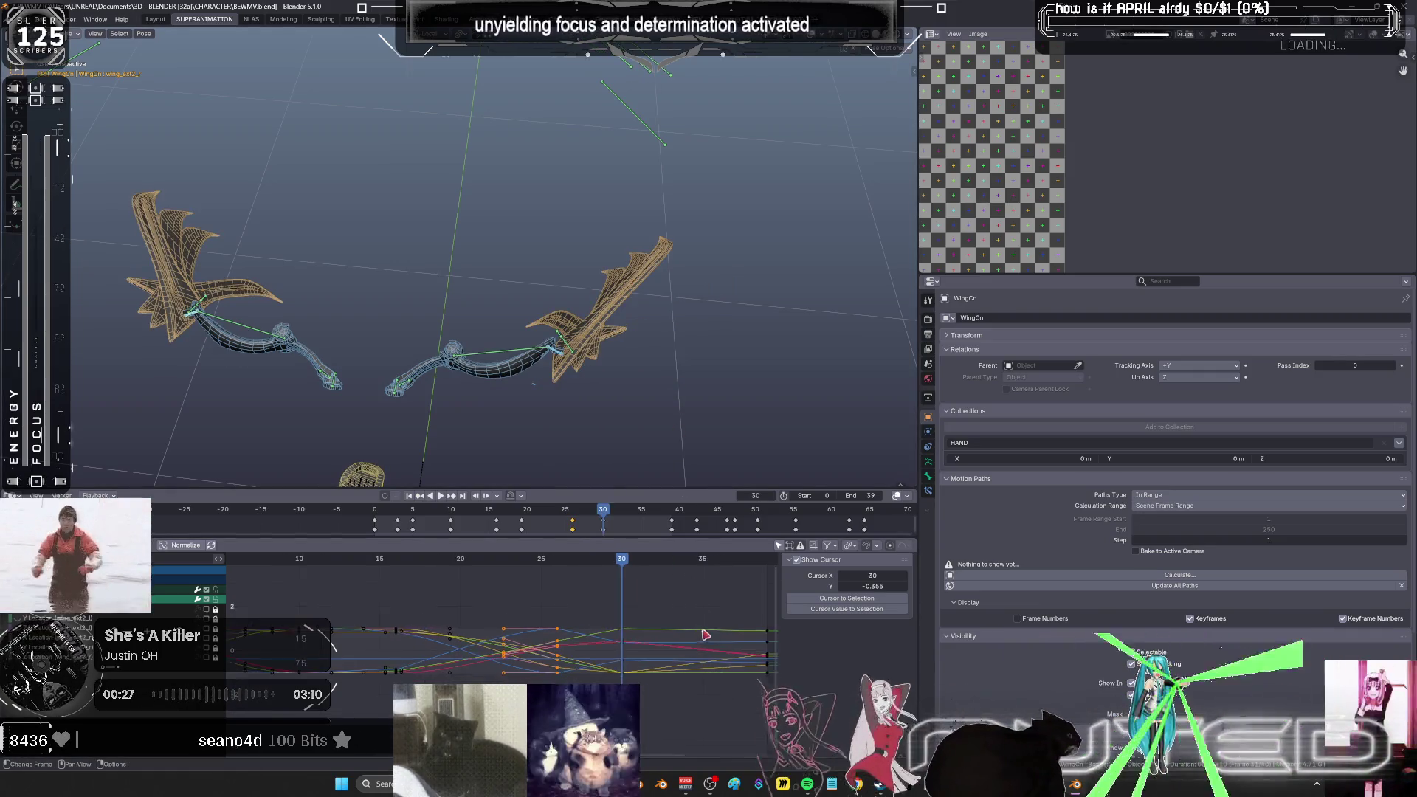
mouse_move(624, 697)
mouse_down()
mouse_move(590, 617)
mouse_move(605, 607)
mouse_up()
key(space)
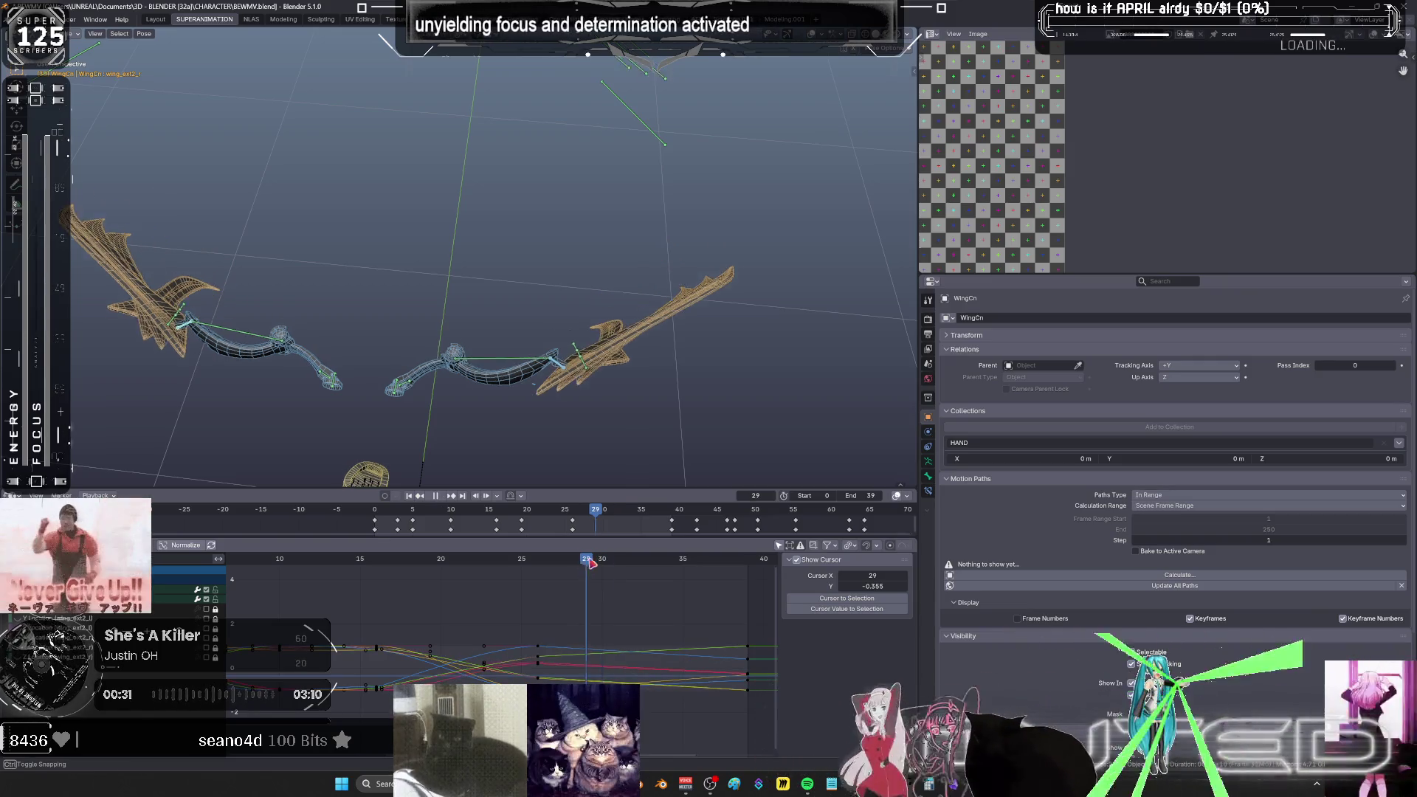
drag(329, 559, 608, 600)
- Shift the frame-26 wing keys 3 frames later and play the retimed flap
drag(573, 686, 520, 611)
key(g)
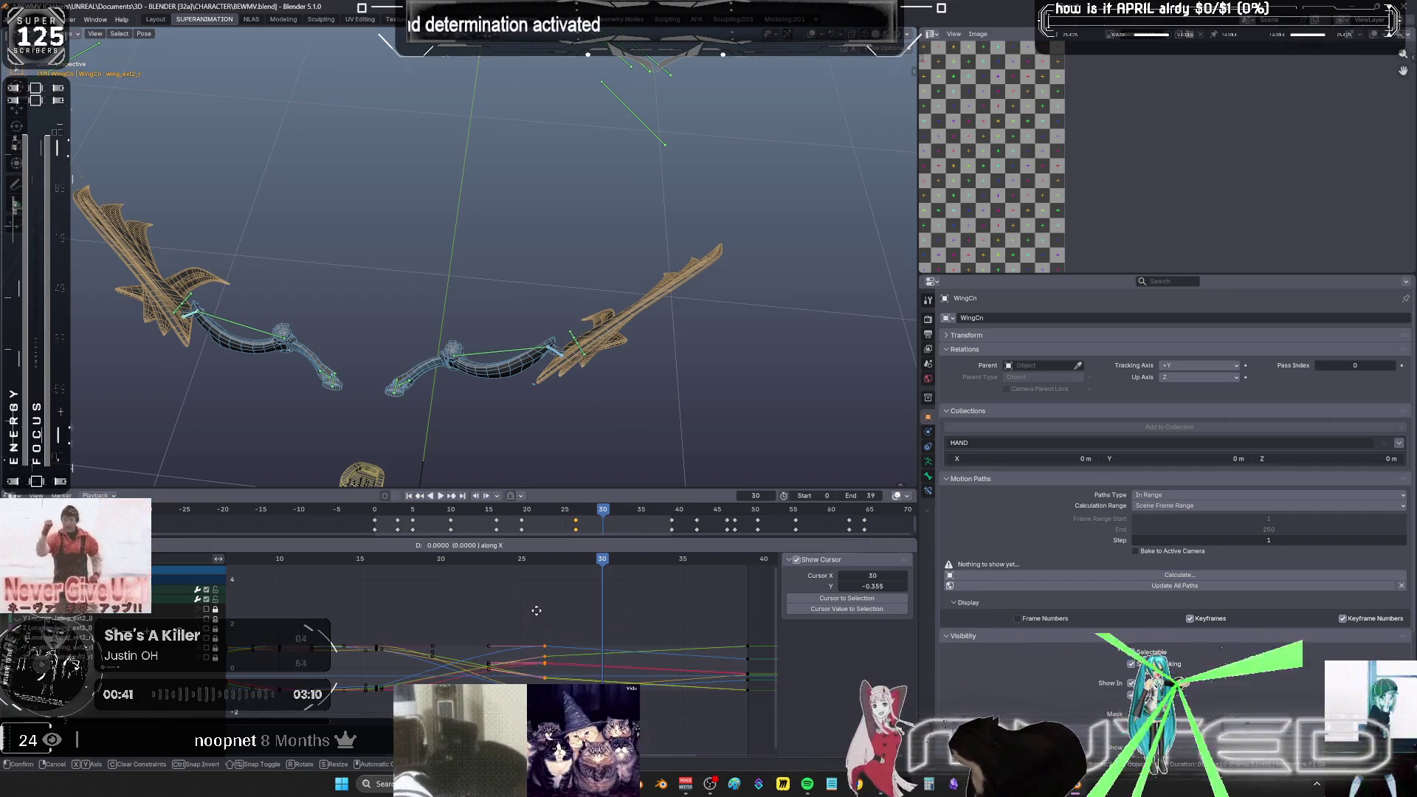
click(561, 627)
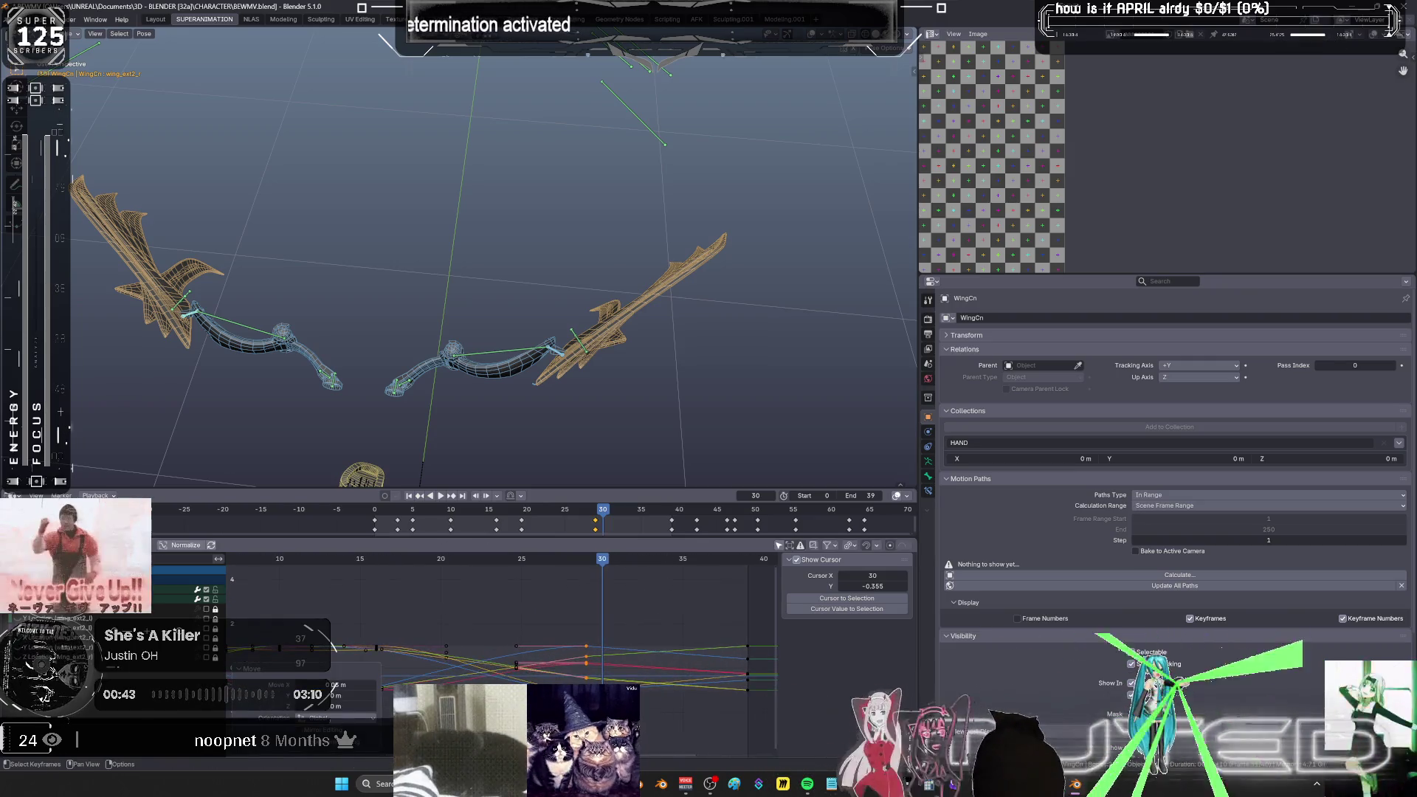
text(g3)
key(Return)
key(Home)
key(space)
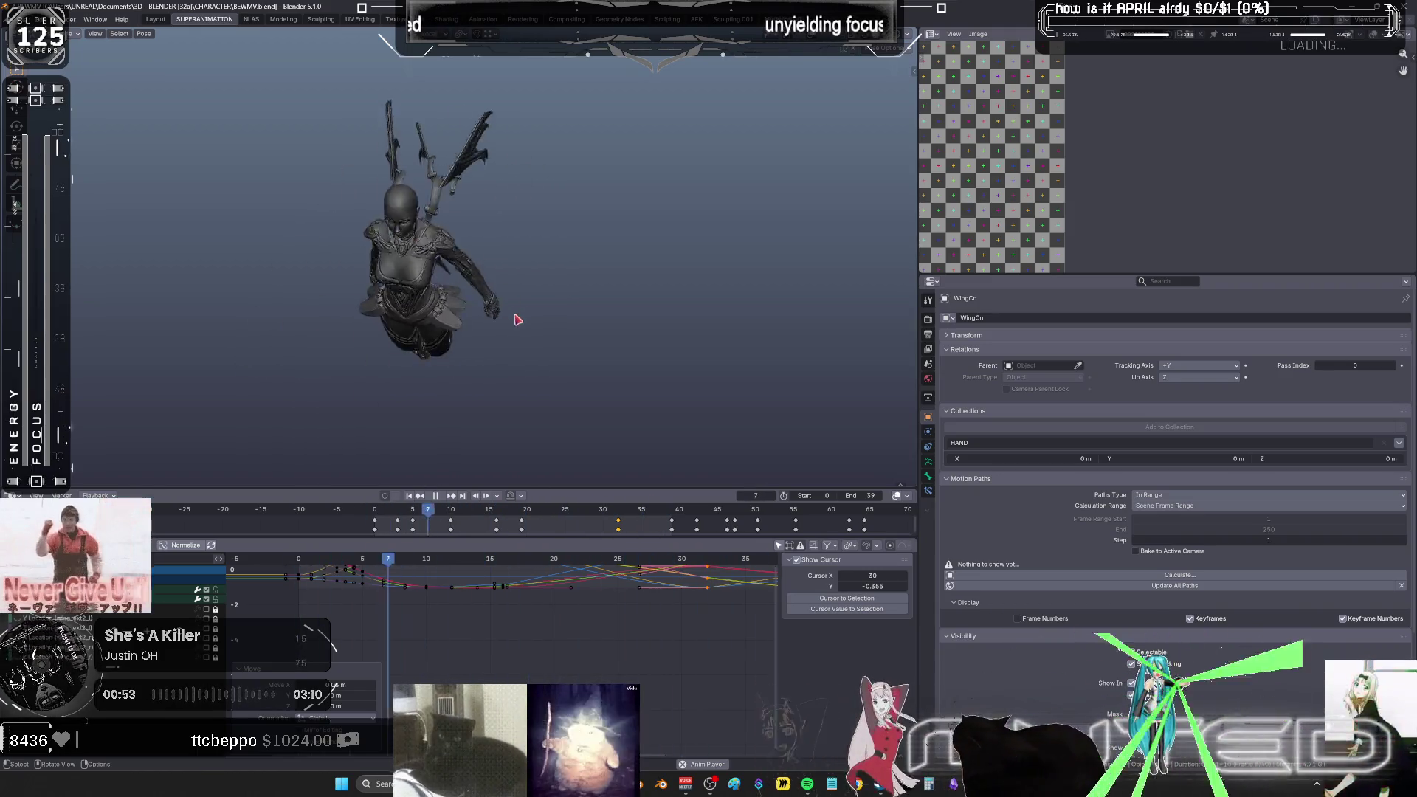
- Replay the flap back to frame 9, then isolate the wings in local view and select their bones
click(436, 496)
key(space)
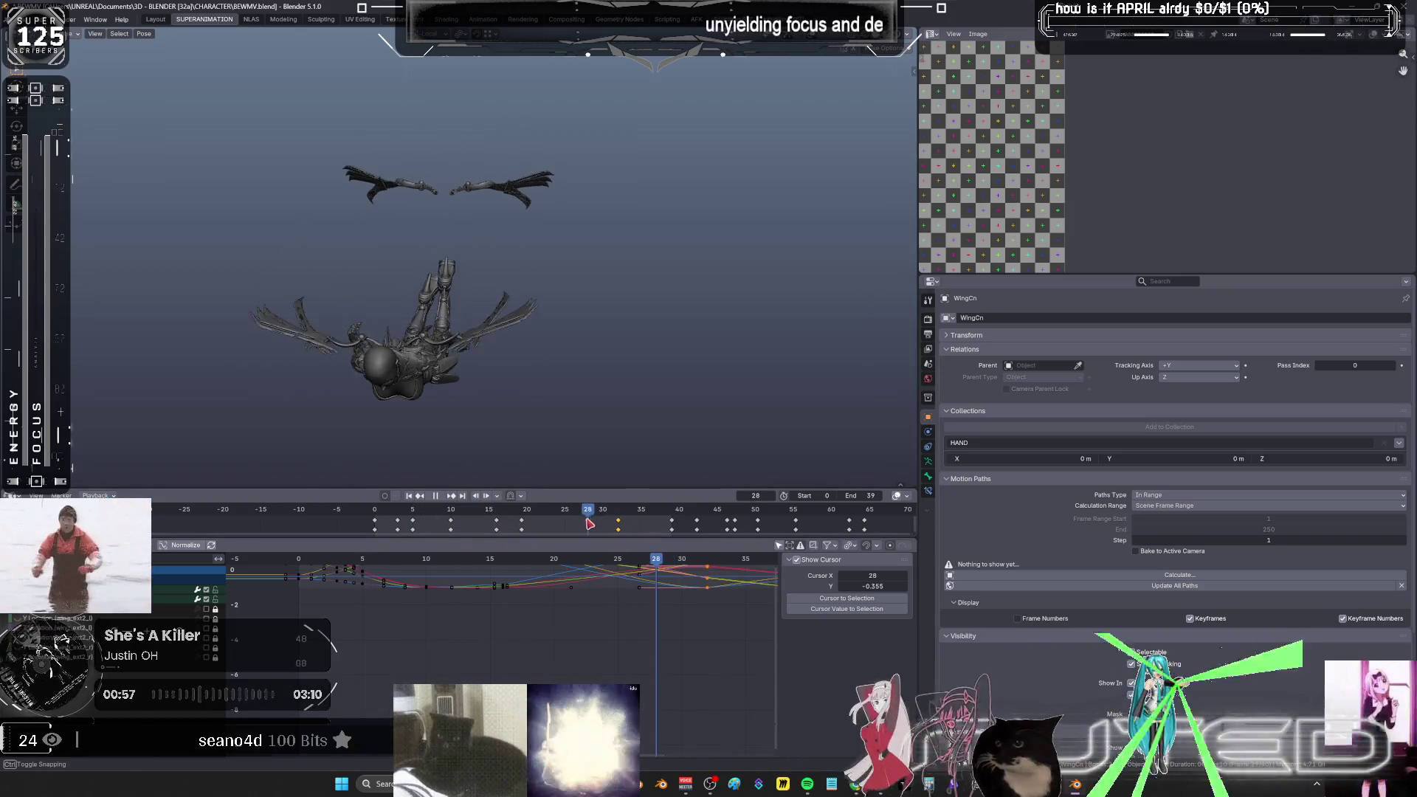
mouse_move(525, 524)
mouse_down()
mouse_move(448, 524)
mouse_move(536, 537)
mouse_up()
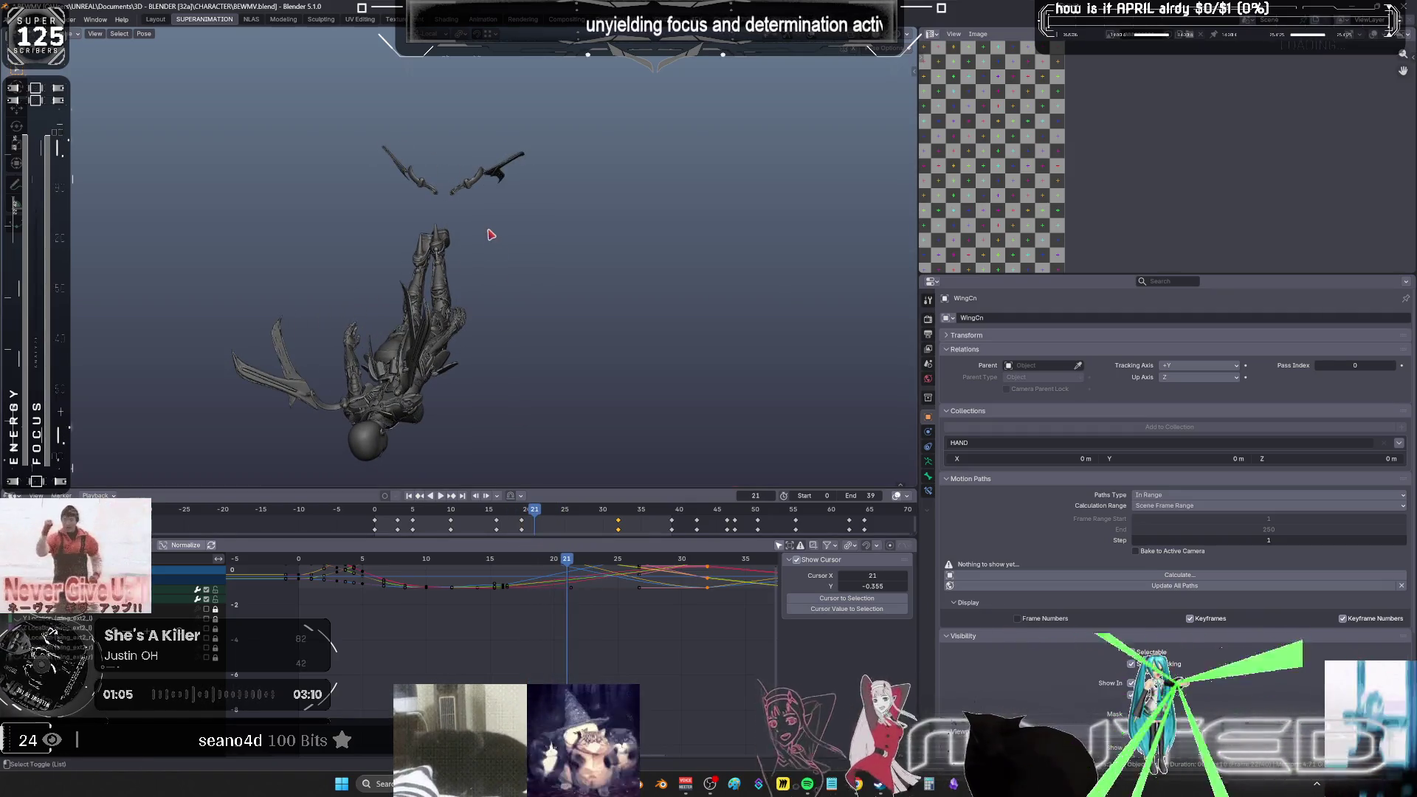
key(KP_Divide)
click(387, 313)
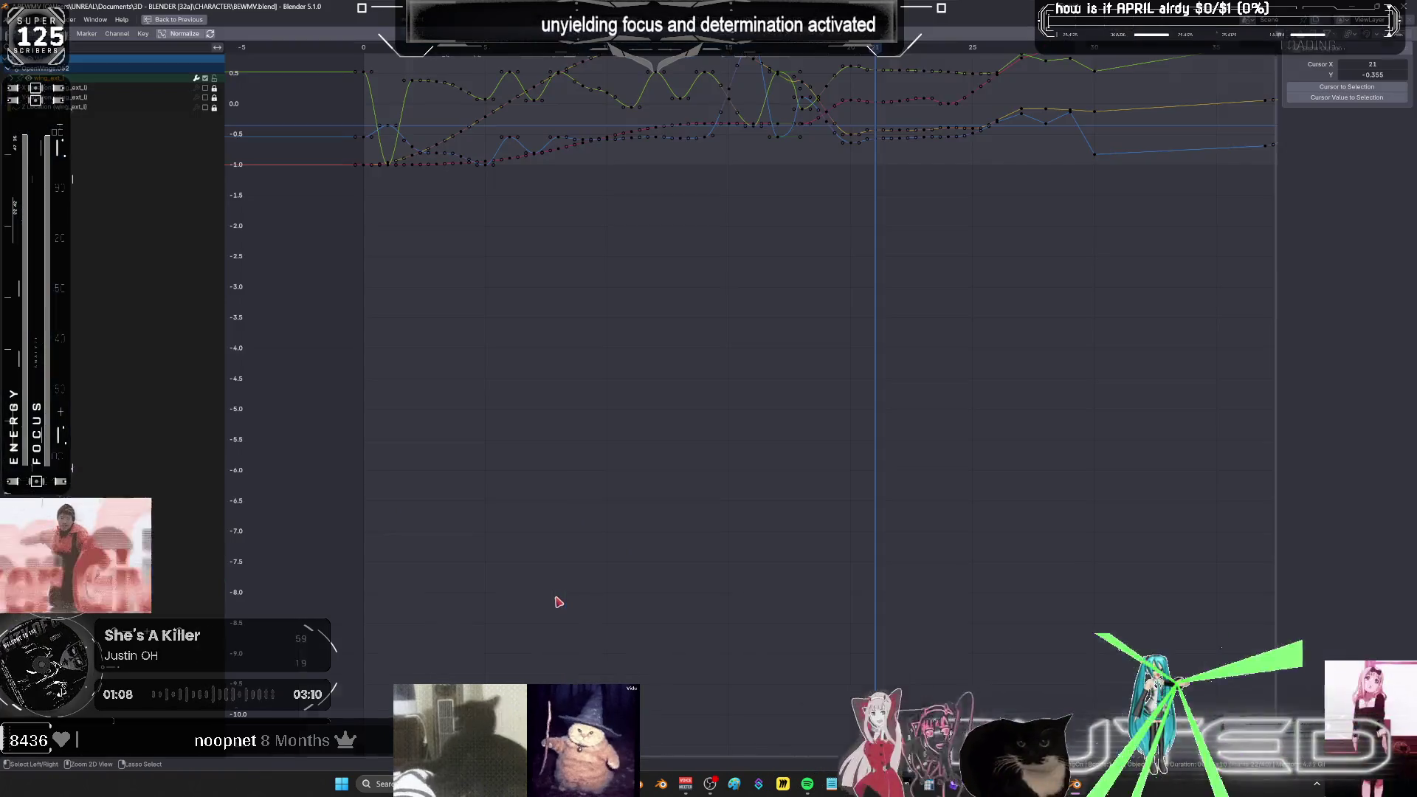
- Frame the wing rotation curves in a maximized Graph Editor, save BEWMV.blend, and restore the layout
key(ctrl+space)
key(Home)
mouse_move(659, 463)
ctrl+middle_down()
mouse_move(706, 472)
mouse_move(686, 439)
mouse_move(683, 460)
ctrl+middle_up()
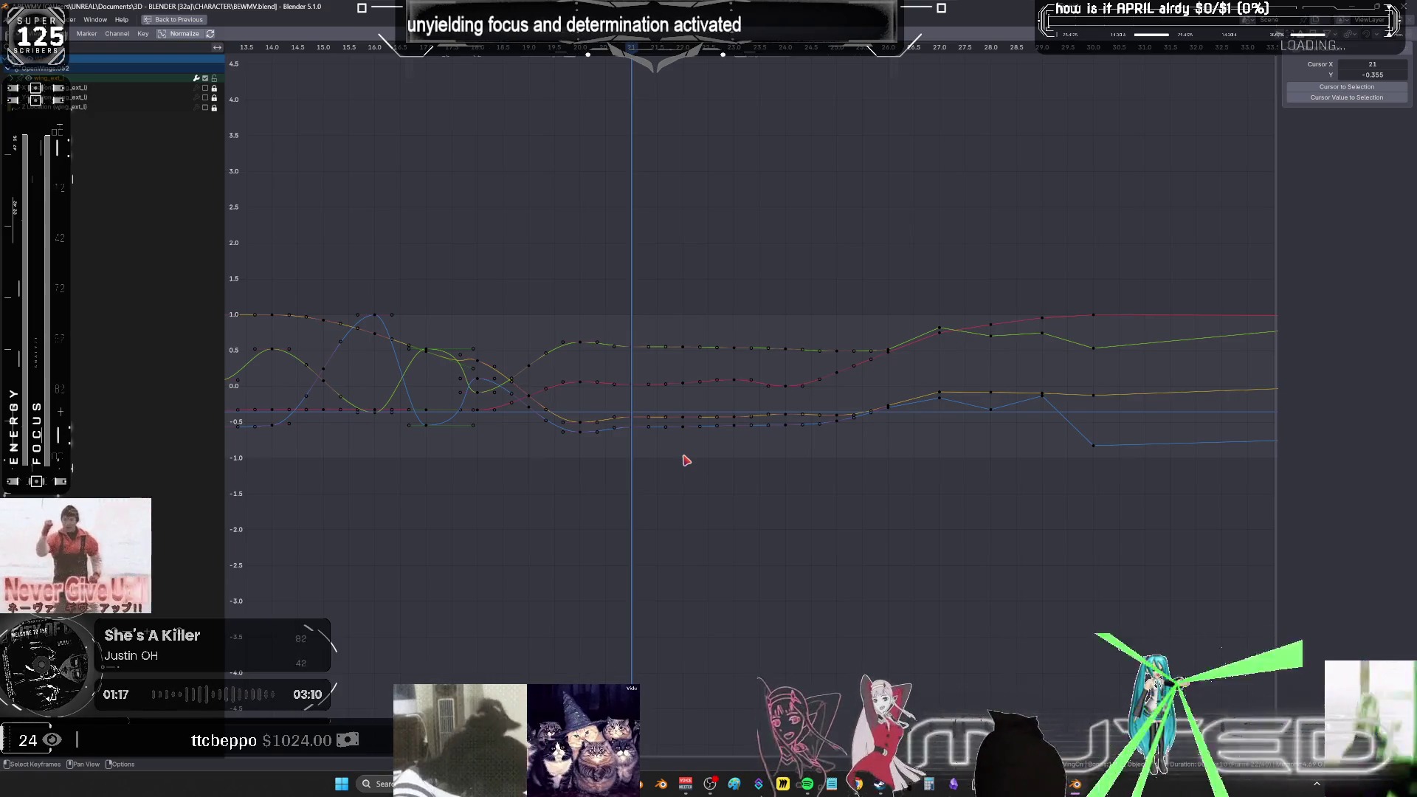
key(ctrl+s)
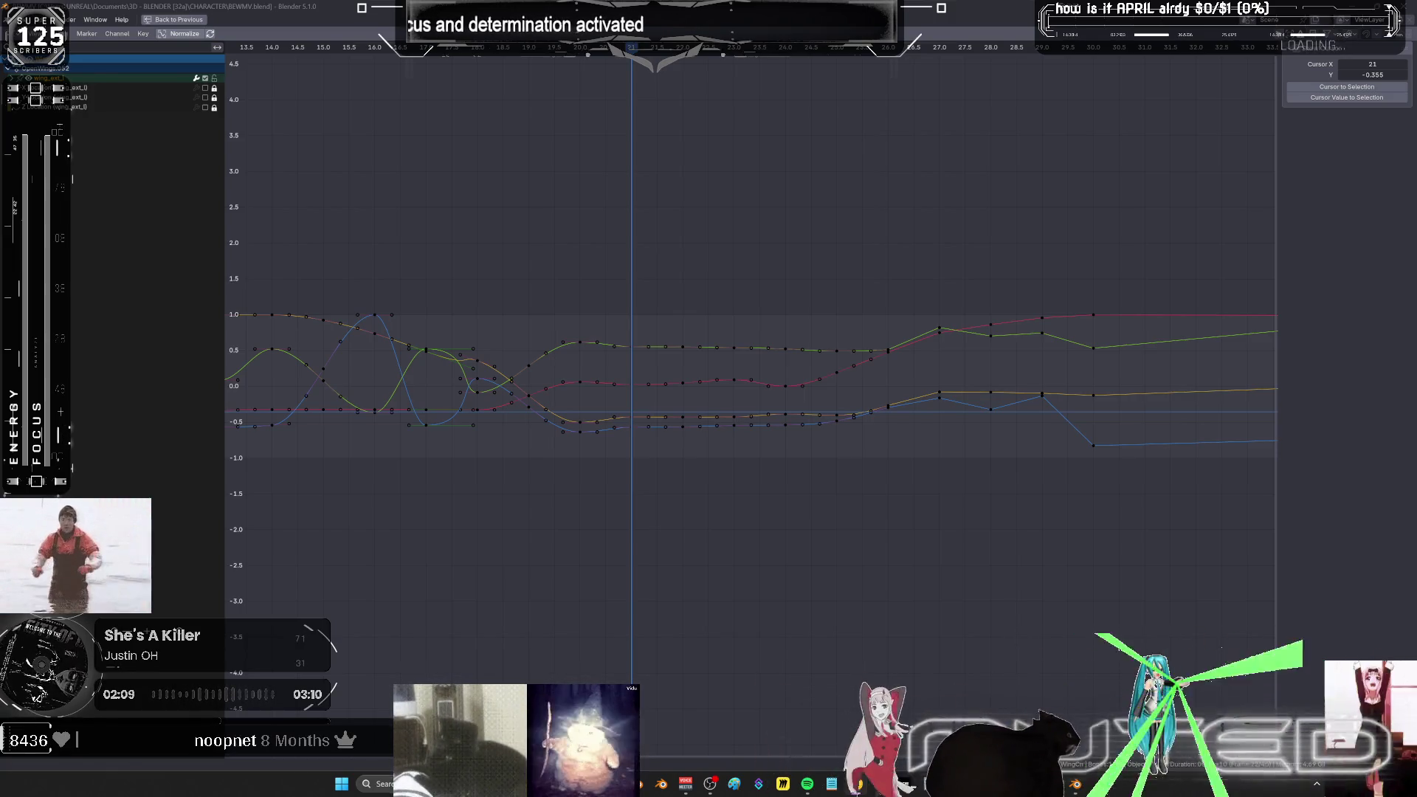
mouse_move(924, 353)
middle_down()
mouse_move(1254, 351)
mouse_move(227, 357)
middle_up()
key(ctrl+space)
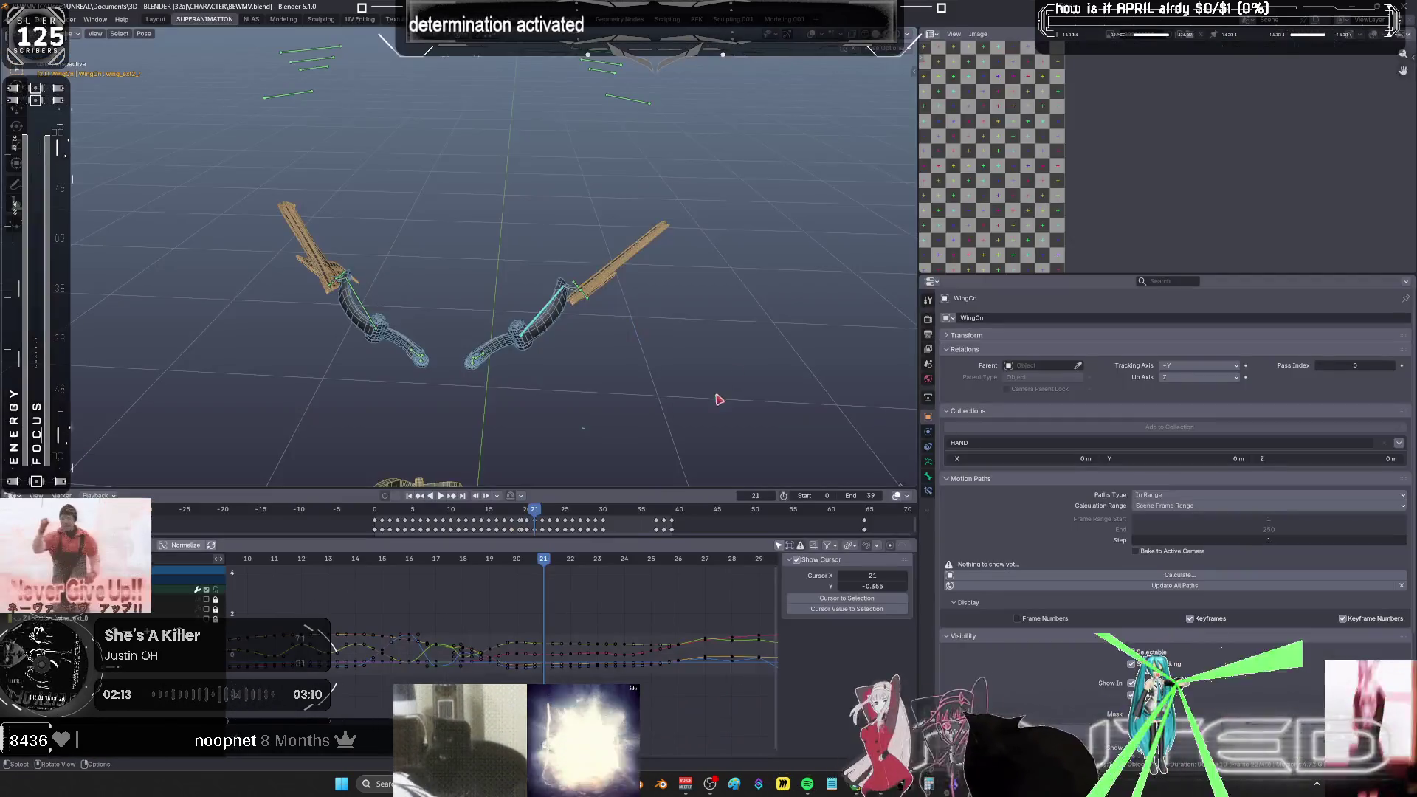
- Scrub the flap between frames 9 and 26, box-selecting a group of keys in the maximized Graph Editor
mouse_move(543, 333)
mouse_down()
mouse_move(587, 341)
mouse_move(522, 335)
mouse_move(515, 353)
mouse_move(546, 362)
mouse_move(516, 365)
mouse_move(487, 657)
mouse_up()
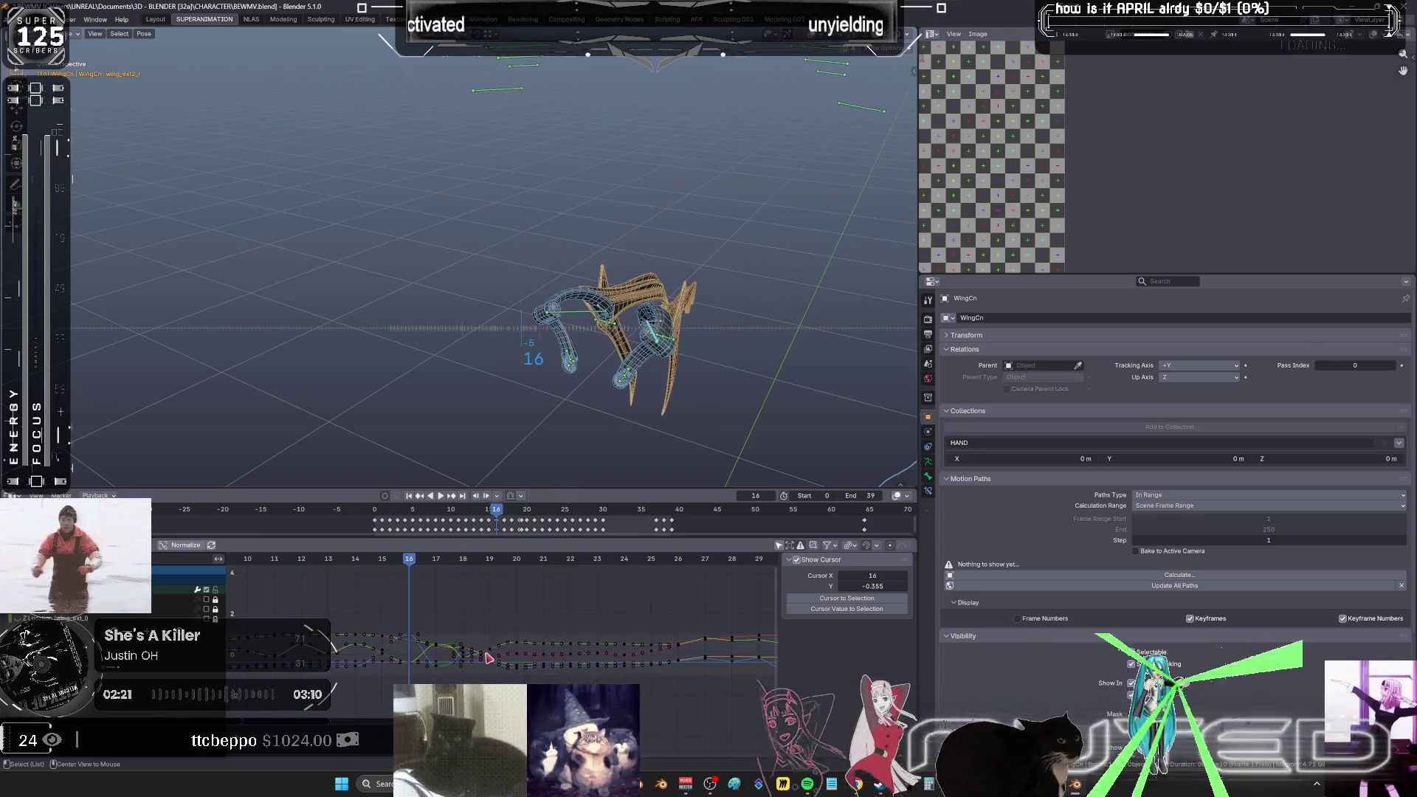
key(ctrl+space)
mouse_move(560, 279)
mouse_down()
mouse_move(626, 467)
mouse_move(724, 520)
mouse_up()
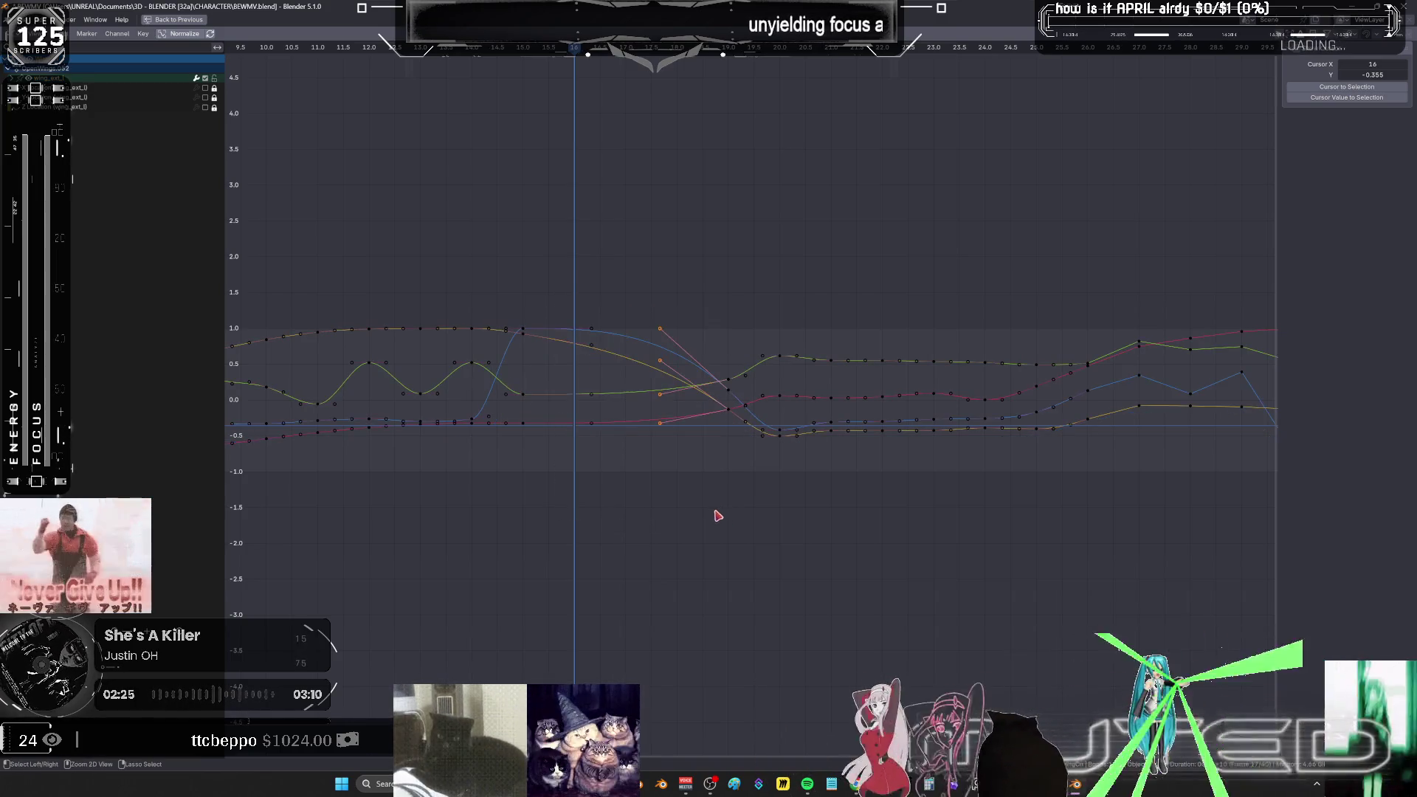
key(ctrl+space)
mouse_move(636, 452)
mouse_down()
mouse_move(591, 401)
mouse_move(610, 405)
mouse_move(559, 418)
mouse_move(466, 312)
mouse_move(487, 310)
mouse_up()
mouse_move(500, 316)
mouse_down()
mouse_move(565, 347)
mouse_move(535, 346)
mouse_up()
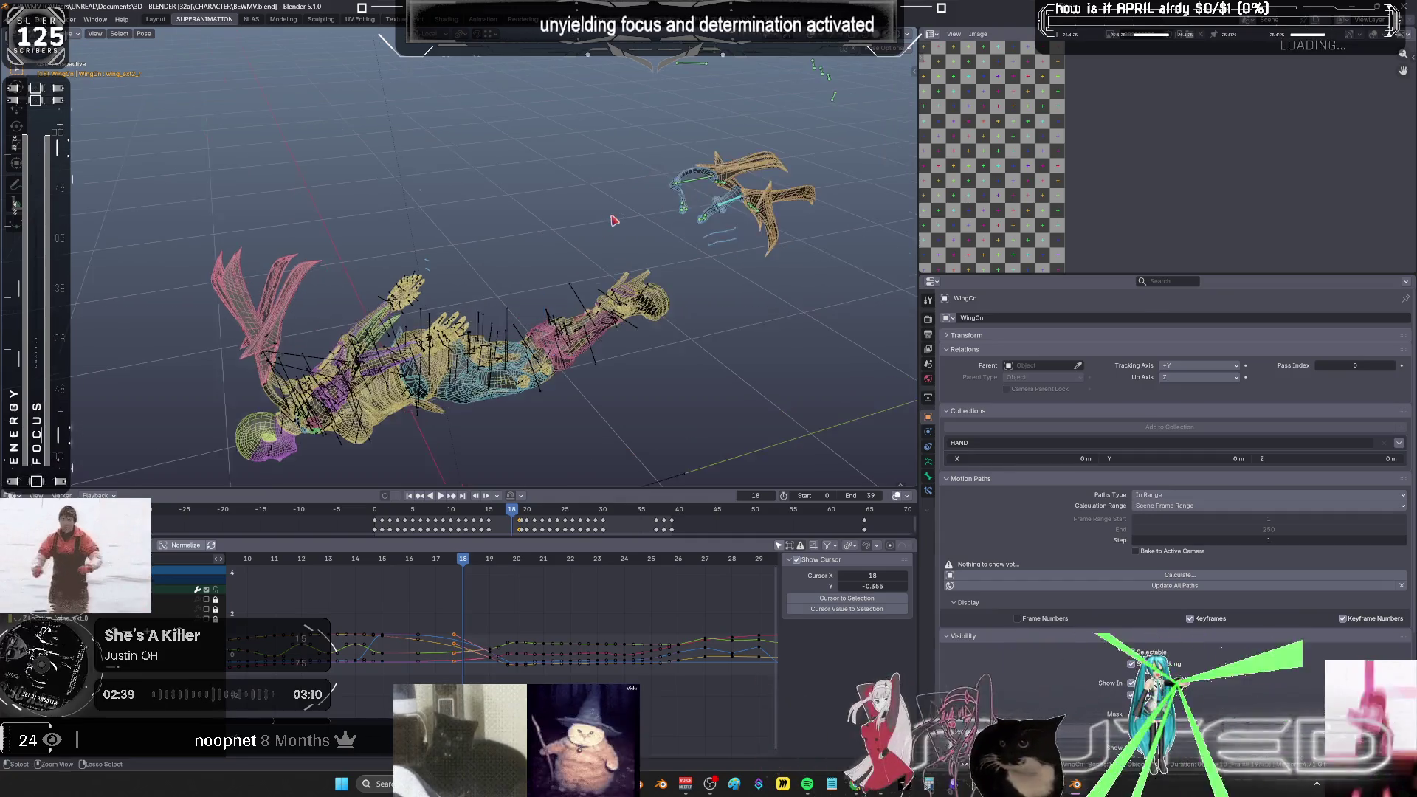
- Delete the late cluster of wing keys and shift one frame column 4 frames earlier
key(ctrl+space)
key(ctrl+space)
key(ctrl+space)
key(Home)
key(a)
drag(720, 336, 715, 506)
key(Delete)
drag(797, 271, 765, 542)
text(g-4)
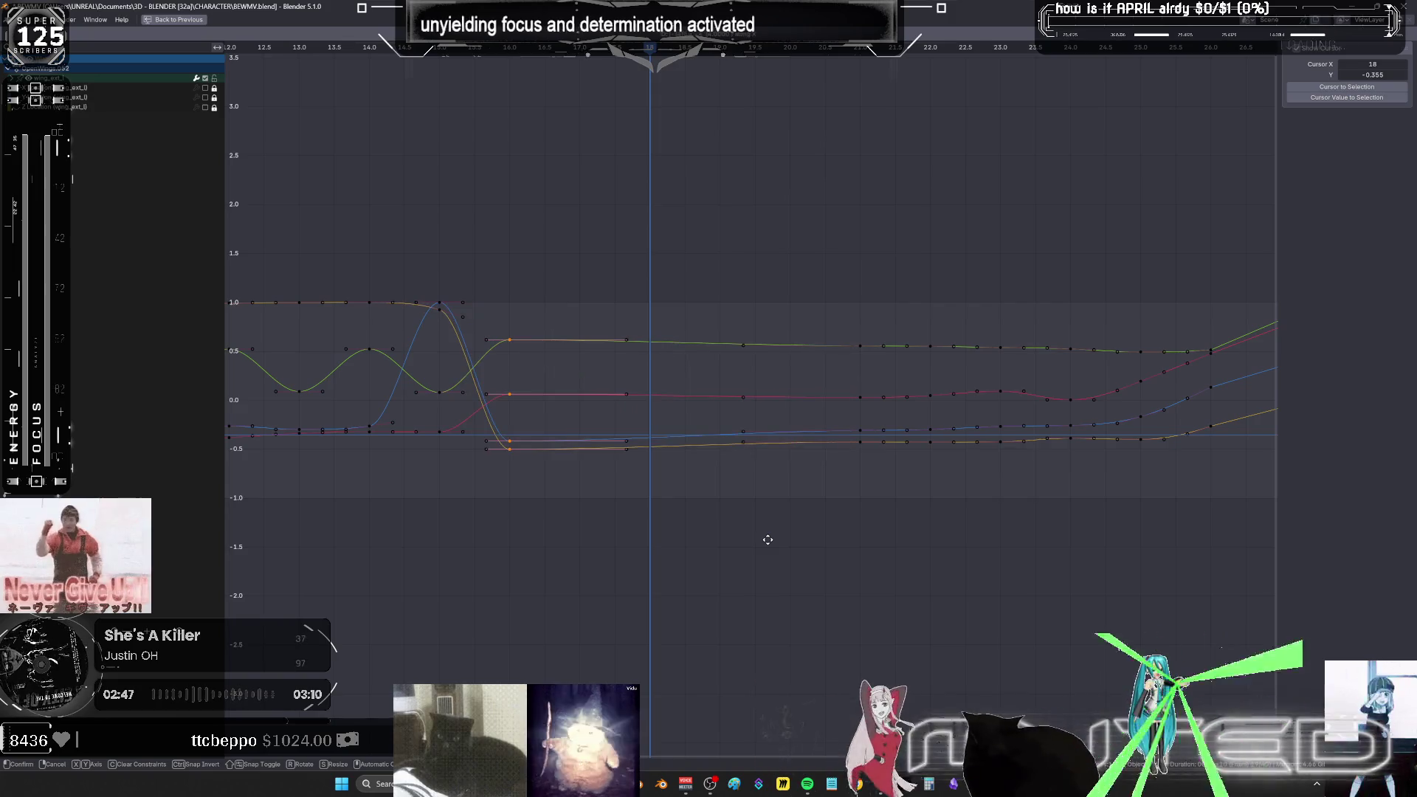
key(Return)
key(Home)
key(ctrl+space)
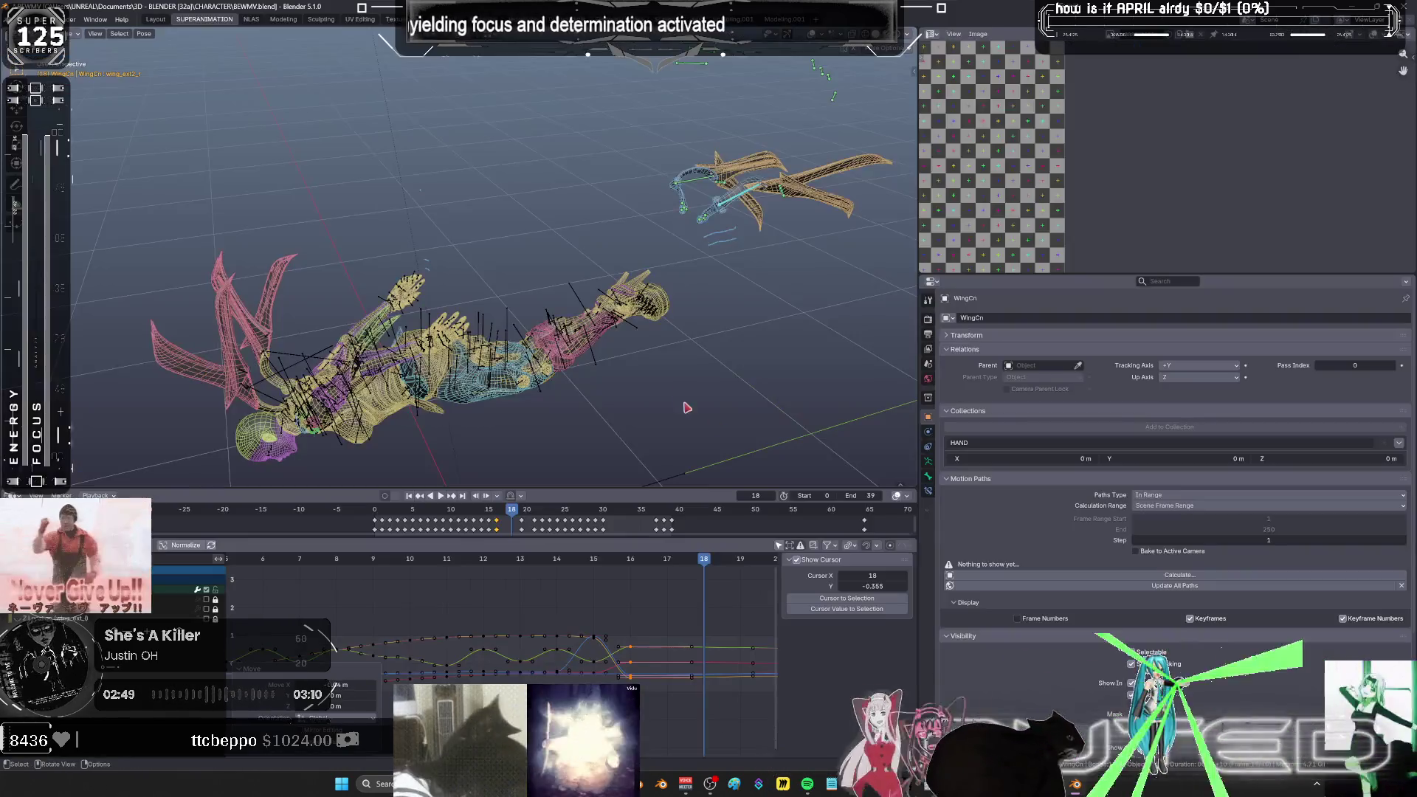
- Switch to wireframe, key the wing bones at frame 16, and advance to frame 21
key(space)
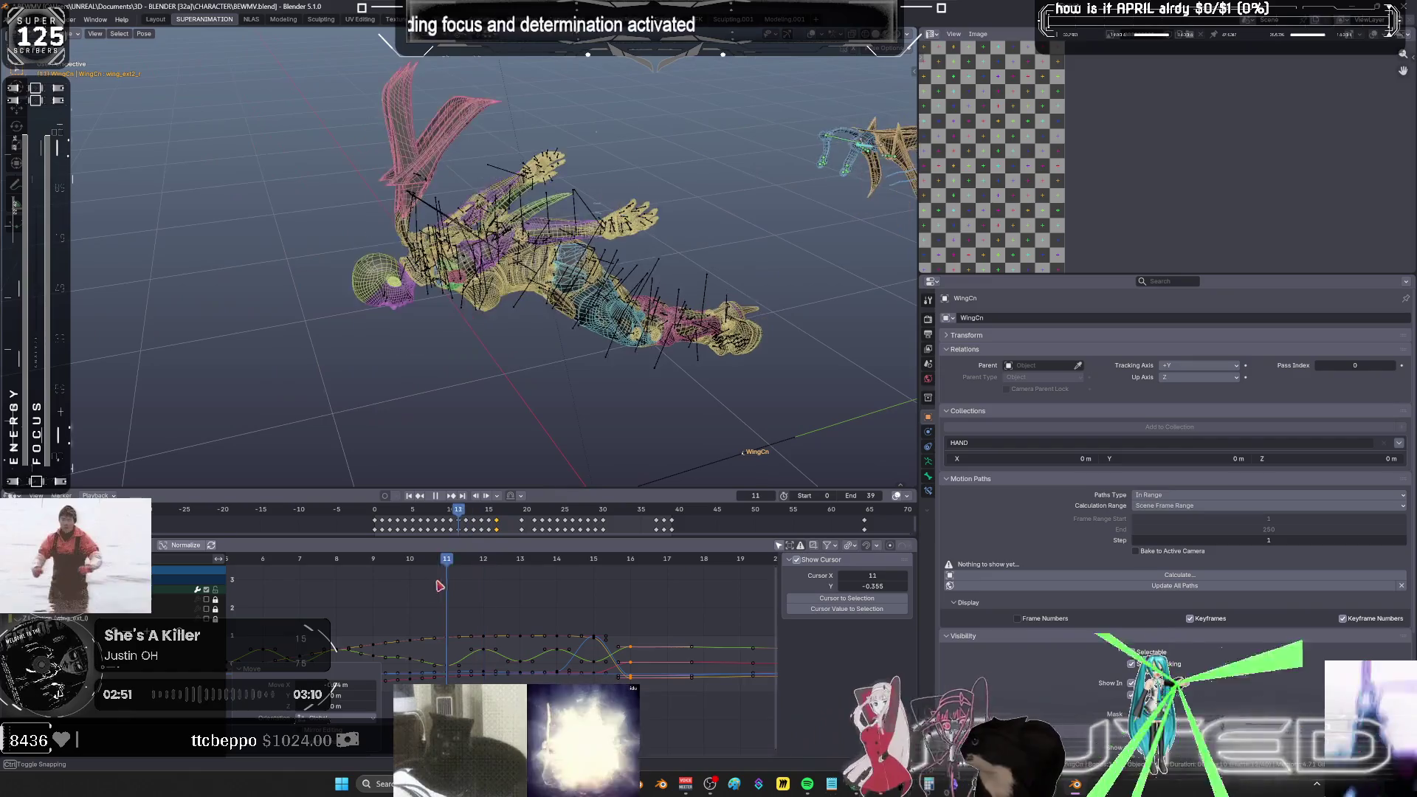
key(space)
mouse_move(473, 310)
alt+middle_down()
mouse_move(550, 350)
mouse_move(419, 334)
mouse_move(611, 366)
alt+middle_up()
key(shift+z)
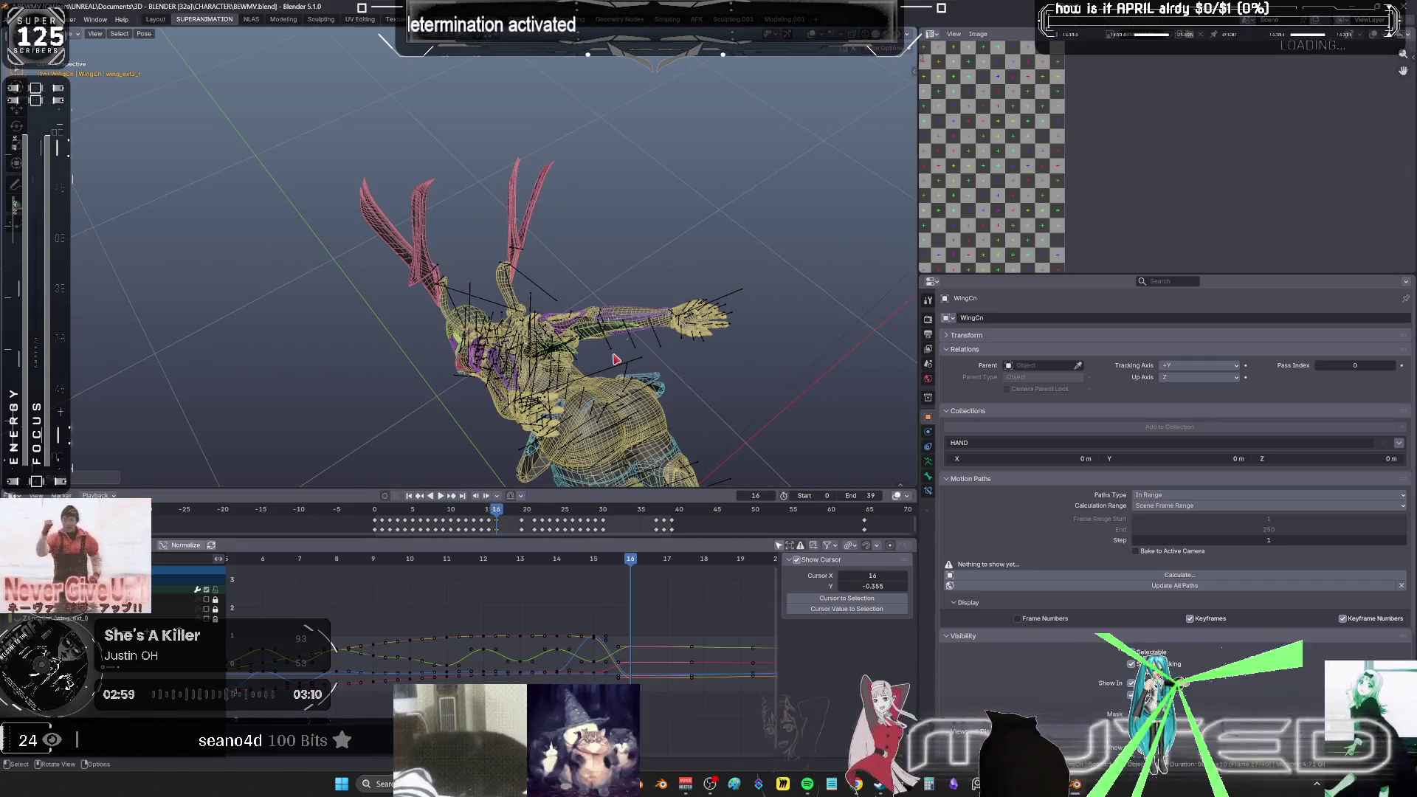
key(k)
key(Return)
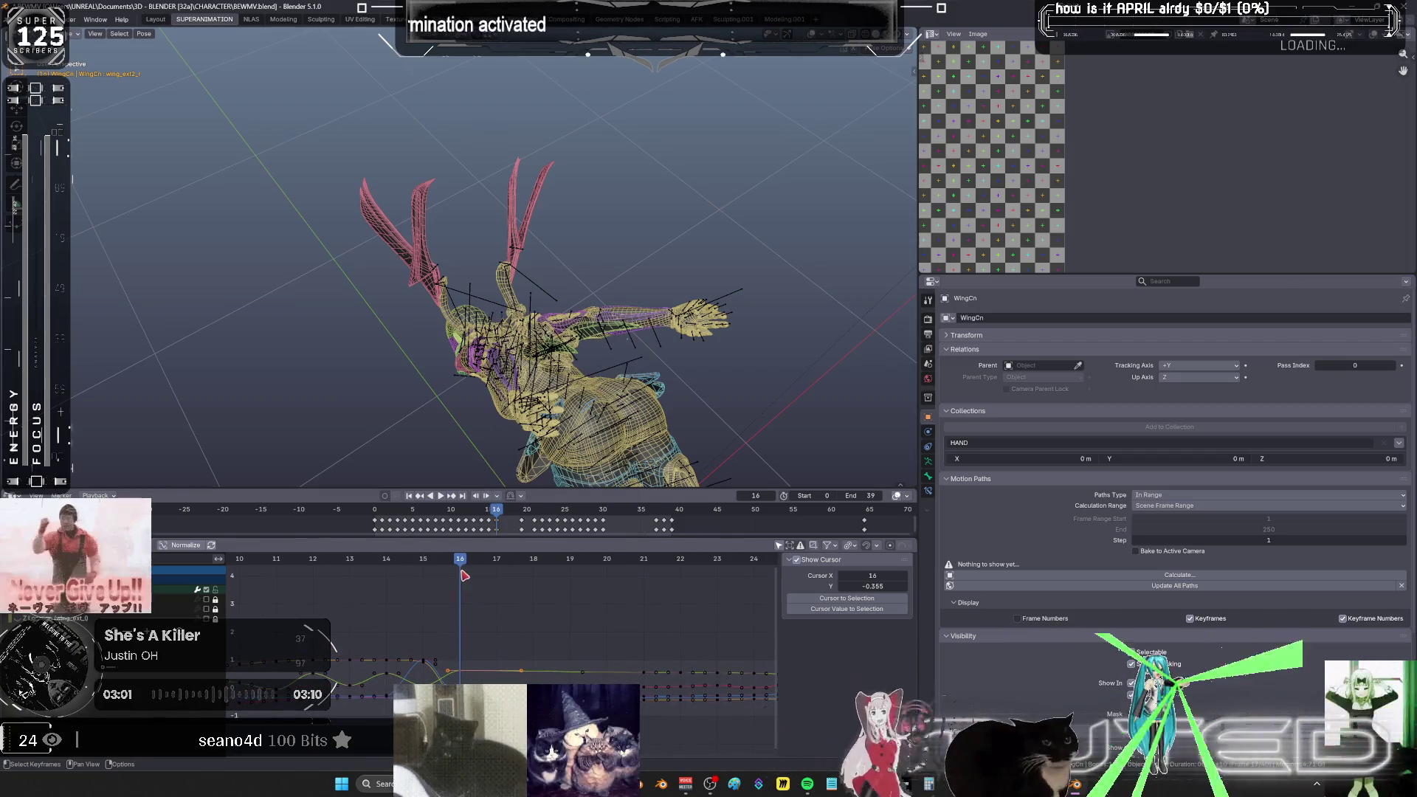
click(497, 565)
drag(497, 565, 644, 565)
middle_drag(715, 396, 668, 150)
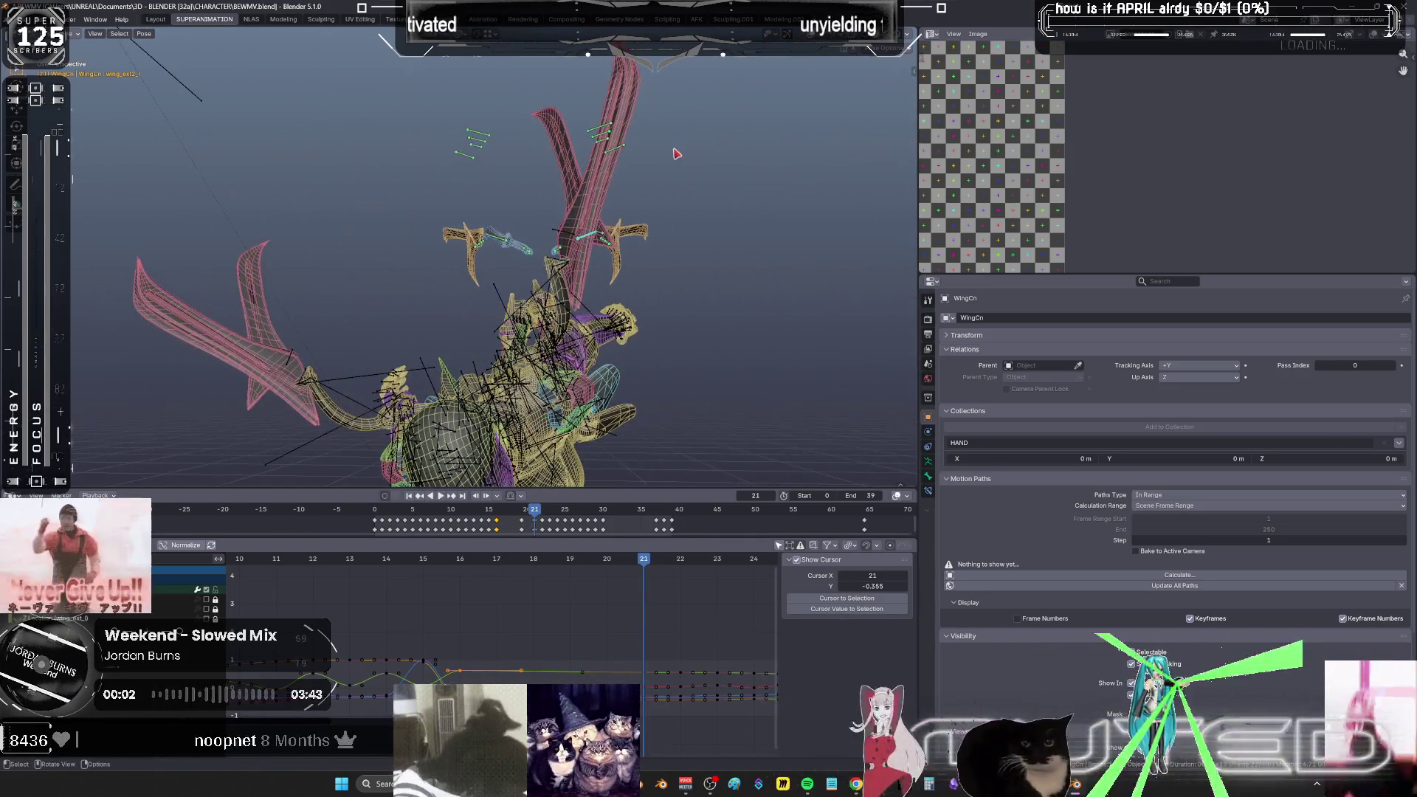
key(r)
key(Escape)
right_click(705, 267)
key(Escape)
middle_drag(473, 265, 480, 246)
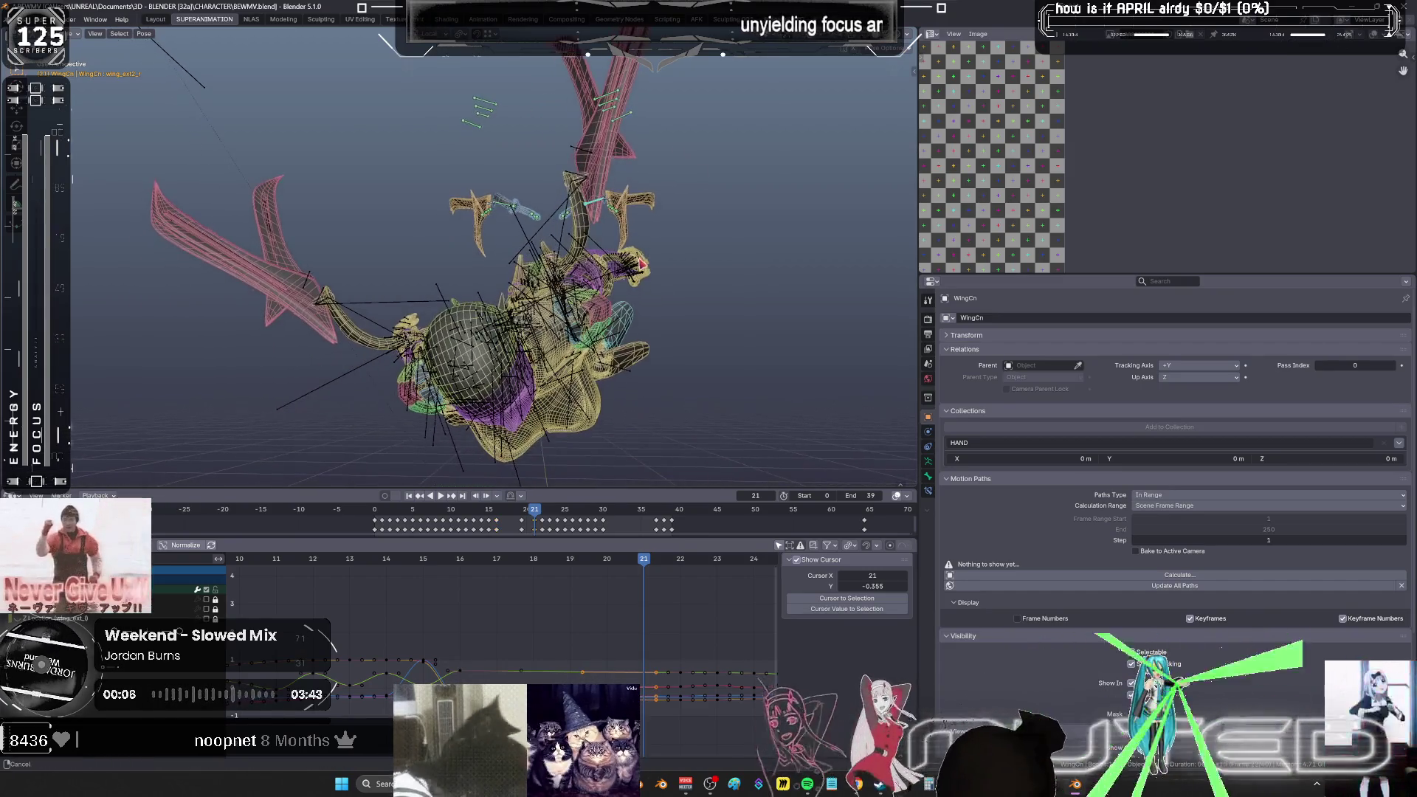
mouse_move(660, 362)
middle_down()
mouse_move(490, 306)
mouse_move(617, 374)
mouse_move(650, 316)
mouse_move(678, 344)
mouse_move(624, 337)
mouse_move(709, 395)
mouse_move(627, 344)
mouse_move(624, 302)
middle_up()
middle_drag(627, 404, 768, 295)
mouse_move(654, 417)
middle_down()
mouse_move(591, 337)
mouse_move(756, 272)
mouse_move(574, 365)
mouse_move(729, 397)
mouse_move(726, 414)
mouse_move(715, 388)
mouse_move(587, 374)
mouse_move(581, 357)
middle_up()
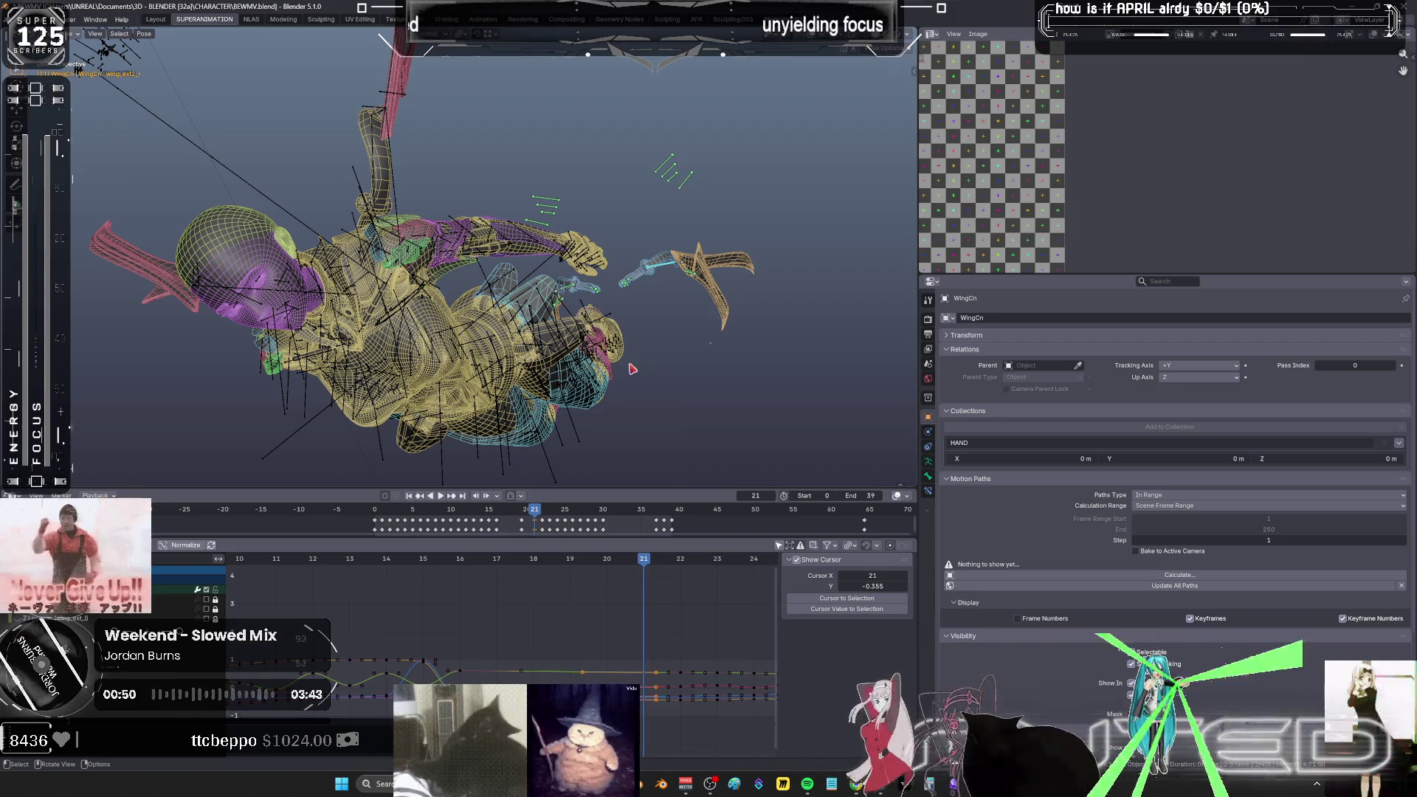
key(space)
- Review the flap, restore wireframe shading with bone overlays, and stop playback at frame 20
shift+right_click(647, 640)
right_drag(648, 645, 620, 634)
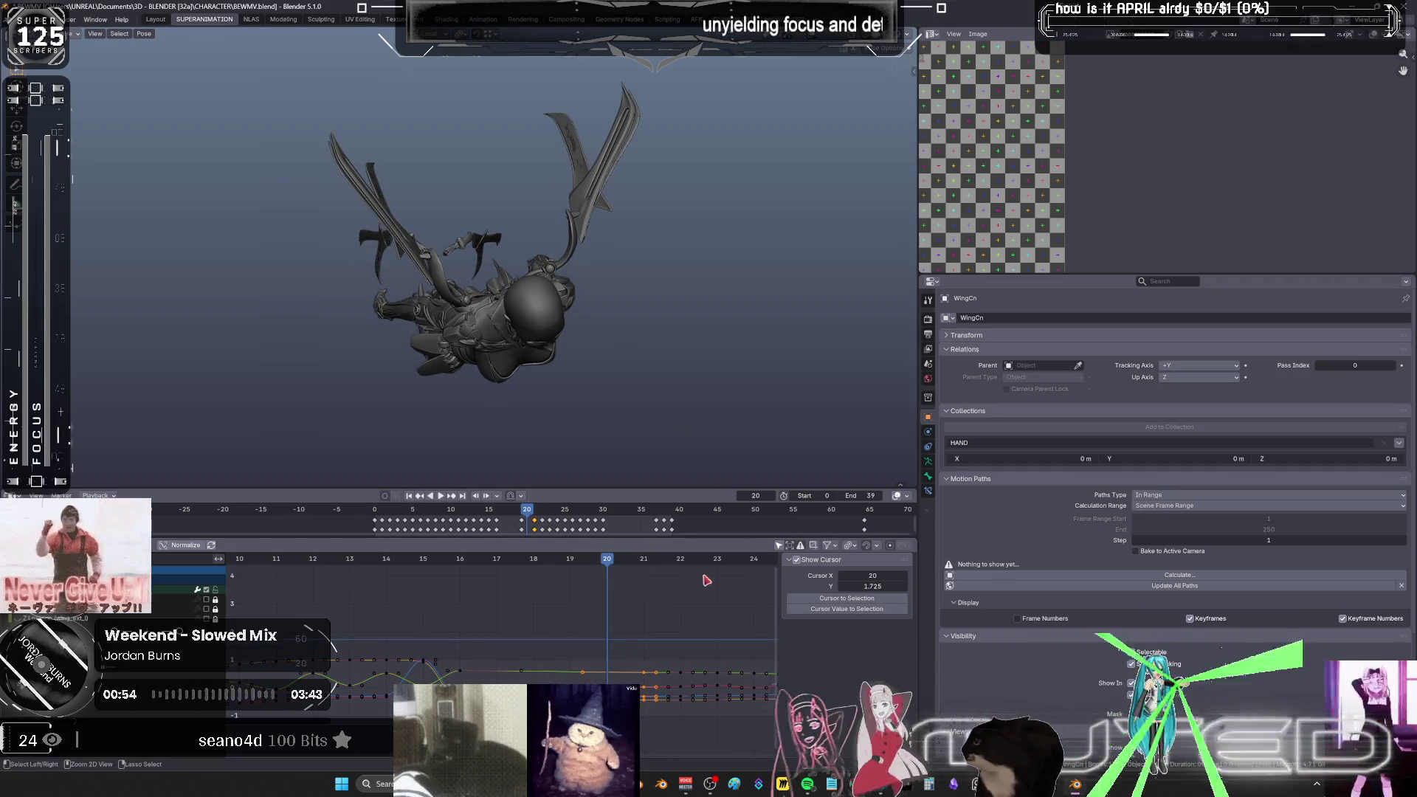
mouse_move(714, 410)
alt+mouse_down()
mouse_move(722, 371)
mouse_move(706, 359)
mouse_move(662, 372)
mouse_move(699, 376)
mouse_move(714, 397)
alt+mouse_up()
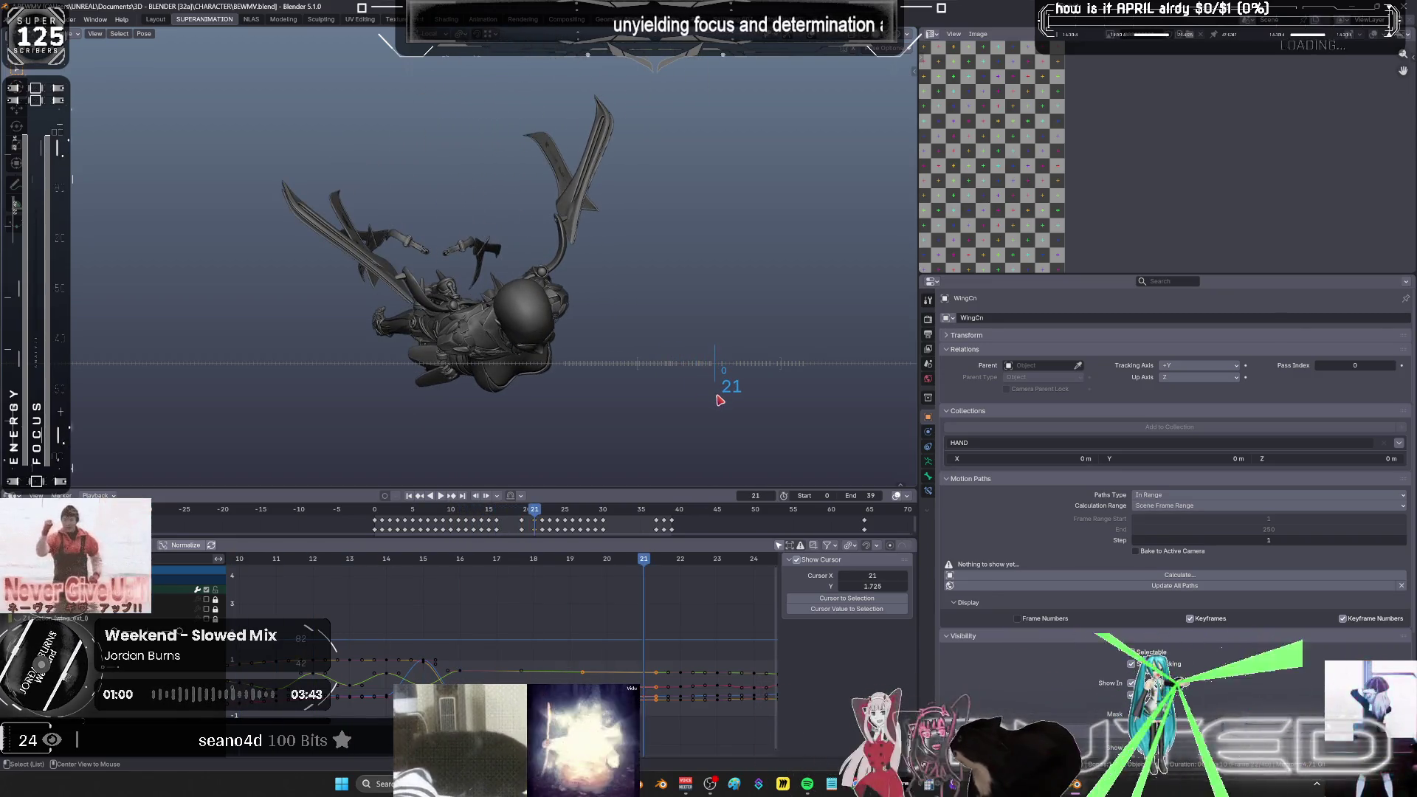
mouse_move(720, 400)
middle_down()
mouse_move(619, 398)
mouse_move(607, 502)
middle_up()
key(shift+alt+z)
key(shift+z)
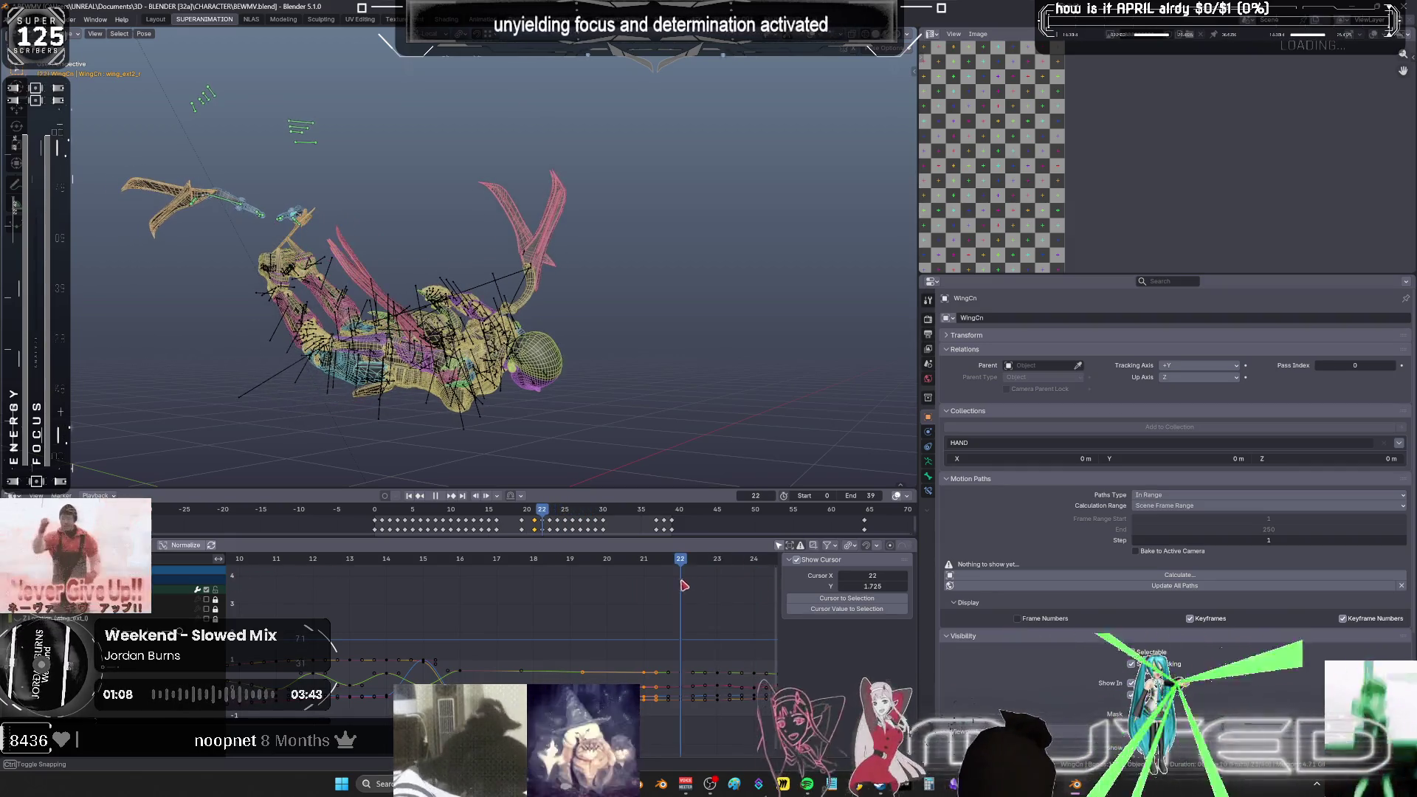
key(Escape)
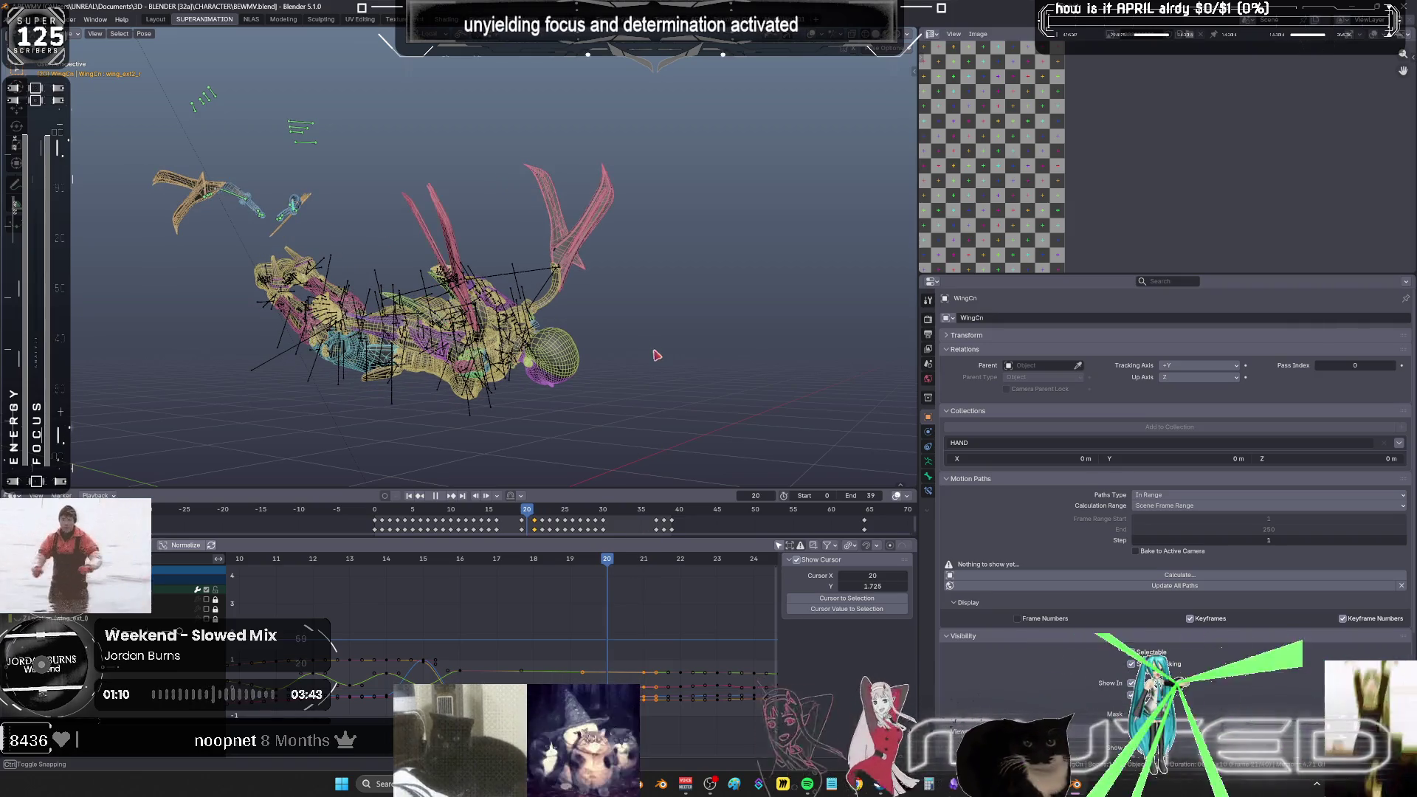
mouse_move(458, 254)
middle_down()
mouse_move(481, 263)
mouse_move(428, 253)
middle_up()
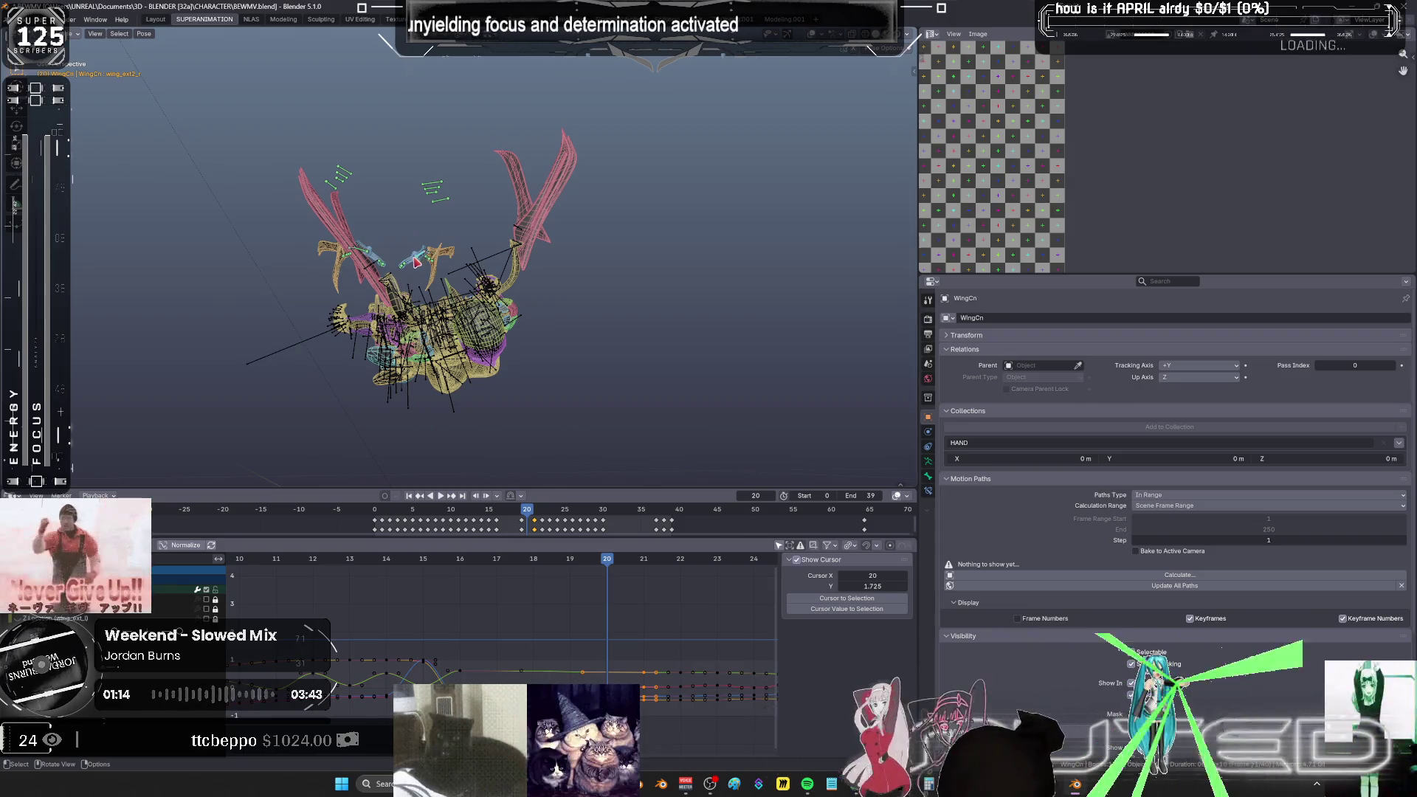
- Rotate the wing bones about their local X axis at frame 20
key(r)
key(x)
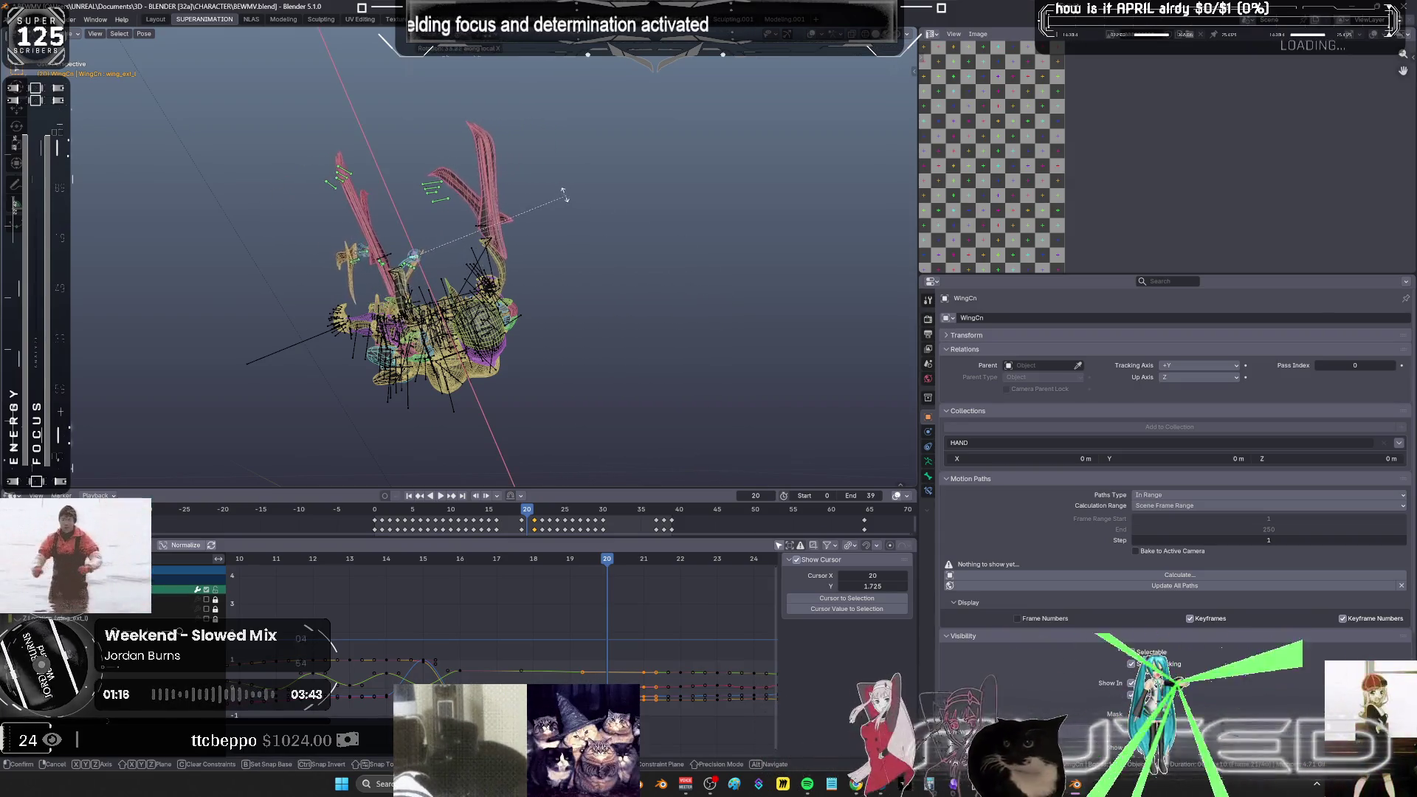
click(514, 191)
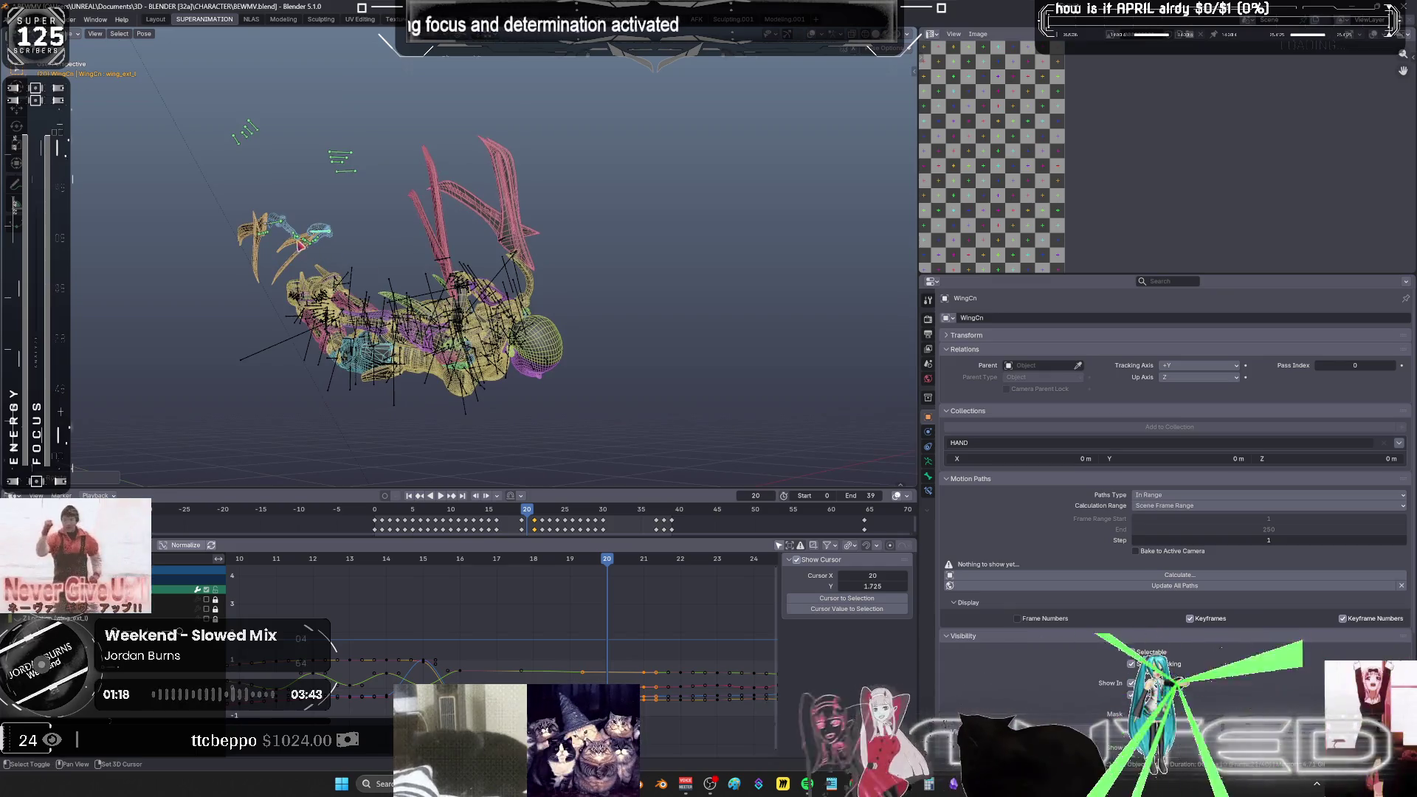
- Key the wing rotation at frame 20 in local view, then return to the full rig
key(KP_Divide)
scroll(352, 228, down, 4)
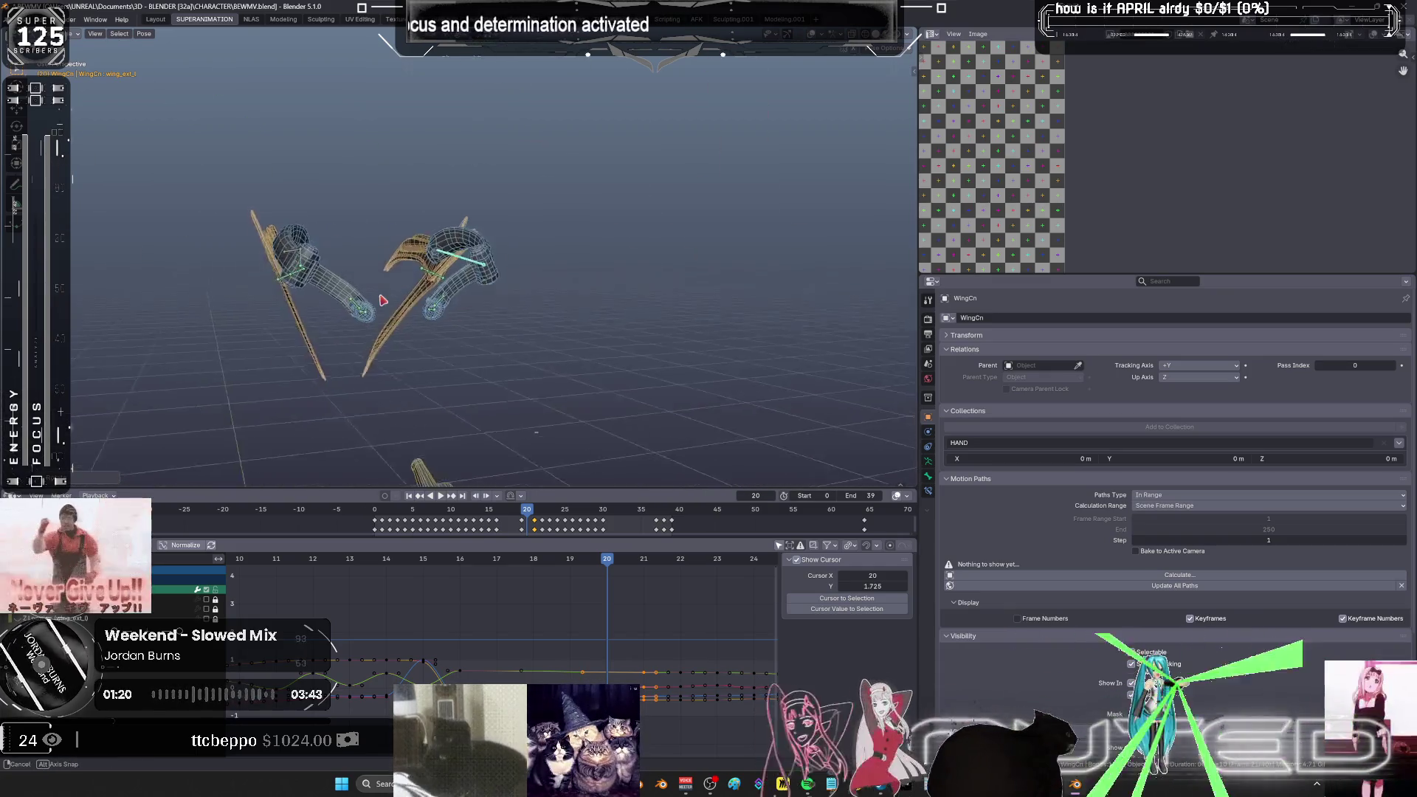
middle_drag(351, 229, 344, 345)
key(b)
key(k)
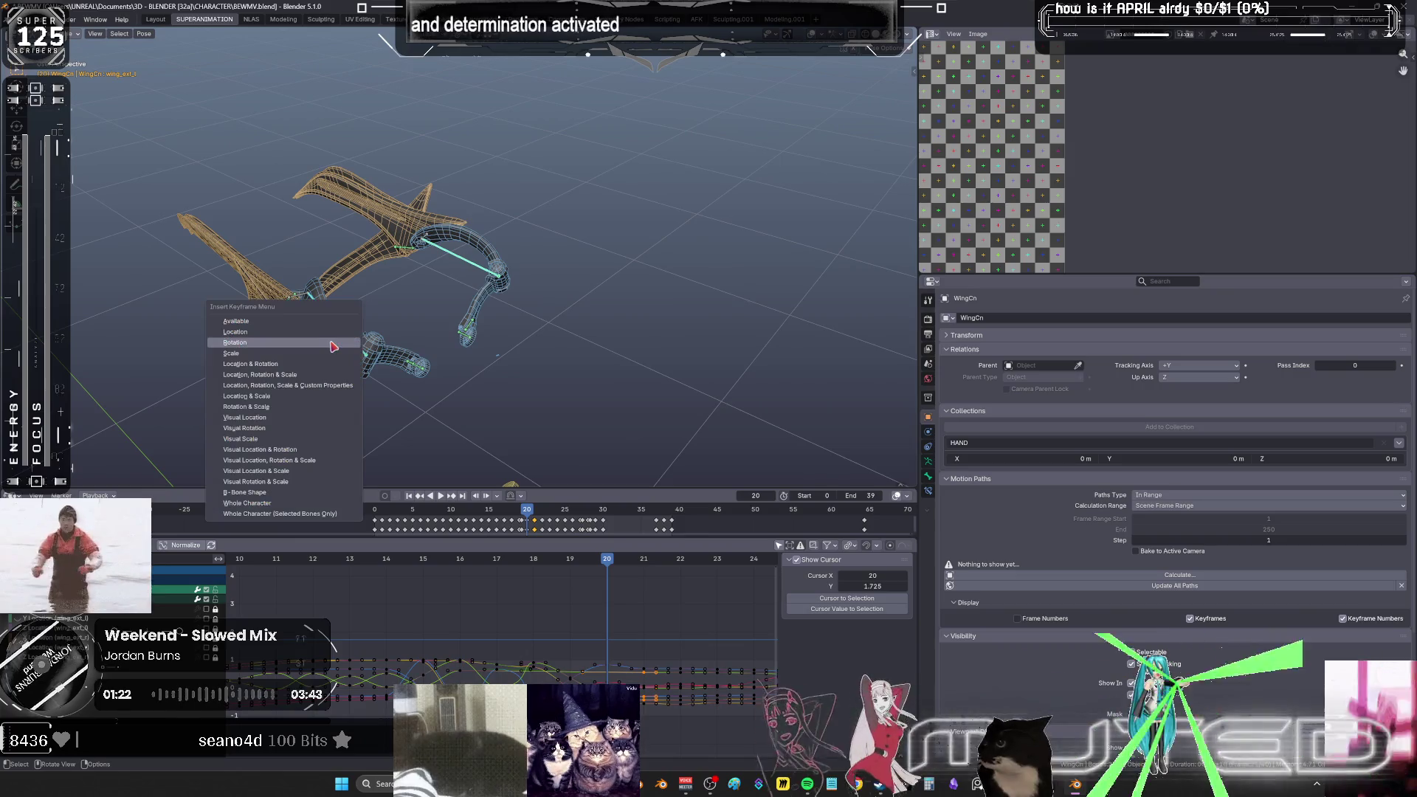
key(ctrl+space)
key(ctrl+space)
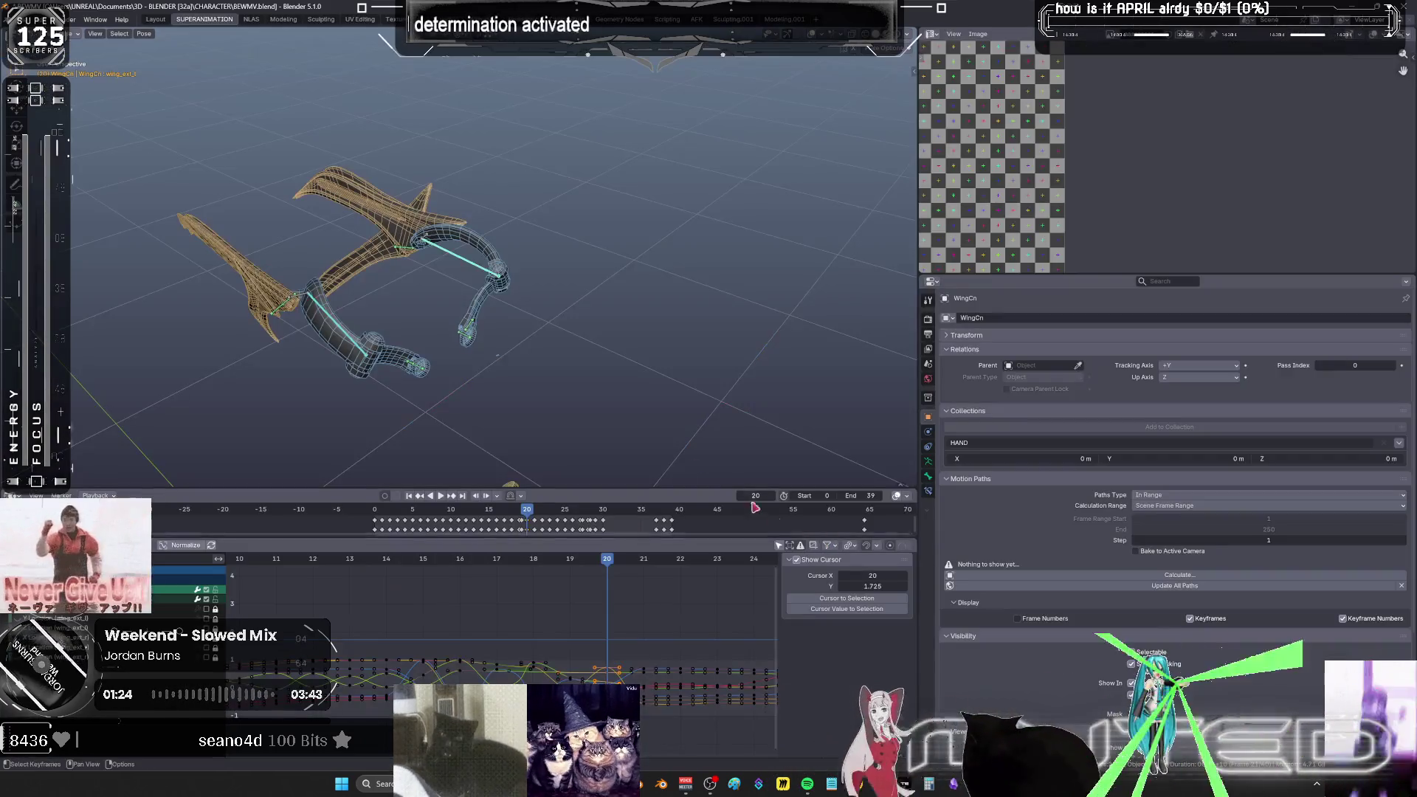
key(KP_Divide)
middle_drag(706, 418, 560, 315)
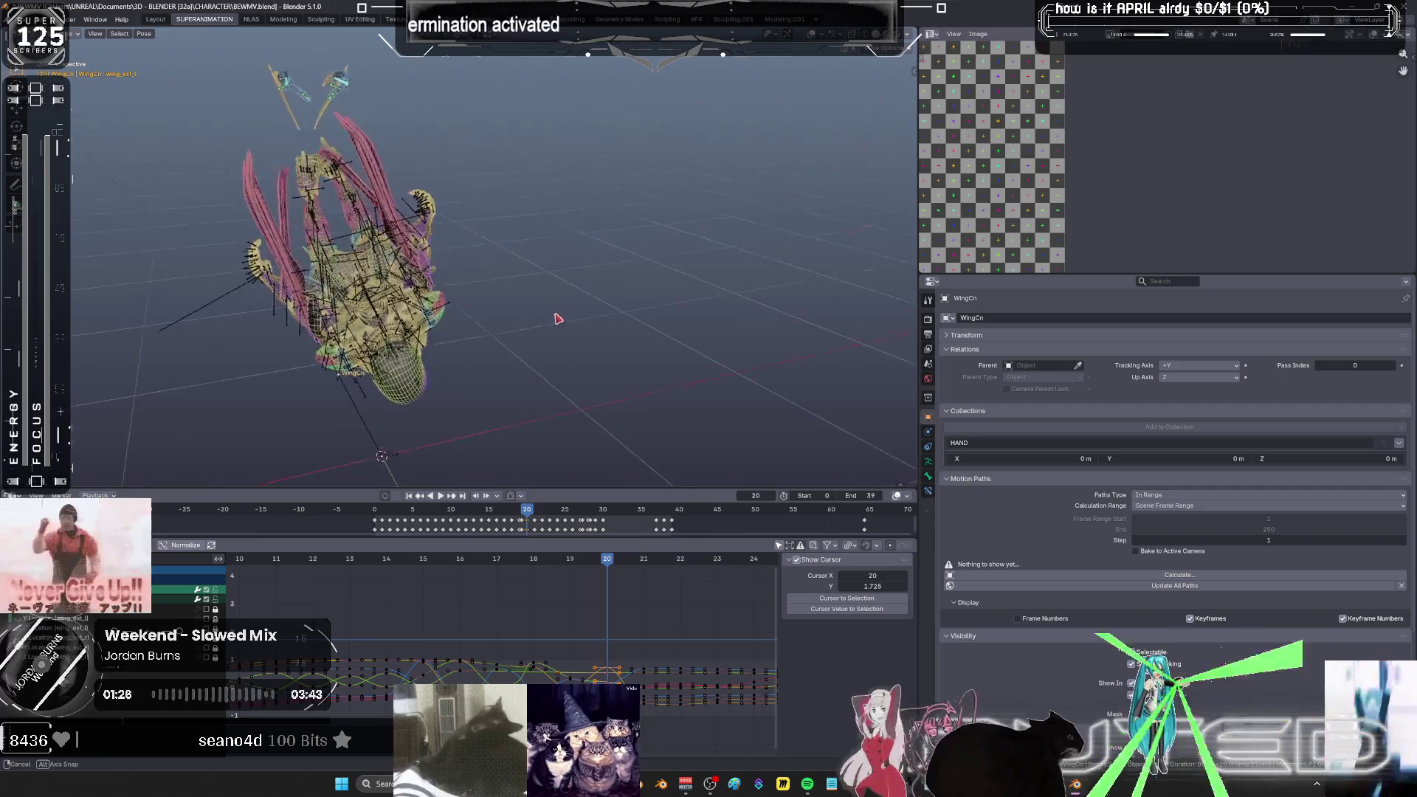
- Select the wing keys and add a breakdown pose at frame 15
alt+scroll(561, 315, down, 1)
alt+scroll(561, 315, up, 11)
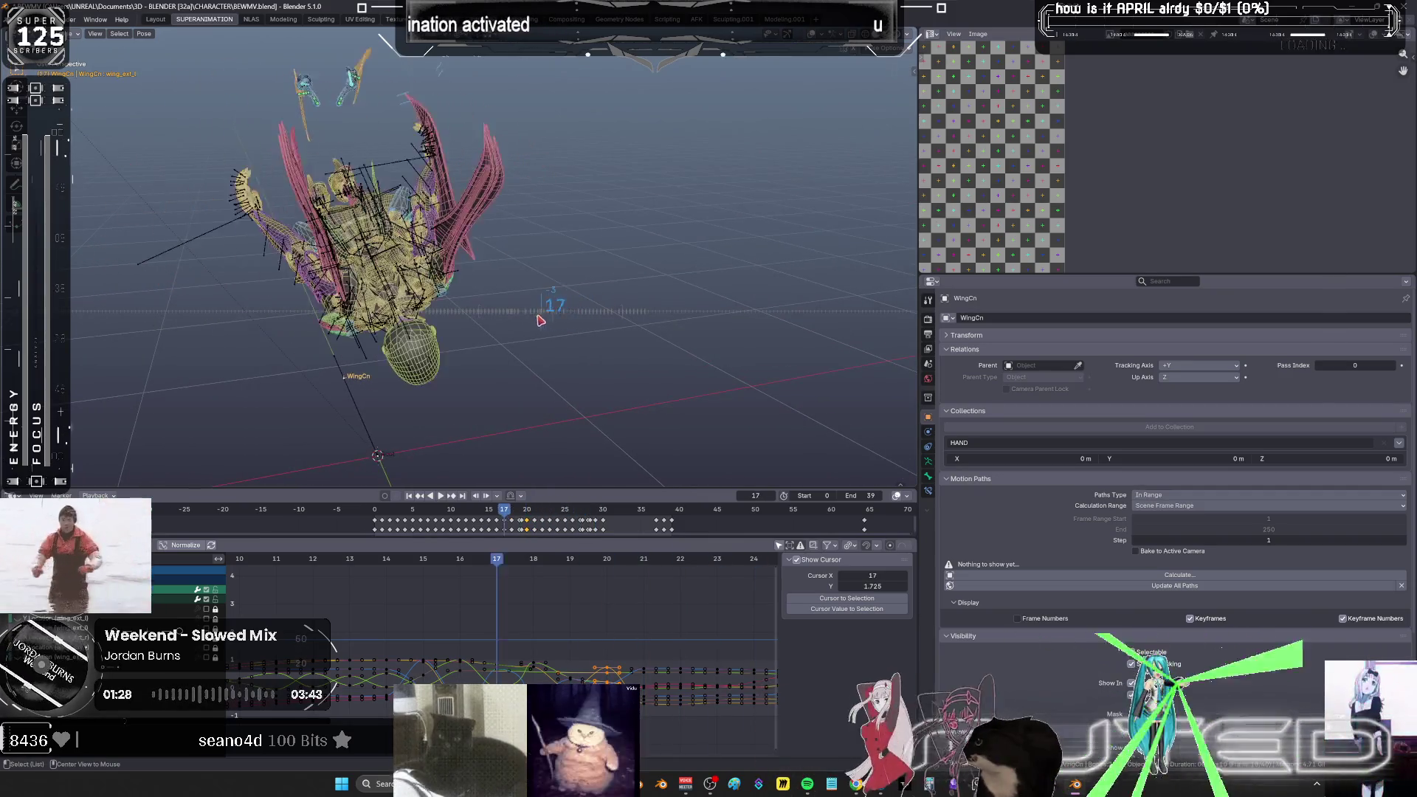
alt+scroll(515, 321, down, 4)
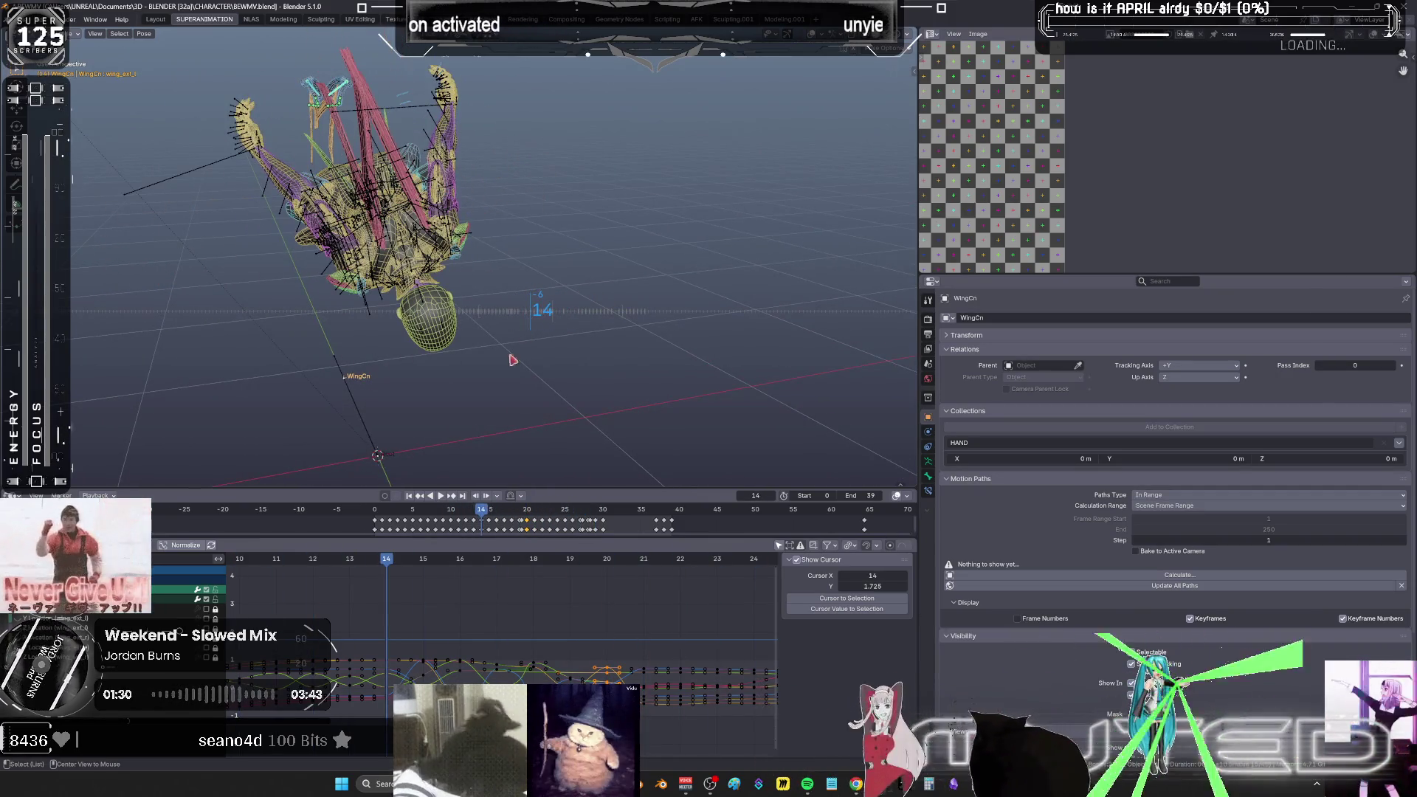
middle_drag(473, 315, 571, 334)
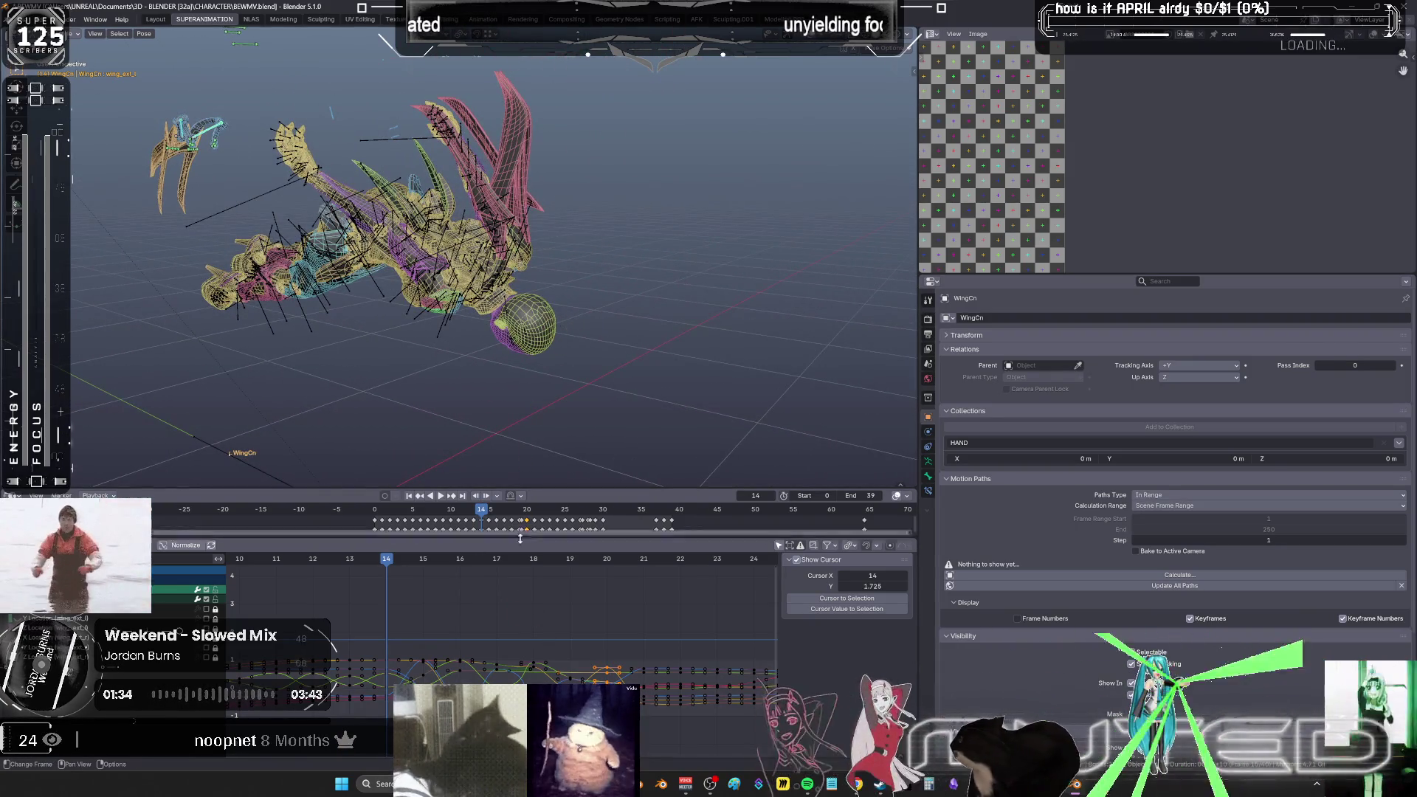
mouse_move(405, 626)
mouse_down()
mouse_move(540, 690)
mouse_move(580, 691)
mouse_up()
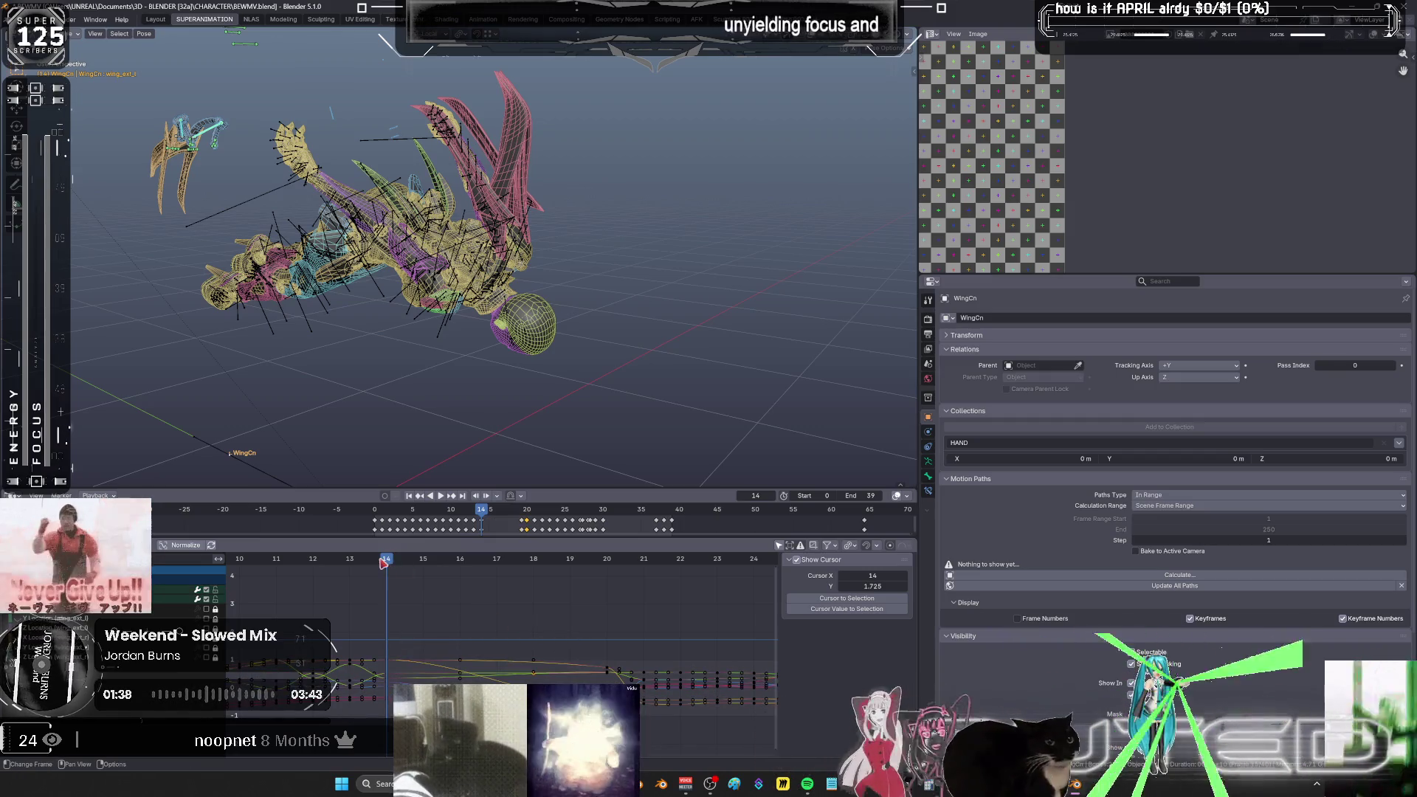
drag(397, 564, 412, 564)
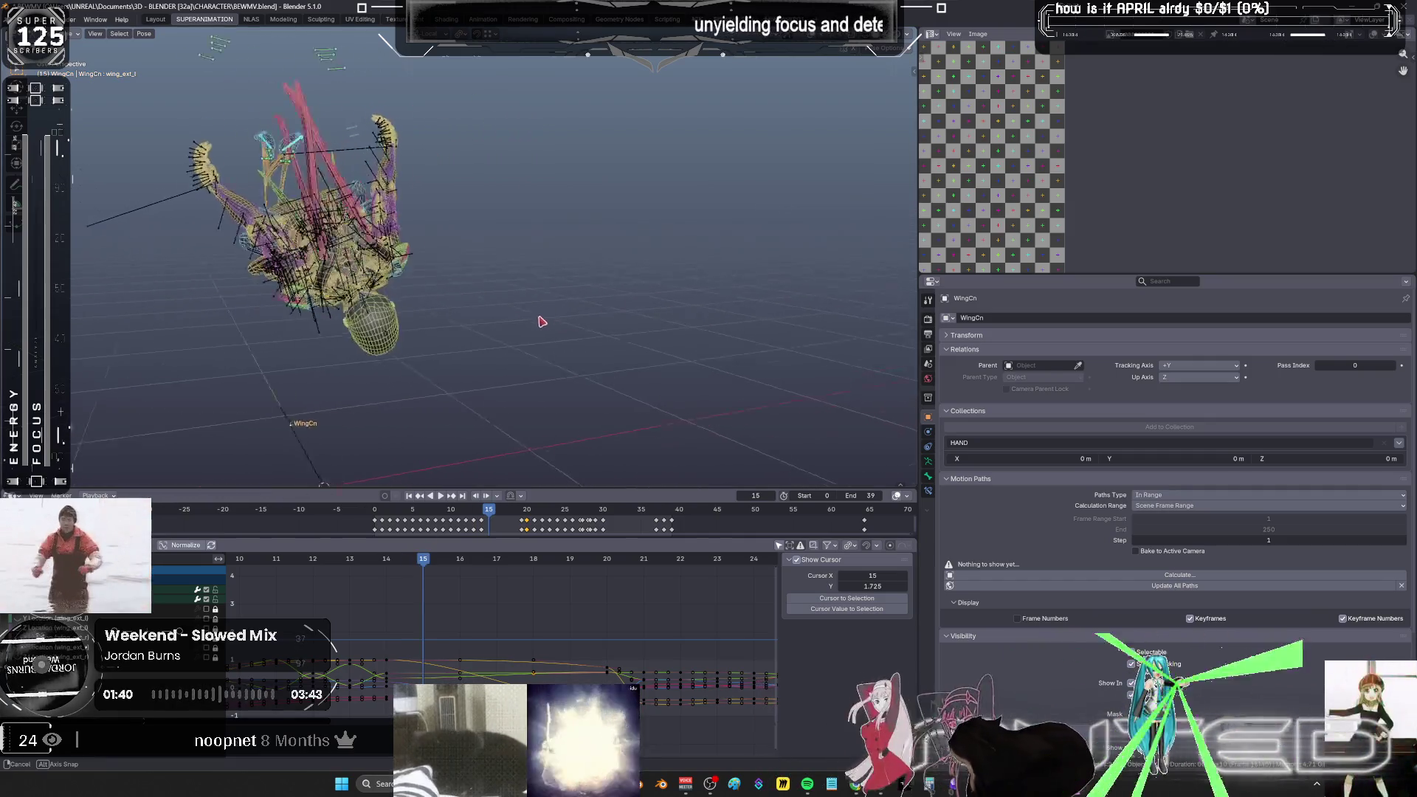
key(shift+e)
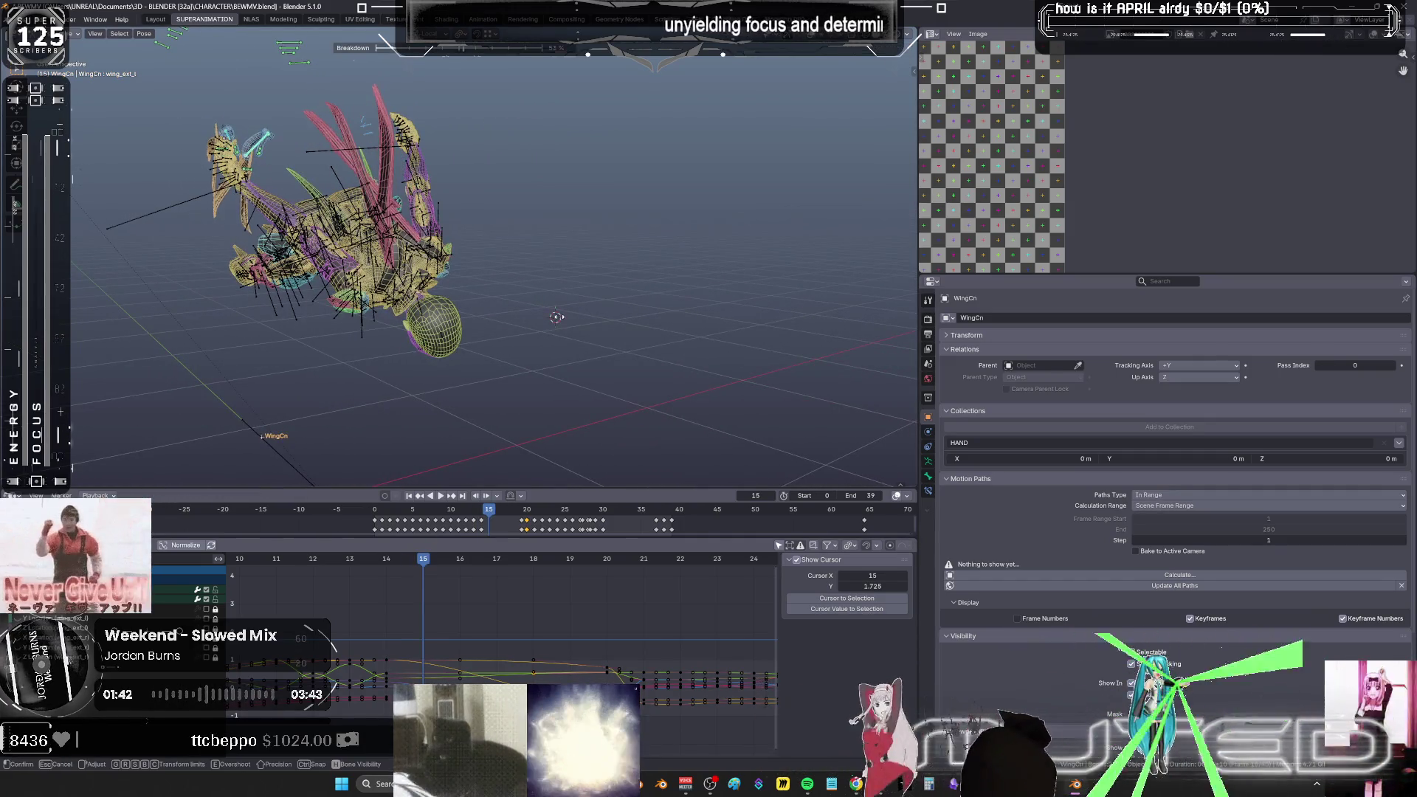
click(462, 607)
- Rotate the wing bones about local X at frame 18 and key the rotation
drag(429, 563, 534, 565)
key(ctrl+z)
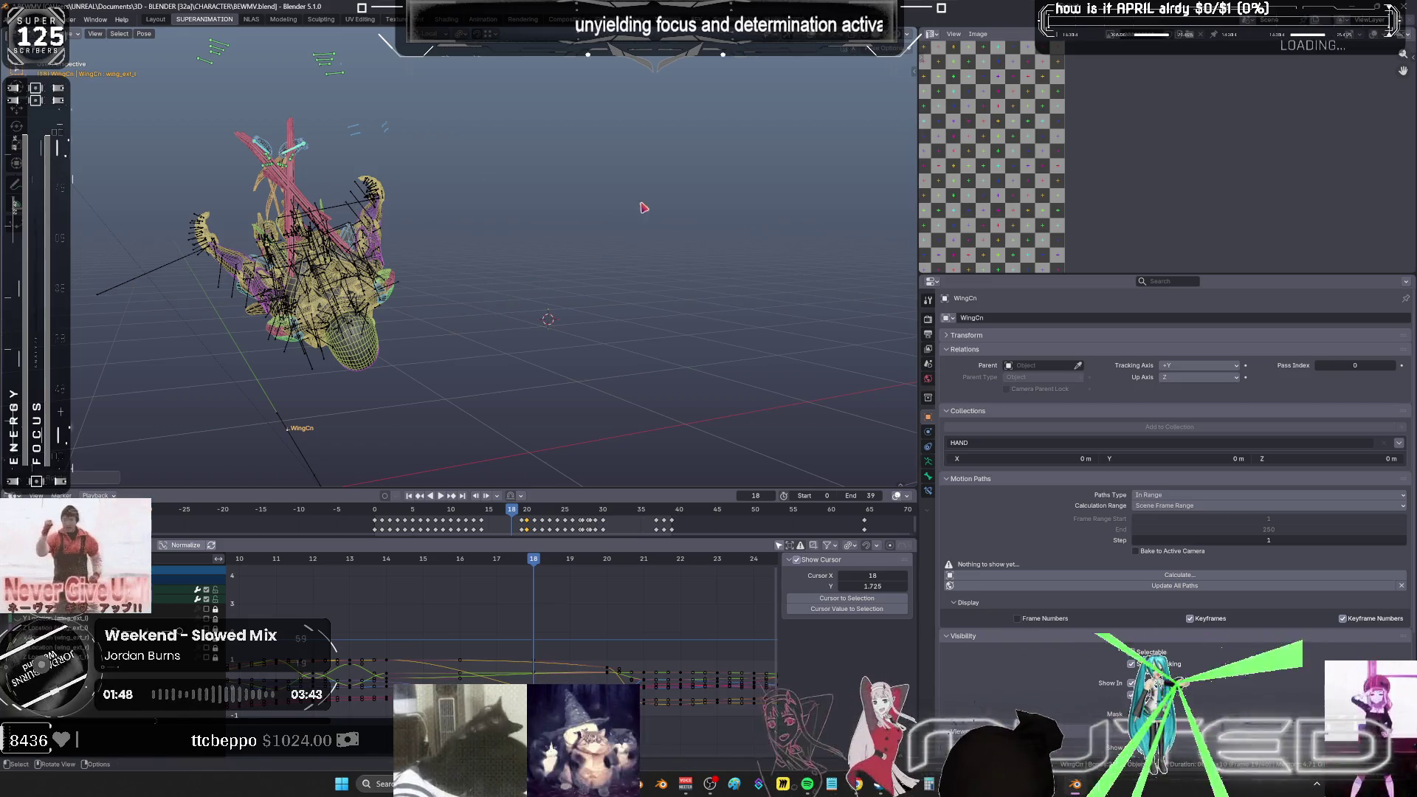
key(r)
key(x)
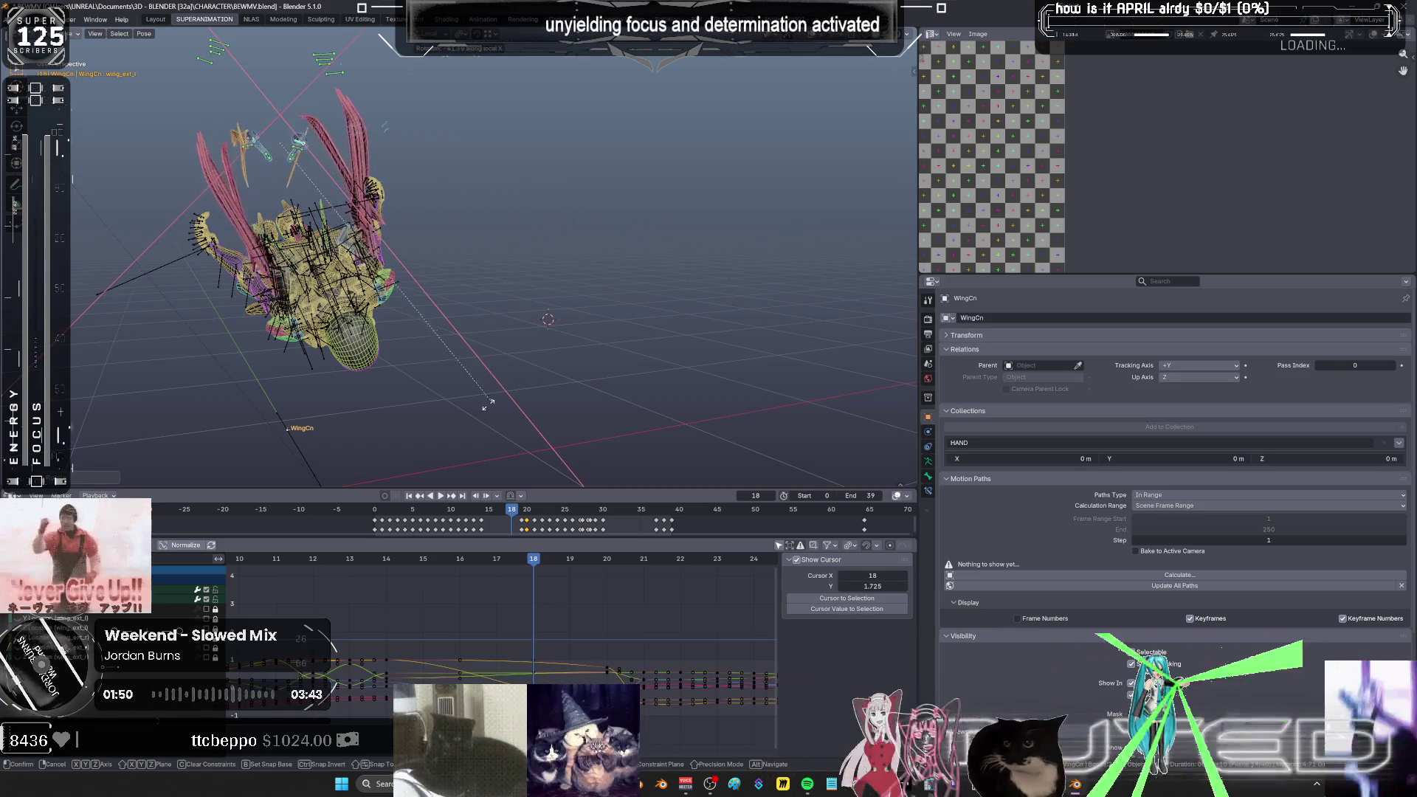
click(600, 347)
key(i)
key(Return)
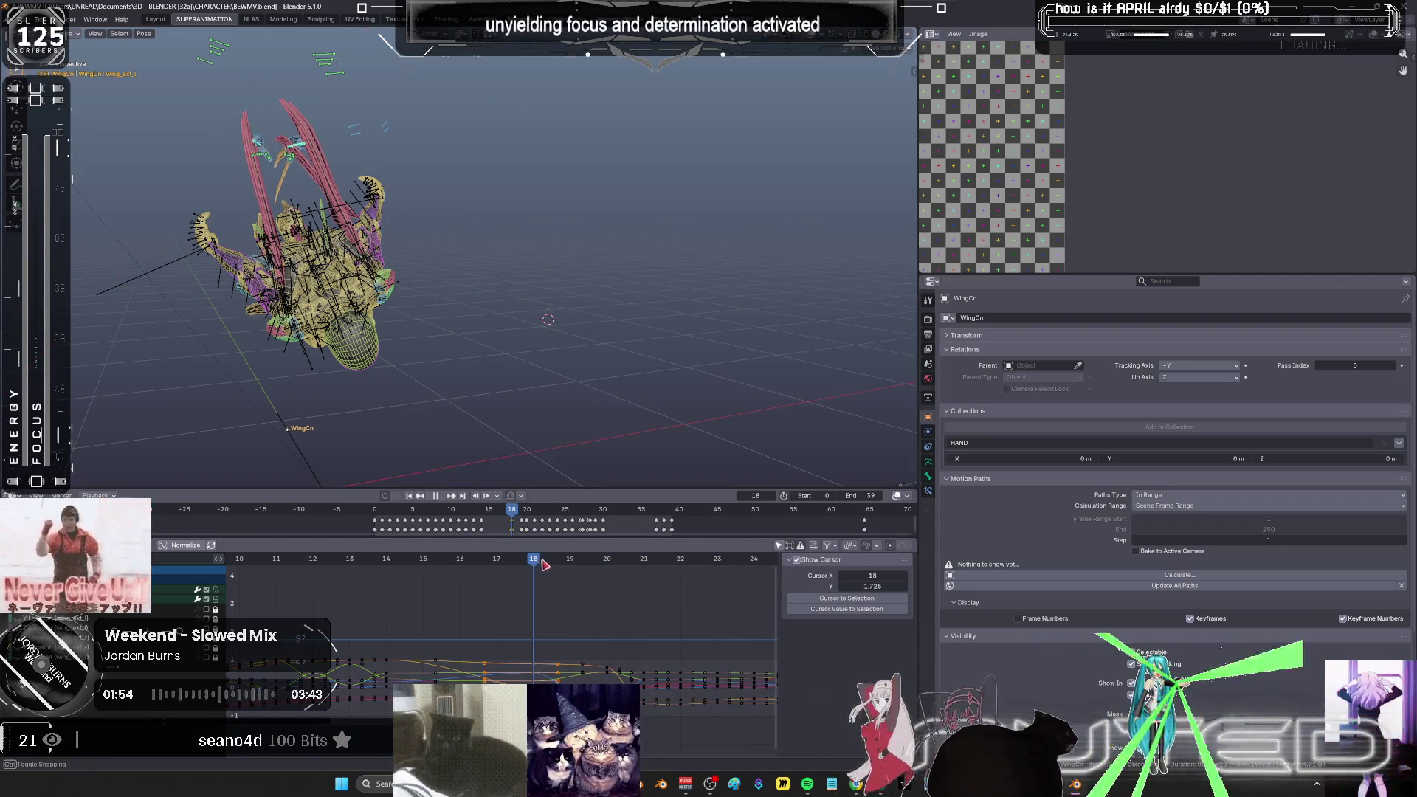
- Tilt the frame-18 keys, add a breakdown pose at frame 19, and review the flap
drag(541, 562, 560, 564)
key(r)
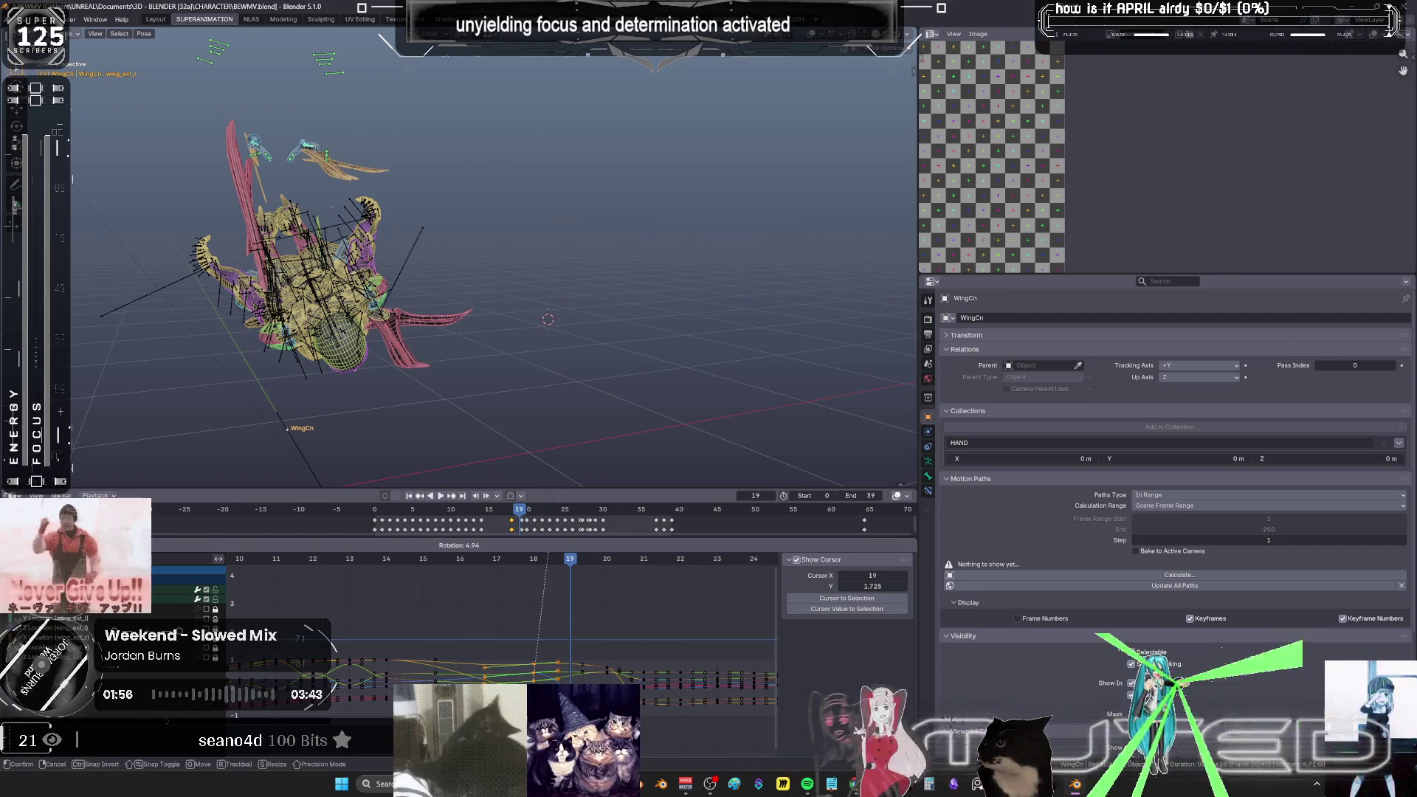
click(549, 552)
key(r)
key(Escape)
key(shift+e)
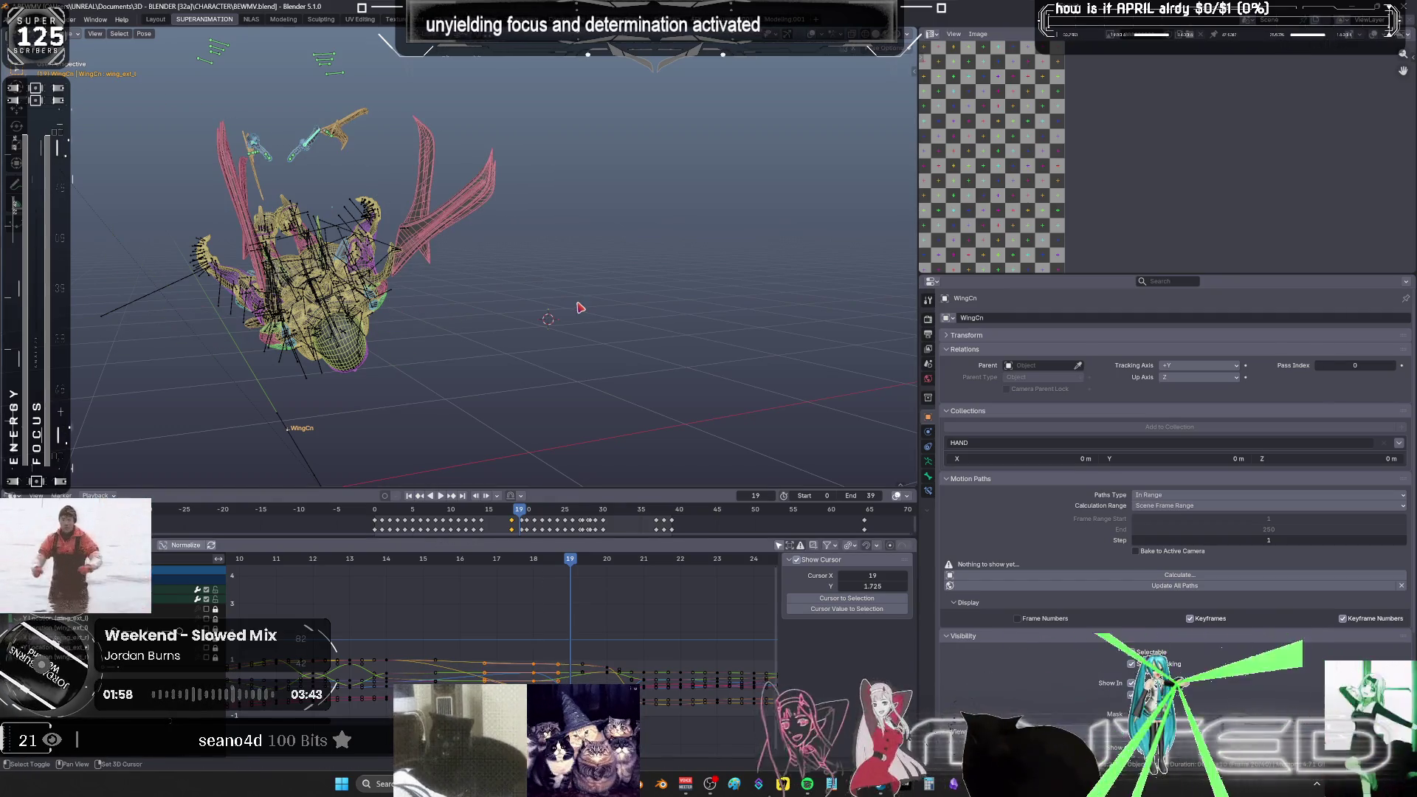
click(579, 307)
key(r)
key(Escape)
middle_drag(579, 307, 643, 304)
right_click(642, 304)
mouse_move(583, 561)
mouse_down()
mouse_move(731, 559)
mouse_move(411, 587)
mouse_up()
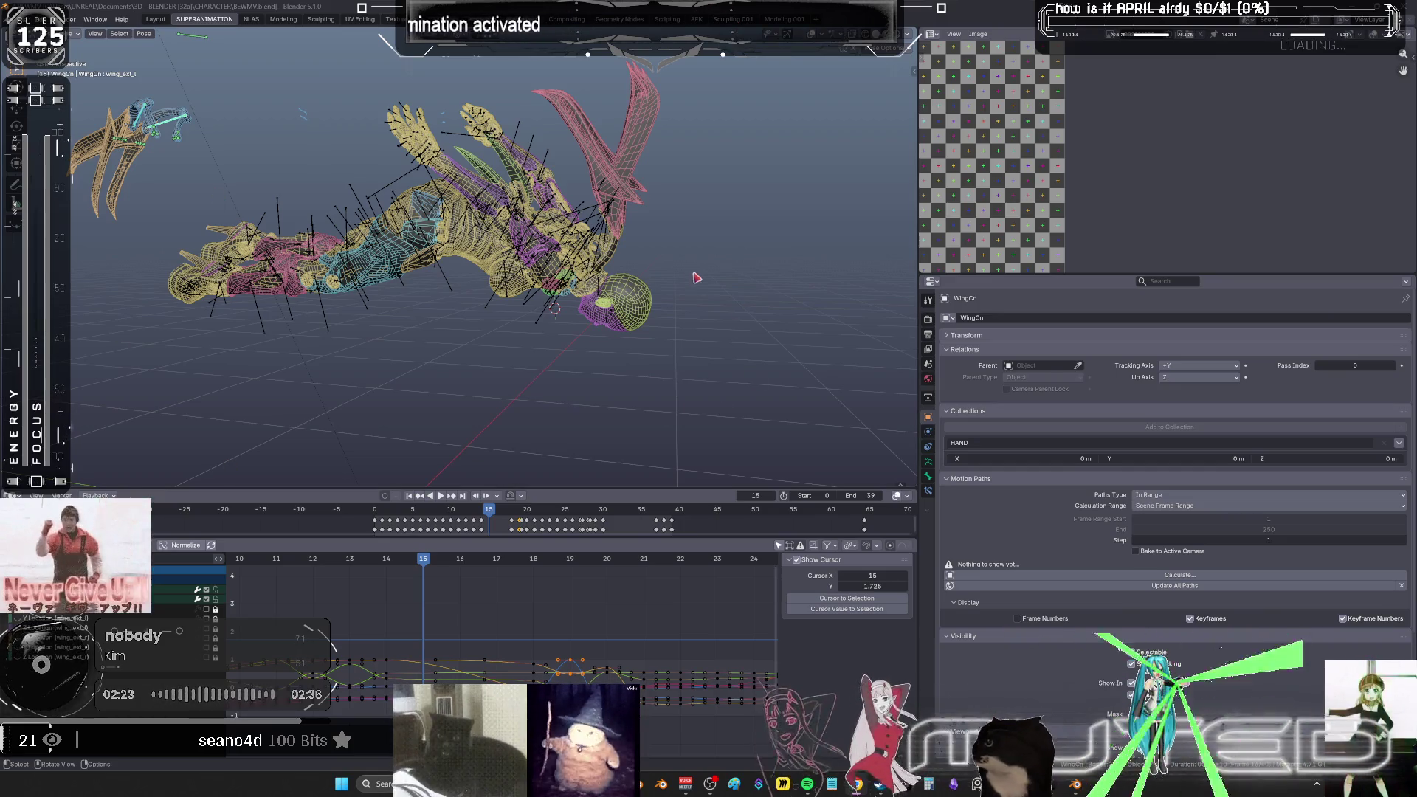
- At frame 28 in wireframe, box-select all the wing bones and bring up the keyframe insertion menu
mouse_move(686, 364)
alt+mouse_down()
mouse_move(634, 362)
mouse_move(689, 390)
alt+mouse_up()
drag(697, 393, 740, 399)
middle_drag(664, 632, 473, 631)
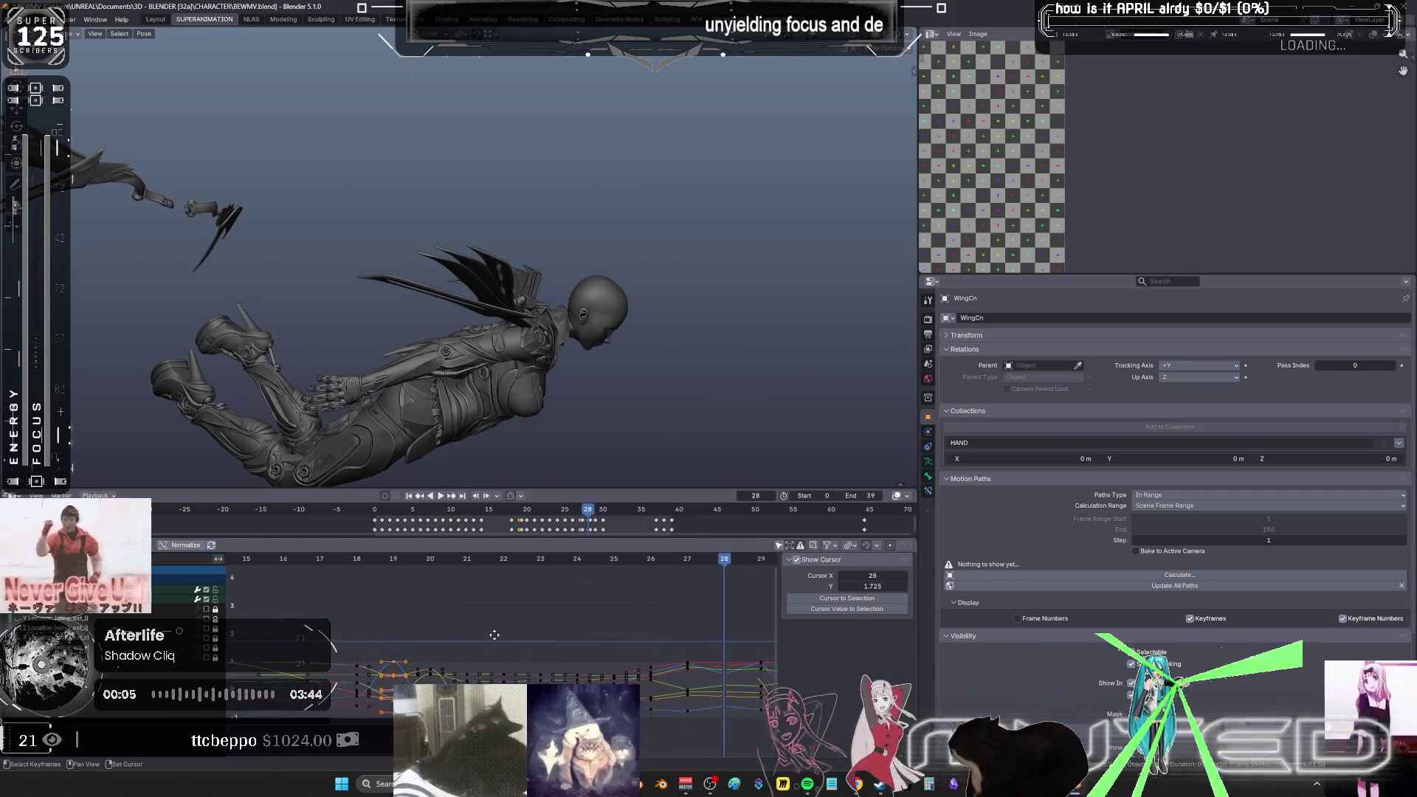
key(shift+z)
scroll(441, 280, up, 3)
middle_drag(440, 281, 384, 310)
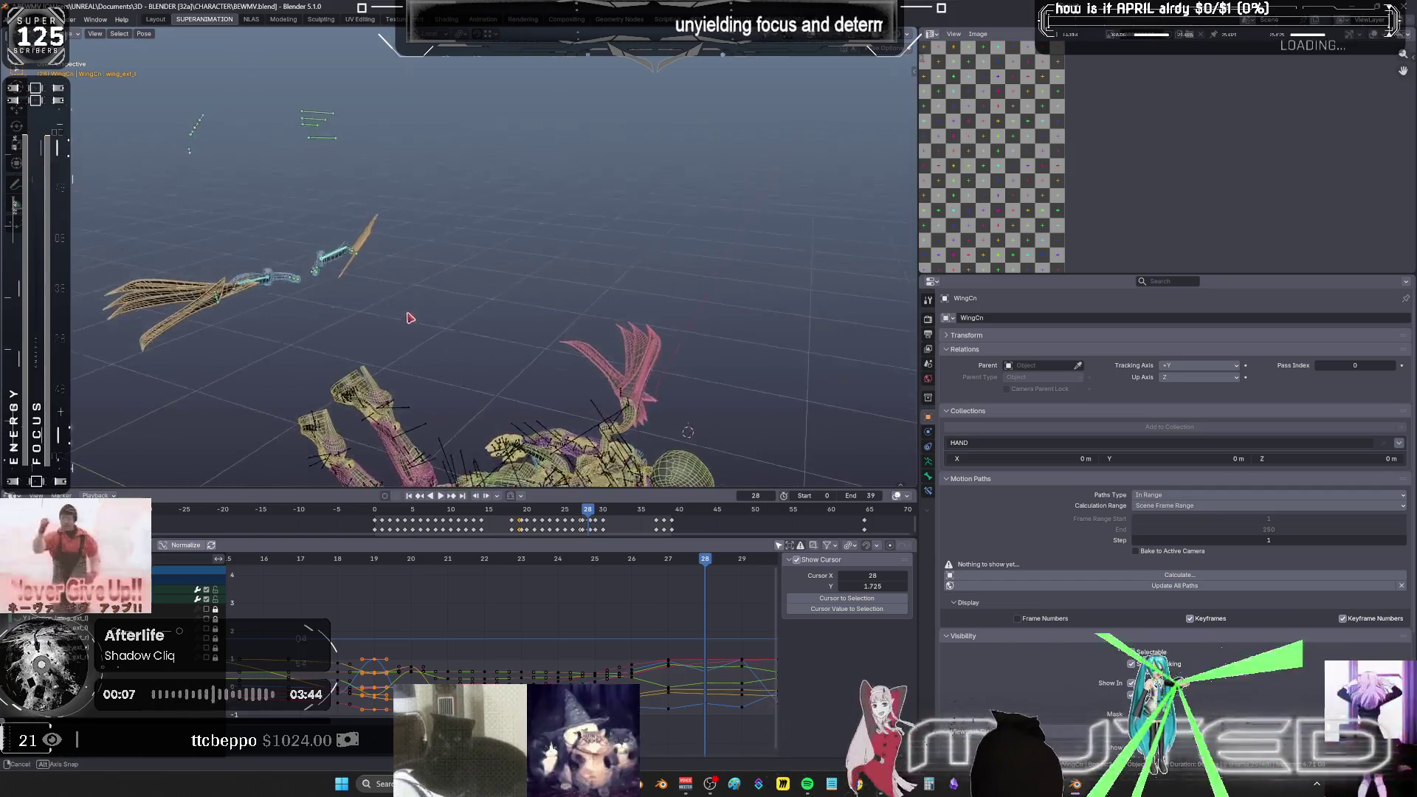
scroll(357, 322, up, 3)
mouse_move(405, 374)
mouse_down()
mouse_move(105, 209)
mouse_move(74, 177)
mouse_up()
scroll(647, 246, down, 4)
middle_drag(694, 605, 714, 565)
middle_drag(537, 361, 531, 313)
right_click(532, 313)
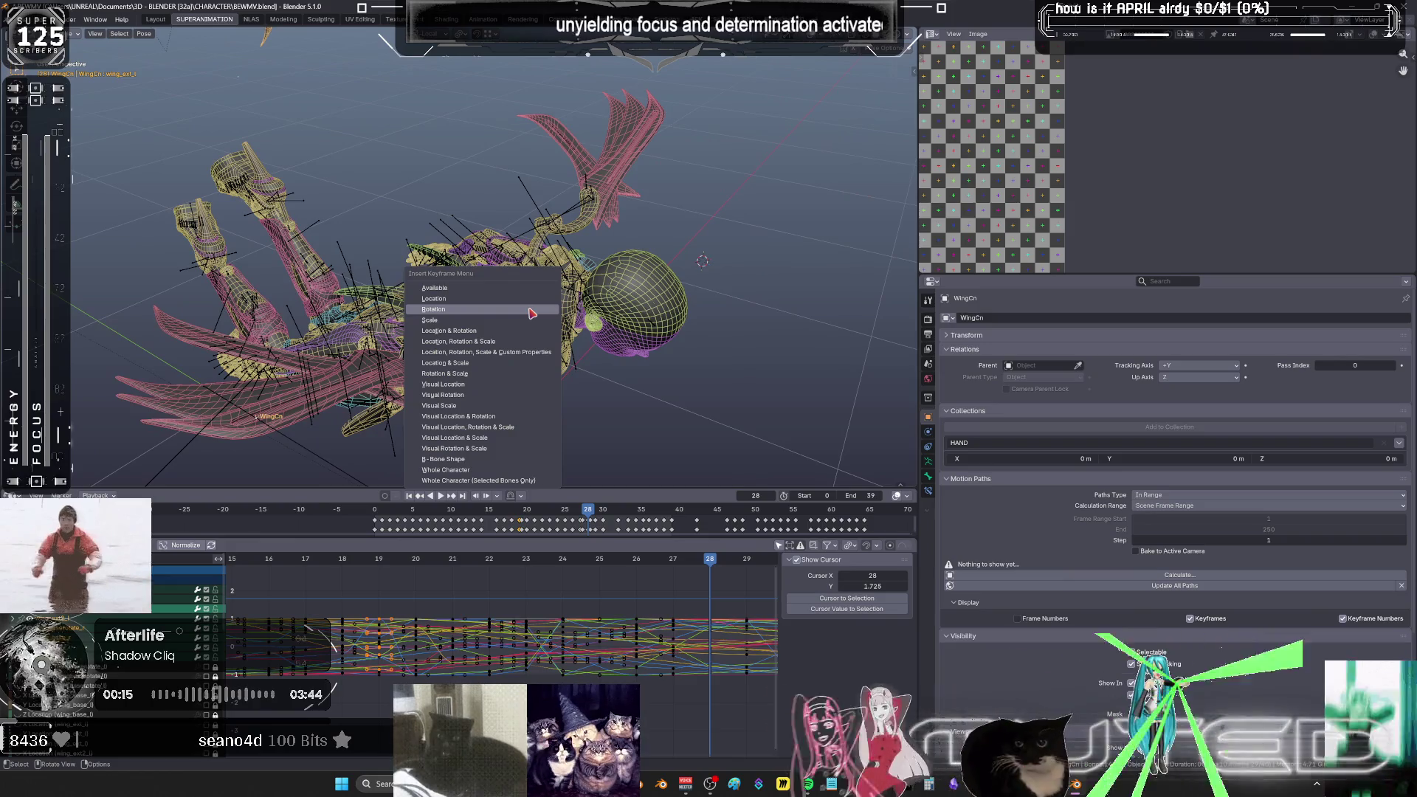
- Key the wing bones' rotation at frame 28, then scrub back to frame 21
click(532, 317)
drag(710, 562, 244, 560)
scroll(378, 652, down, 2)
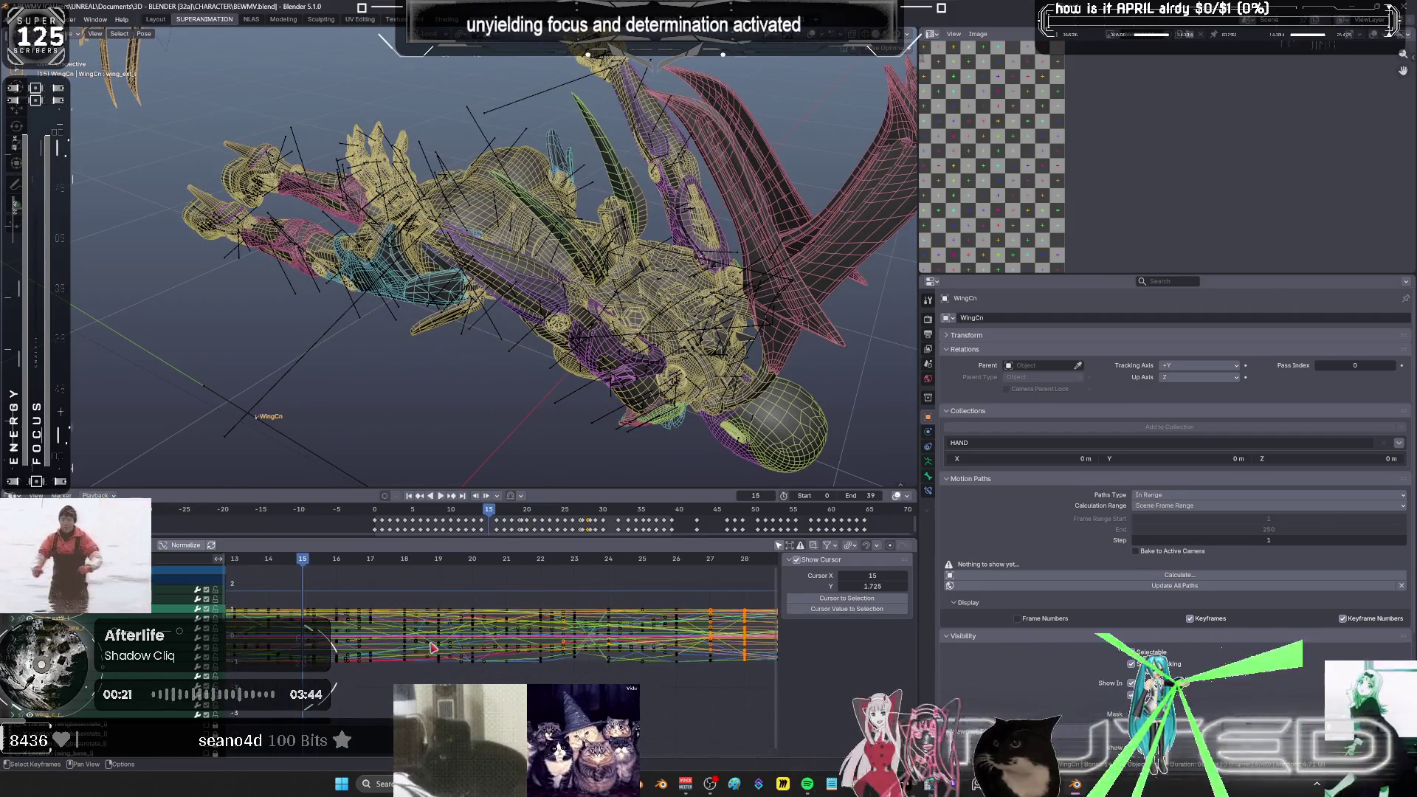
- Delete the wing keys from frame 16 to 27 and check the solid-shaded pose at frame 20
mouse_move(343, 598)
mouse_down()
mouse_move(657, 664)
mouse_move(706, 691)
mouse_up()
key(Delete)
key(Home)
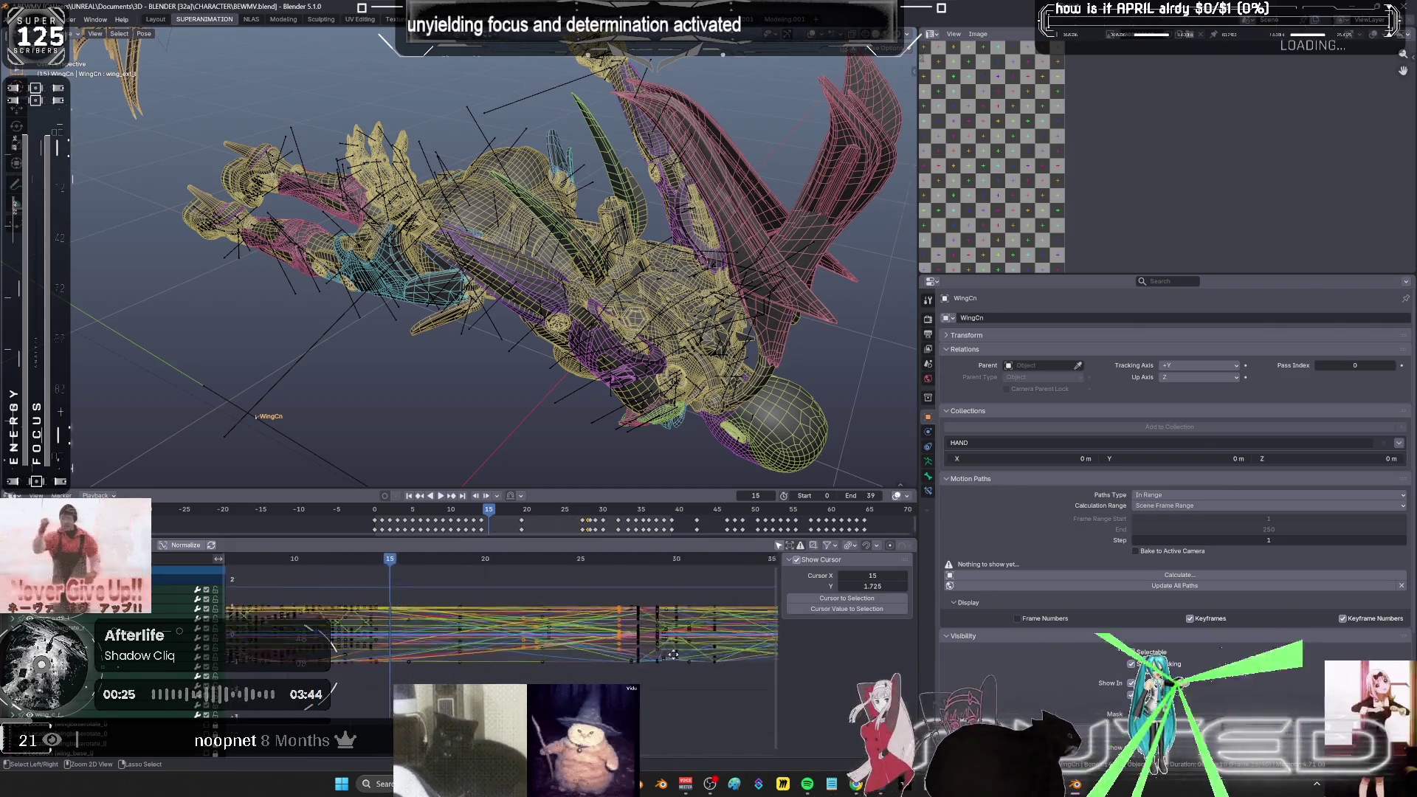
key(shift+z)
mouse_move(750, 363)
middle_down()
mouse_move(642, 354)
mouse_move(585, 371)
middle_up()
drag(435, 570, 497, 569)
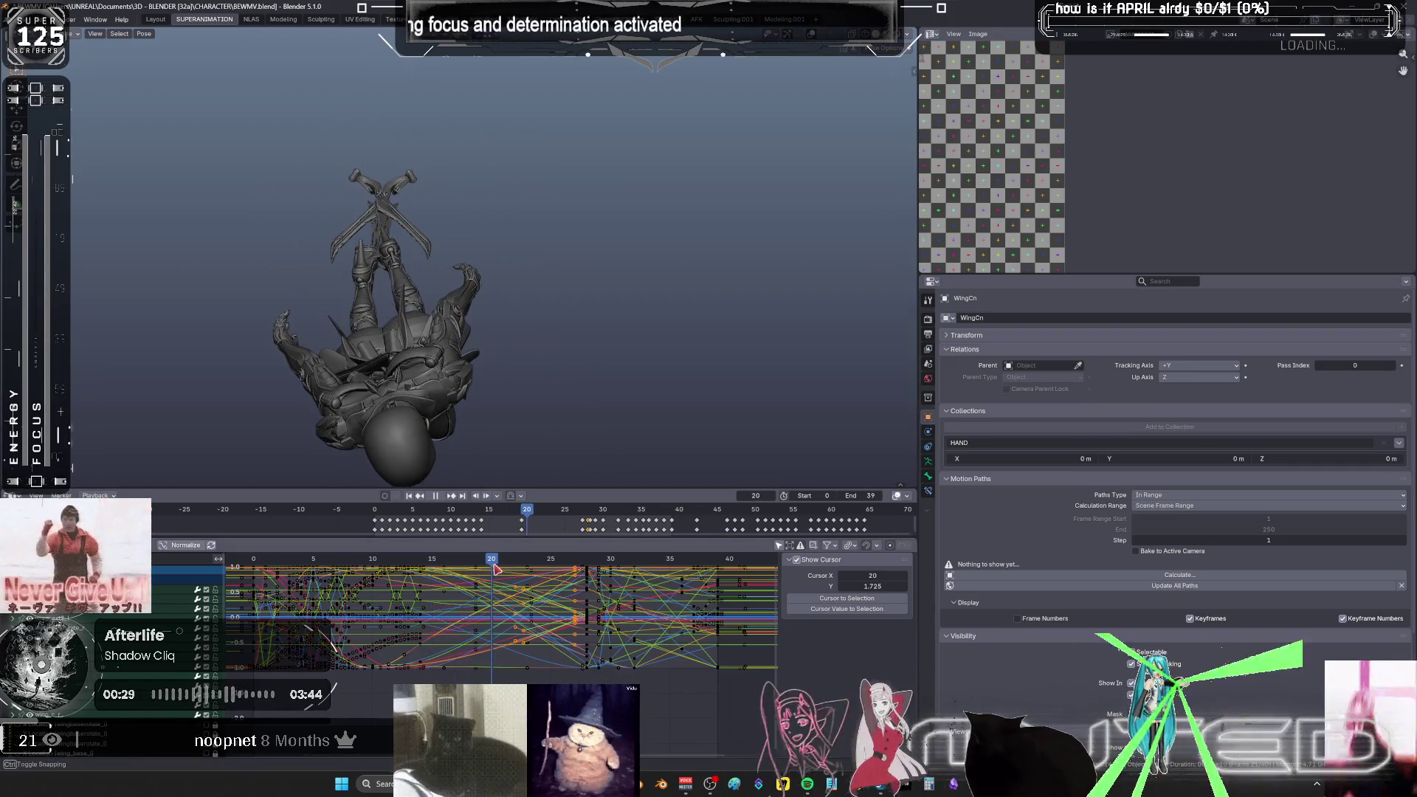
- Blend the frame 20 wing pose 100% toward the neighbouring key with Breakdown, viewed in solid shading
key(Escape)
key(shift+z)
key(shift+alt+z)
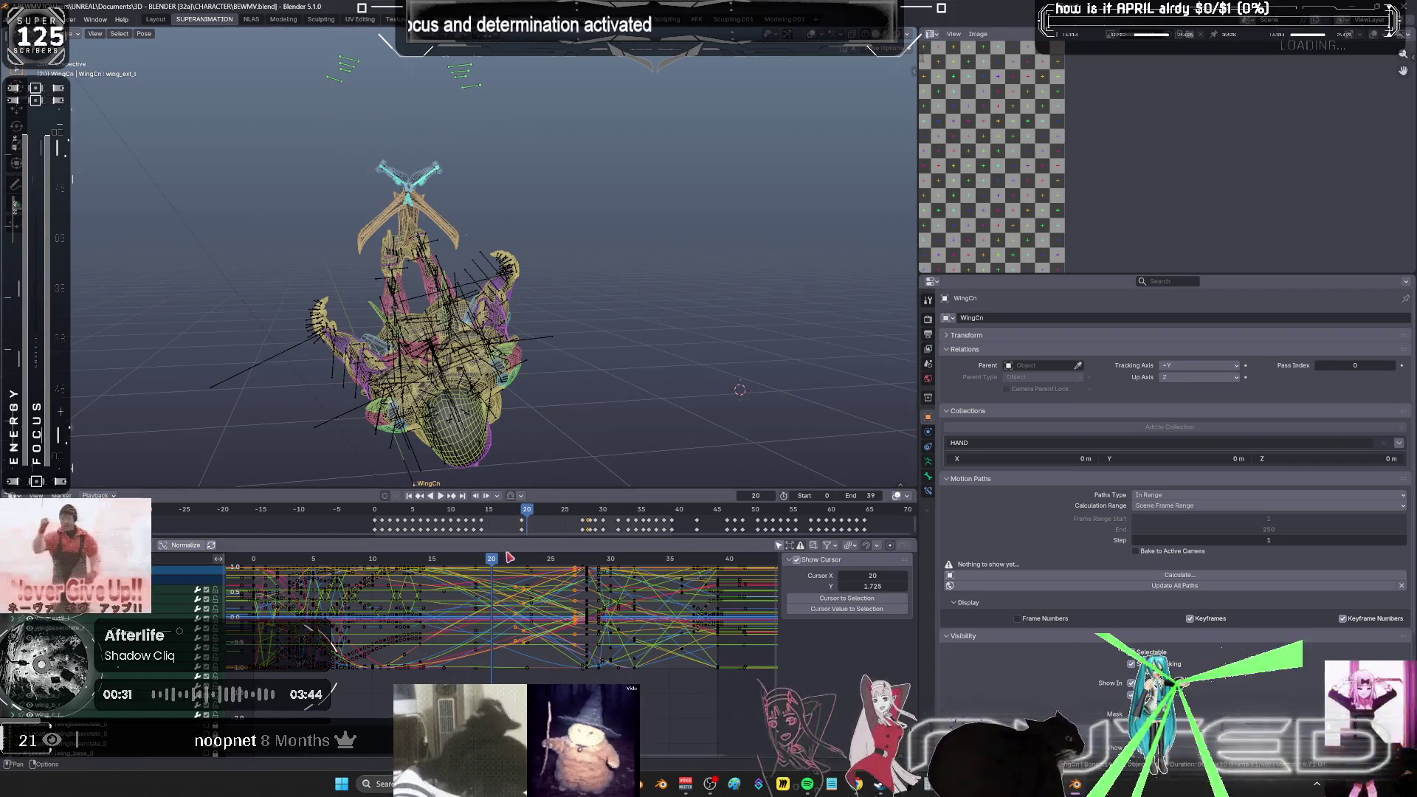
key(shift+e)
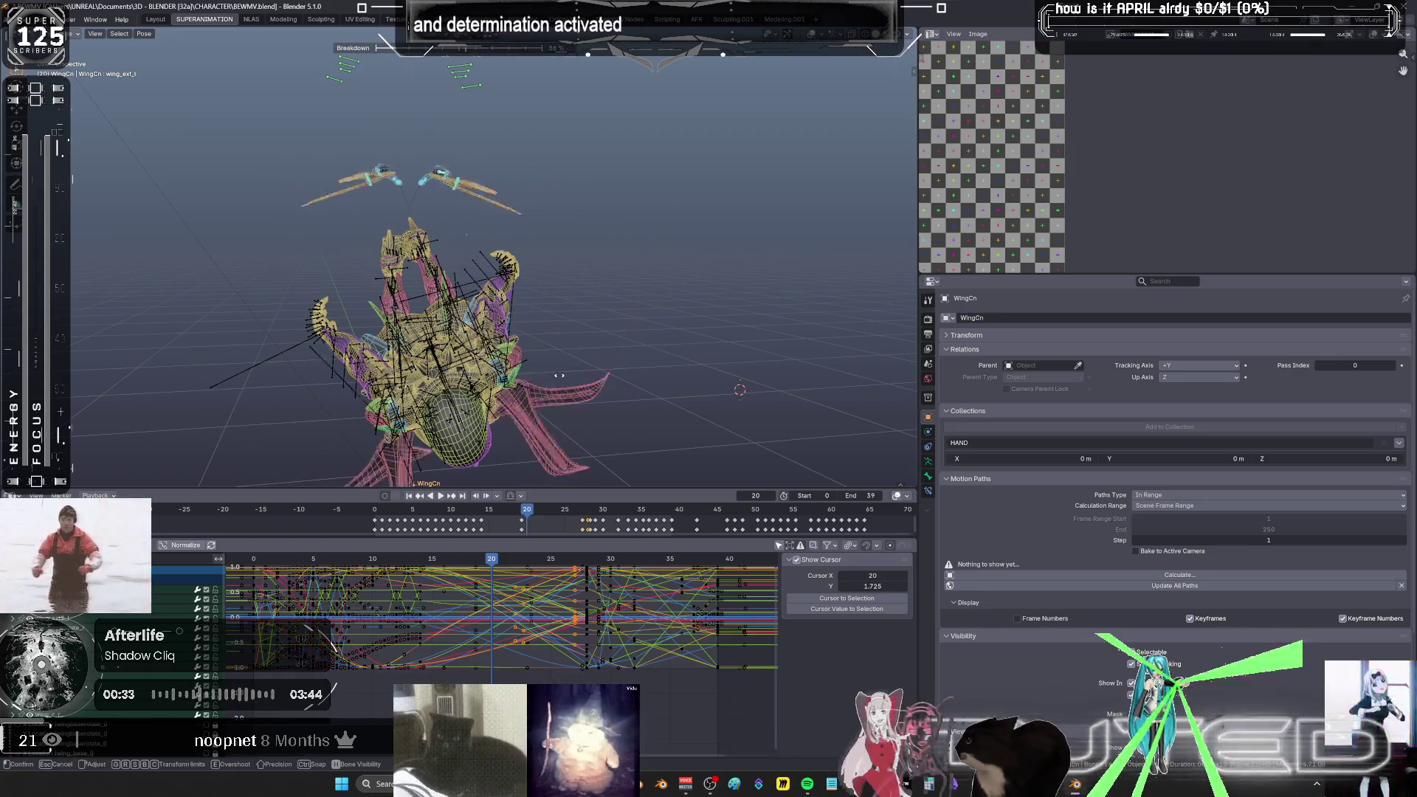
mouse_move(699, 367)
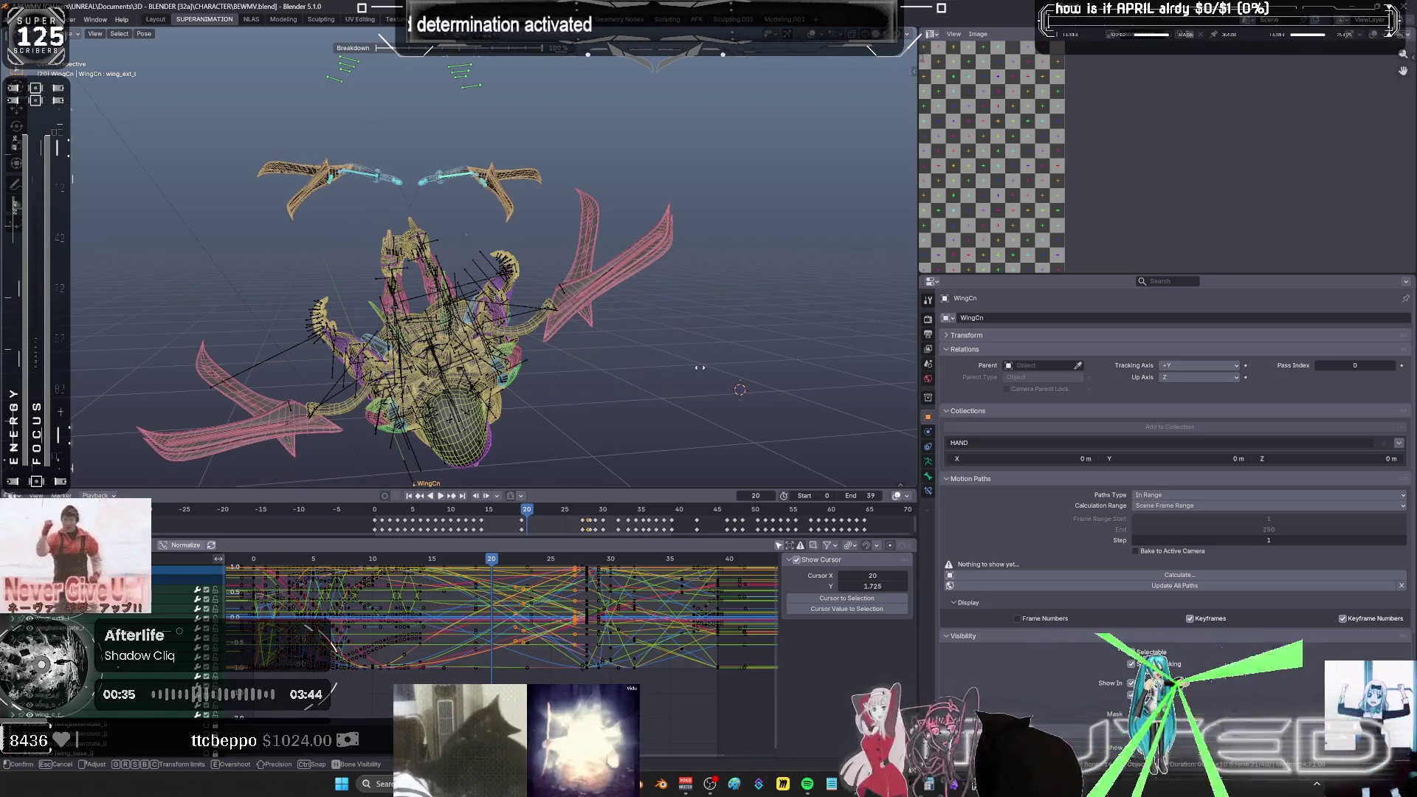
click(555, 370)
mouse_move(555, 370)
middle_down()
mouse_move(641, 342)
mouse_move(597, 325)
middle_up()
key(shift+z)
key(shift+alt+z)
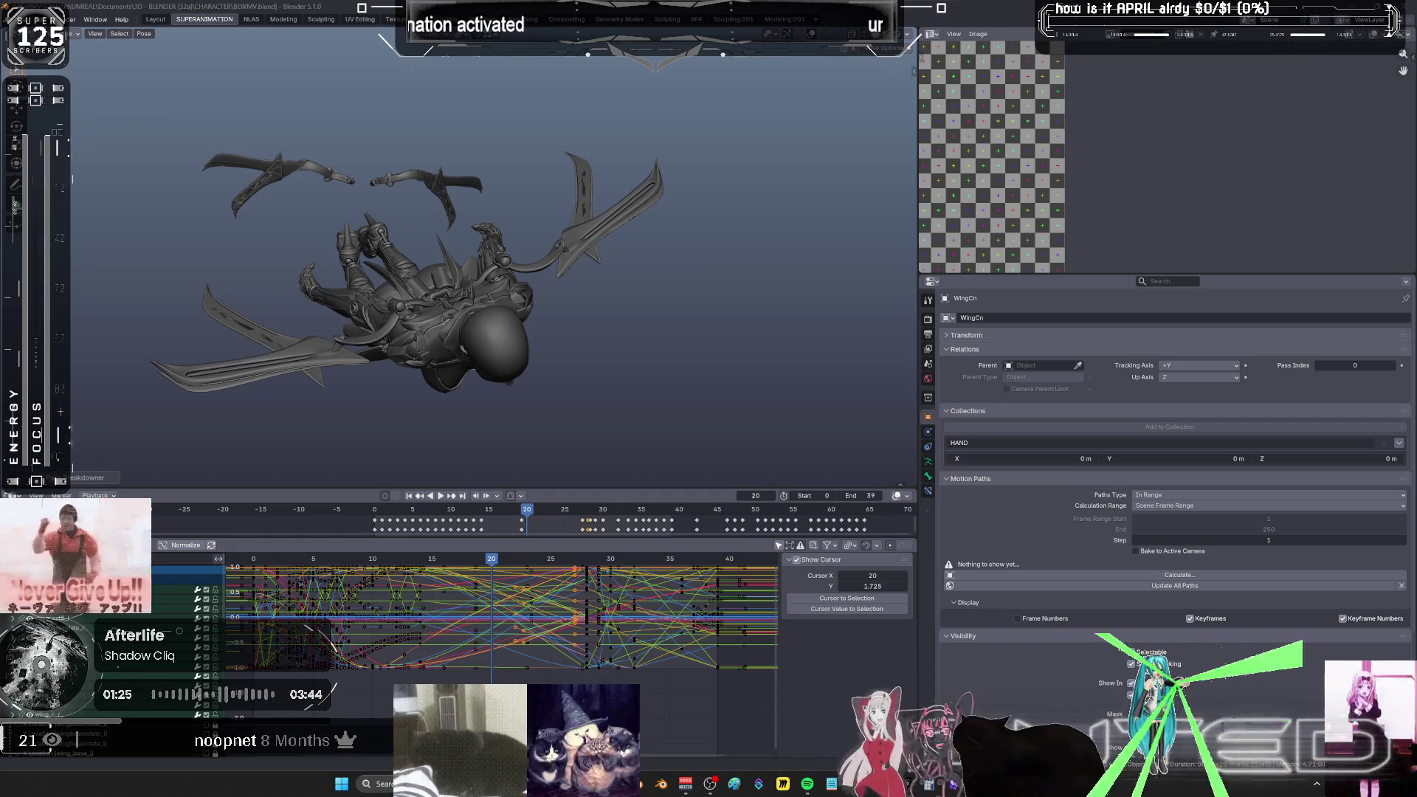
- Return to frame 16 and apply a Breakdown pose to the wings
middle_drag(504, 311, 567, 554)
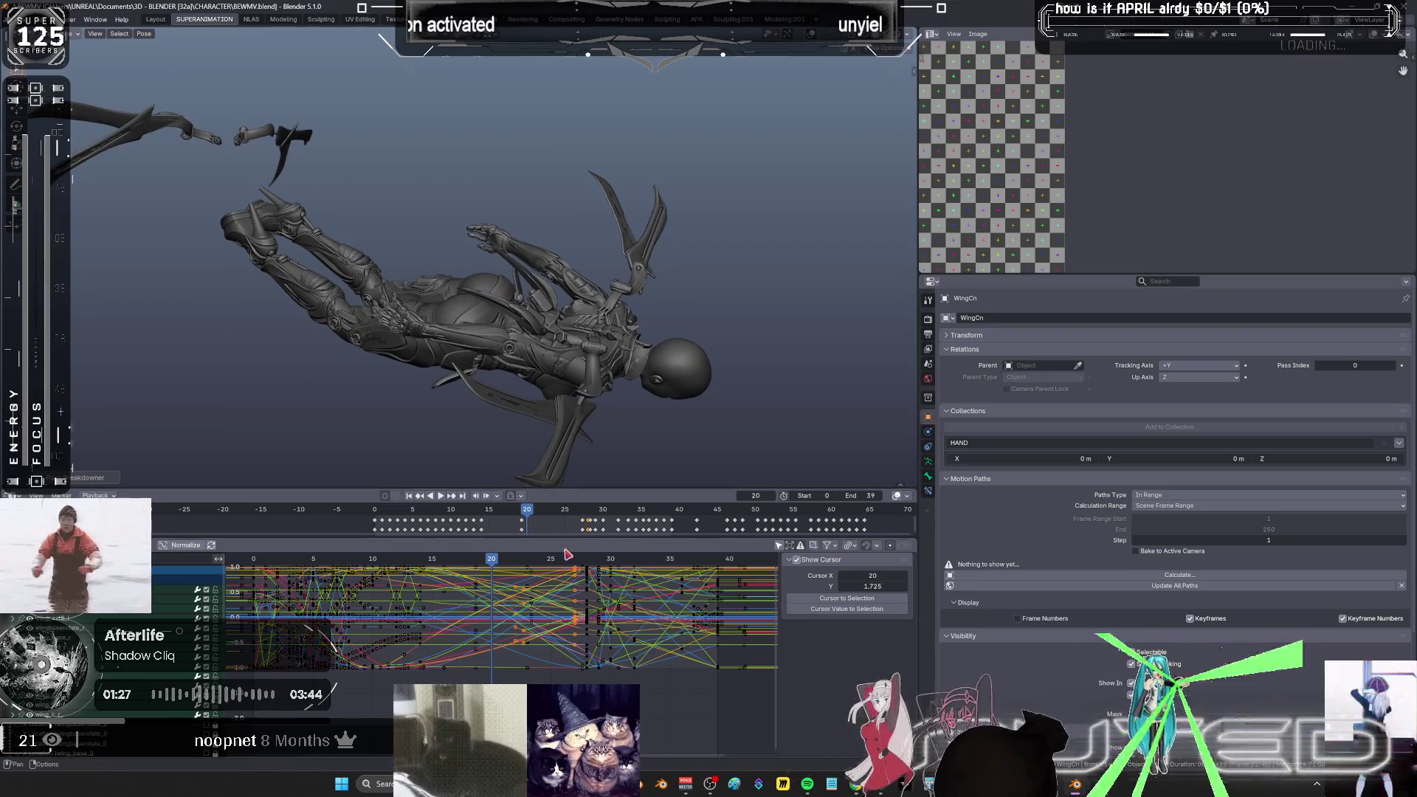
right_click(618, 338)
click(583, 355)
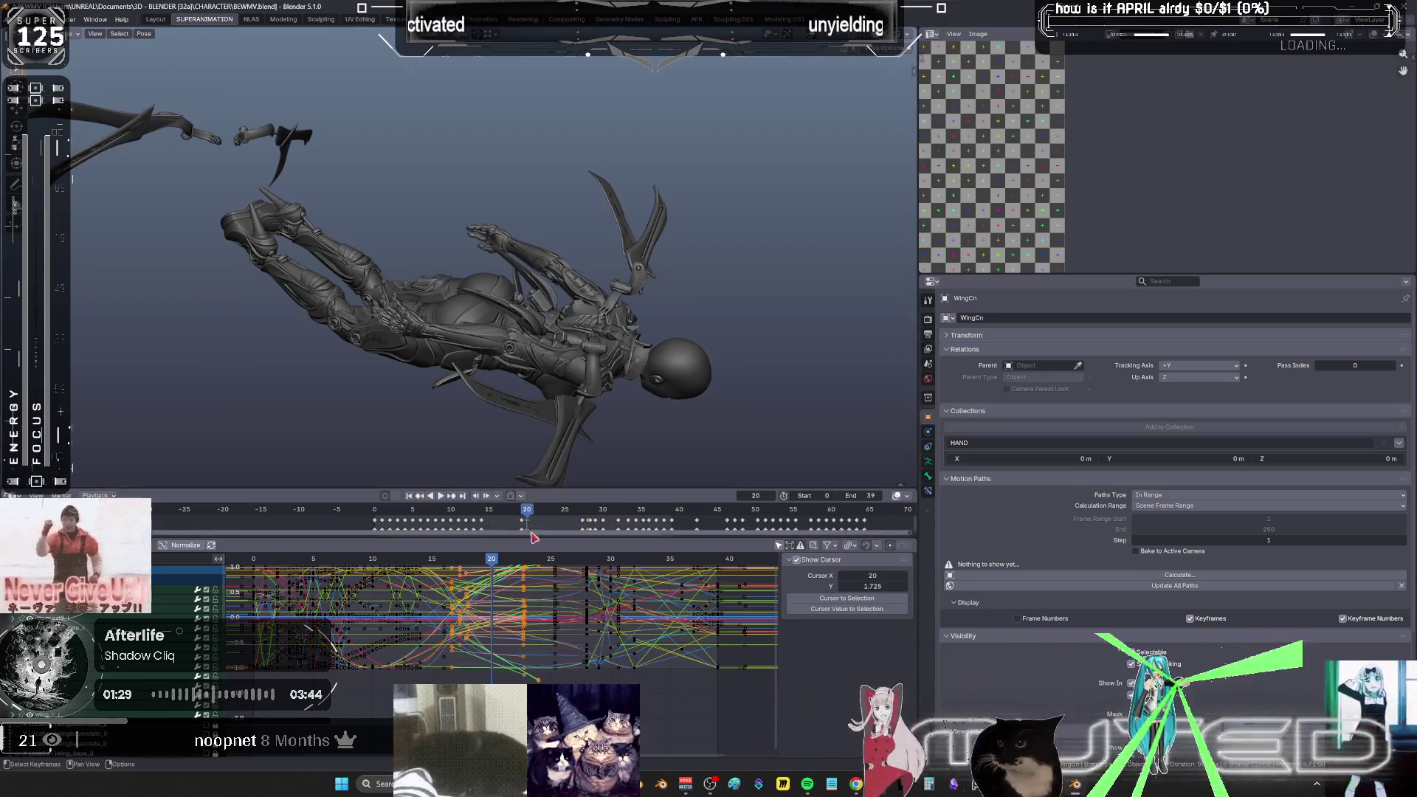
drag(491, 559, 441, 563)
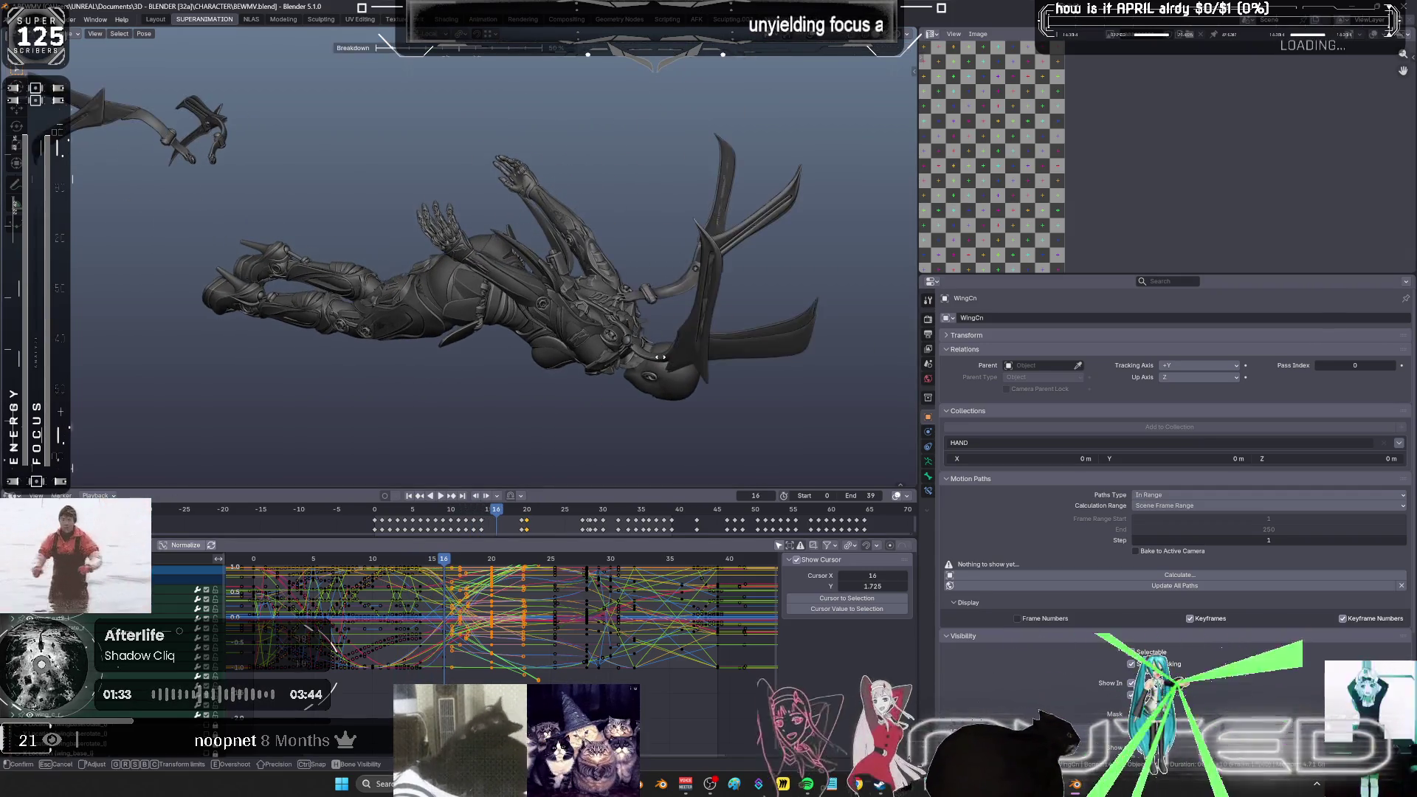
key(Escape)
key(shift+e)
click(729, 361)
mouse_move(729, 361)
middle_down()
mouse_move(655, 345)
mouse_move(652, 362)
middle_up()
- Key the new wing pose, play back the flap, and maximize the Graph Editor curves
key(k)
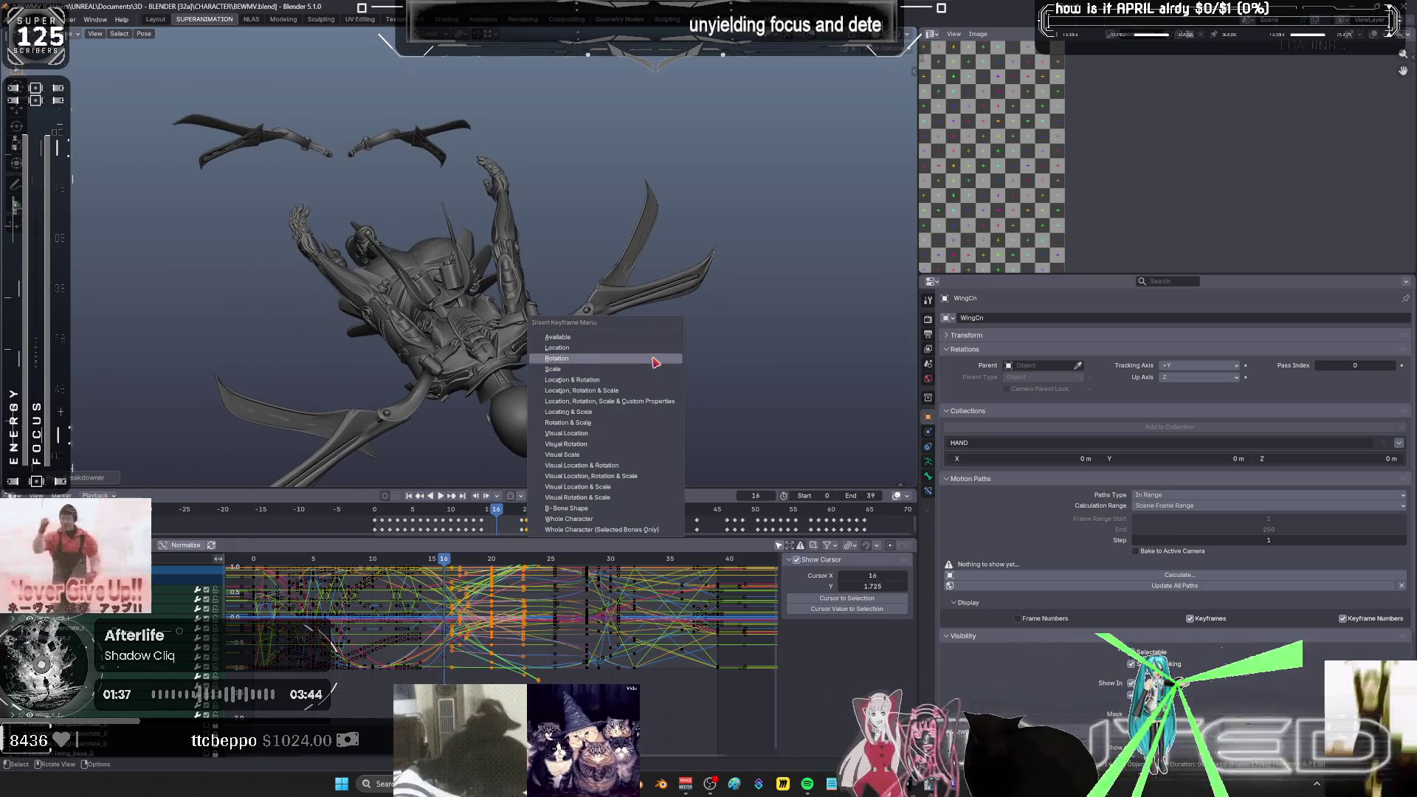
key(Return)
key(space)
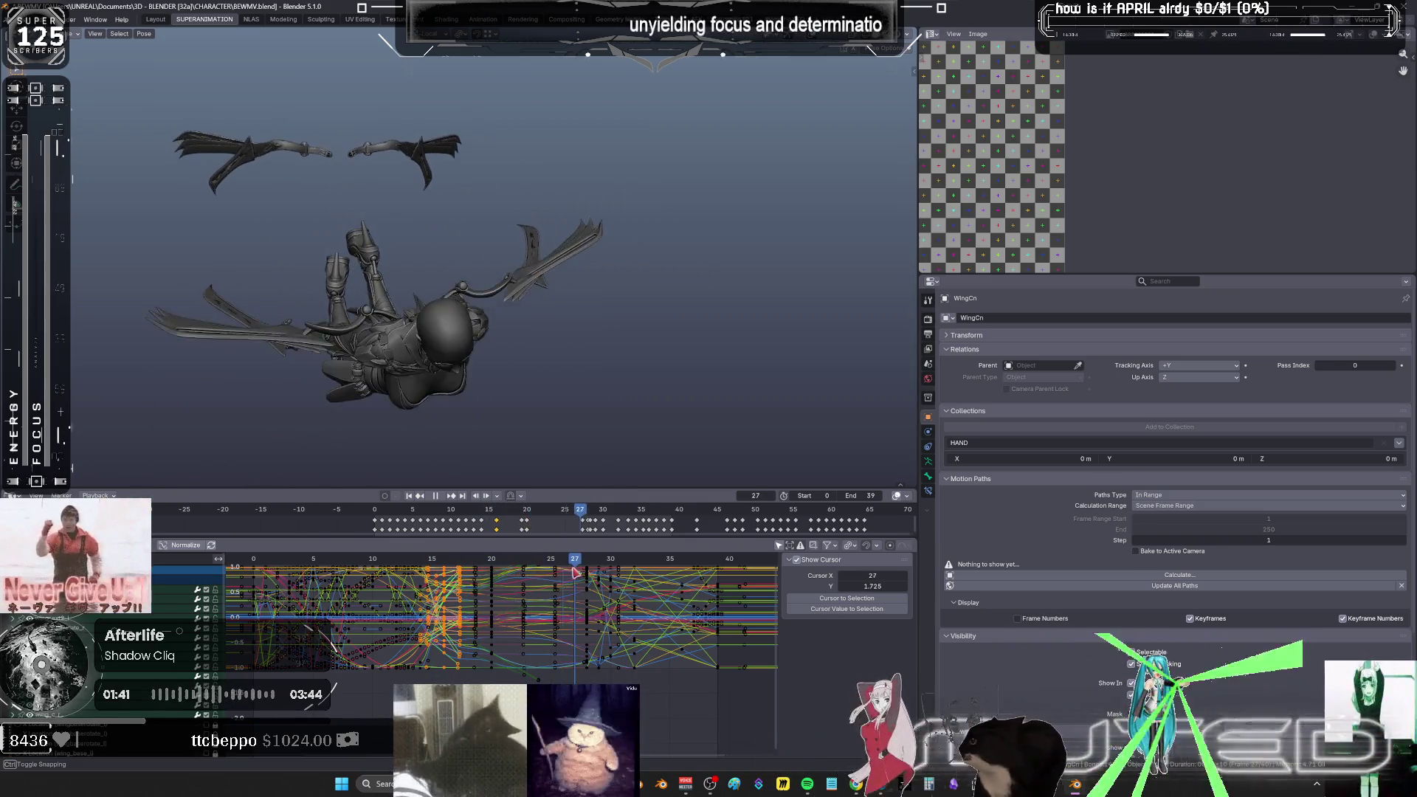
mouse_move(611, 575)
mouse_down()
mouse_move(450, 563)
mouse_move(359, 585)
mouse_move(421, 598)
mouse_move(403, 602)
mouse_up()
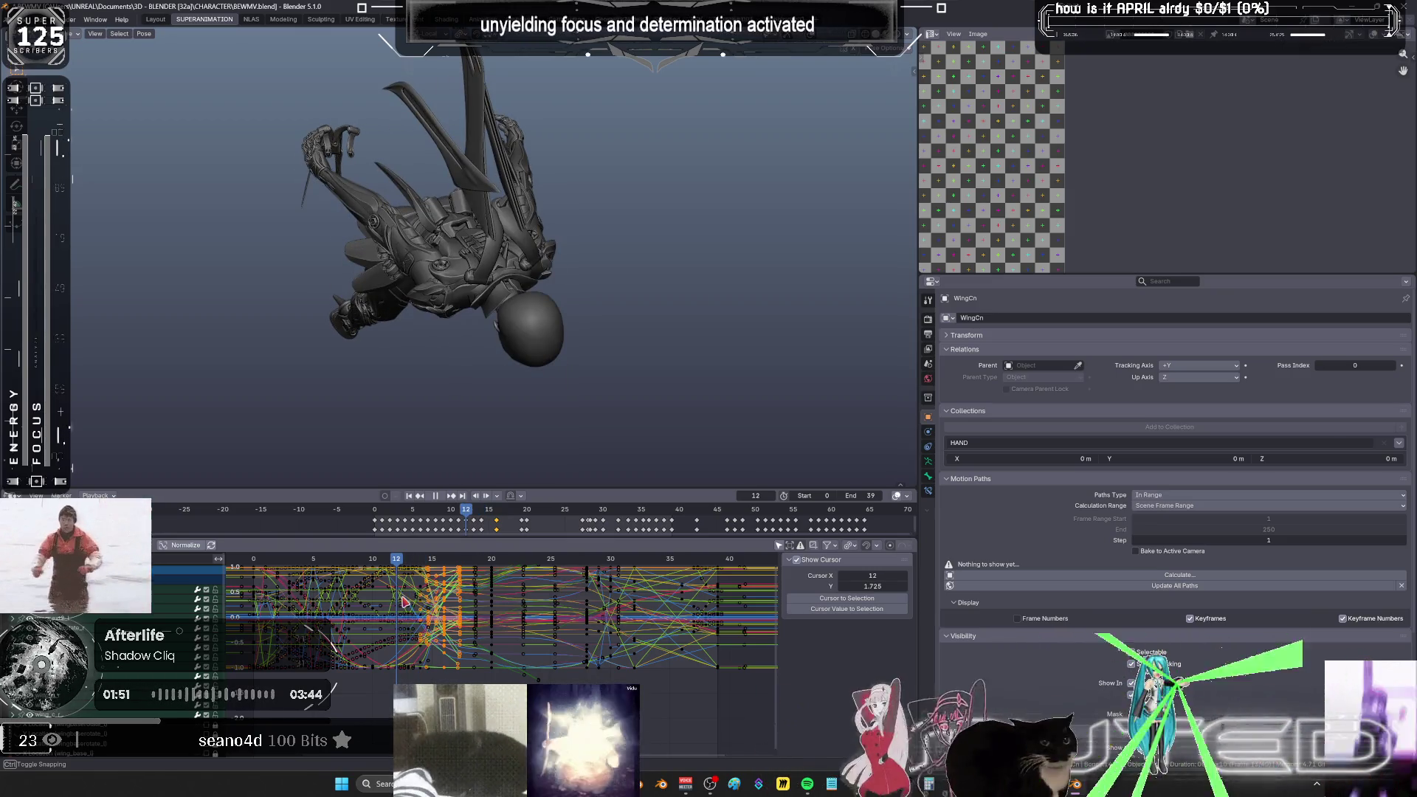
key(ctrl+space)
mouse_move(689, 474)
ctrl+middle_down()
mouse_move(673, 468)
mouse_move(822, 435)
ctrl+middle_up()
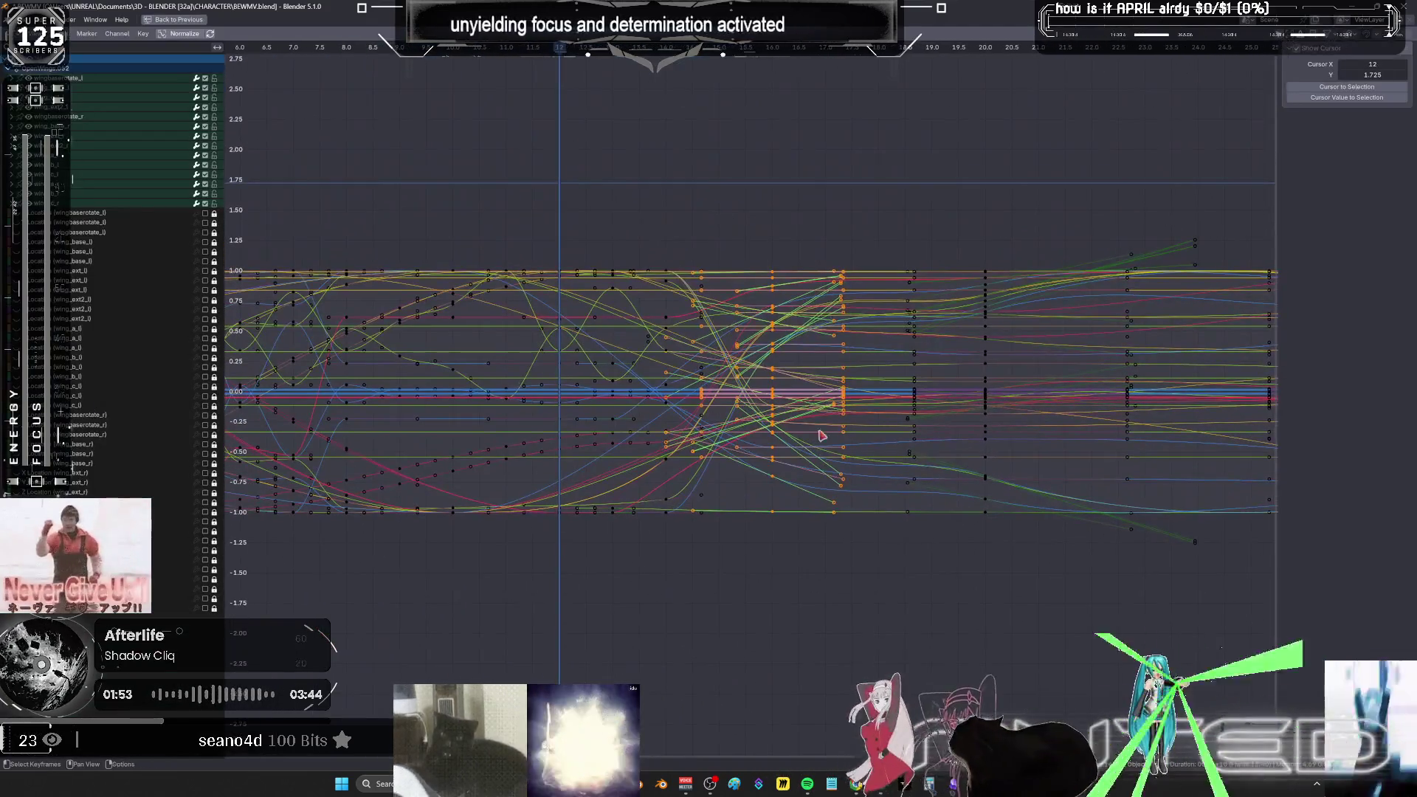
- Box-select the later wing keyframes and scale them, then restore the full layout
mouse_move(552, 229)
mouse_down()
mouse_move(642, 544)
mouse_move(764, 583)
mouse_move(769, 566)
mouse_up()
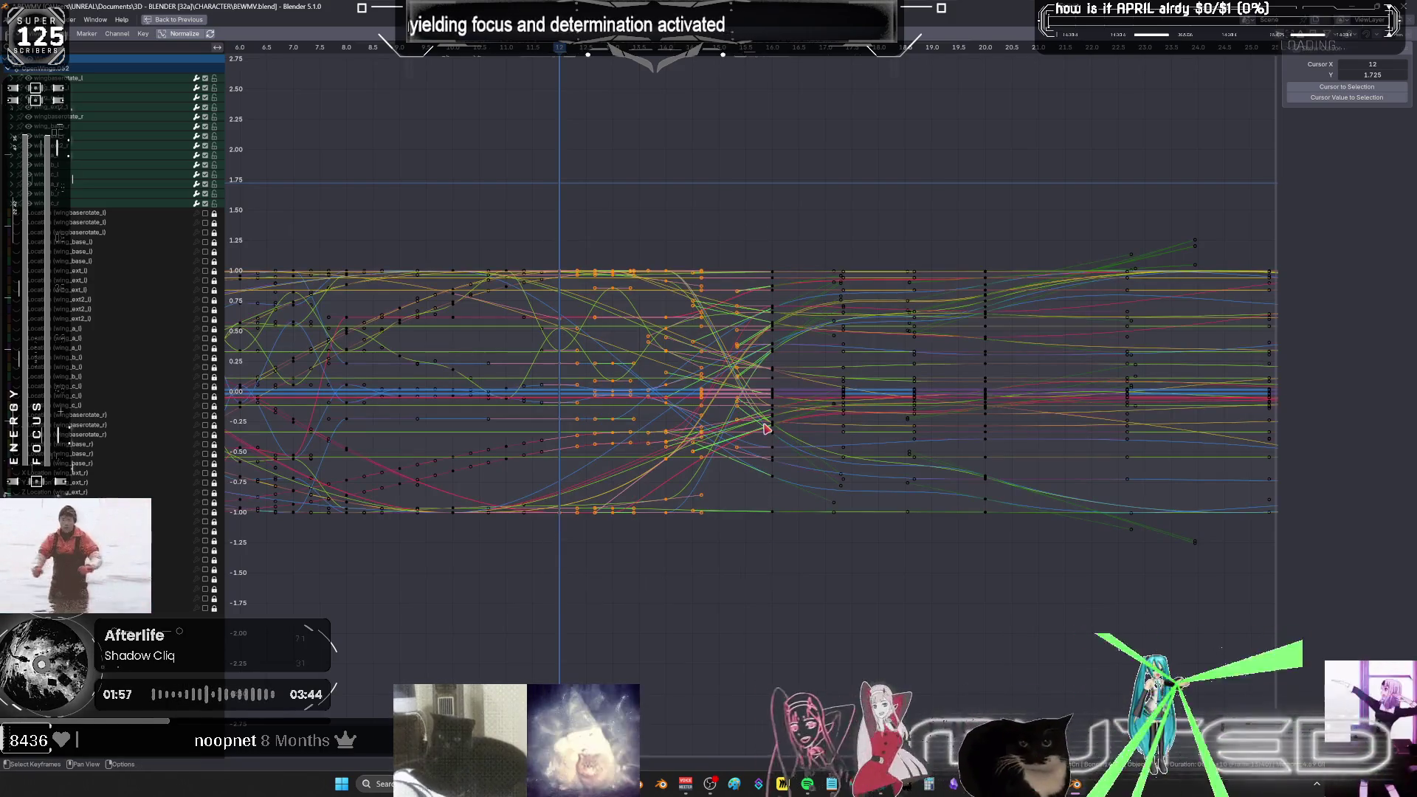
key(s)
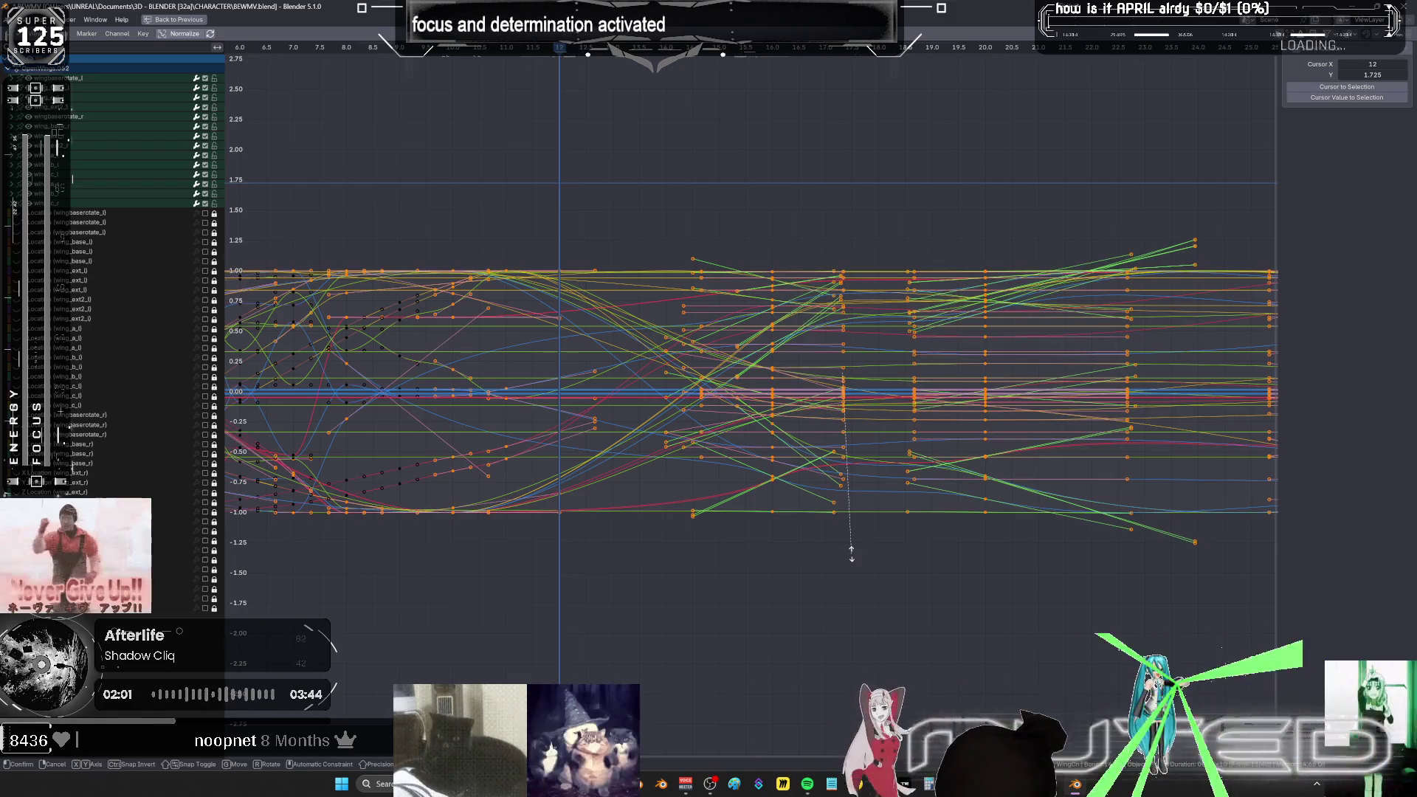
key(ctrl+z)
key(ctrl+space)
mouse_move(666, 407)
middle_down()
mouse_move(702, 267)
mouse_move(681, 370)
mouse_move(734, 339)
mouse_move(683, 381)
middle_up()
mouse_move(683, 380)
alt+mouse_down()
mouse_move(647, 380)
mouse_move(723, 405)
mouse_move(690, 418)
alt+mouse_up()
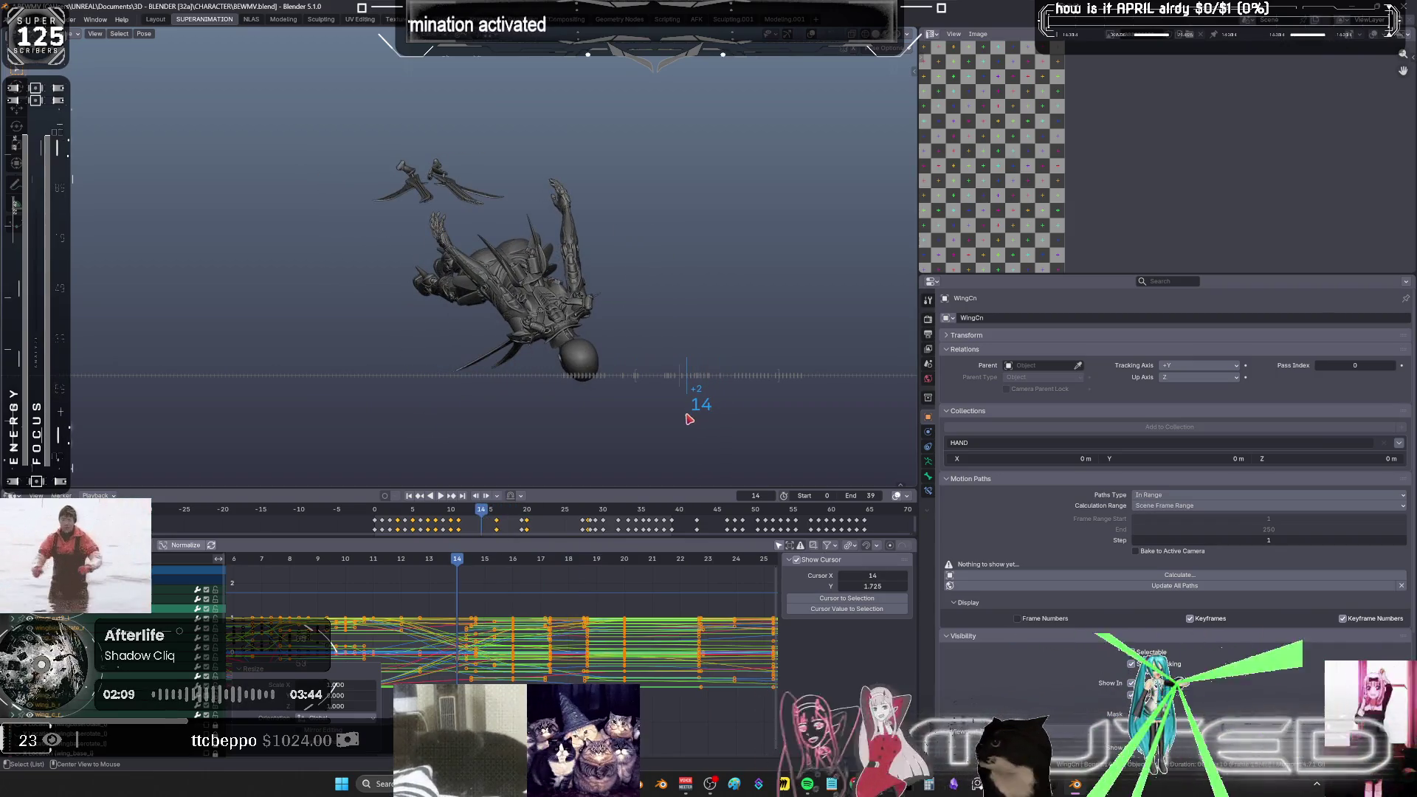
- Rotate the wing_ext_l bone around its local X axis at frame 14
mouse_move(608, 348)
middle_down()
mouse_move(580, 288)
mouse_move(344, 249)
mouse_move(531, 299)
middle_up()
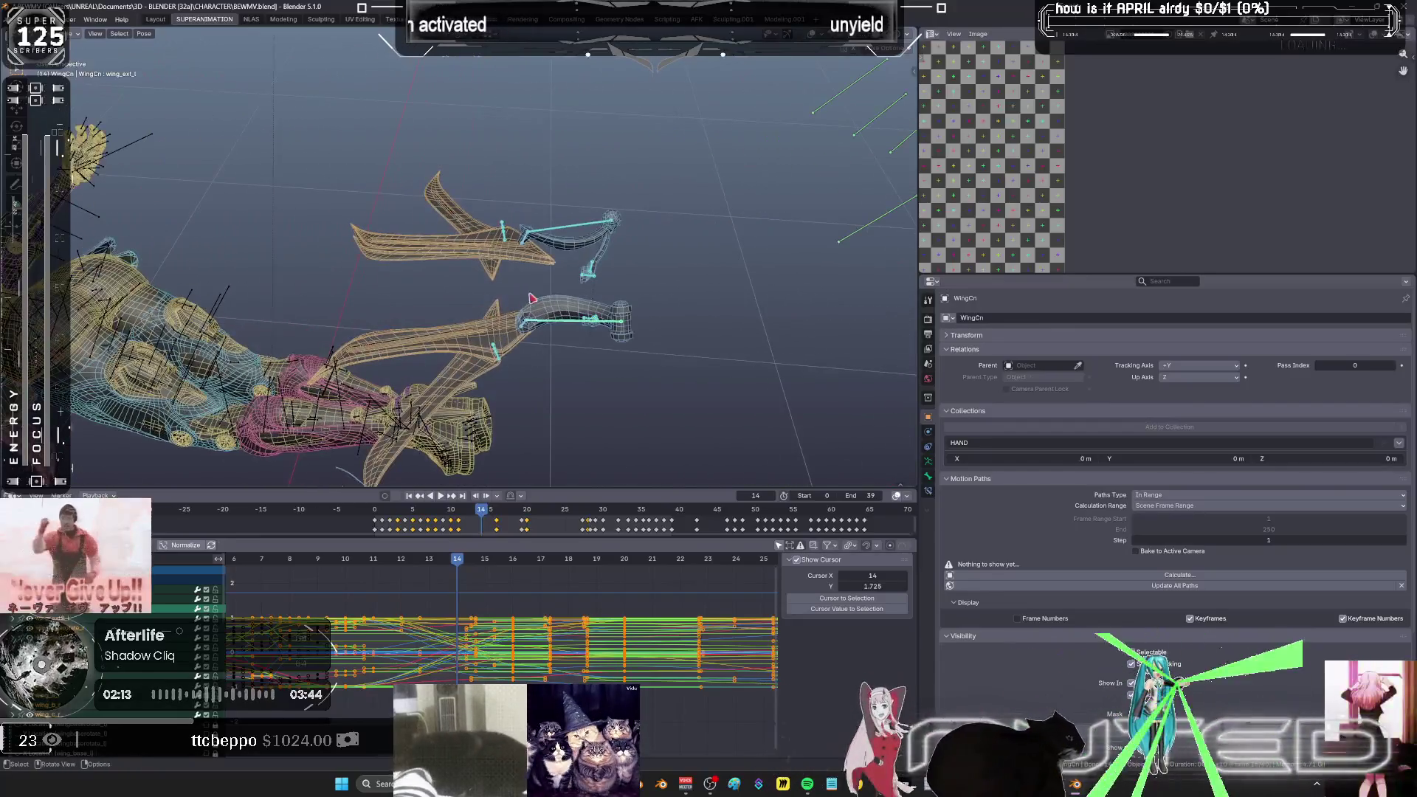
click(559, 243)
key(r)
key(x)
key(x)
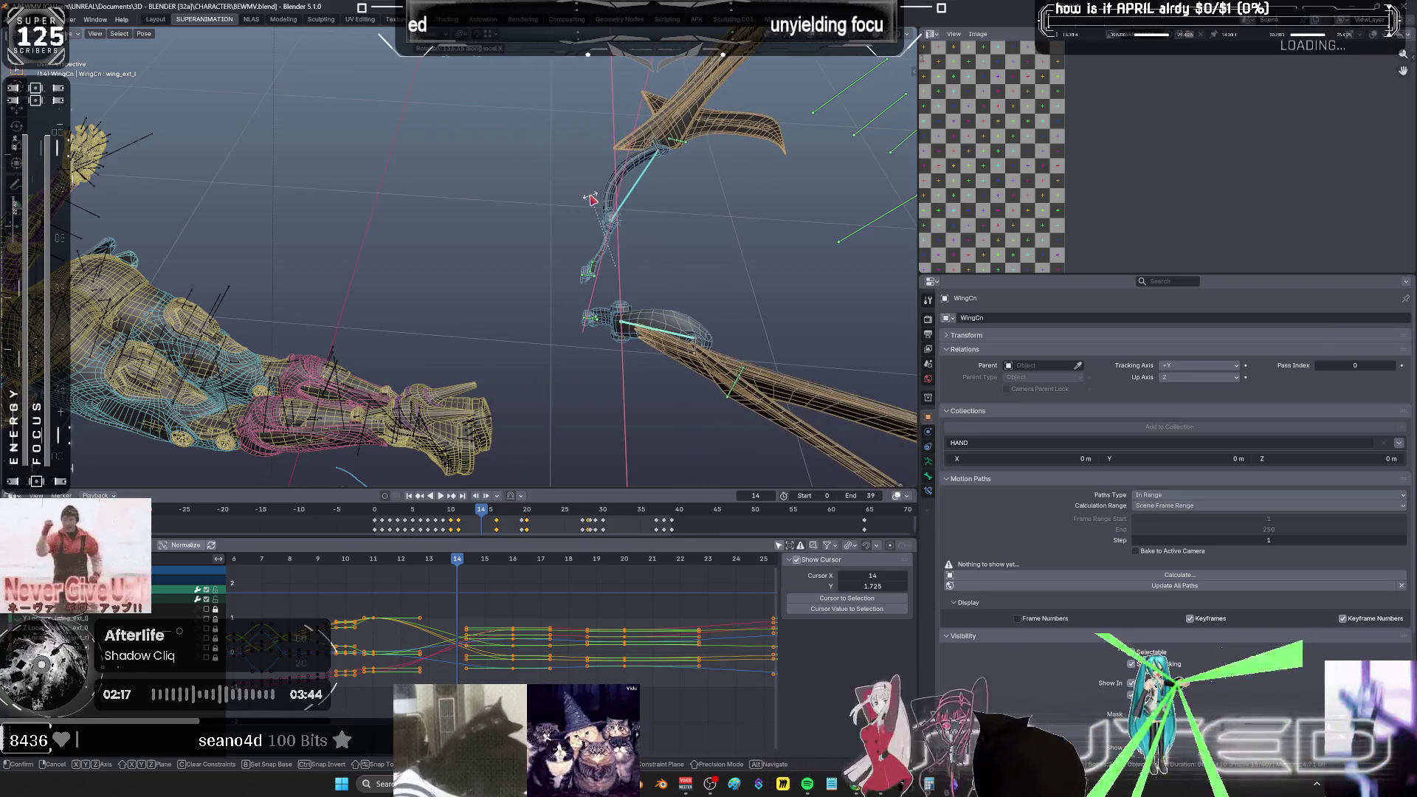
click(596, 210)
mouse_move(582, 222)
middle_down()
mouse_move(531, 268)
mouse_move(599, 248)
mouse_move(633, 259)
middle_up()
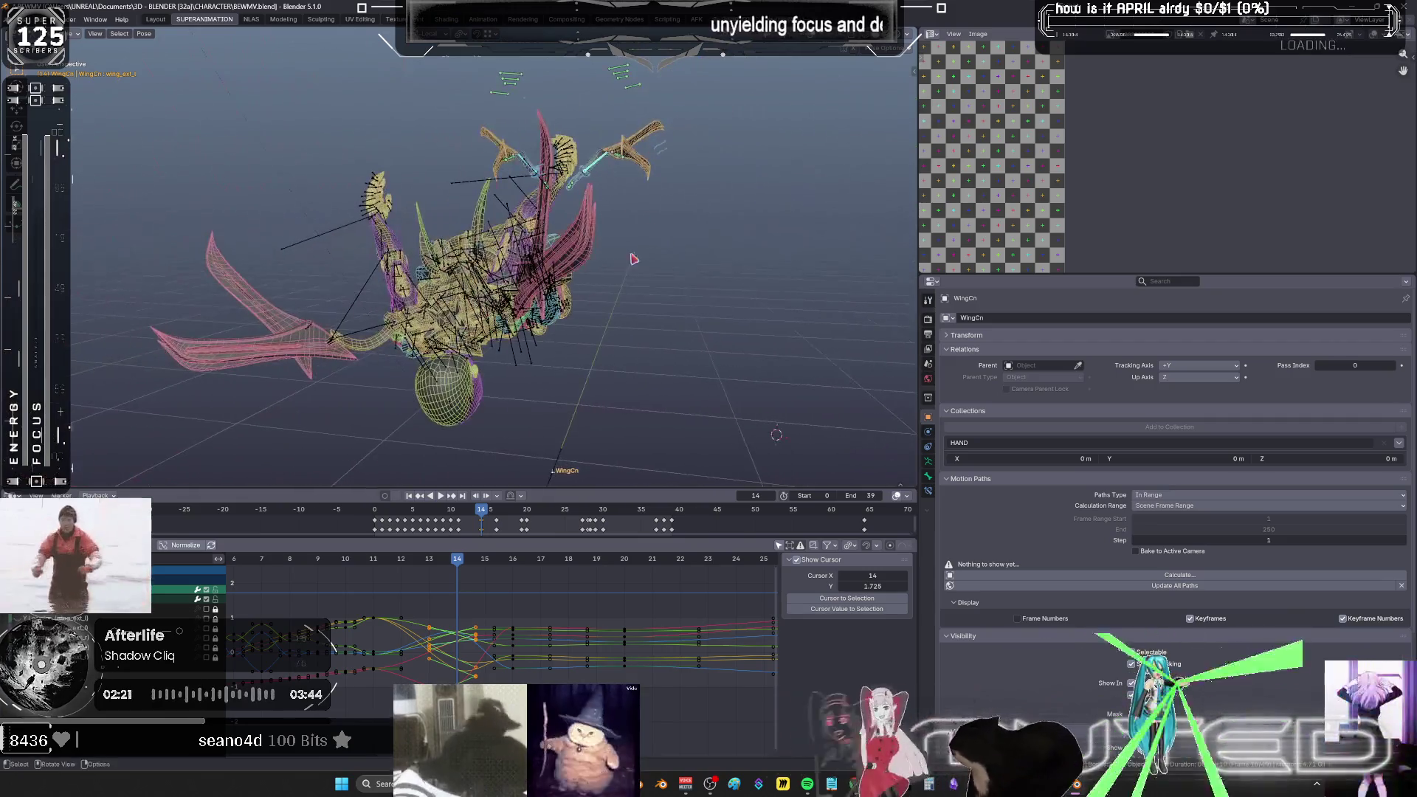
- Try a wing rotation, cancel it, and pick wing_ext_l from the overlapping-bones list
mouse_move(442, 564)
mouse_down()
mouse_move(404, 571)
mouse_move(445, 573)
mouse_up()
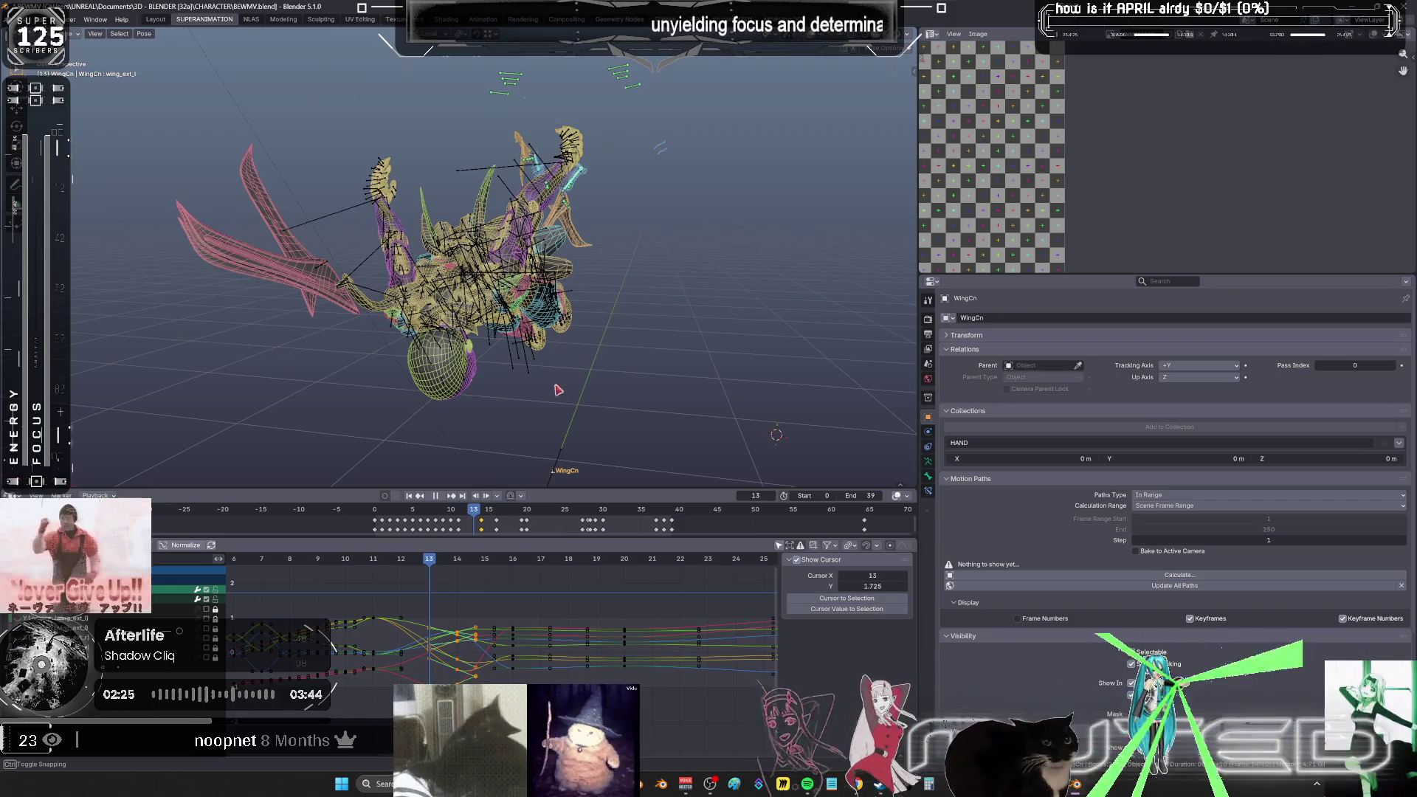
key(r)
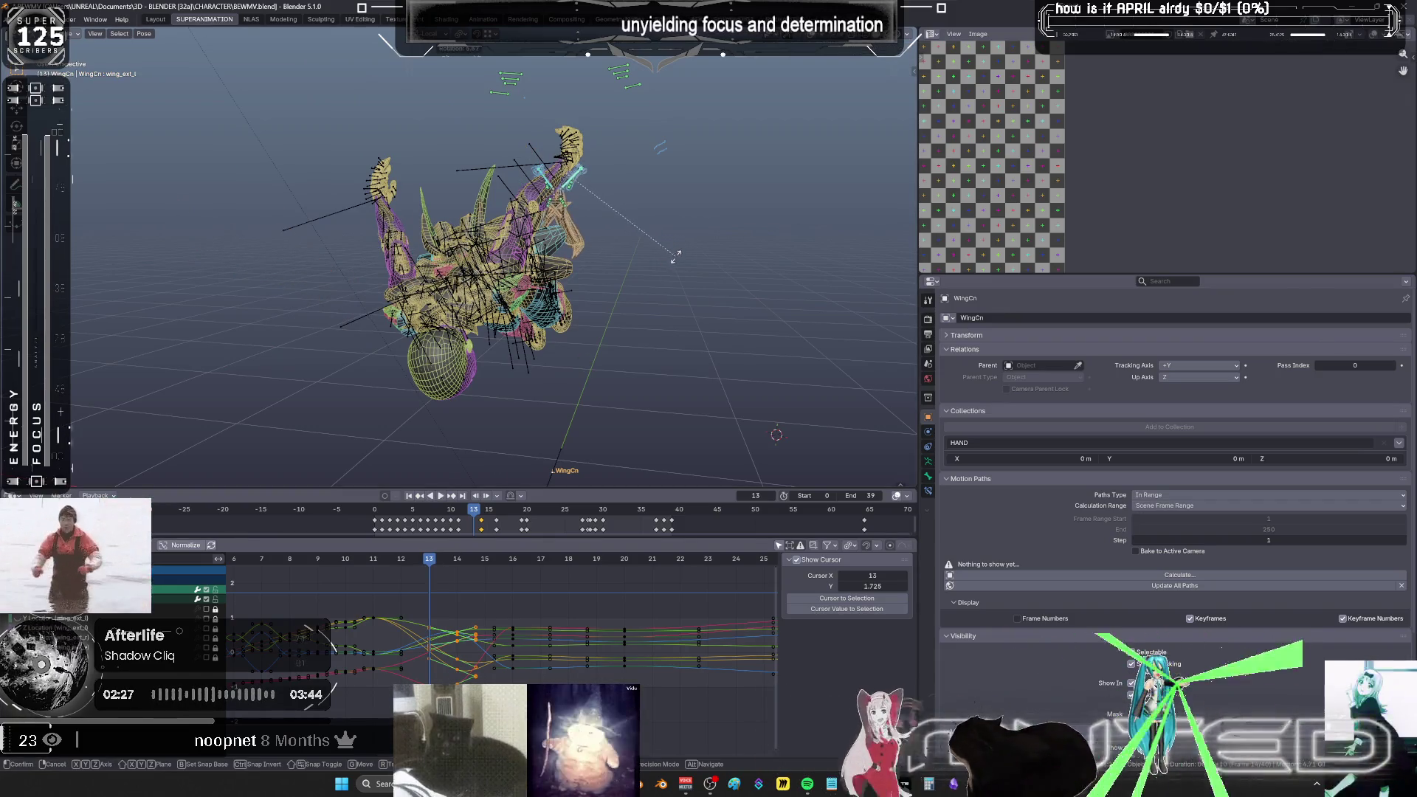
click(607, 155)
drag(606, 155, 574, 193)
key(r)
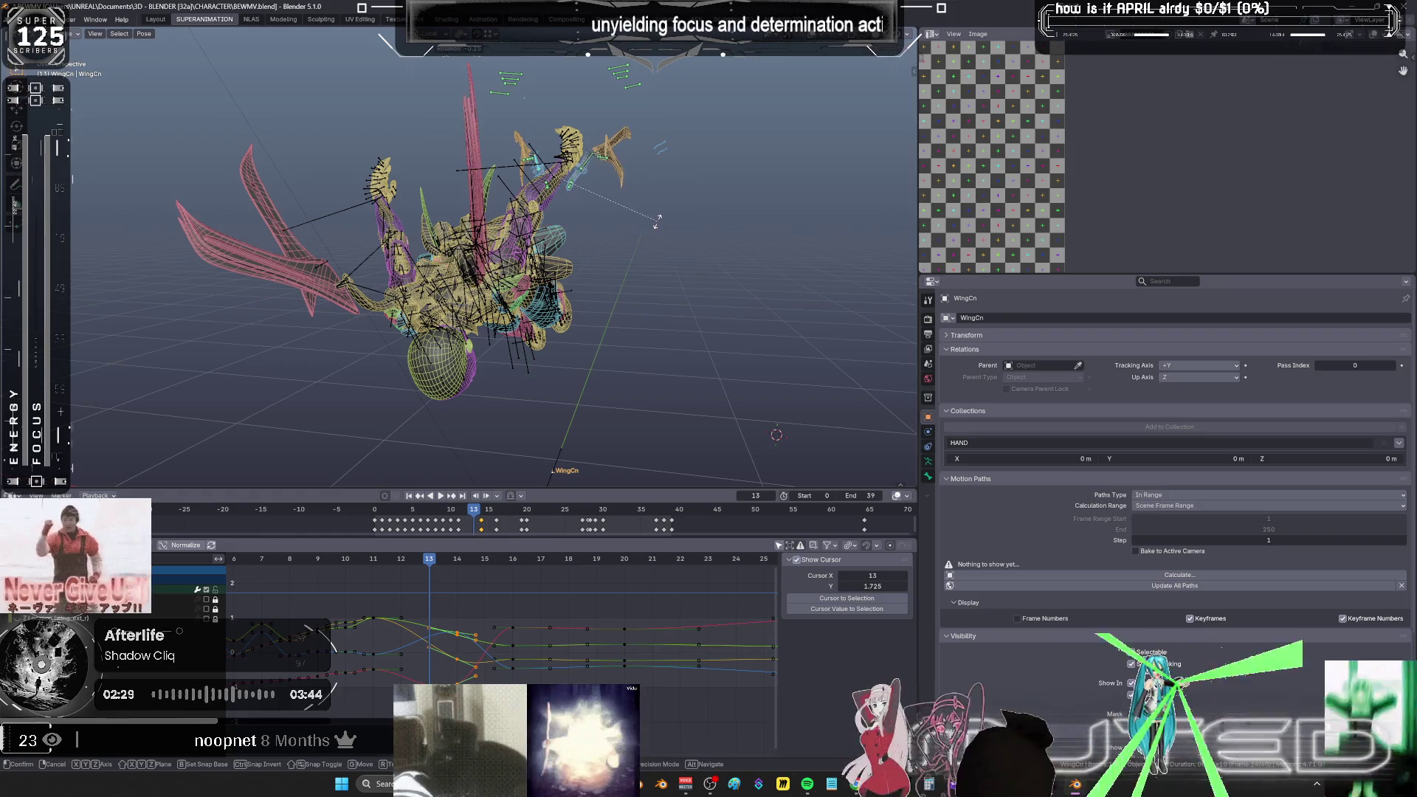
right_click(610, 199)
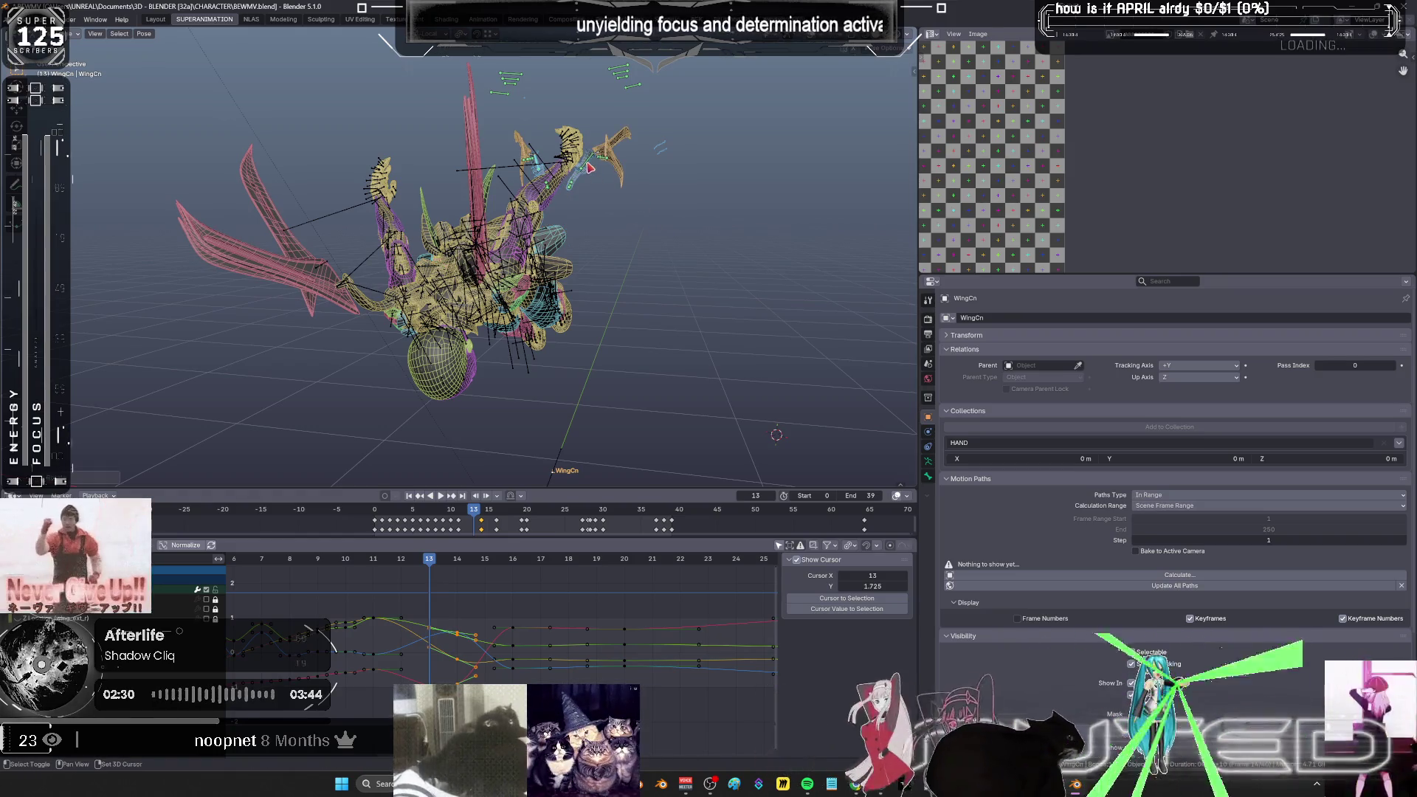
alt+click(684, 217)
click(665, 262)
- Rotate wing_ext_l to a new pose and insert a keyframe for it at frame 15
mouse_move(429, 564)
mouse_down()
mouse_move(410, 569)
mouse_move(482, 575)
mouse_up()
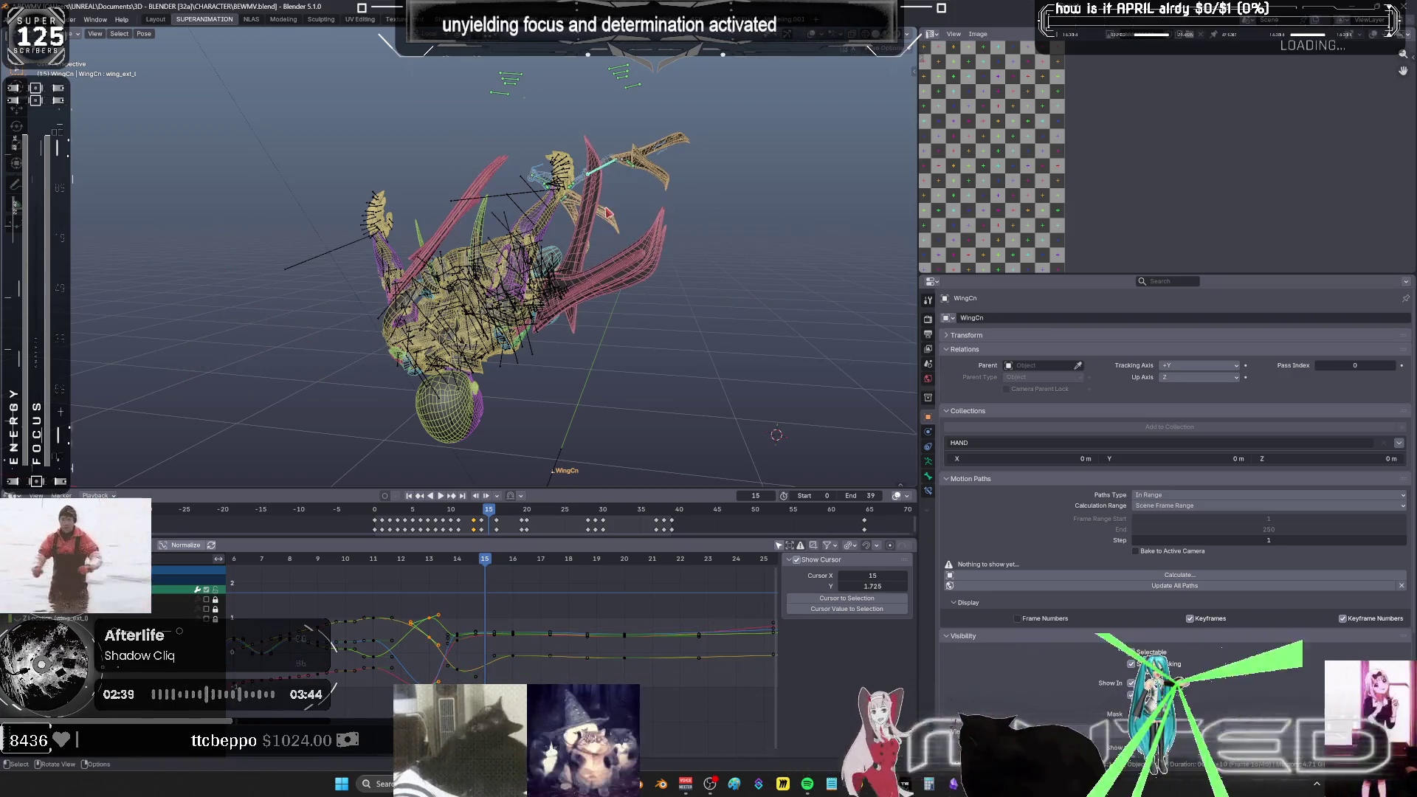
key(r)
click(635, 201)
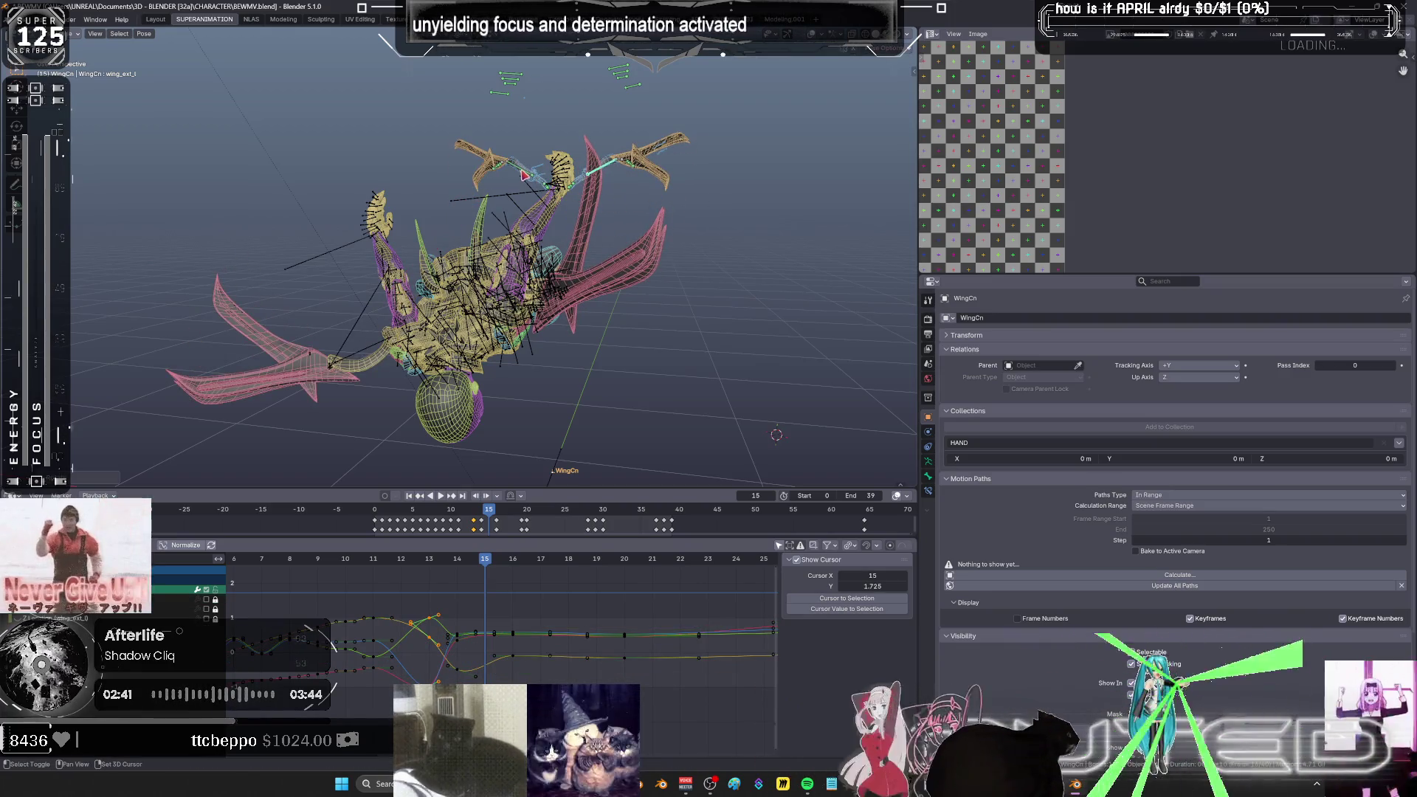
right_click(656, 197)
click(656, 197)
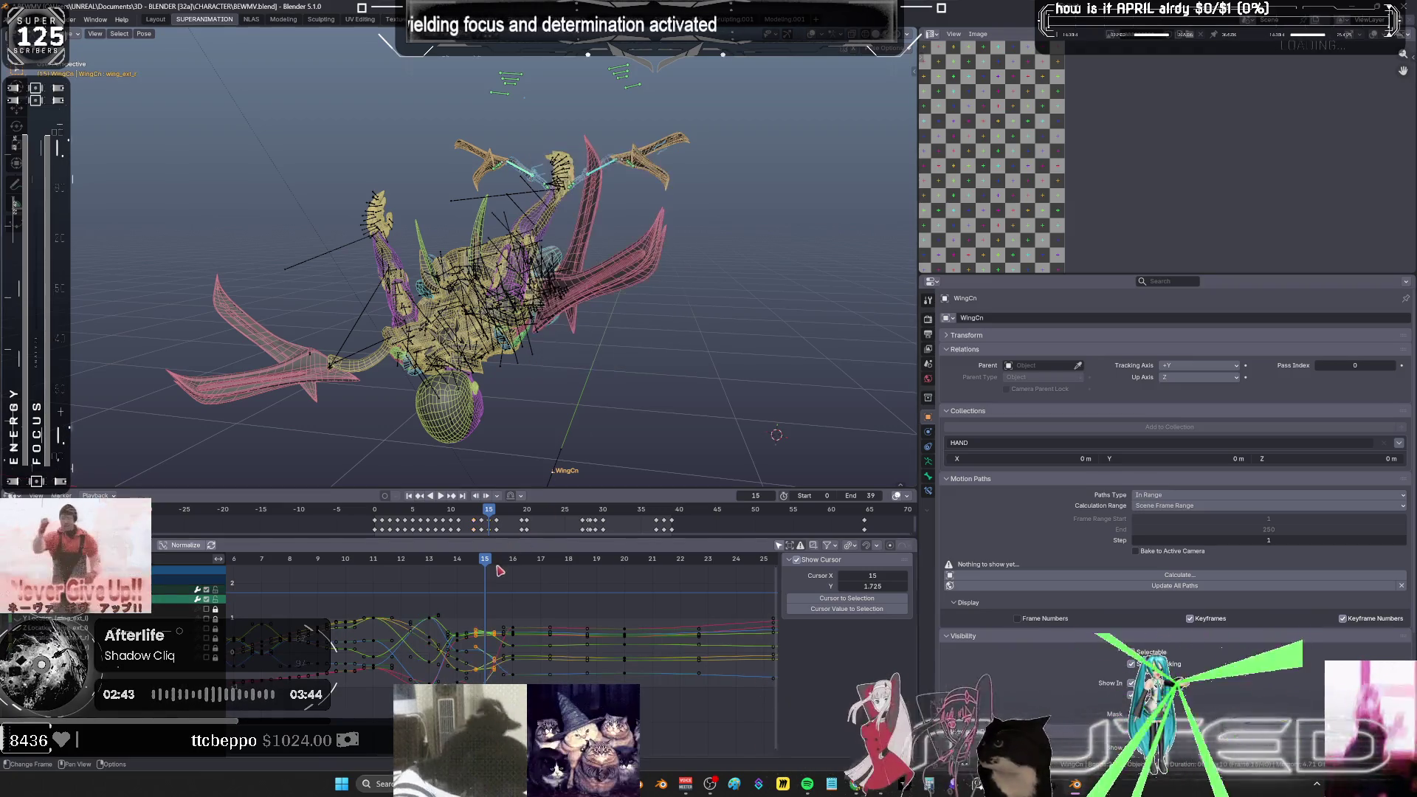
mouse_move(489, 565)
mouse_down()
mouse_move(619, 569)
mouse_move(733, 520)
mouse_up()
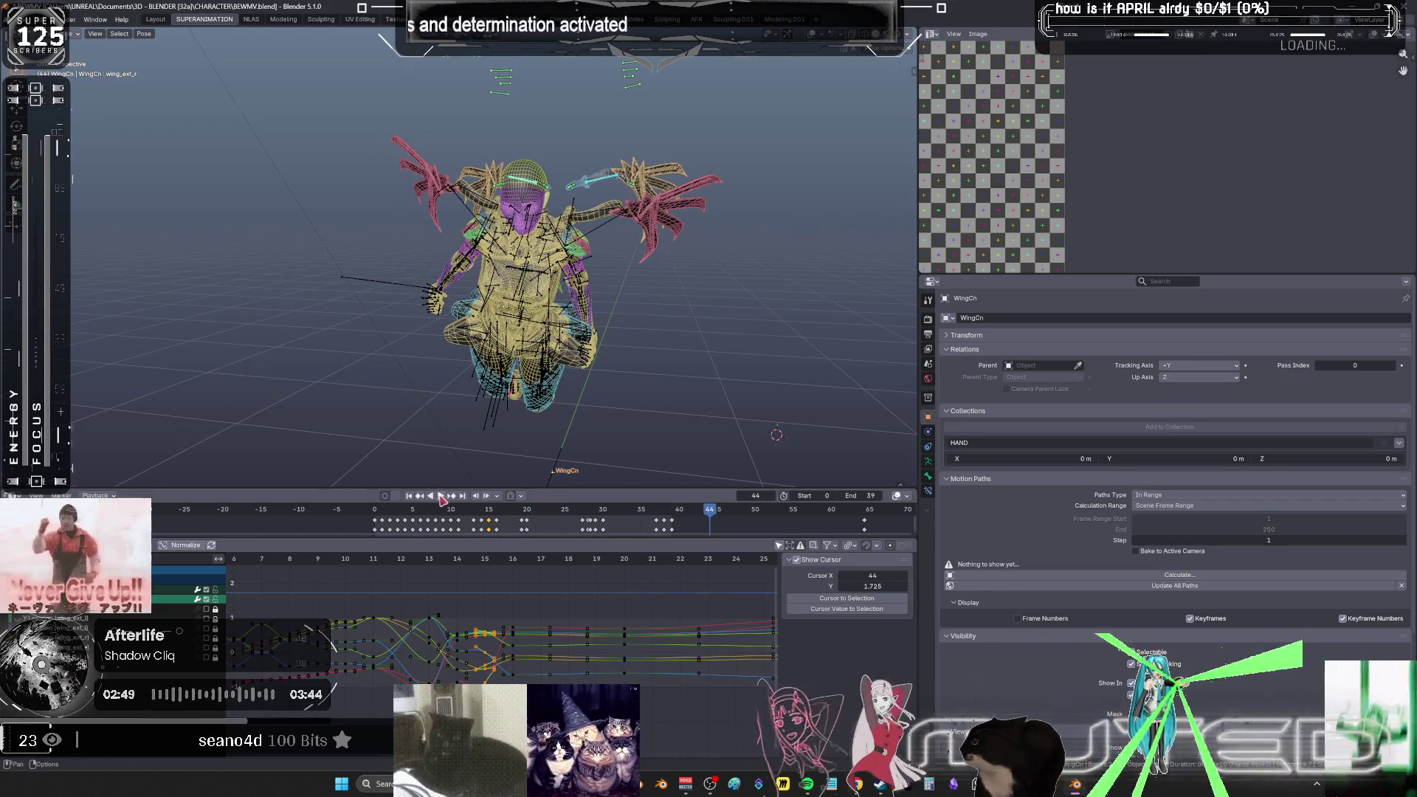
- Play the flap in a maximized 3D view with overlays hidden, orbiting around the character
click(440, 499)
key(ctrl+space)
key(shift+alt+z)
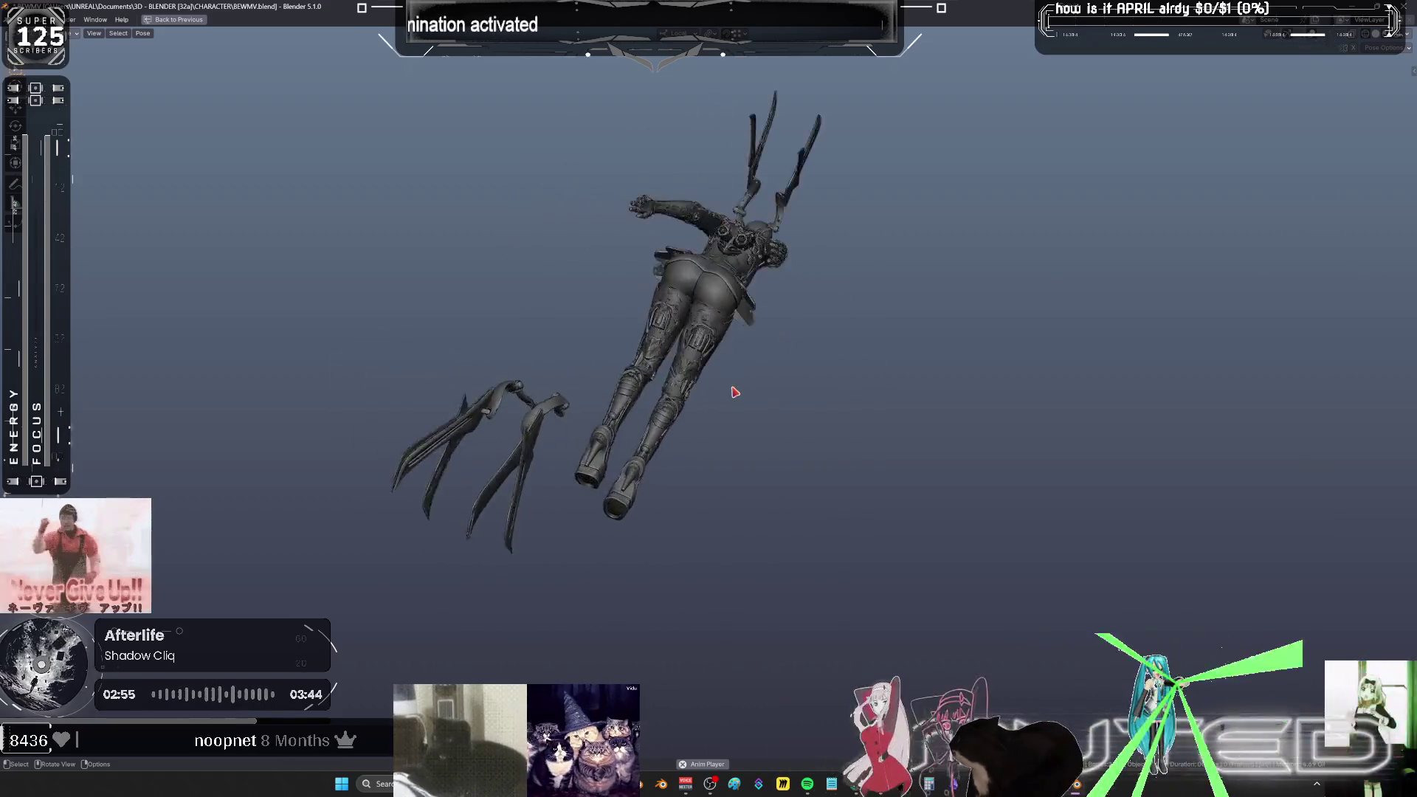
mouse_move(735, 392)
middle_down()
mouse_move(465, 348)
mouse_move(665, 370)
mouse_move(567, 368)
middle_up()
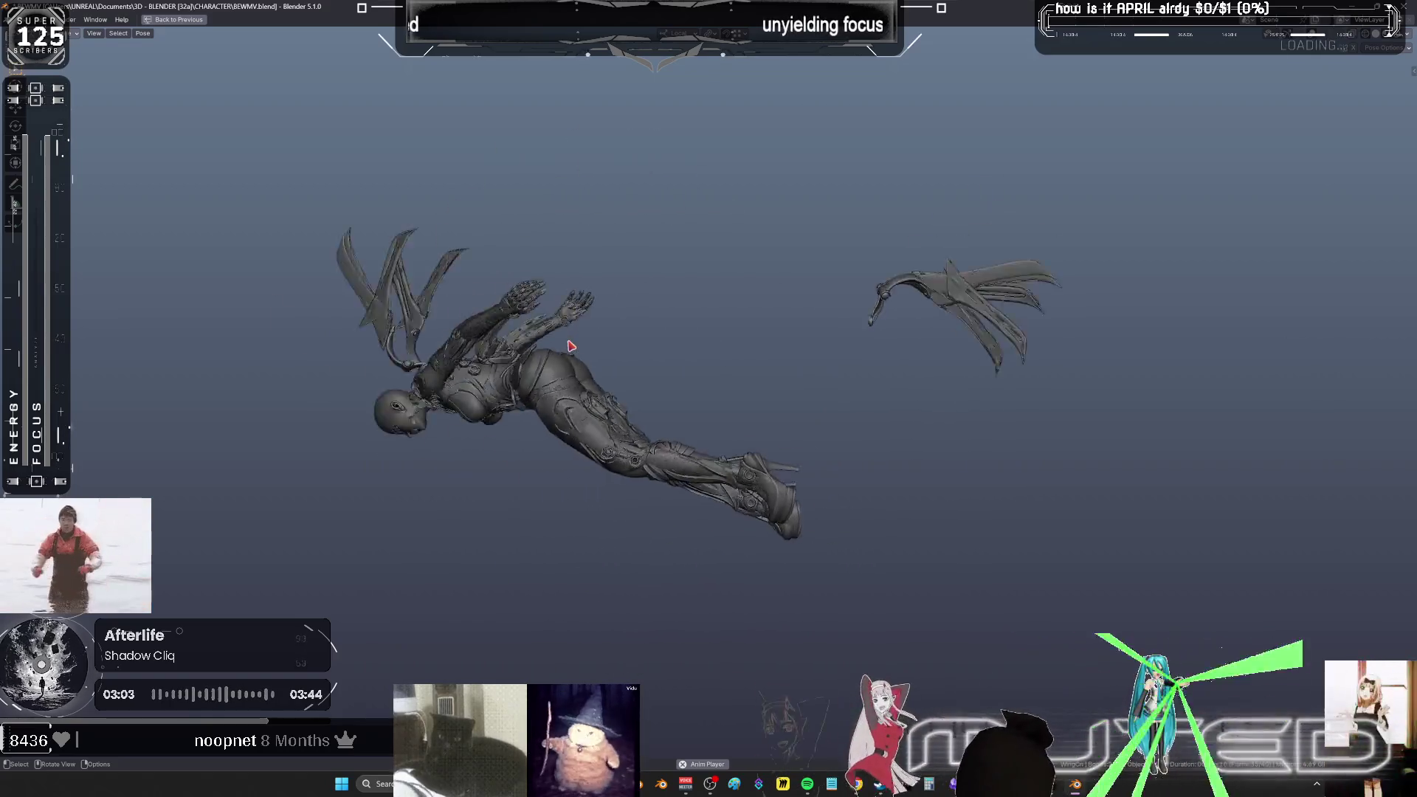
middle_drag(525, 332, 576, 404)
- Restore the layout, stop playback, scrub to frame 12 and show the wing in wireframe
key(ctrl+space)
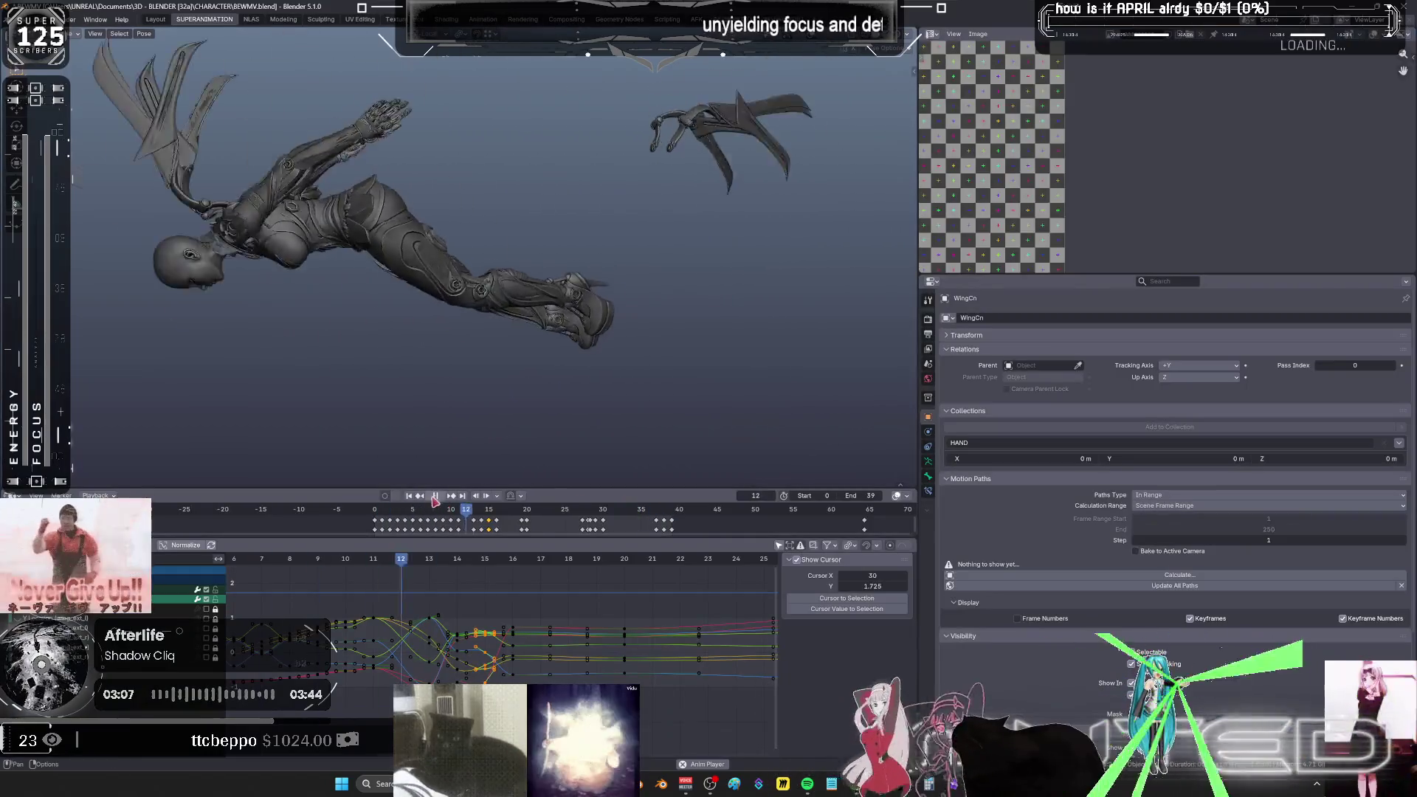
click(436, 495)
mouse_move(687, 564)
mouse_down()
mouse_move(316, 571)
mouse_move(585, 616)
mouse_up()
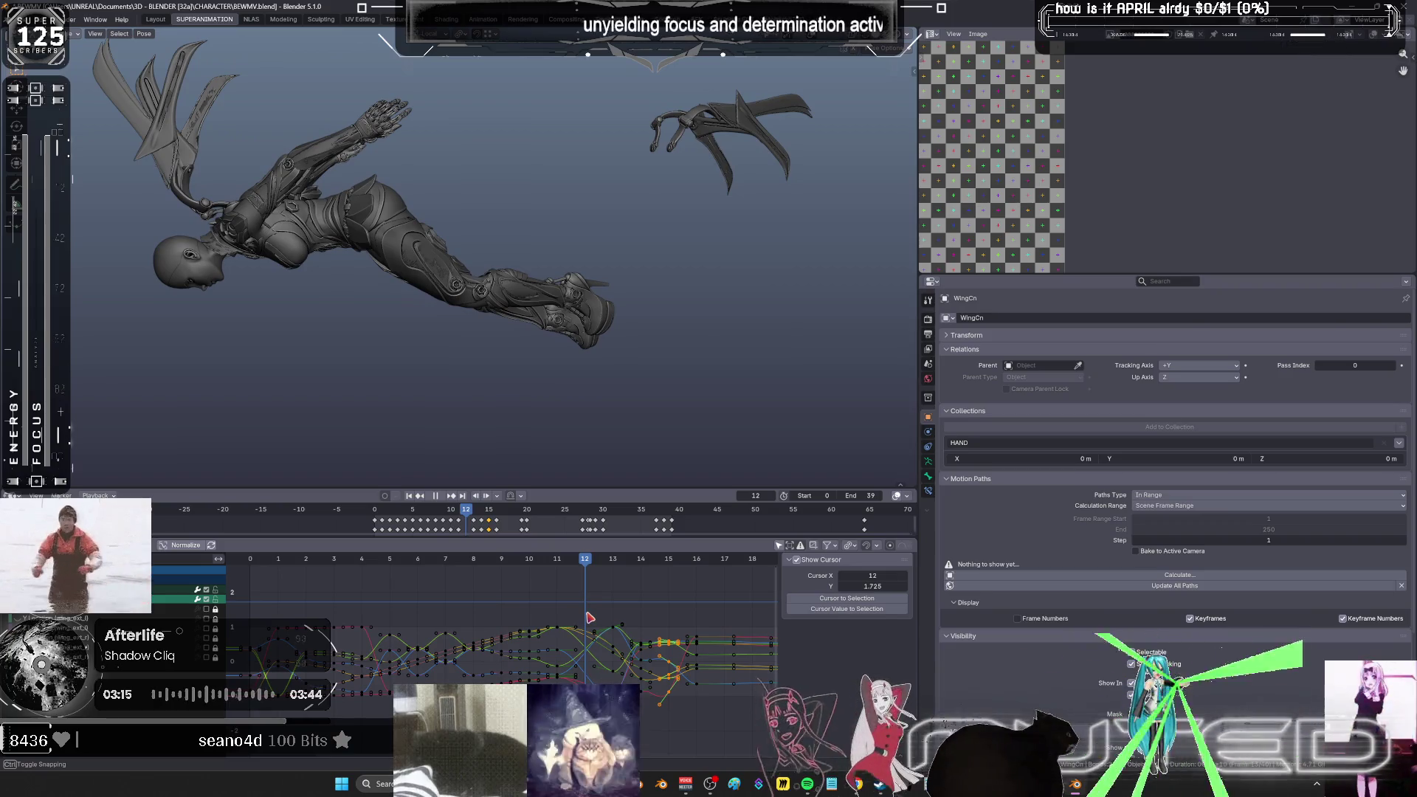
key(shift+z)
middle_drag(401, 352, 626, 298)
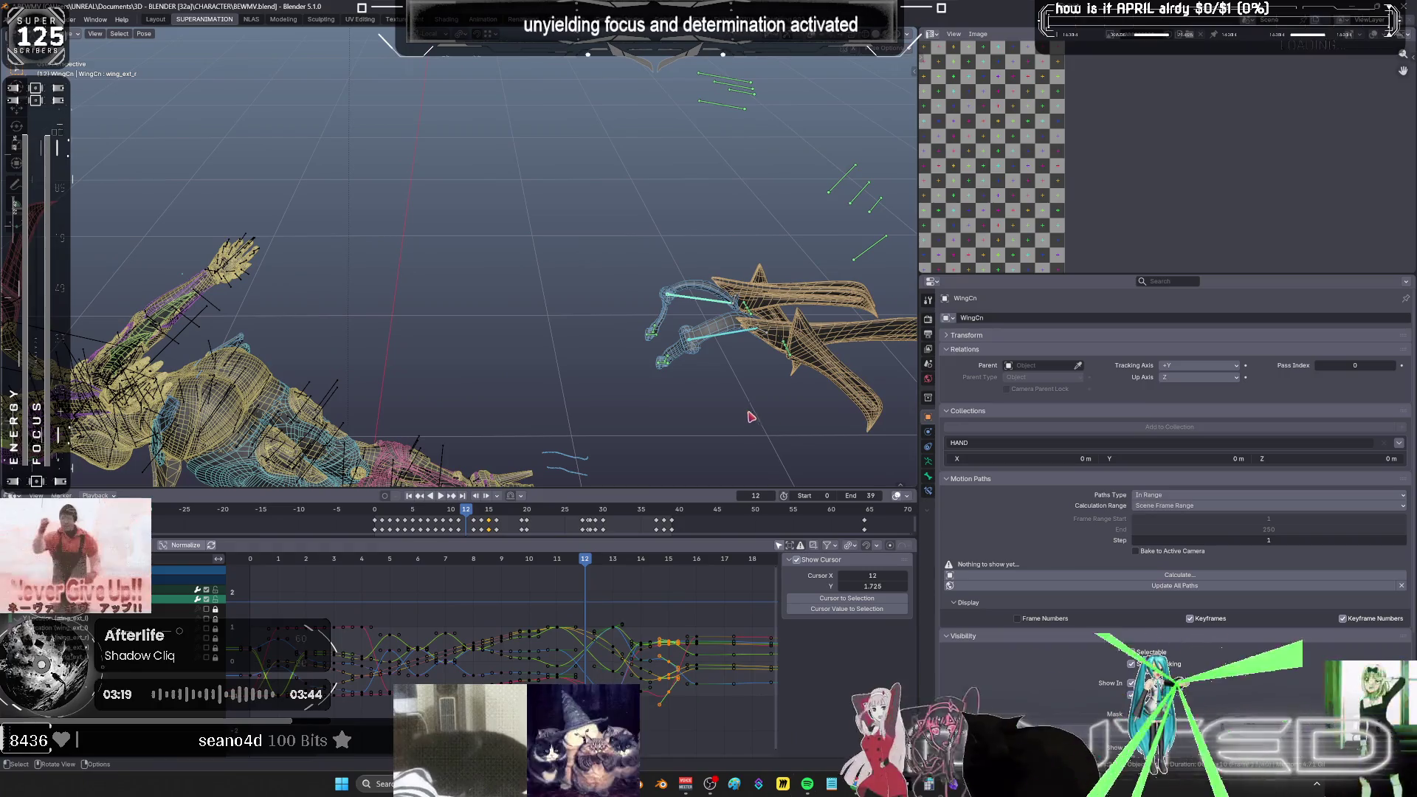
- Rotate the wing bone on its local X axis at frame 12, then undo the change
key(r)
key(x)
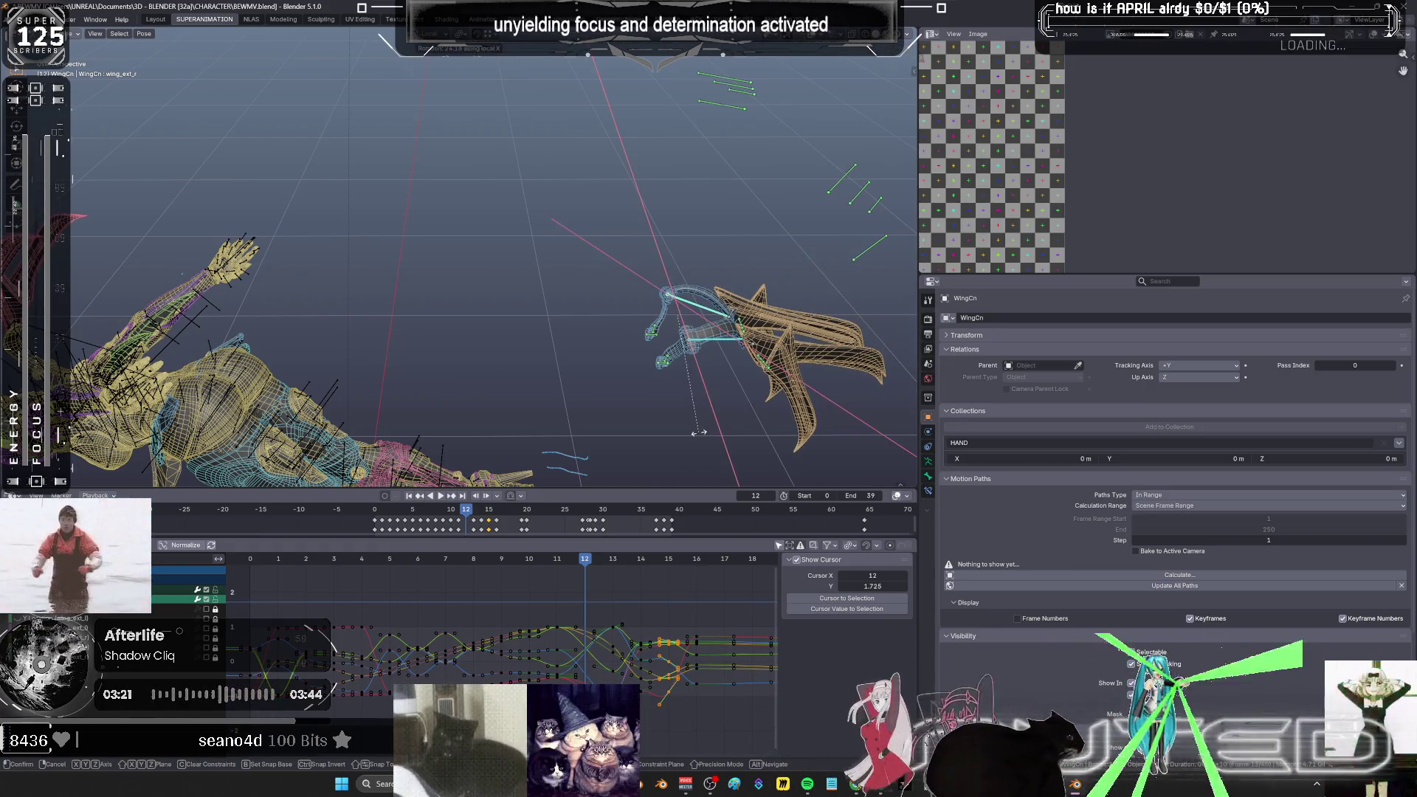
click(536, 391)
middle_drag(536, 391, 721, 300)
scroll(721, 300, up, 5)
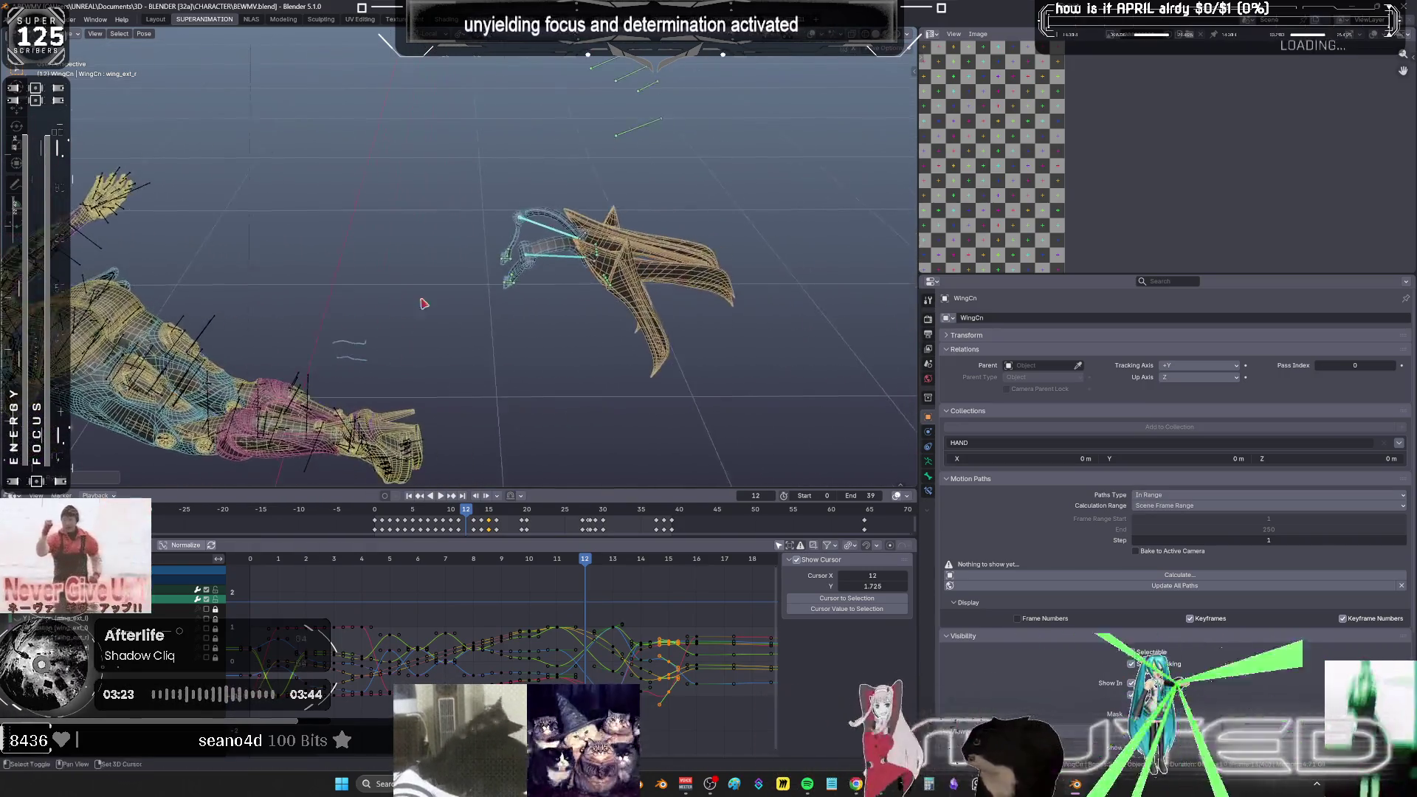
mouse_move(587, 300)
middle_down()
mouse_move(630, 243)
mouse_move(598, 285)
mouse_move(593, 258)
middle_up()
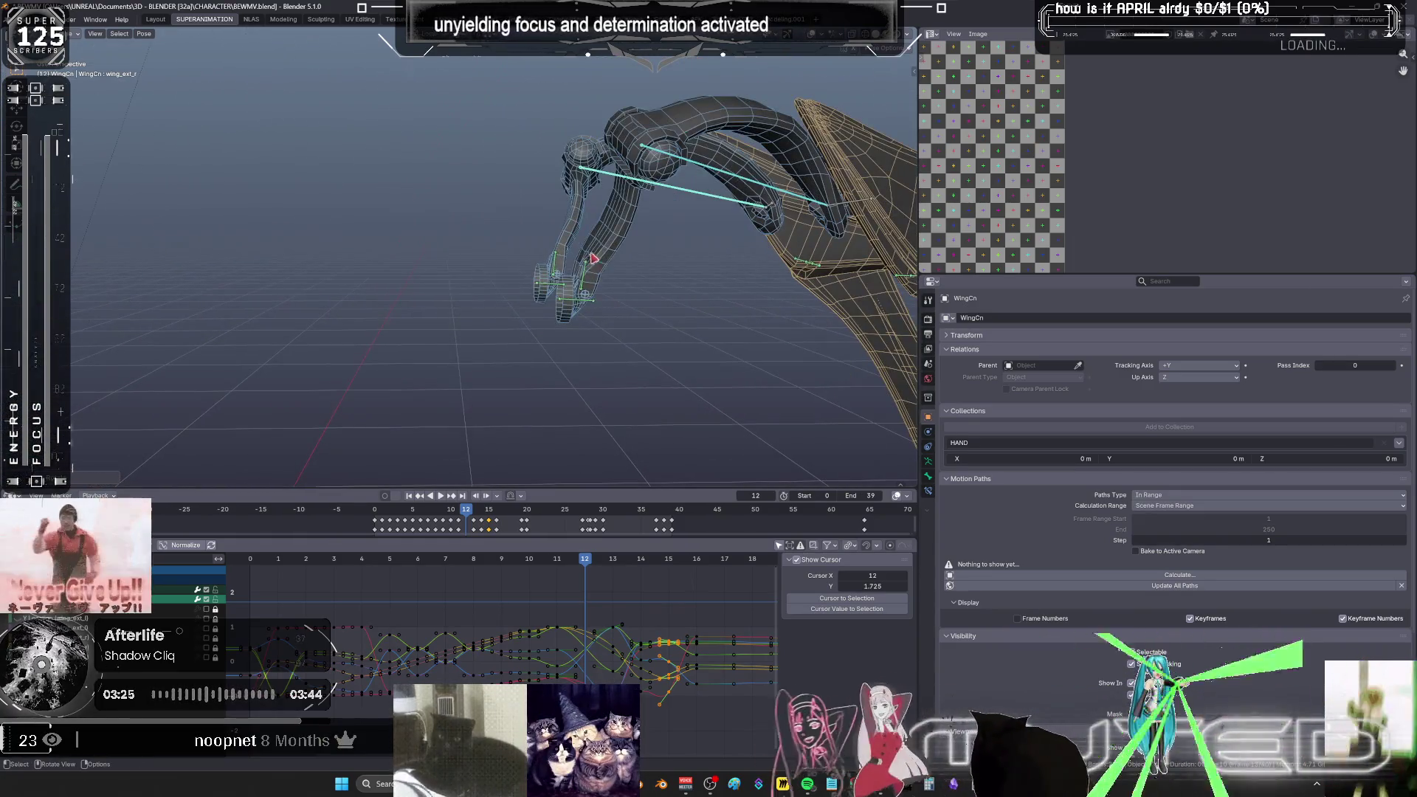
key(ctrl+z)
key(ctrl+z)
key(ctrl+z)
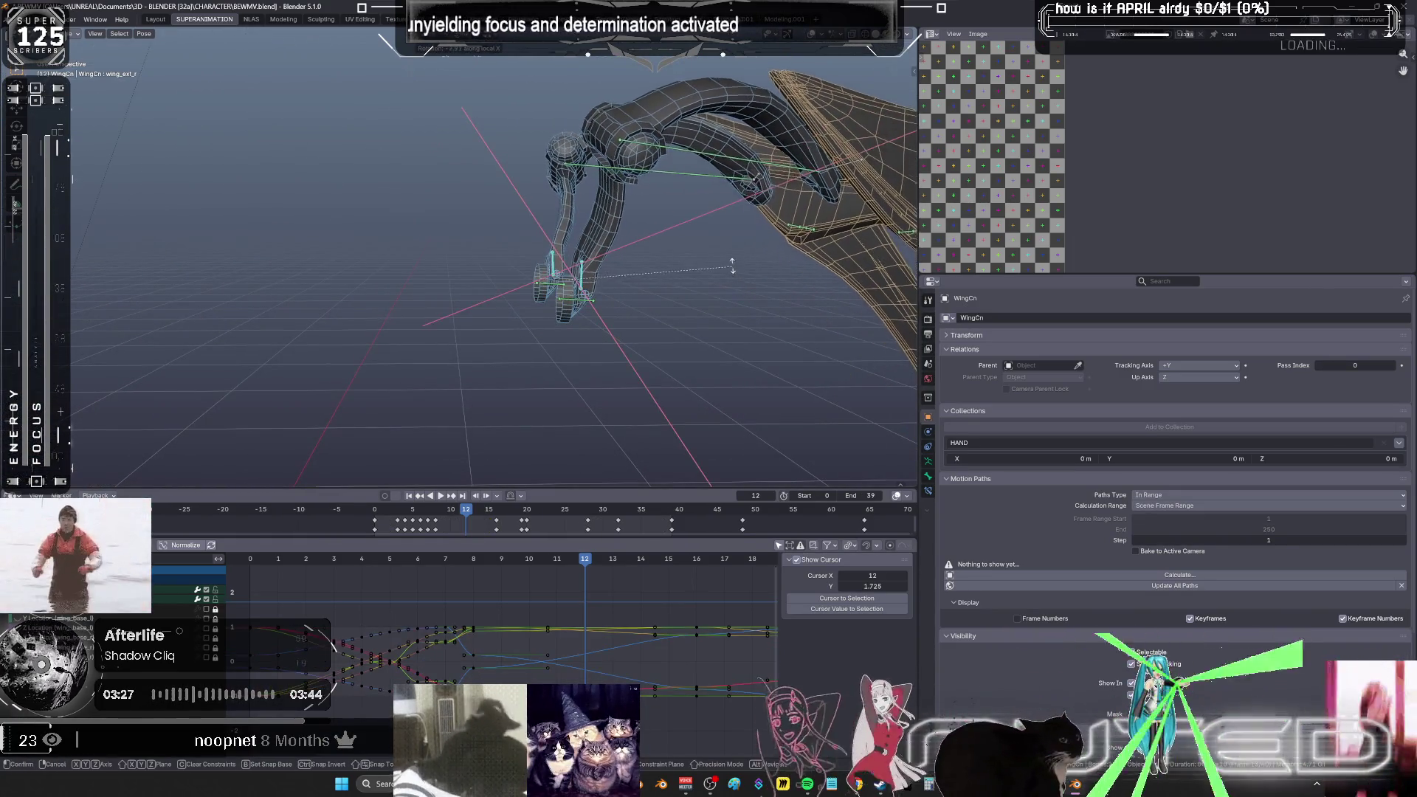
- Box-select the wing finger bones and keyframe their rotation
key(ctrl+z)
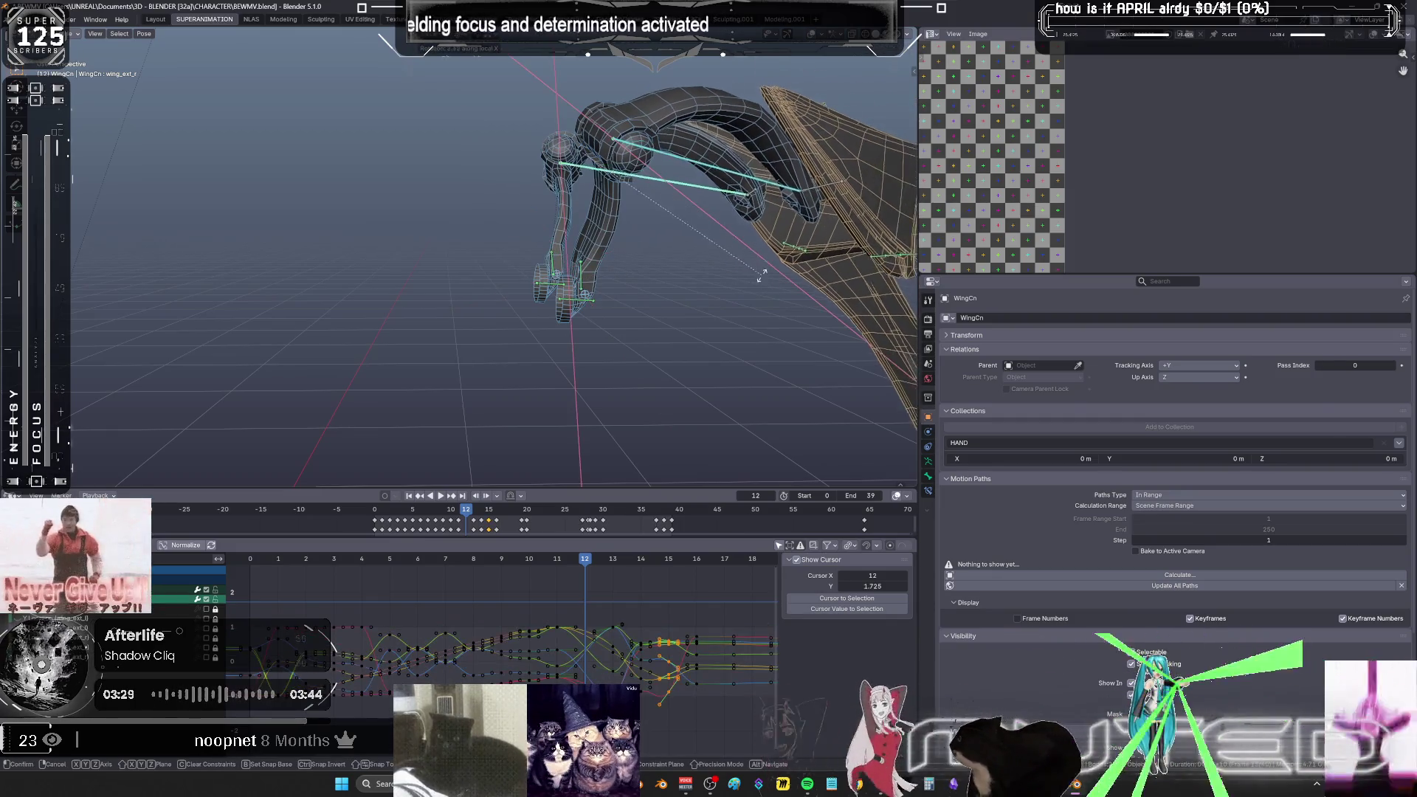
mouse_move(609, 268)
mouse_down()
mouse_move(546, 228)
mouse_move(521, 231)
mouse_up()
right_click(521, 231)
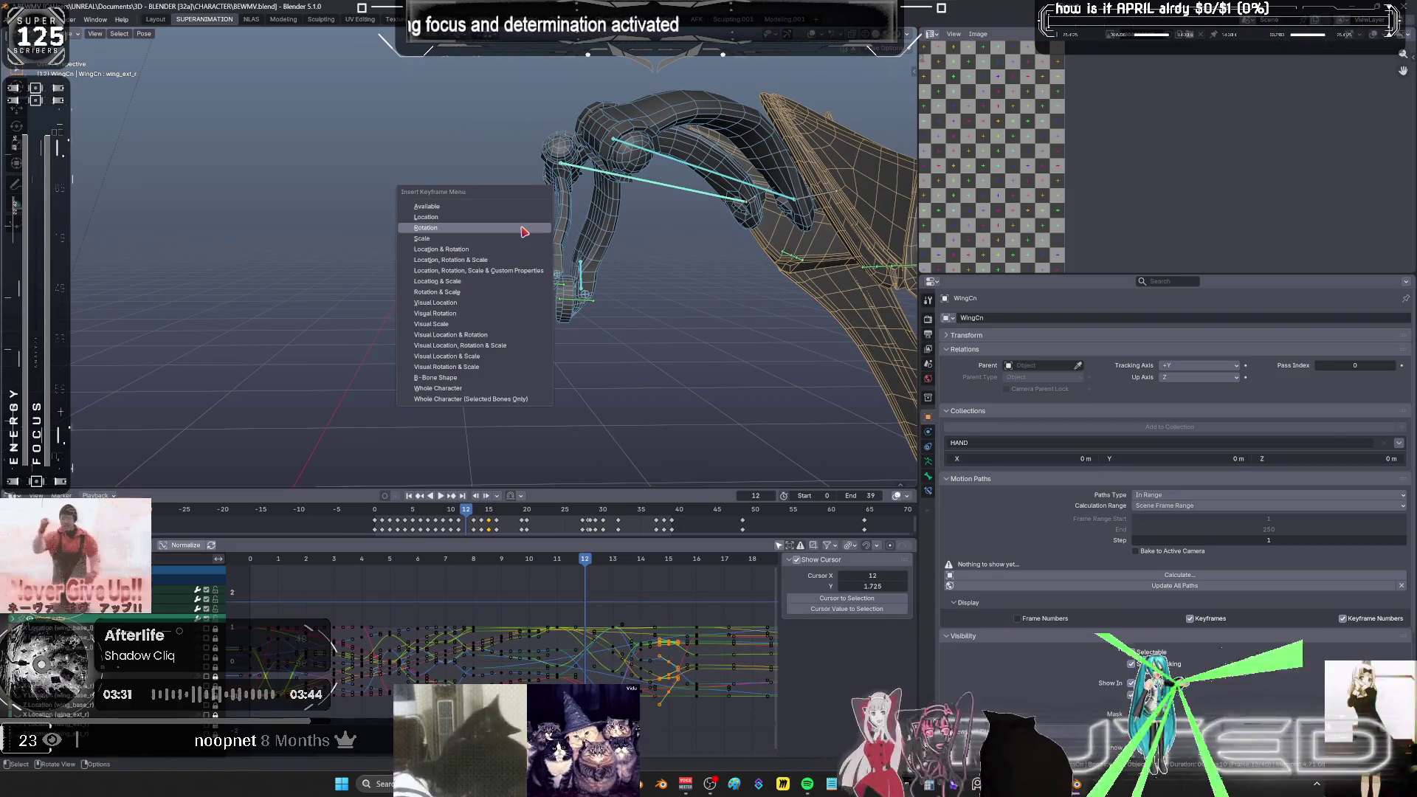
click(525, 231)
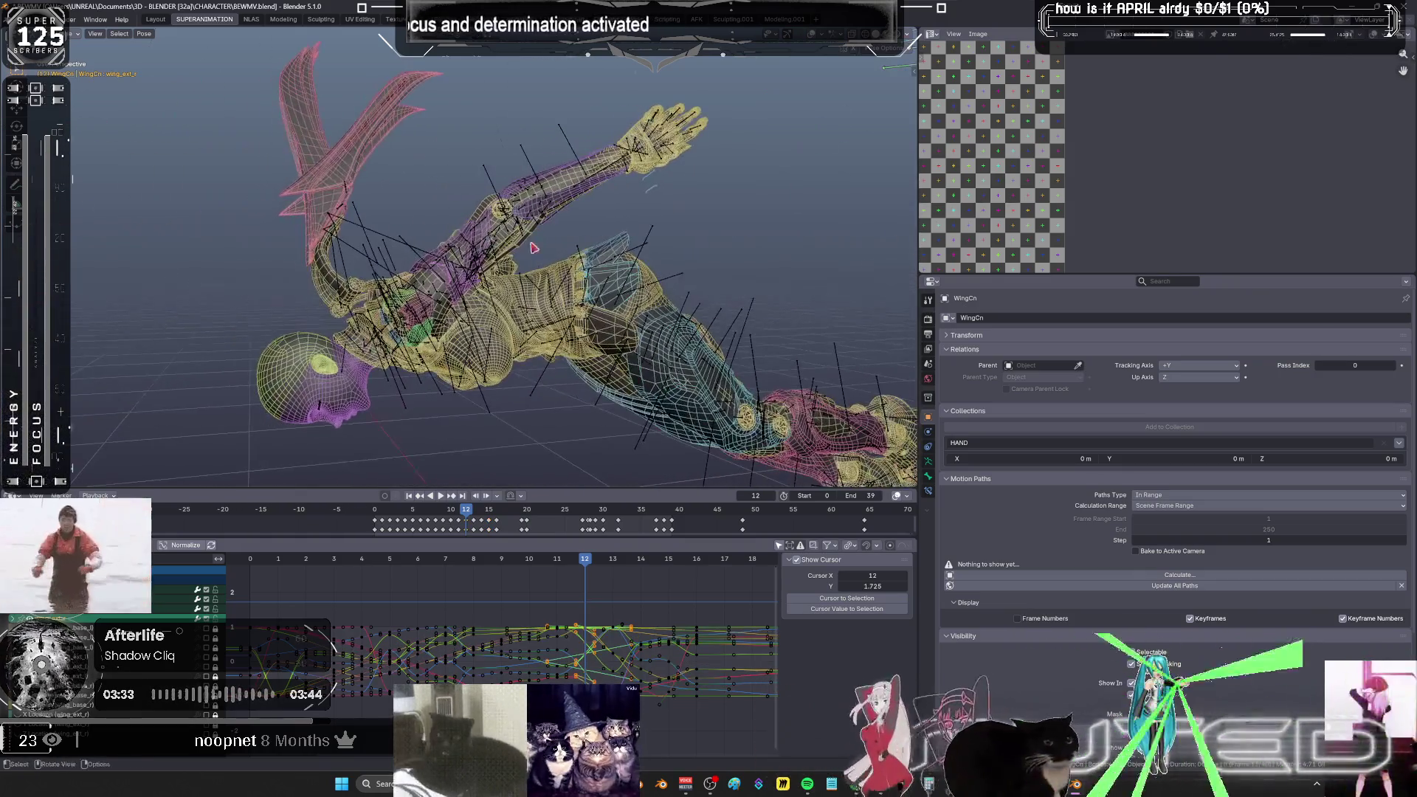
- Scrub to frame 13, try a wing breakdown and cancel it, and preview playback
click(533, 562)
drag(533, 562, 612, 559)
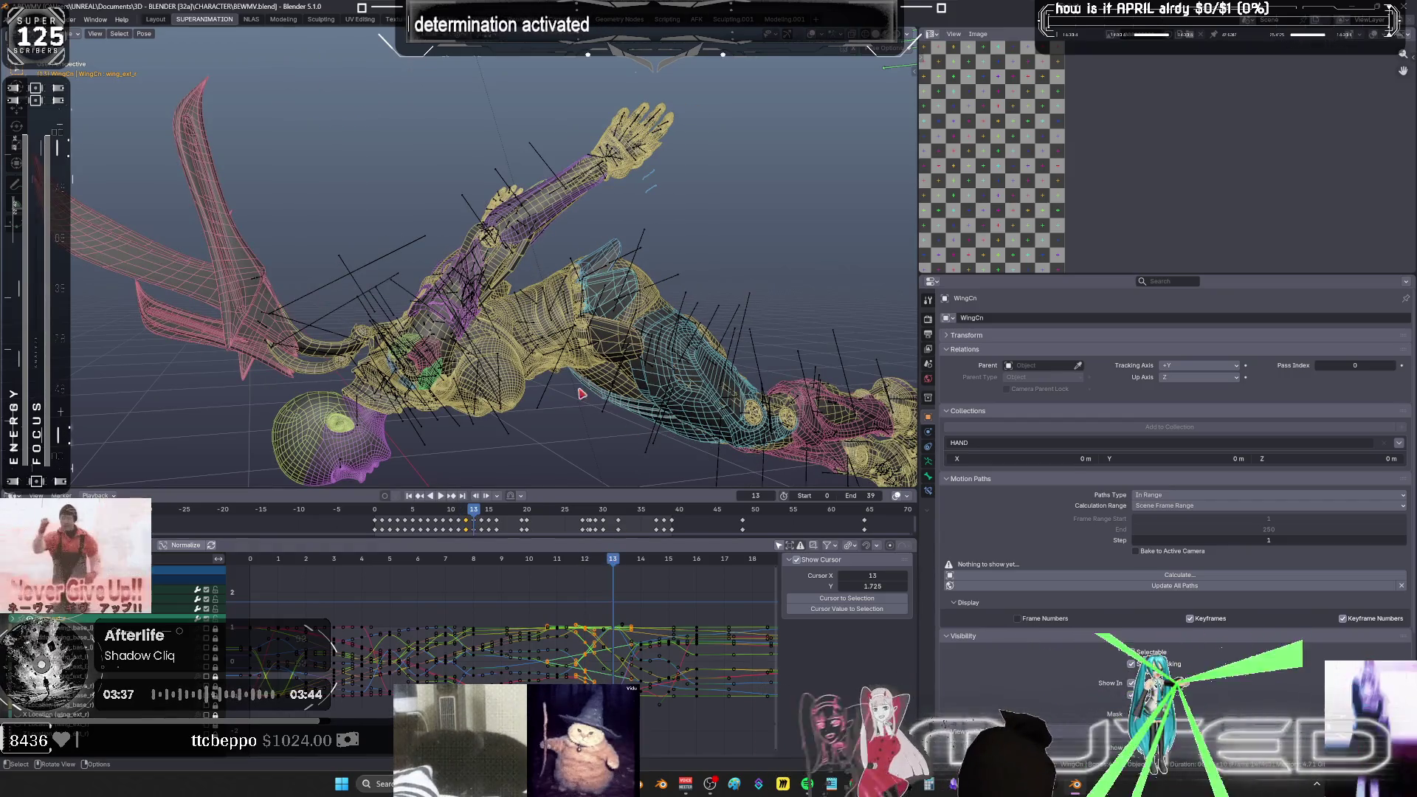
key(shift+e)
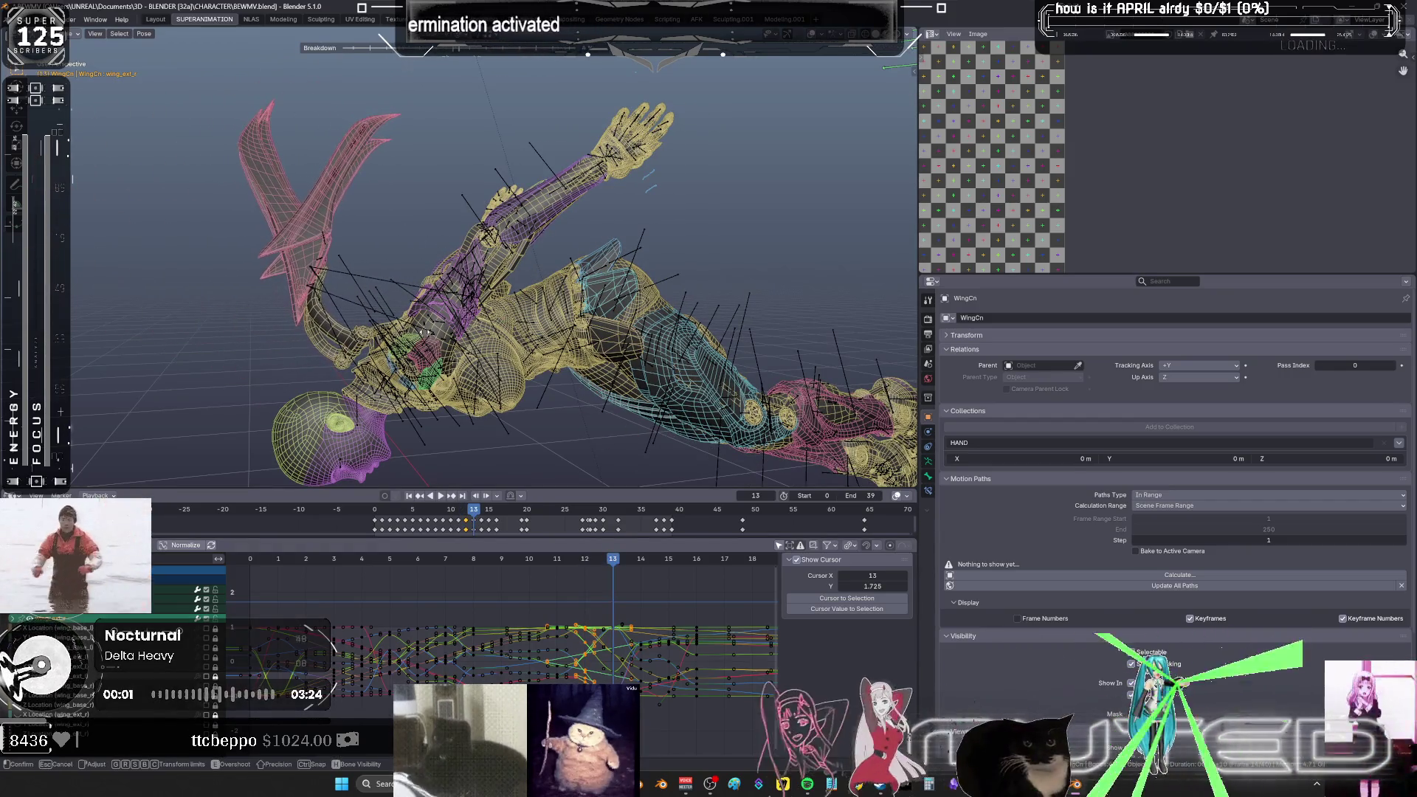
middle_drag(428, 336, 566, 227)
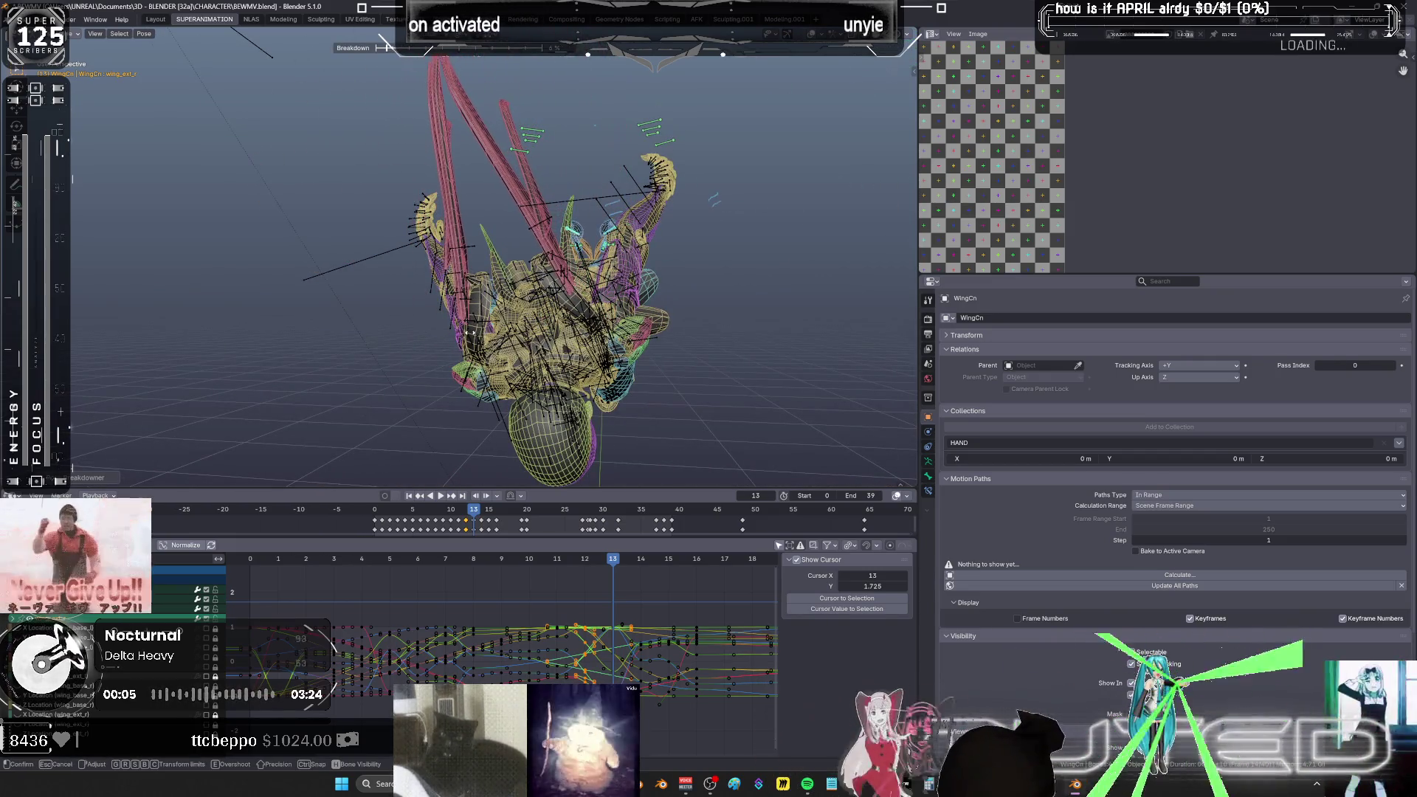
right_click(472, 337)
key(space)
mouse_move(625, 563)
mouse_down()
mouse_move(677, 565)
mouse_move(483, 568)
mouse_move(585, 585)
mouse_up()
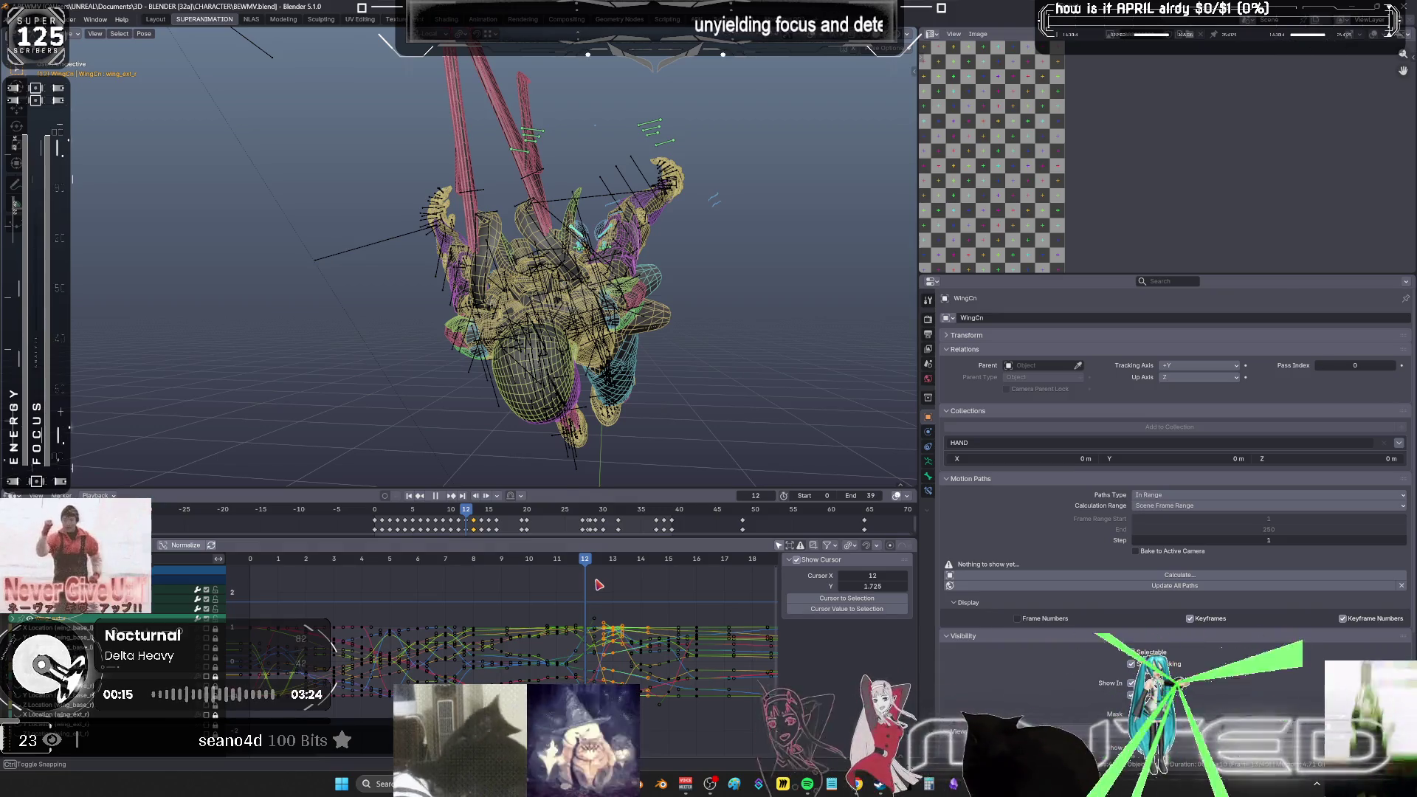
key(Right)
- Set breakdown wing poses on frames 13 and 12 and key their rotation
key(shift+e)
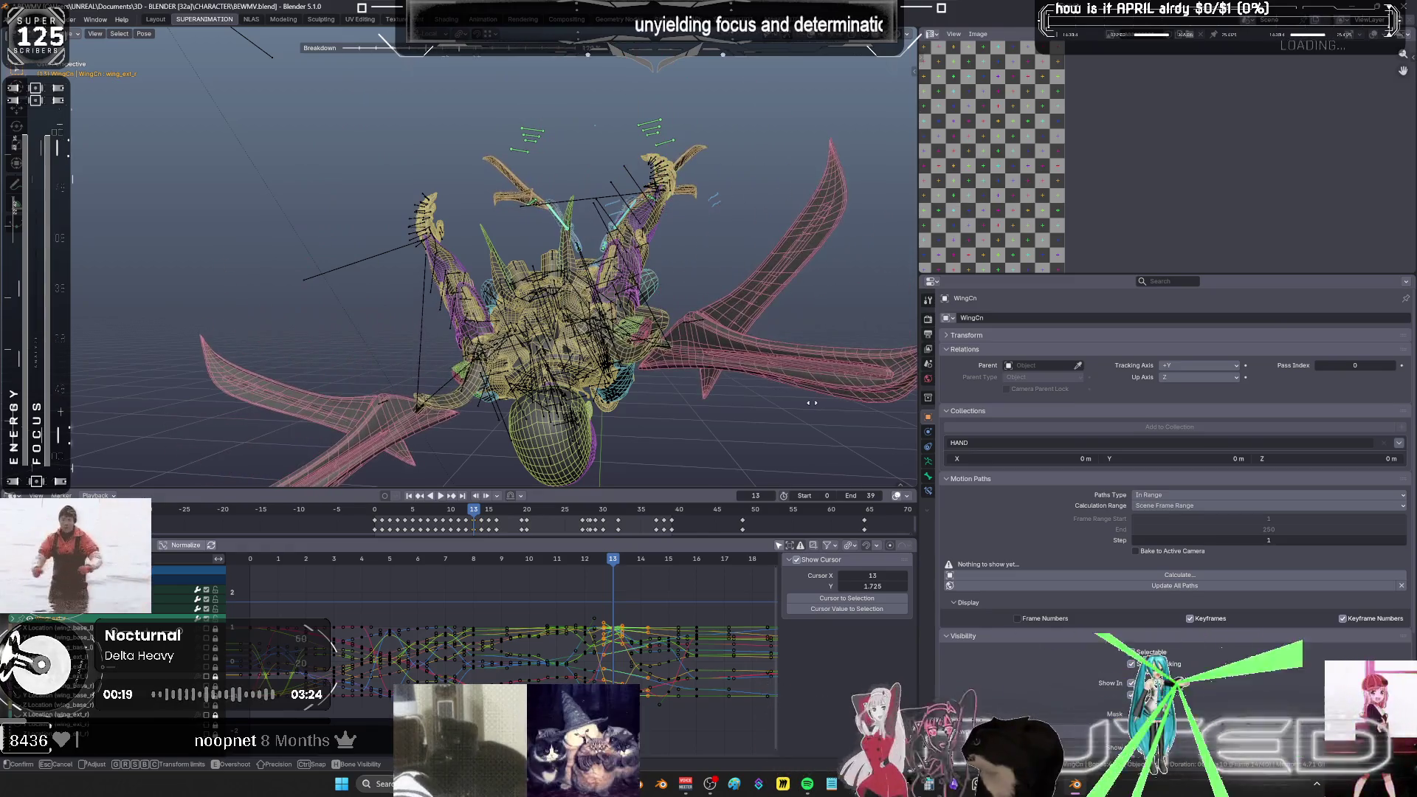
click(752, 399)
key(i)
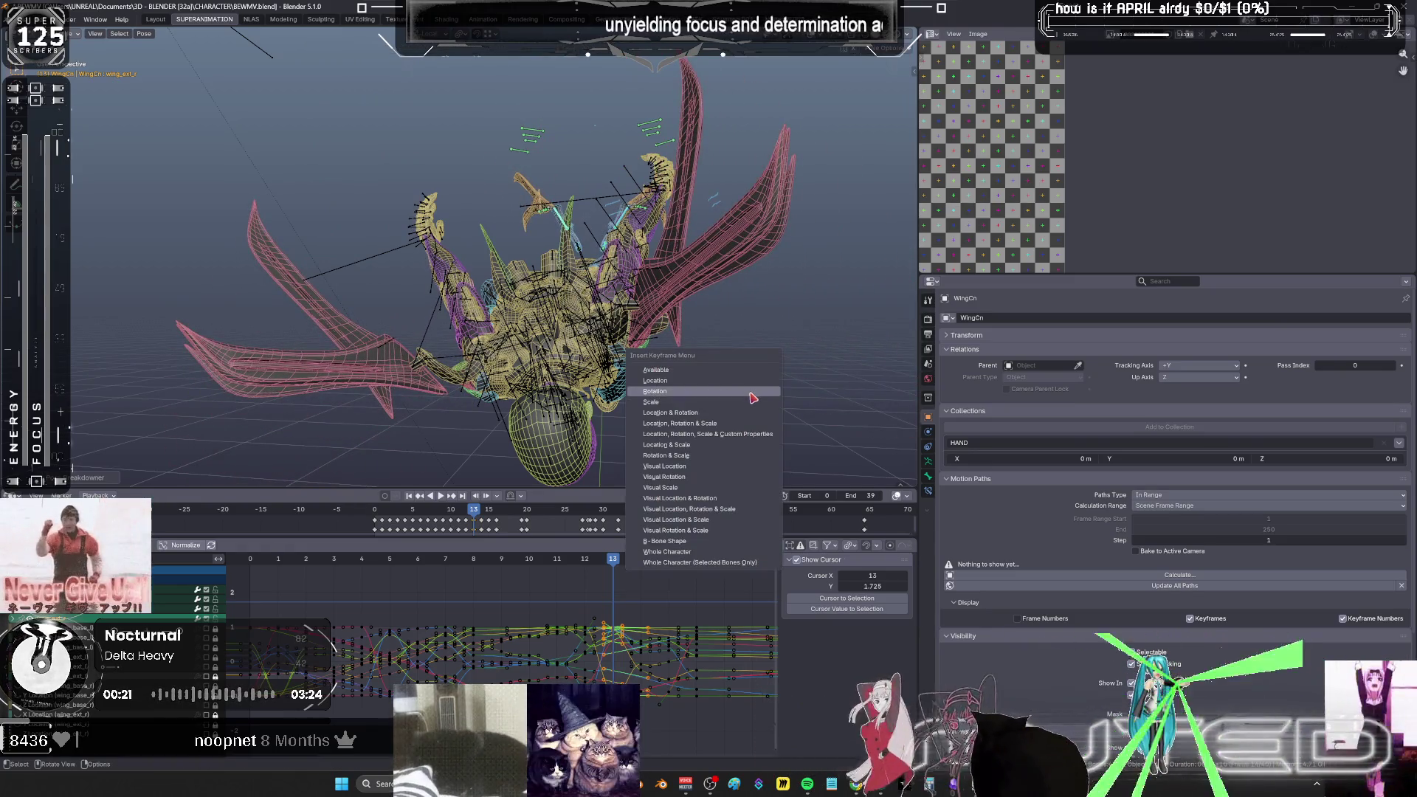
click(750, 393)
drag(612, 562, 600, 565)
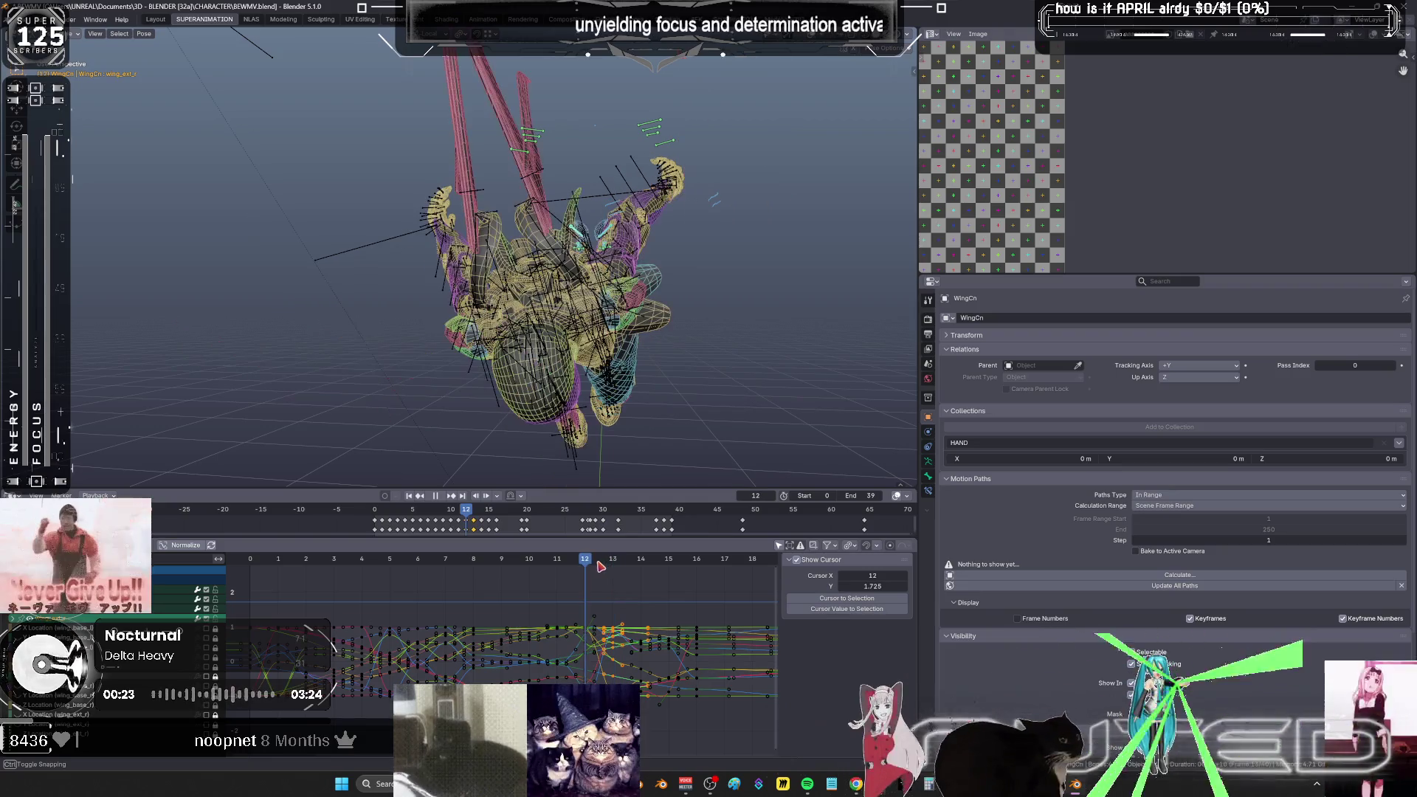
key(shift+e)
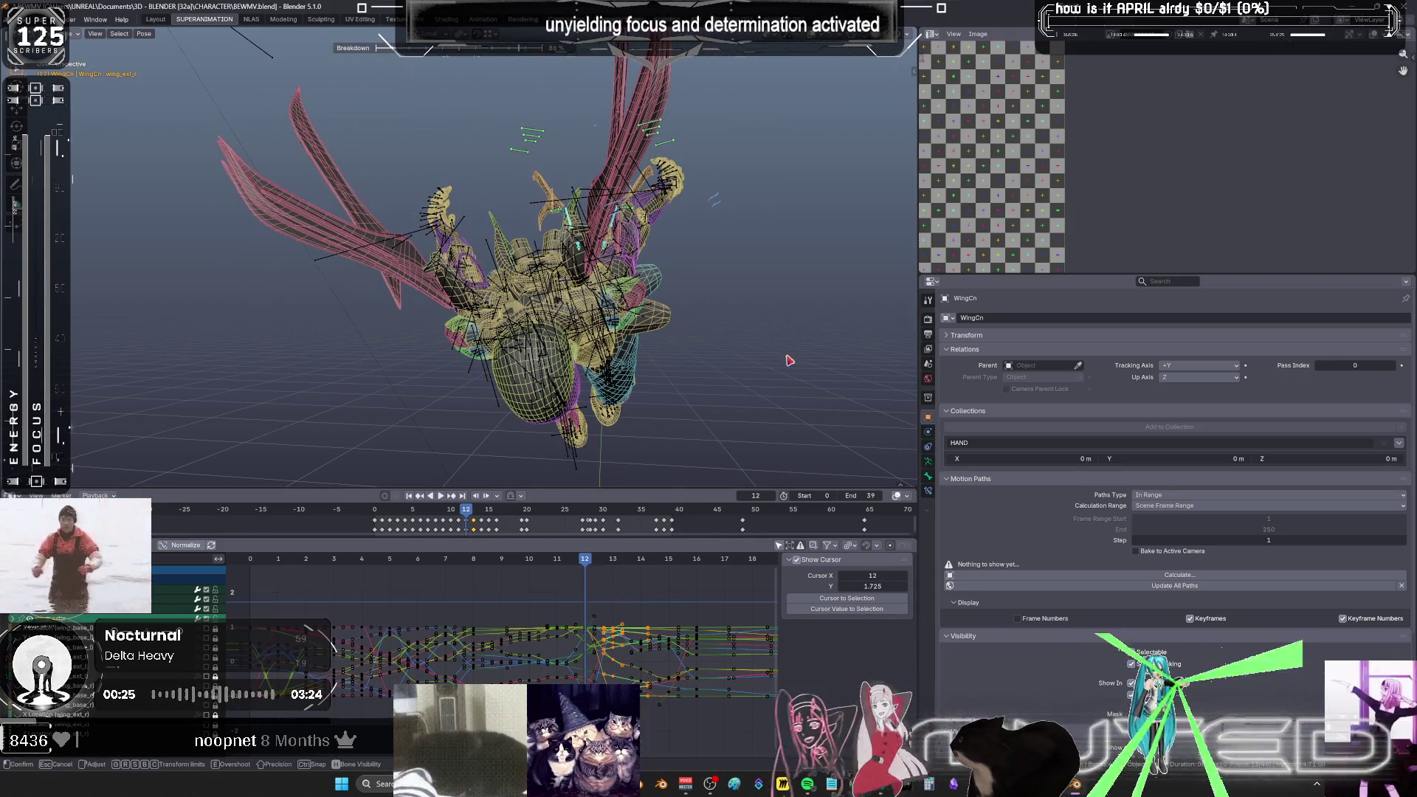
click(789, 360)
key(i)
click(788, 358)
- Set a breakdown wing pose on frame 11, key its rotation, and play back to review
key(Left)
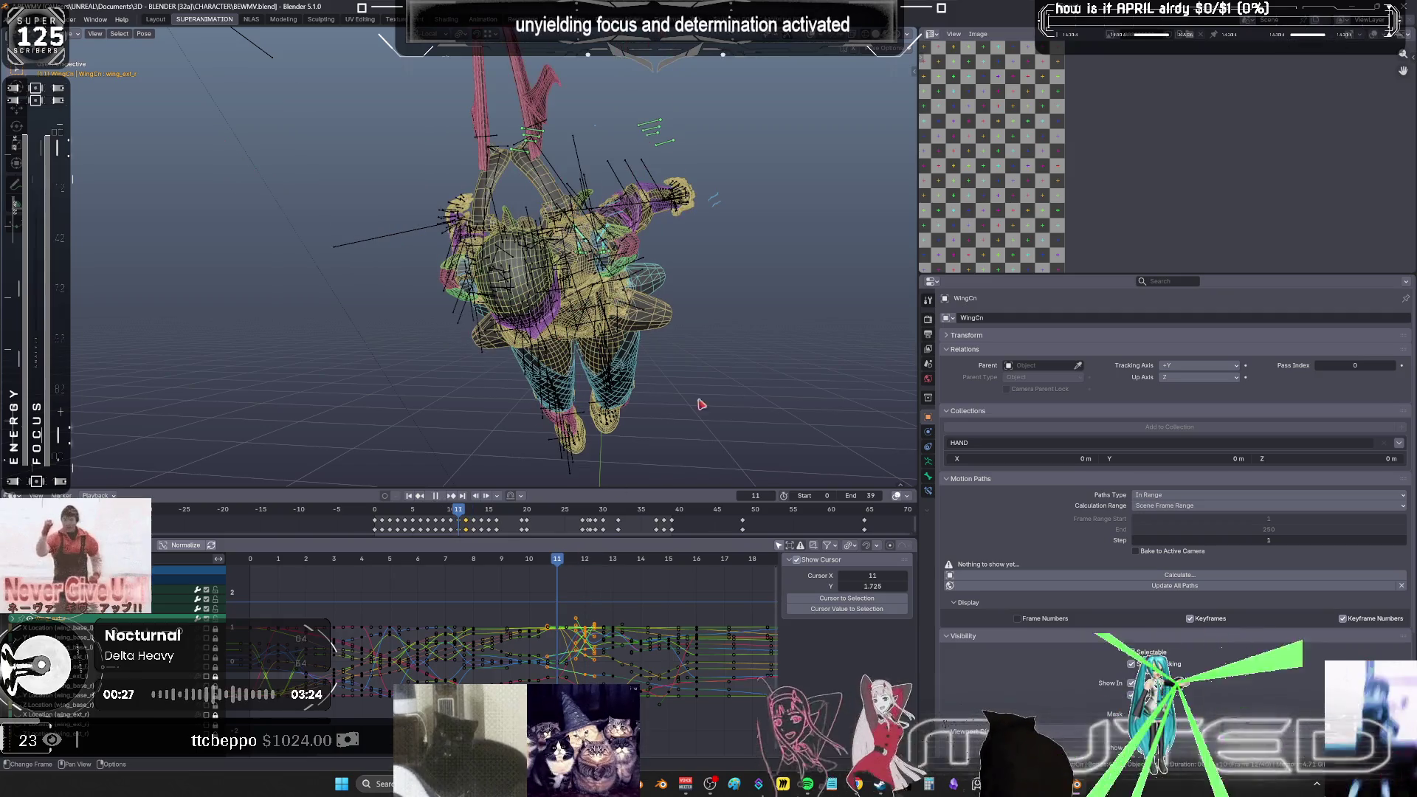
key(shift+e)
click(761, 371)
key(i)
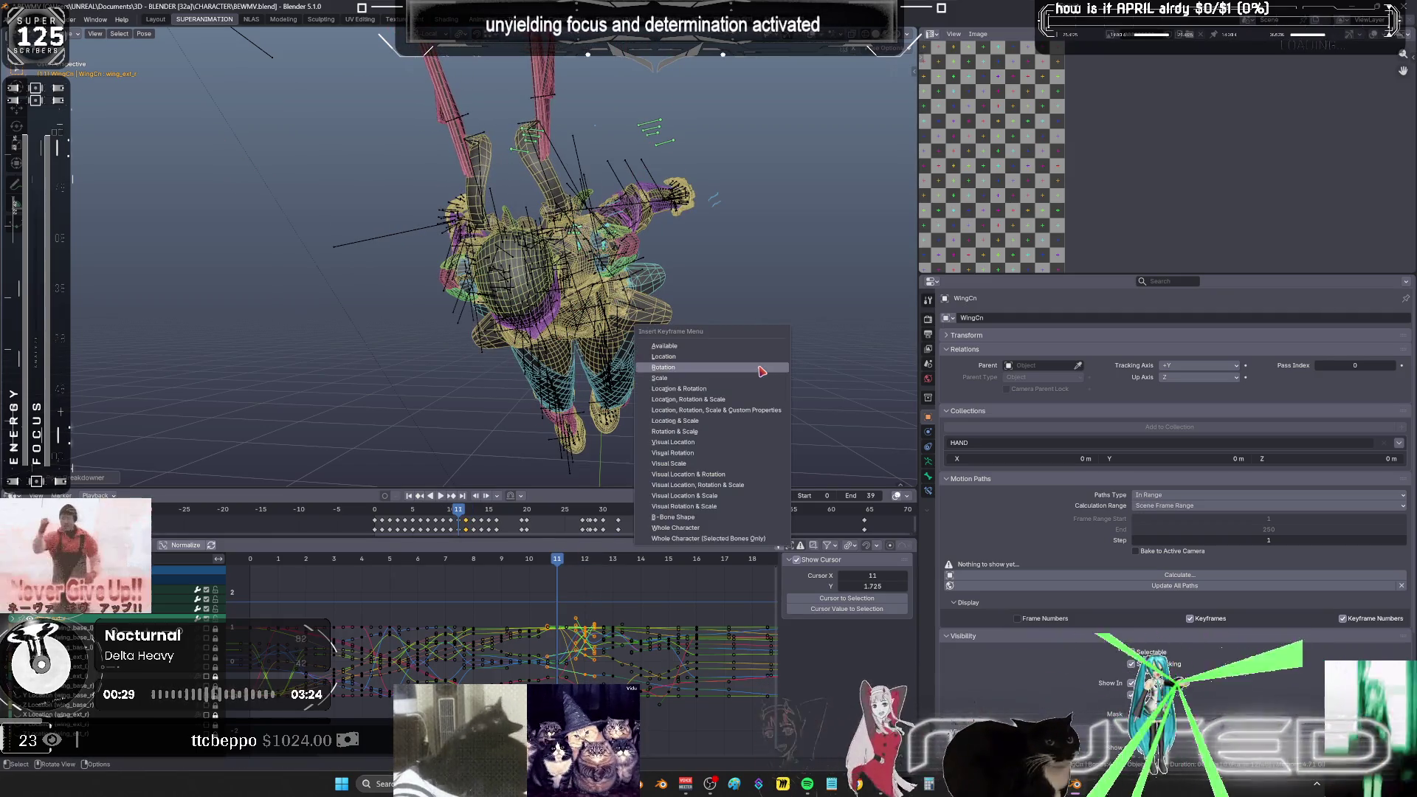
click(752, 369)
key(space)
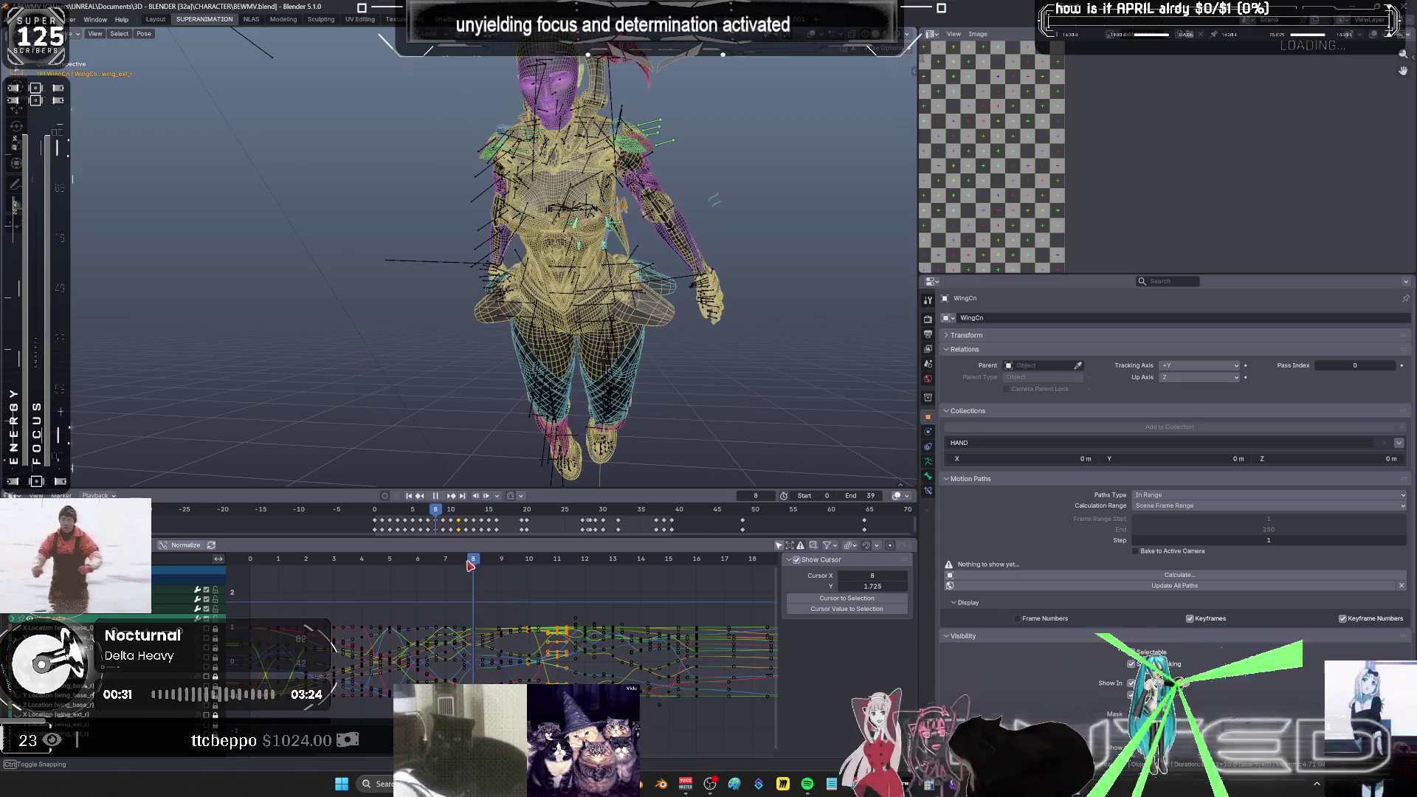
key(shift+z)
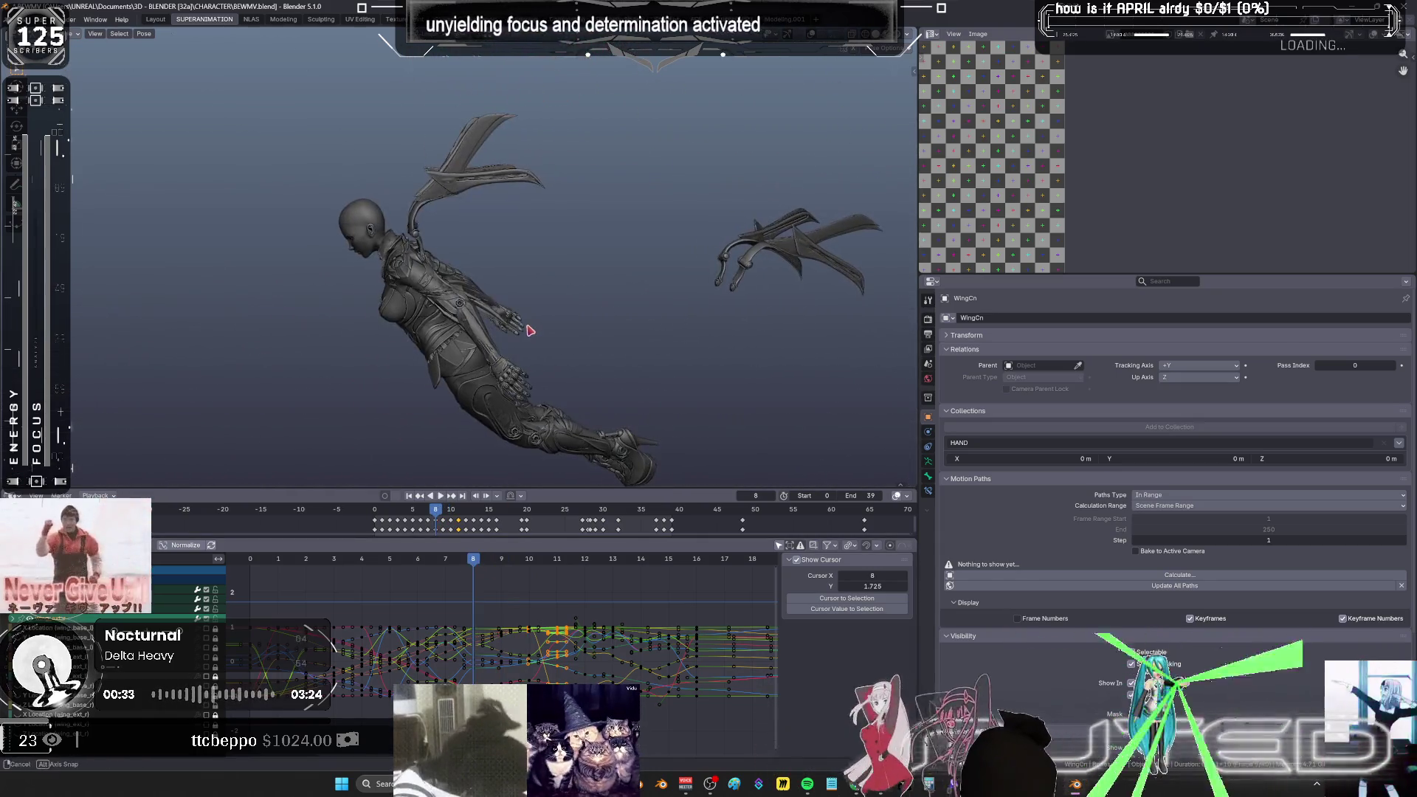
- Review the reworked flap by playing and scrubbing, then switch to the NLAS workspace
key(Escape)
key(space)
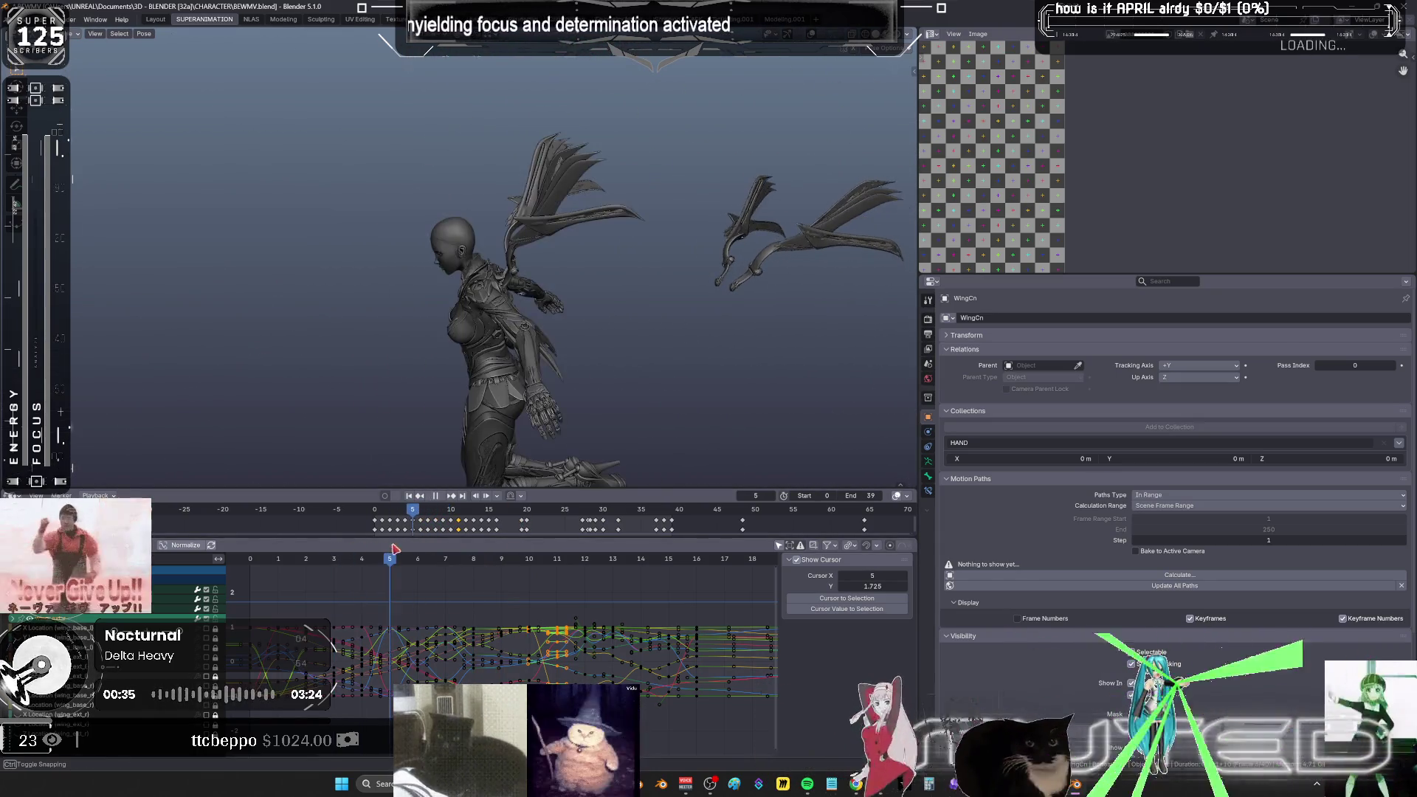
click(444, 553)
mouse_move(444, 553)
mouse_down()
mouse_move(734, 576)
mouse_move(233, 576)
mouse_up()
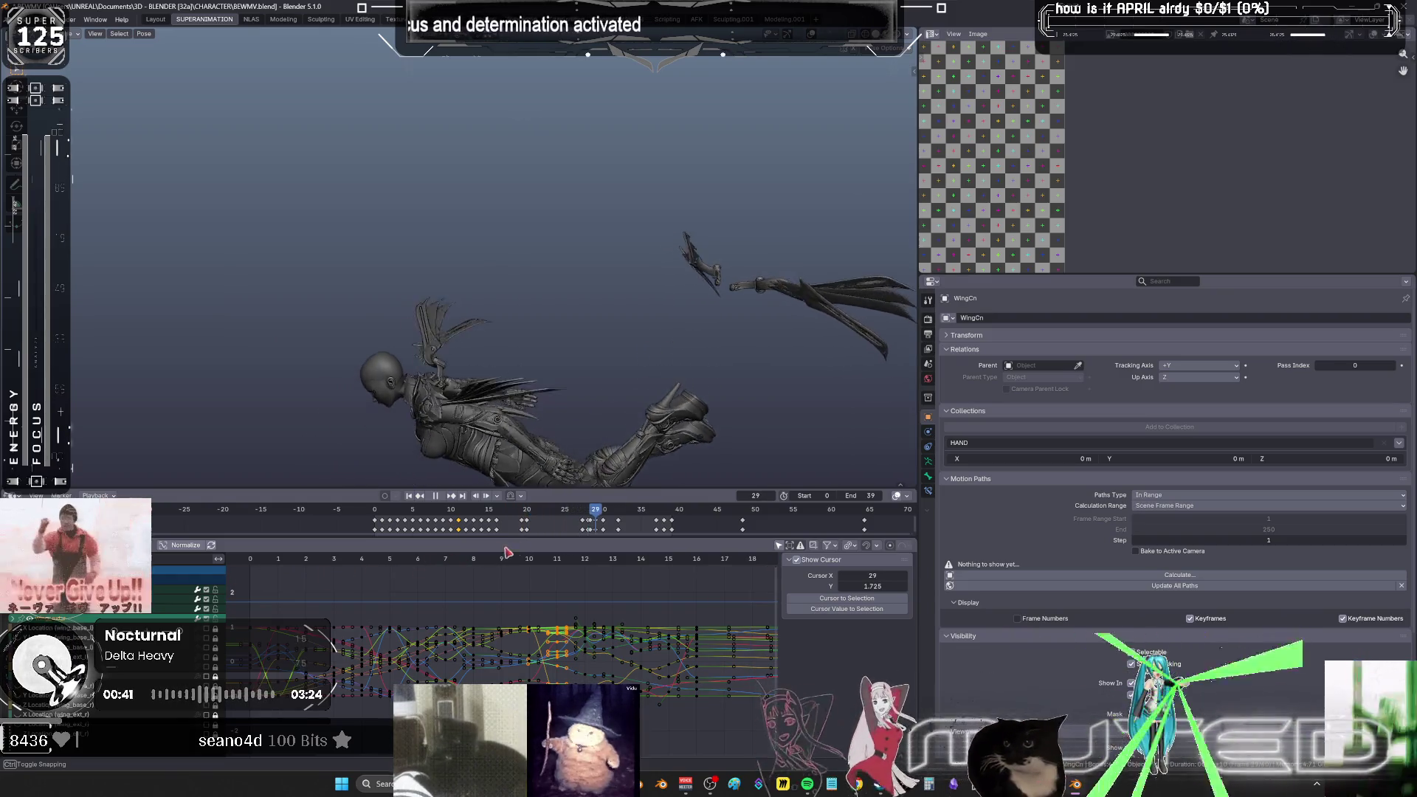
key(space)
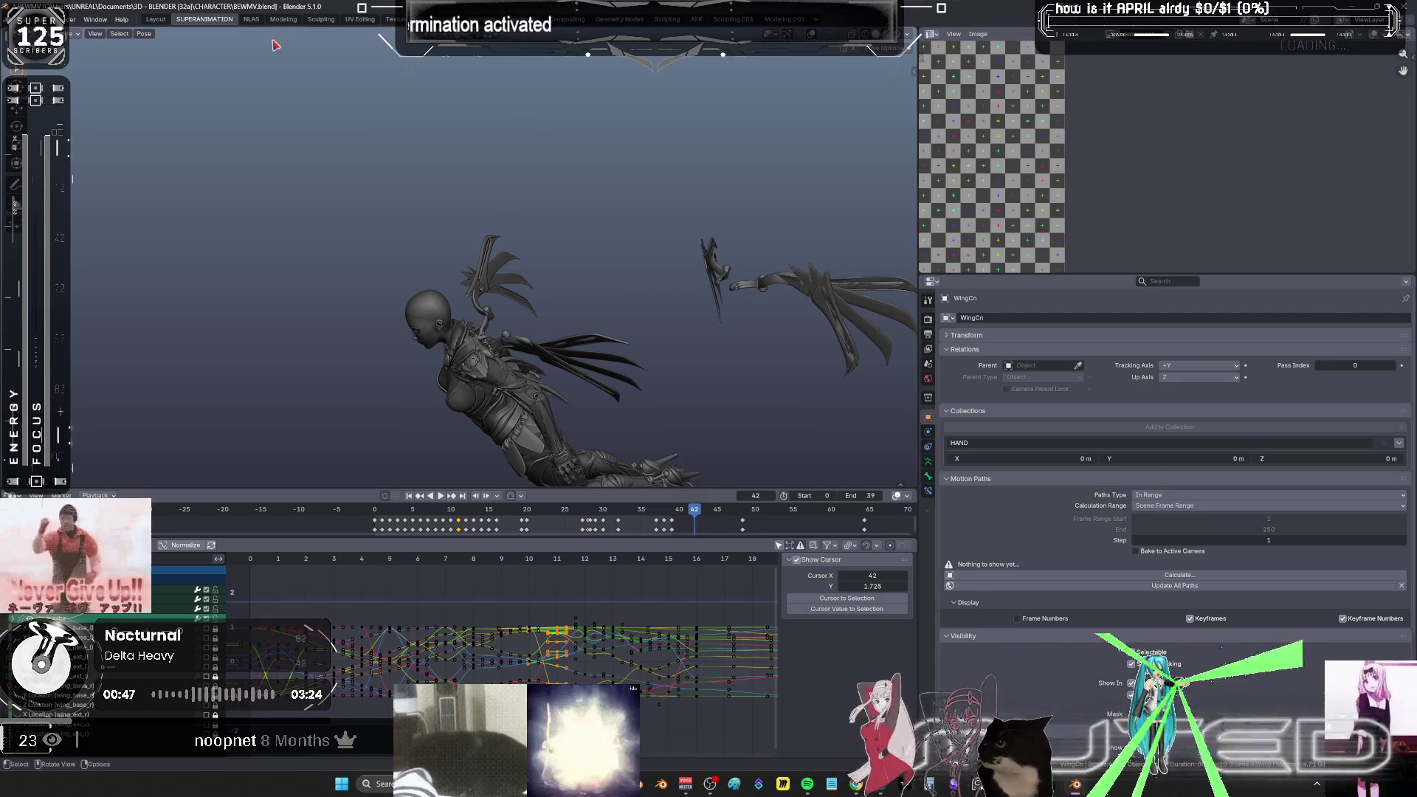
click(251, 20)
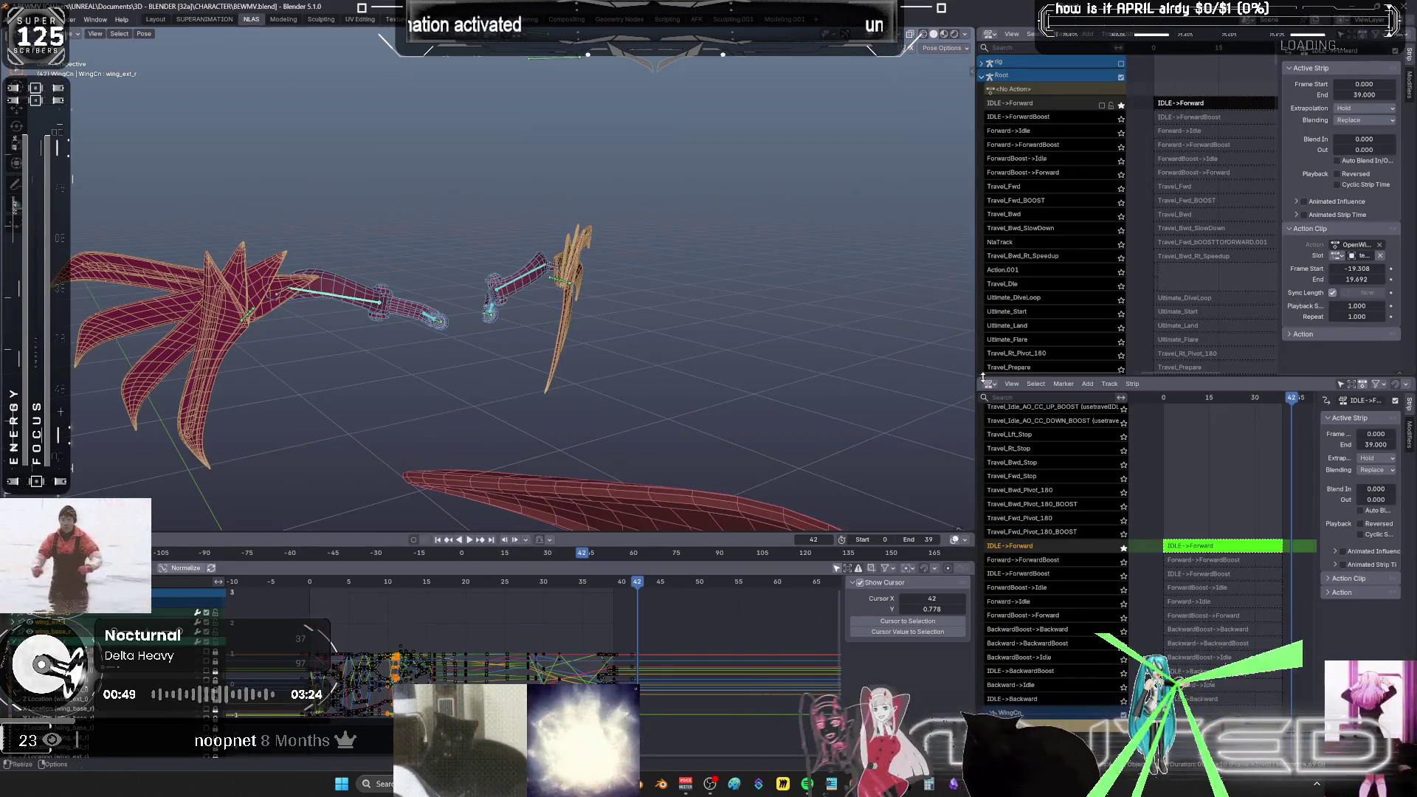
scroll(1157, 246, up, 2)
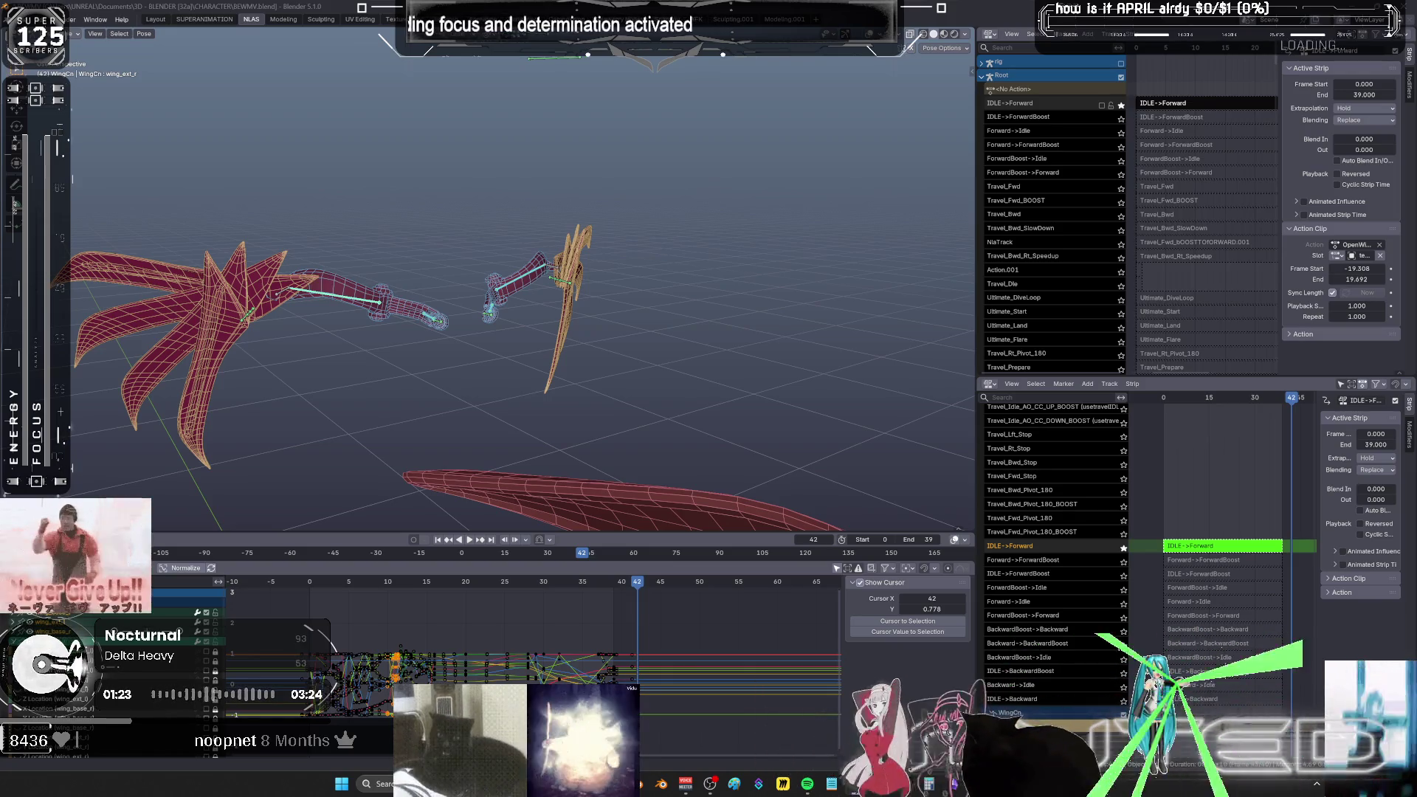
mouse_move(582, 307)
middle_down()
mouse_move(535, 386)
mouse_move(684, 294)
mouse_move(544, 300)
mouse_move(674, 272)
mouse_move(636, 284)
mouse_move(628, 320)
middle_up()
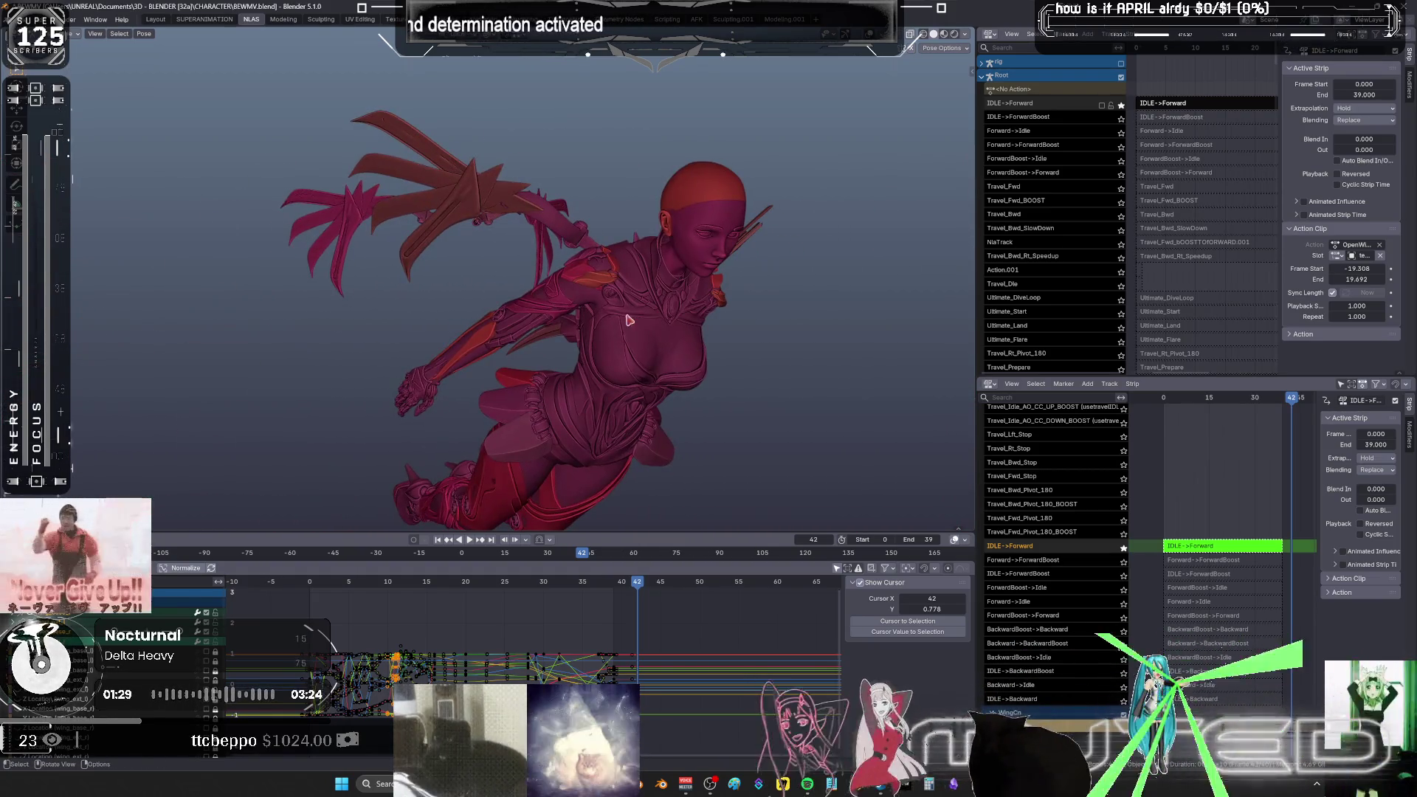
mouse_move(637, 581)
mouse_down()
mouse_move(299, 577)
mouse_move(622, 598)
mouse_move(309, 600)
mouse_up()
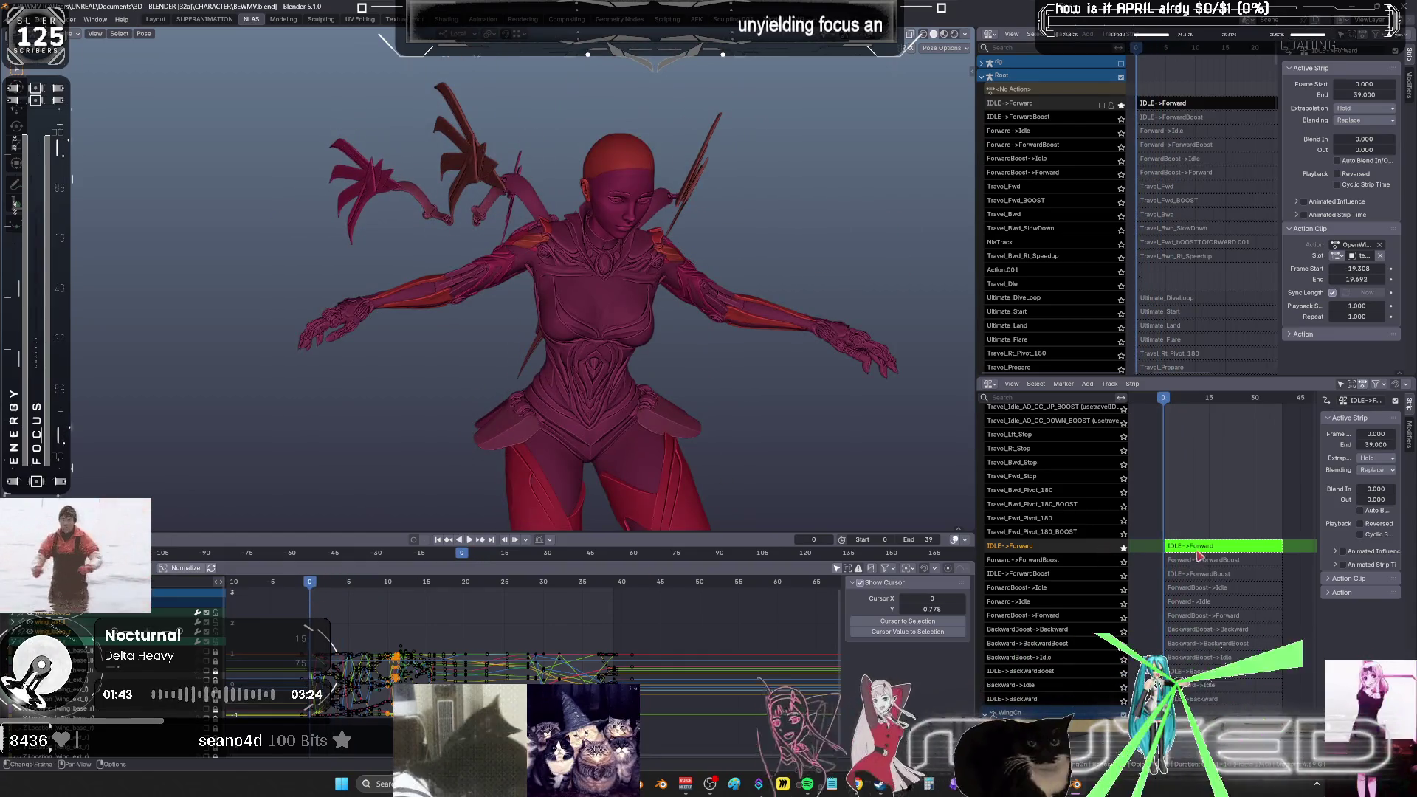
- Move the solo from the IDLE->Forward track to the Forward->ForwardBoost track
key(Tab)
key(Tab)
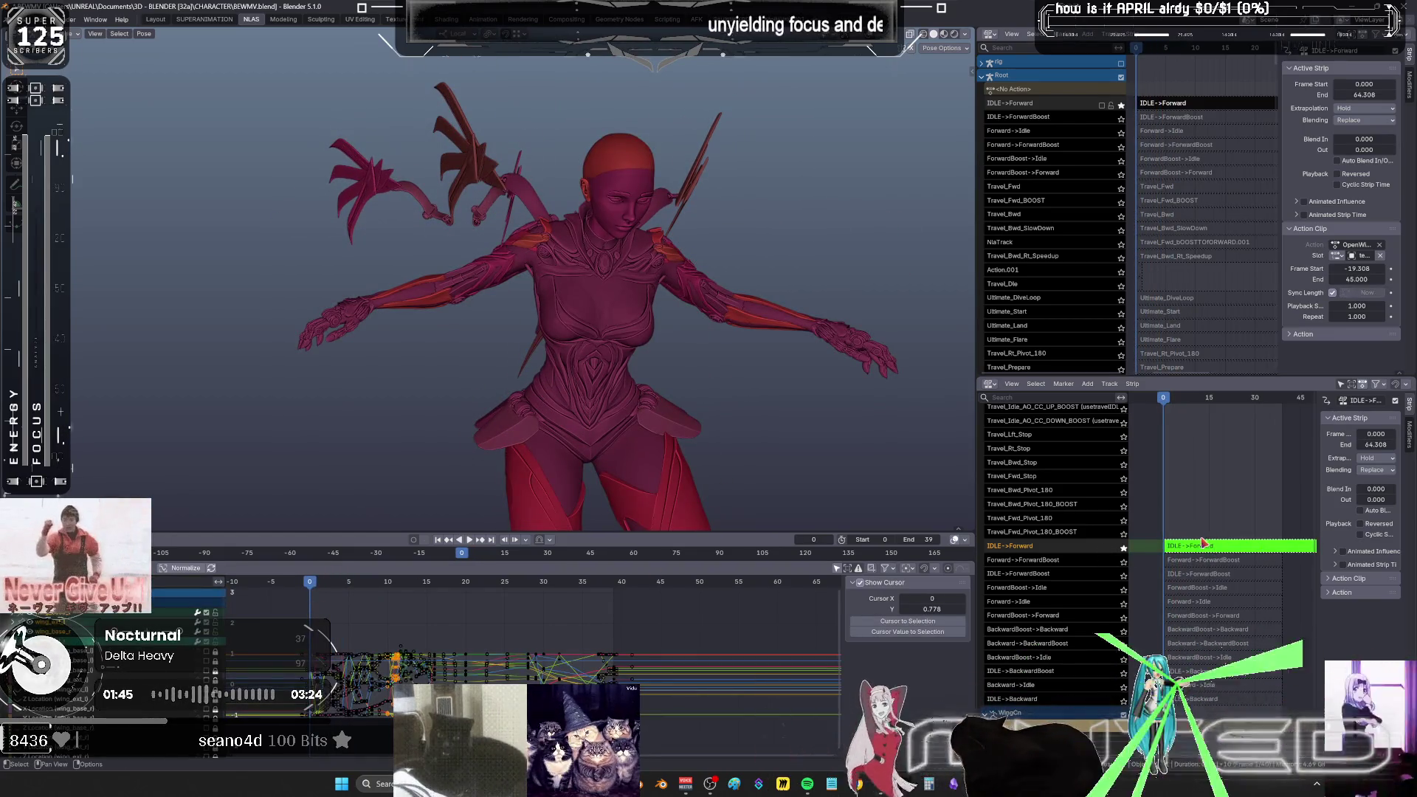
key(Tab)
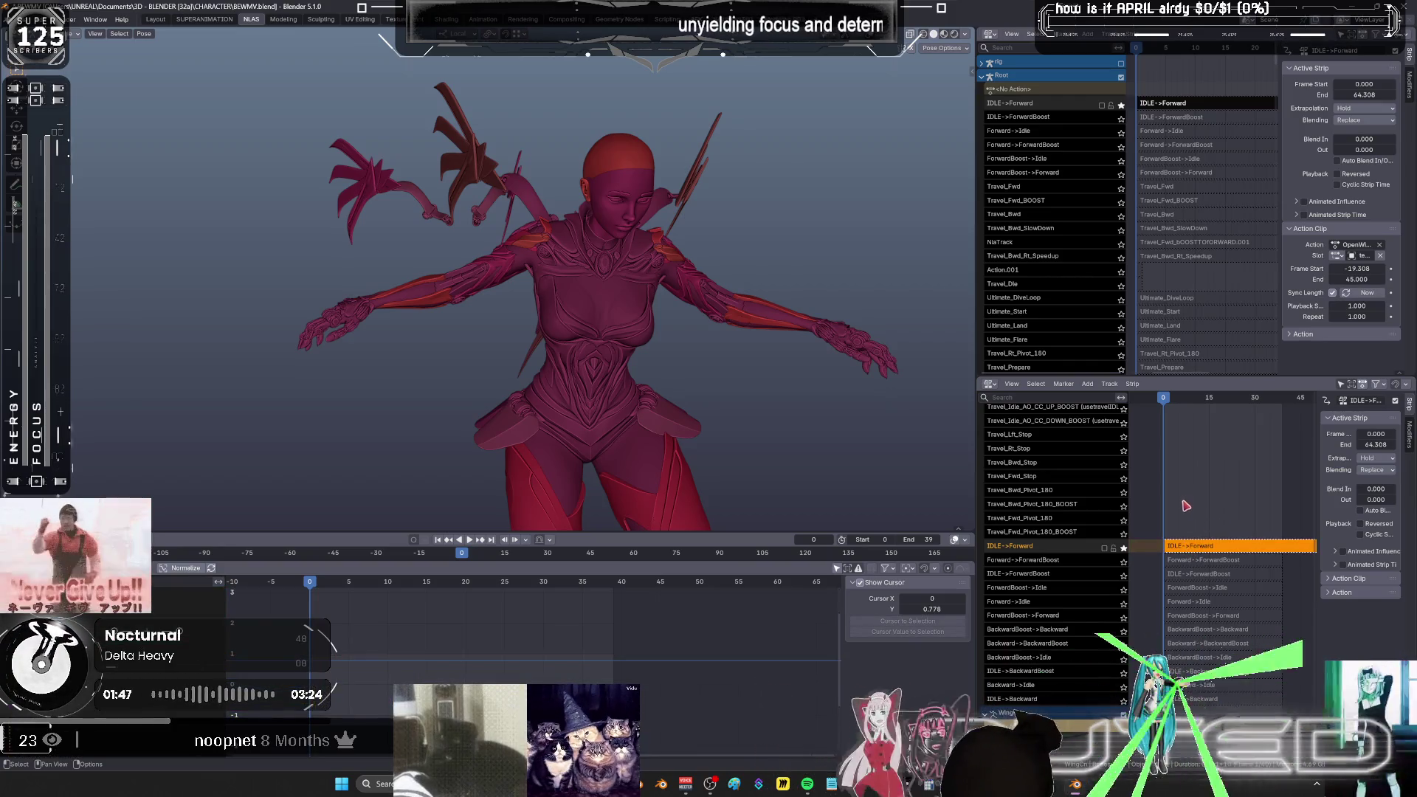
click(1122, 115)
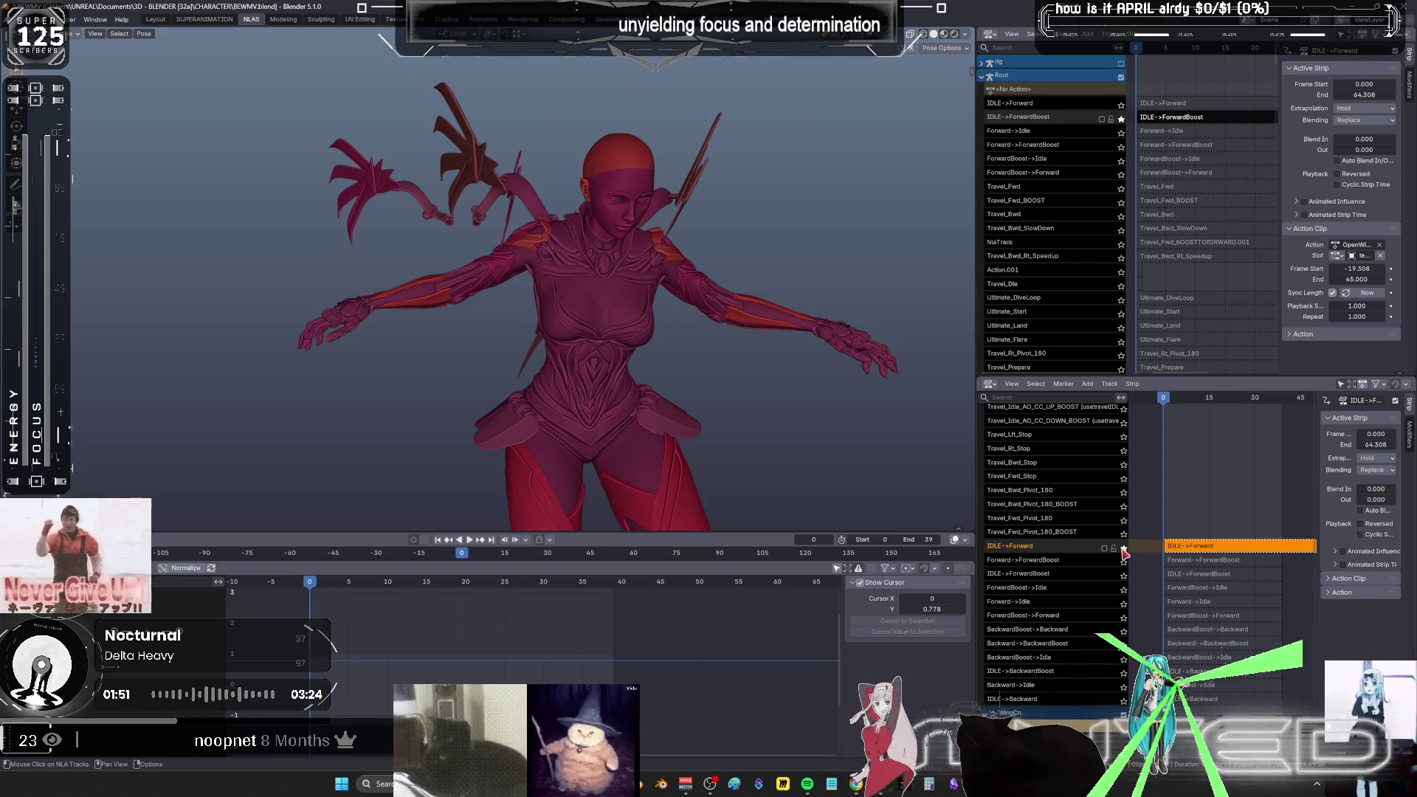
click(1123, 548)
click(1123, 559)
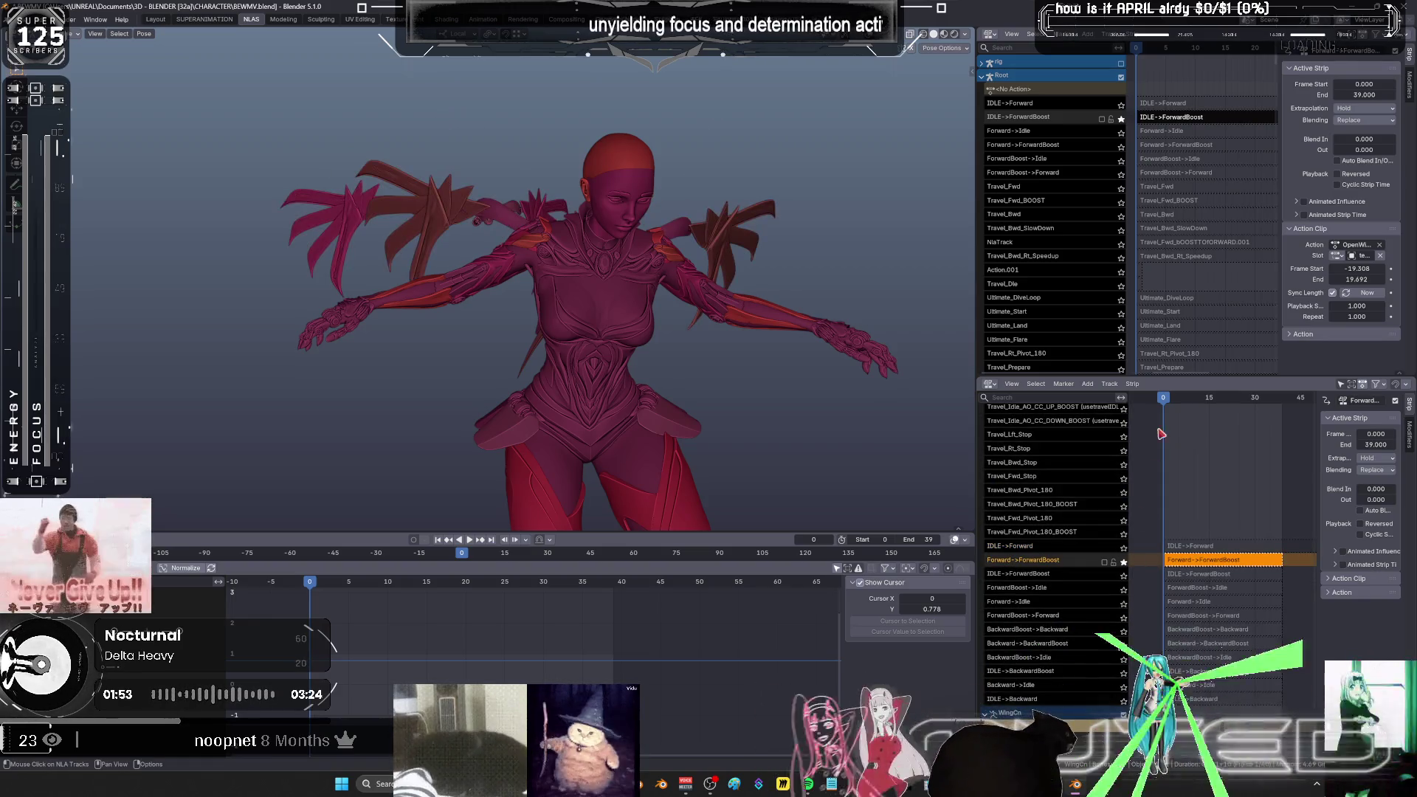
- Play and scrub the Forward->ForwardBoost animation to preview it
key(space)
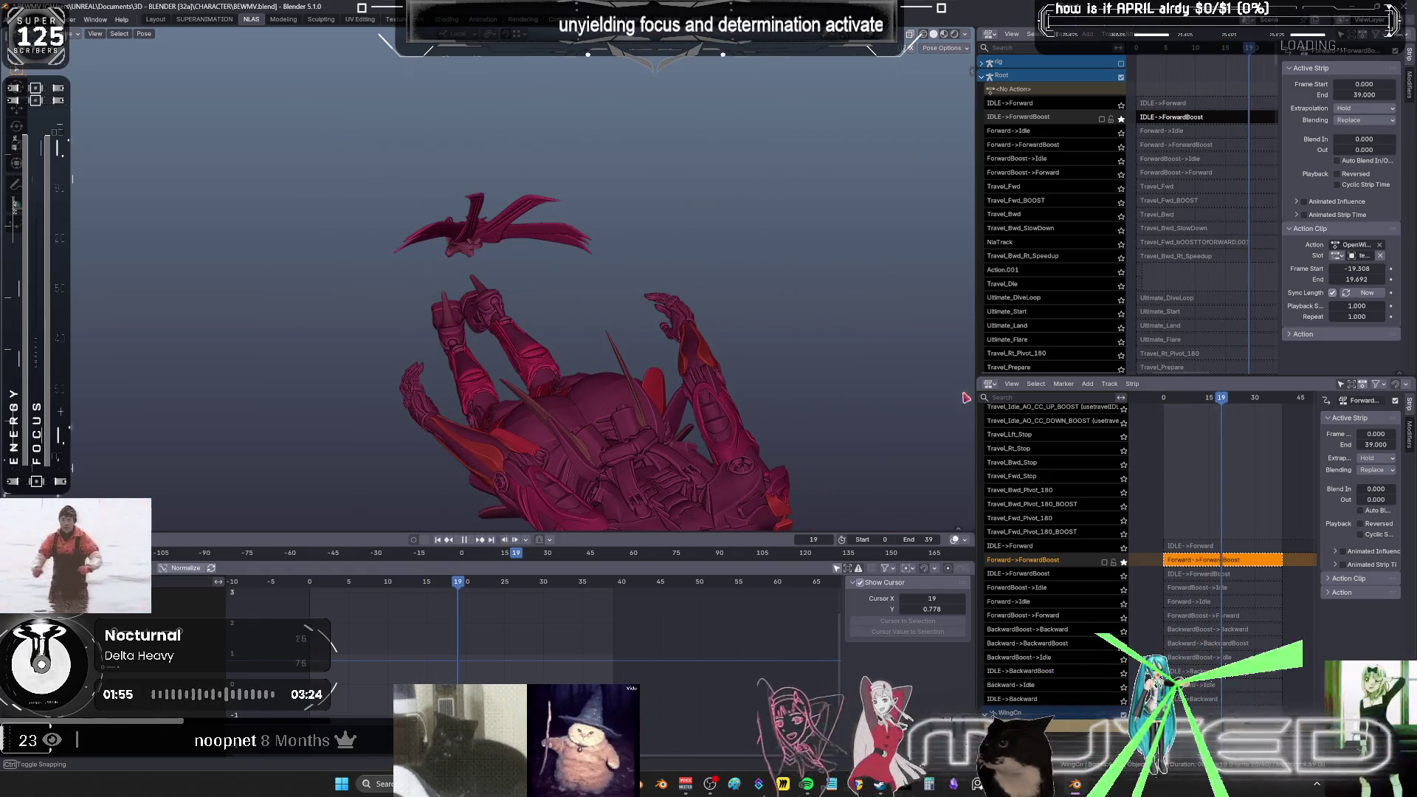
key(space)
middle_drag(639, 262, 620, 384)
- Review the forward-flying motion from several angles, ending in side view at frame 0
mouse_move(451, 587)
mouse_down()
mouse_move(610, 613)
mouse_move(614, 596)
mouse_up()
mouse_move(673, 329)
middle_down()
mouse_move(690, 262)
mouse_move(743, 316)
mouse_move(524, 320)
middle_up()
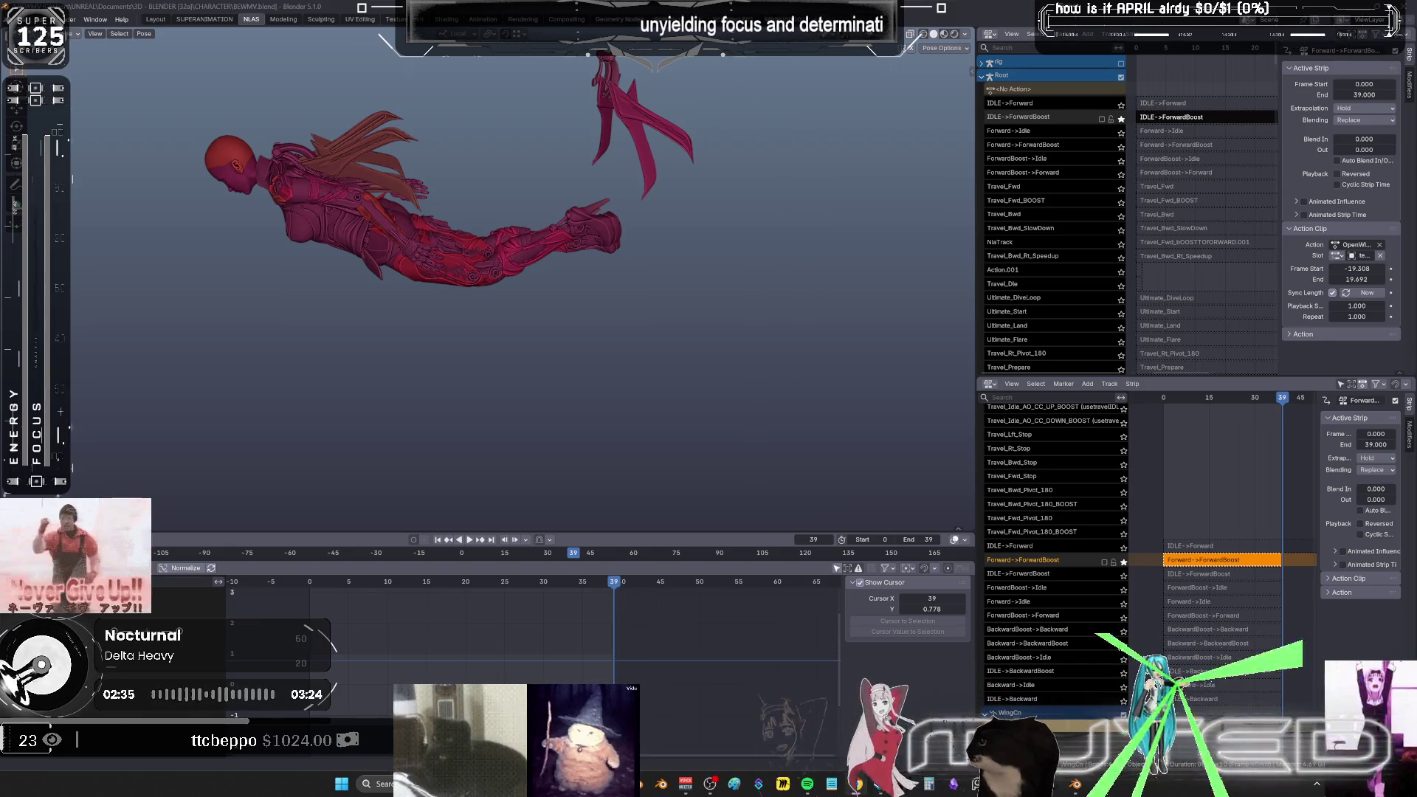
mouse_move(759, 386)
middle_down()
mouse_move(595, 497)
mouse_move(640, 369)
middle_up()
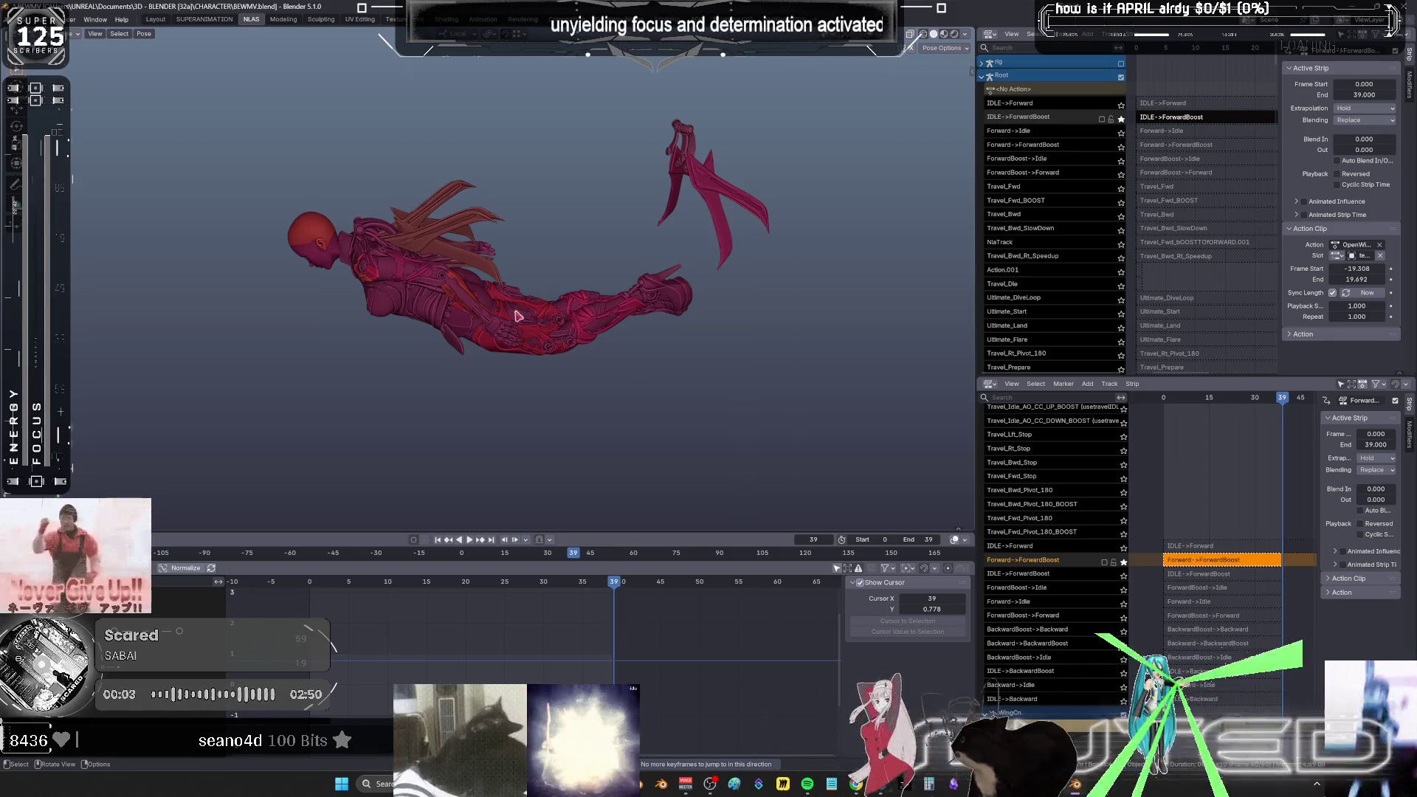
mouse_move(512, 365)
middle_down()
mouse_move(549, 352)
mouse_move(579, 366)
middle_up()
click(614, 582)
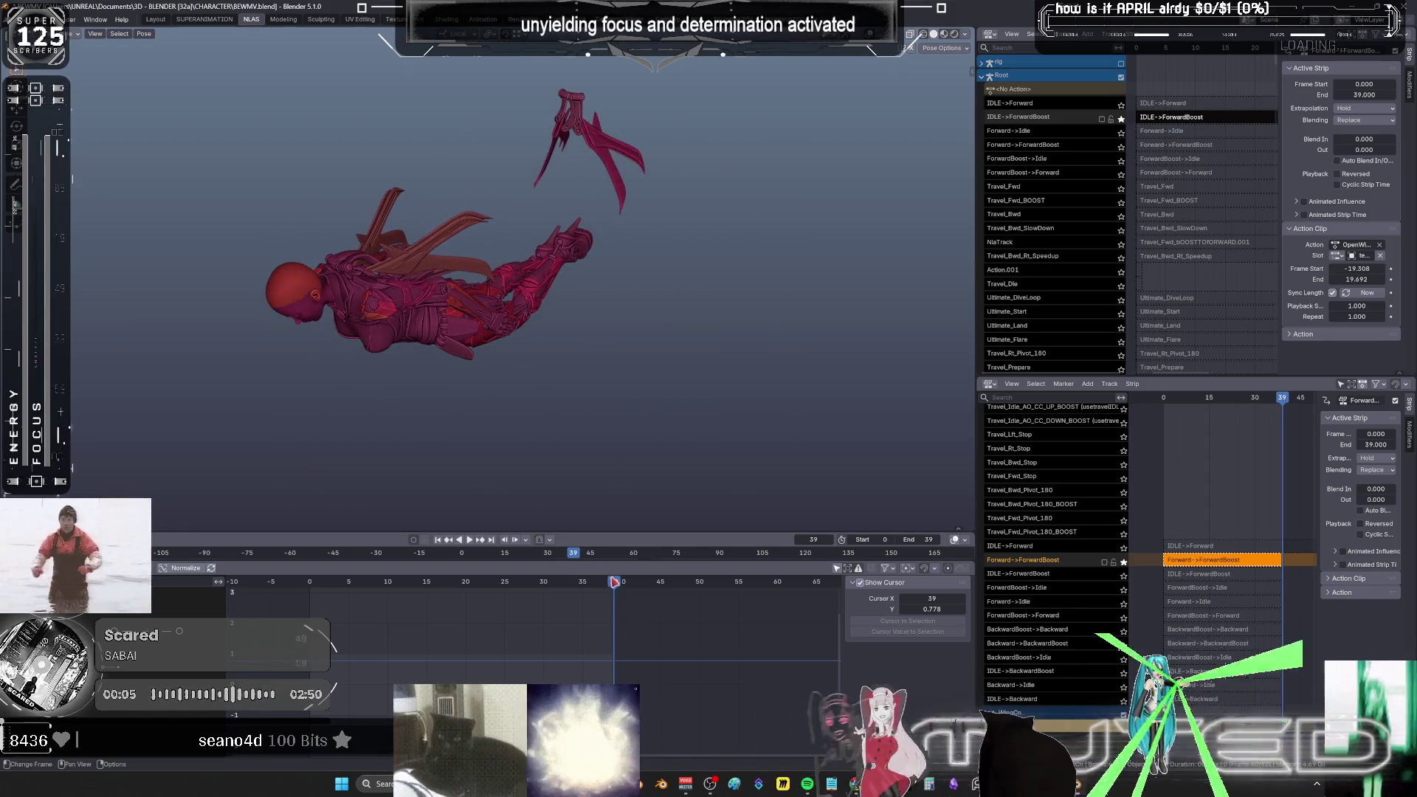
mouse_move(566, 584)
mouse_down()
mouse_move(299, 581)
mouse_move(333, 591)
mouse_move(302, 607)
mouse_up()
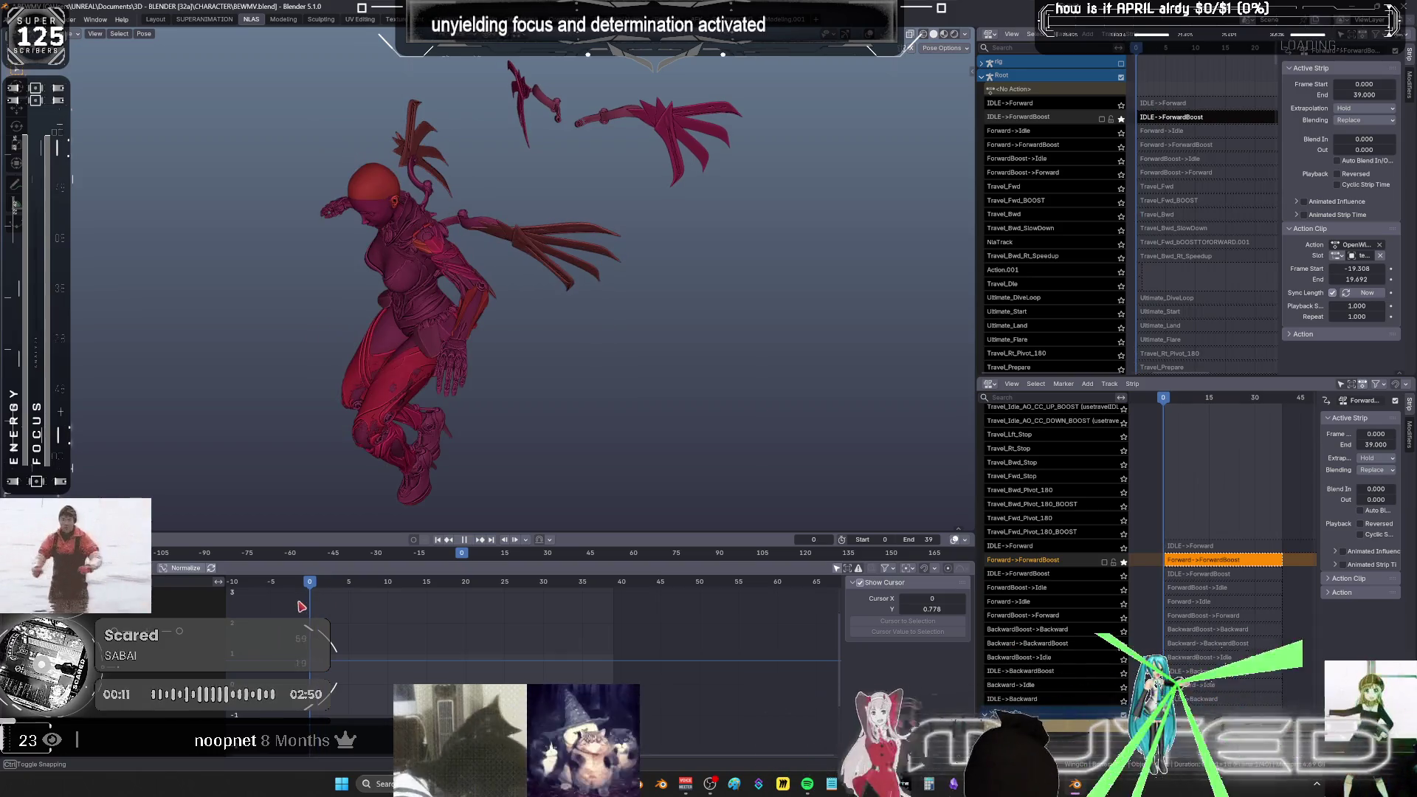
key(KP_3)
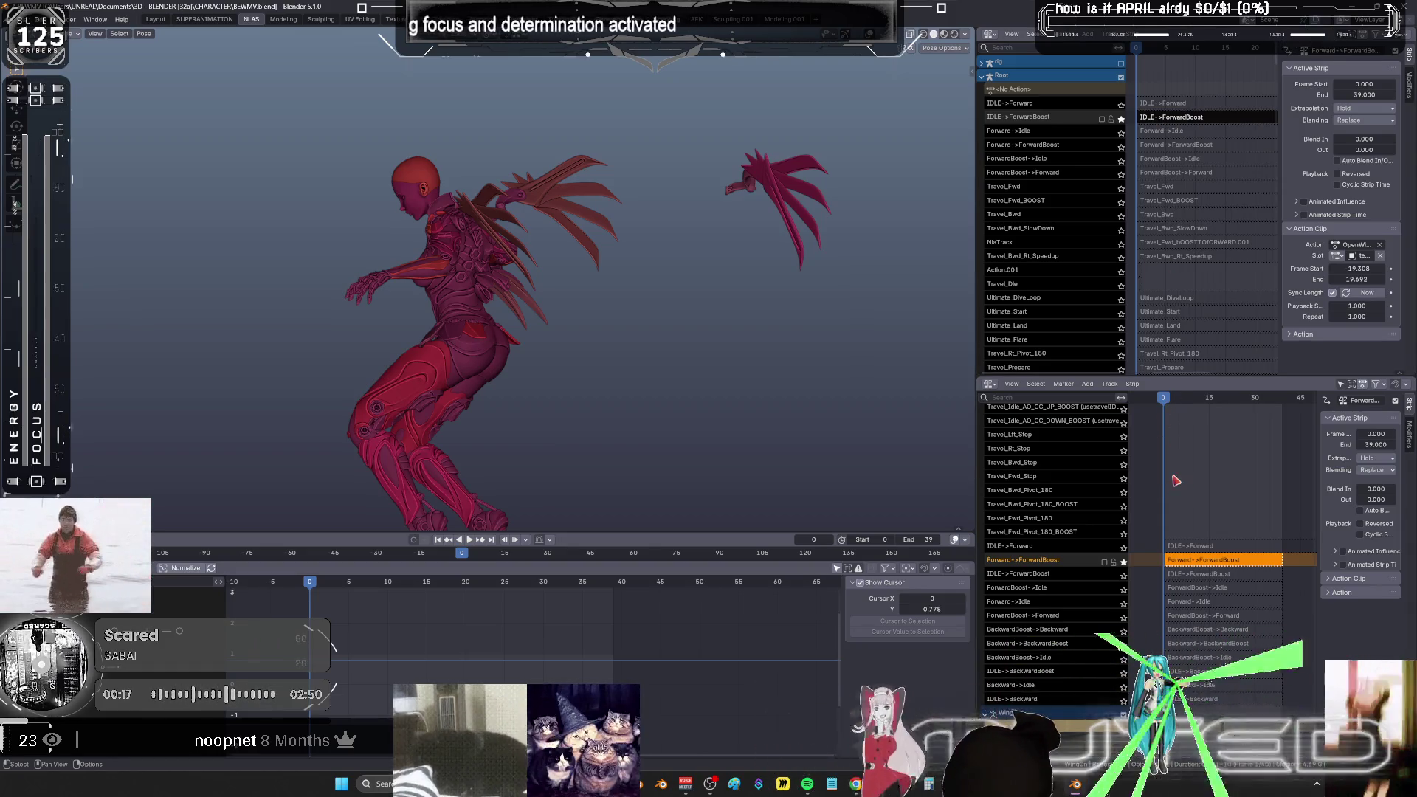
- Unsolo Forward->ForwardBoost, then solo and select the IDLE->ForwardBoost track
click(1124, 562)
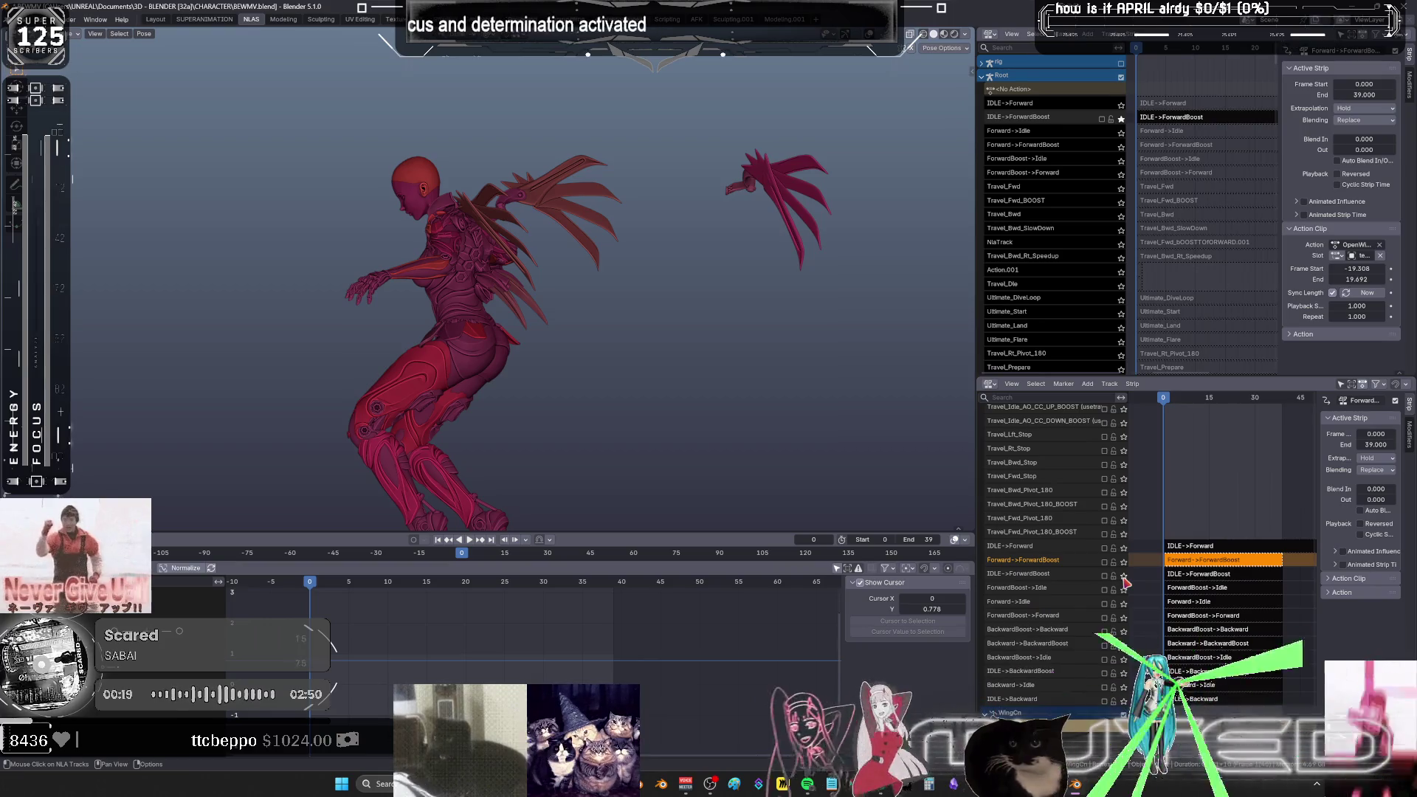
click(1123, 576)
click(1066, 577)
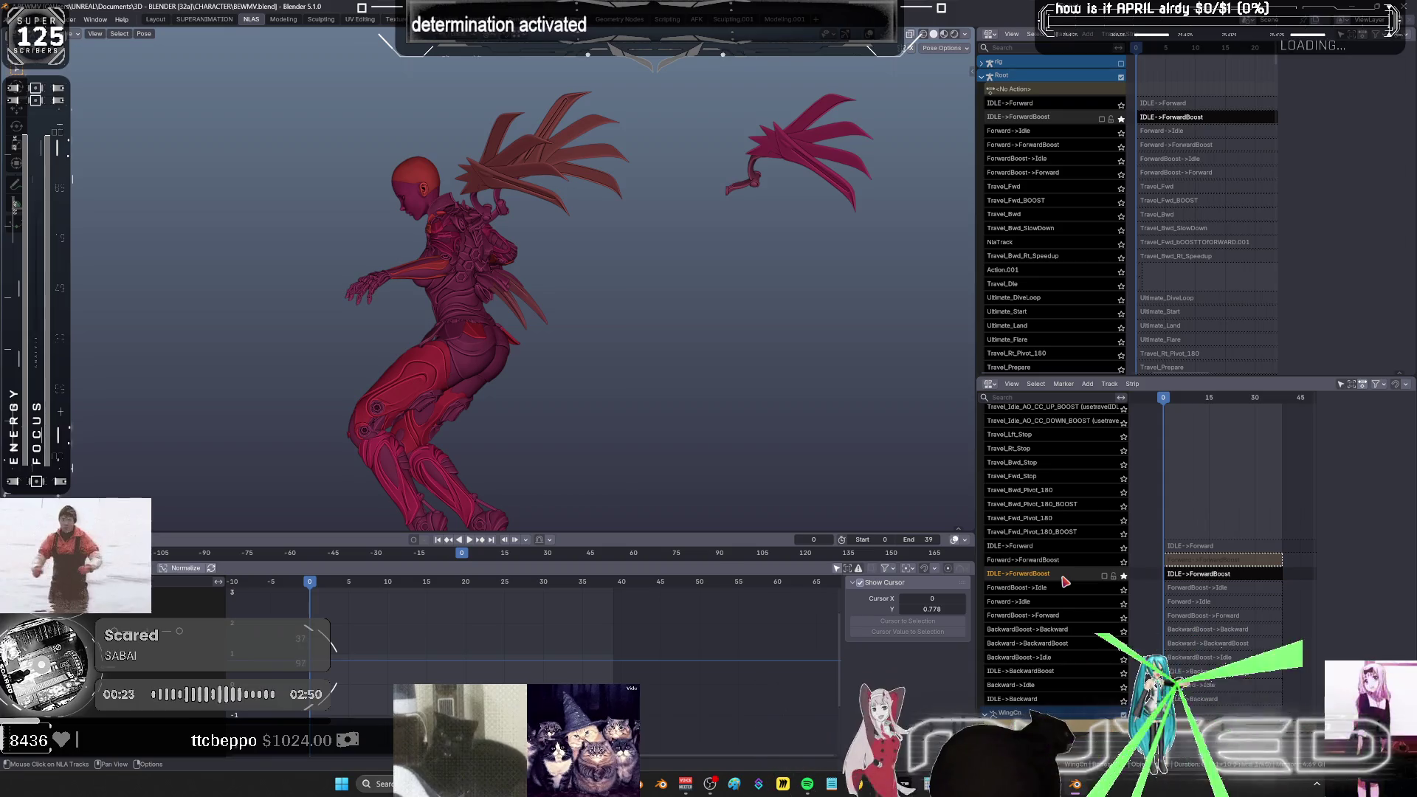
- Move IDLE->ForwardBoost and Forward->Idle up above Forward->ForwardBoost with Track Ordering > Up
right_click(1066, 582)
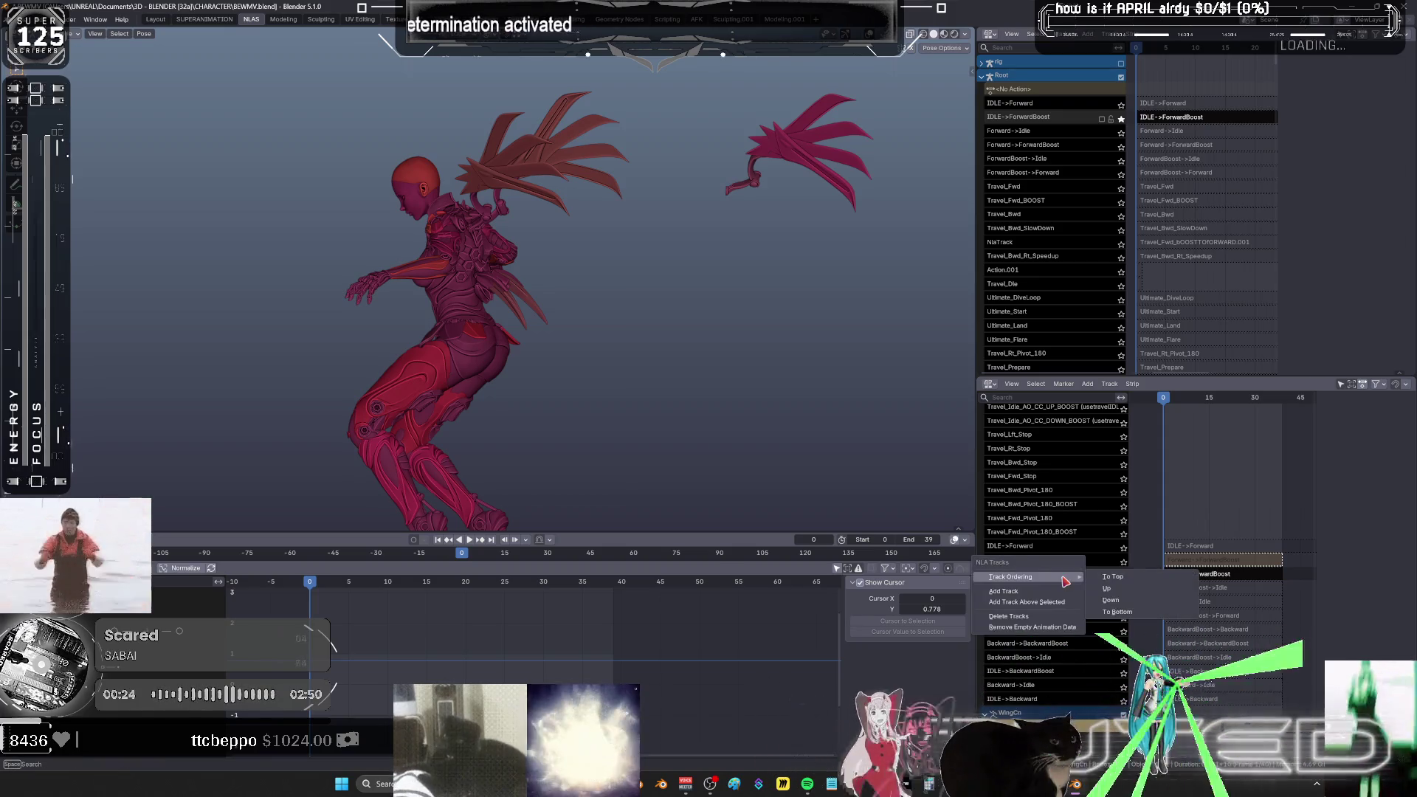
click(1106, 588)
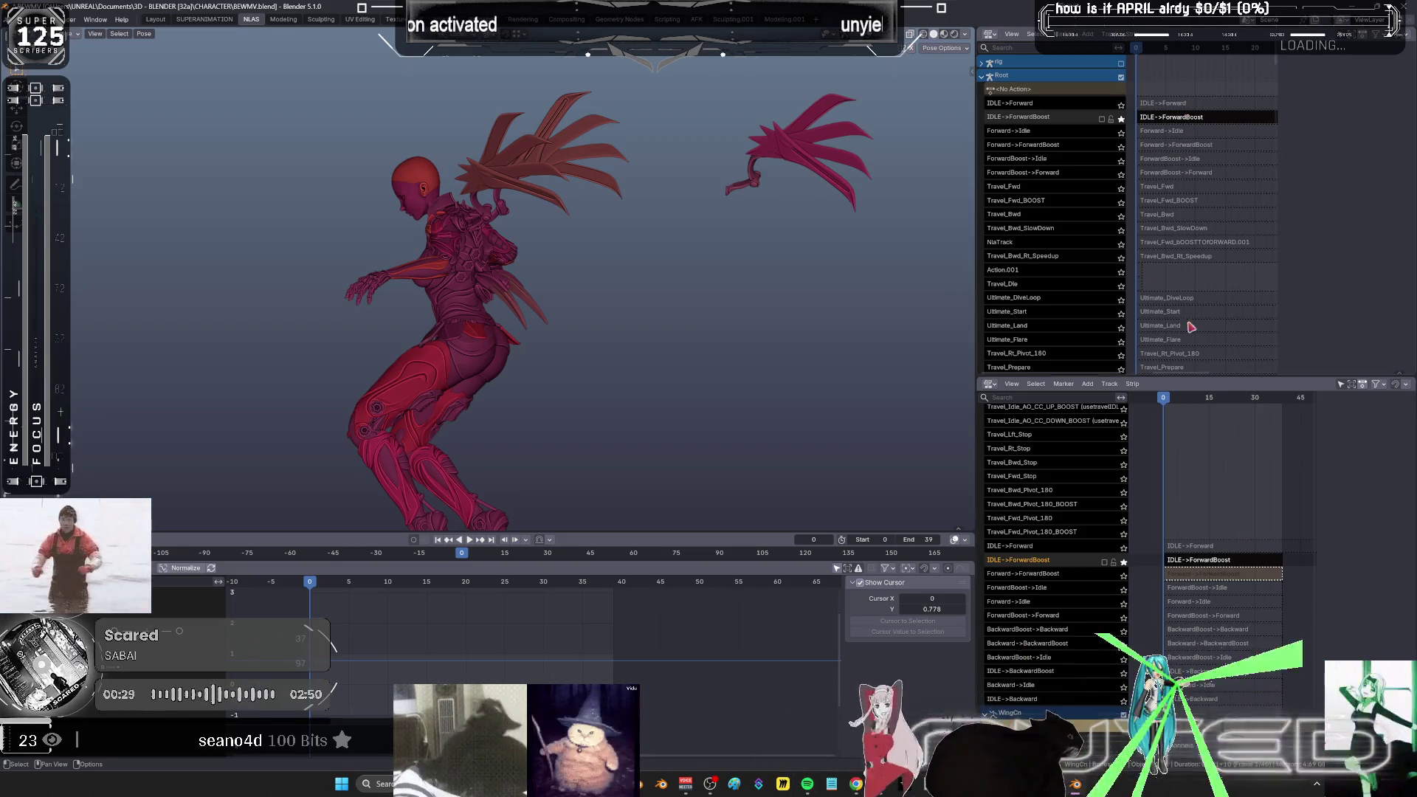
click(1066, 602)
right_click(1067, 603)
mouse_move(1071, 599)
click(1135, 572)
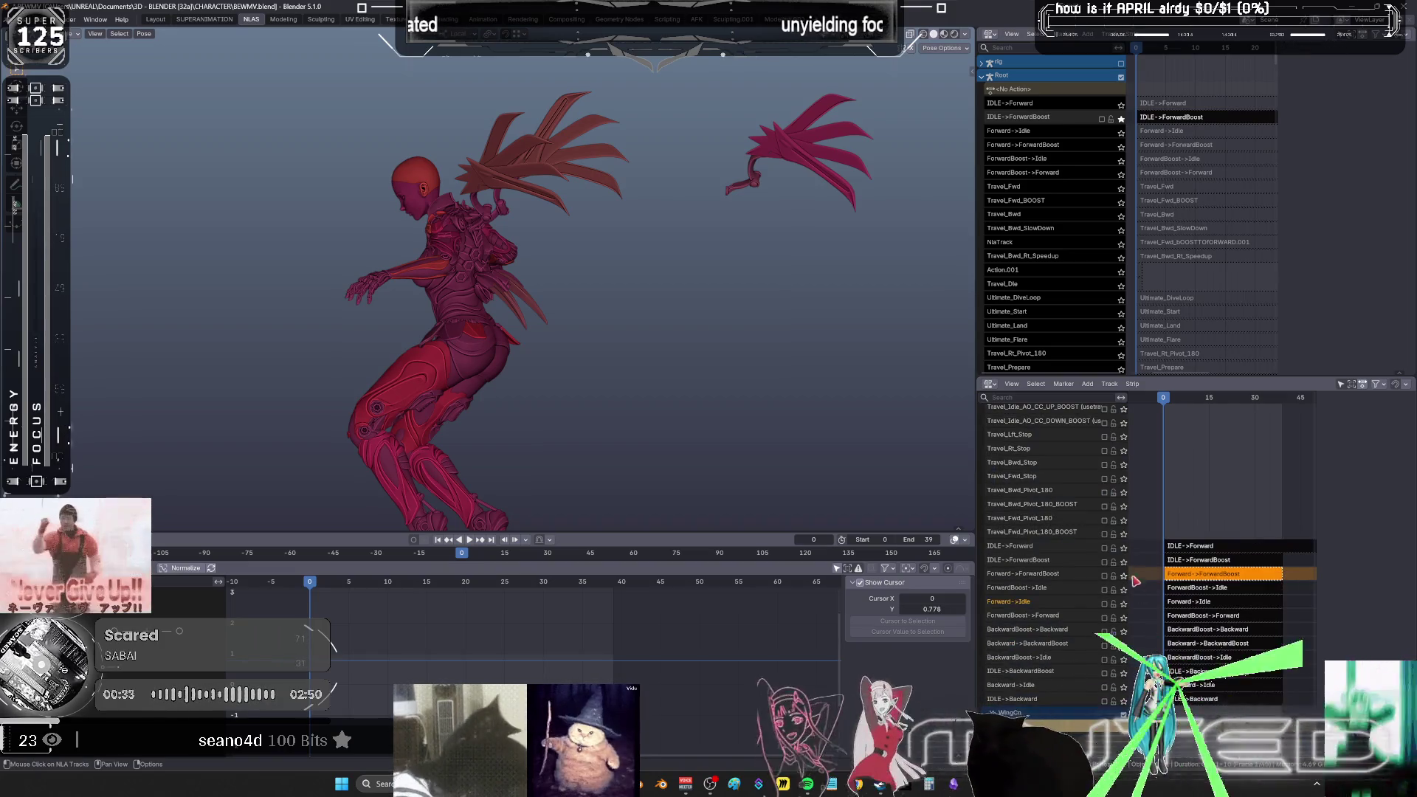
right_click(1058, 609)
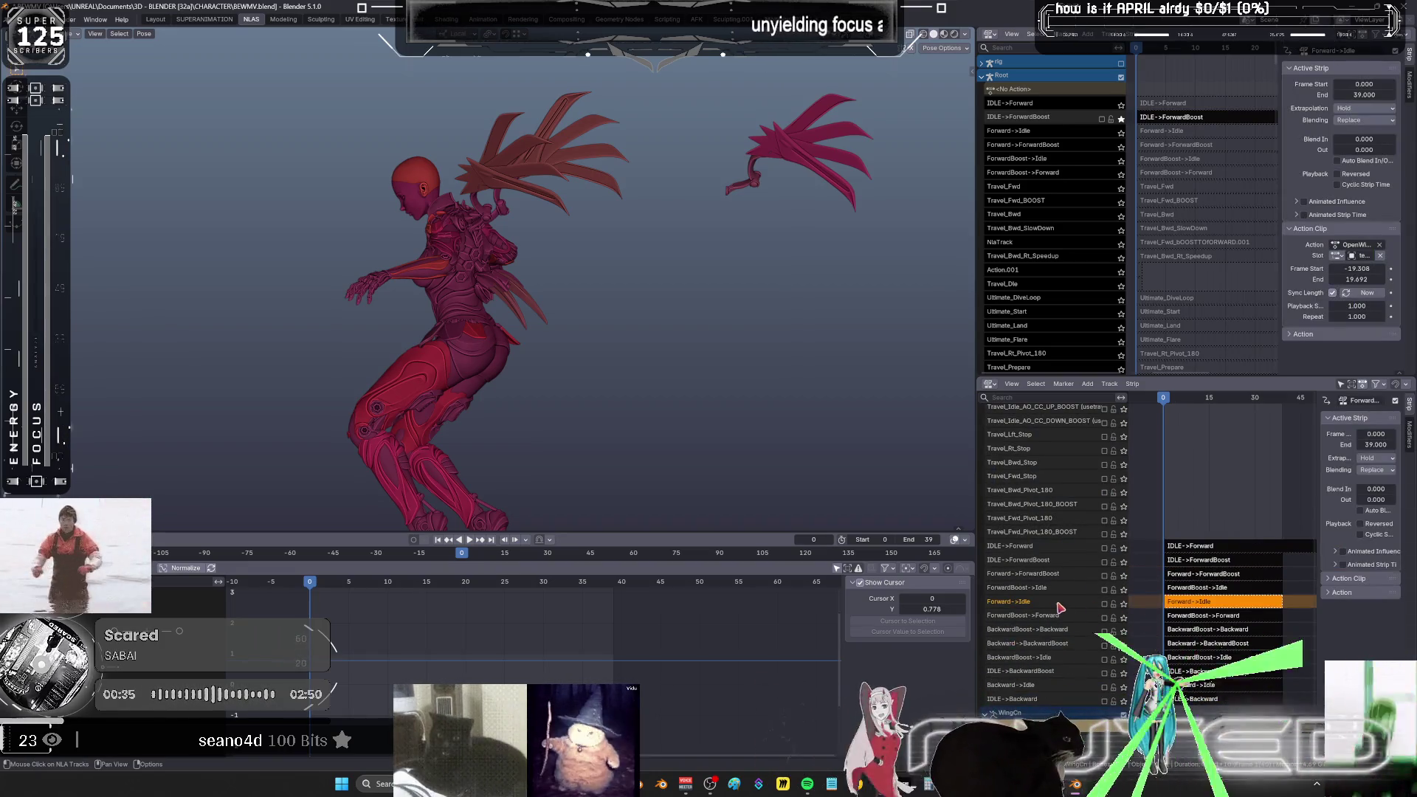
click(1124, 615)
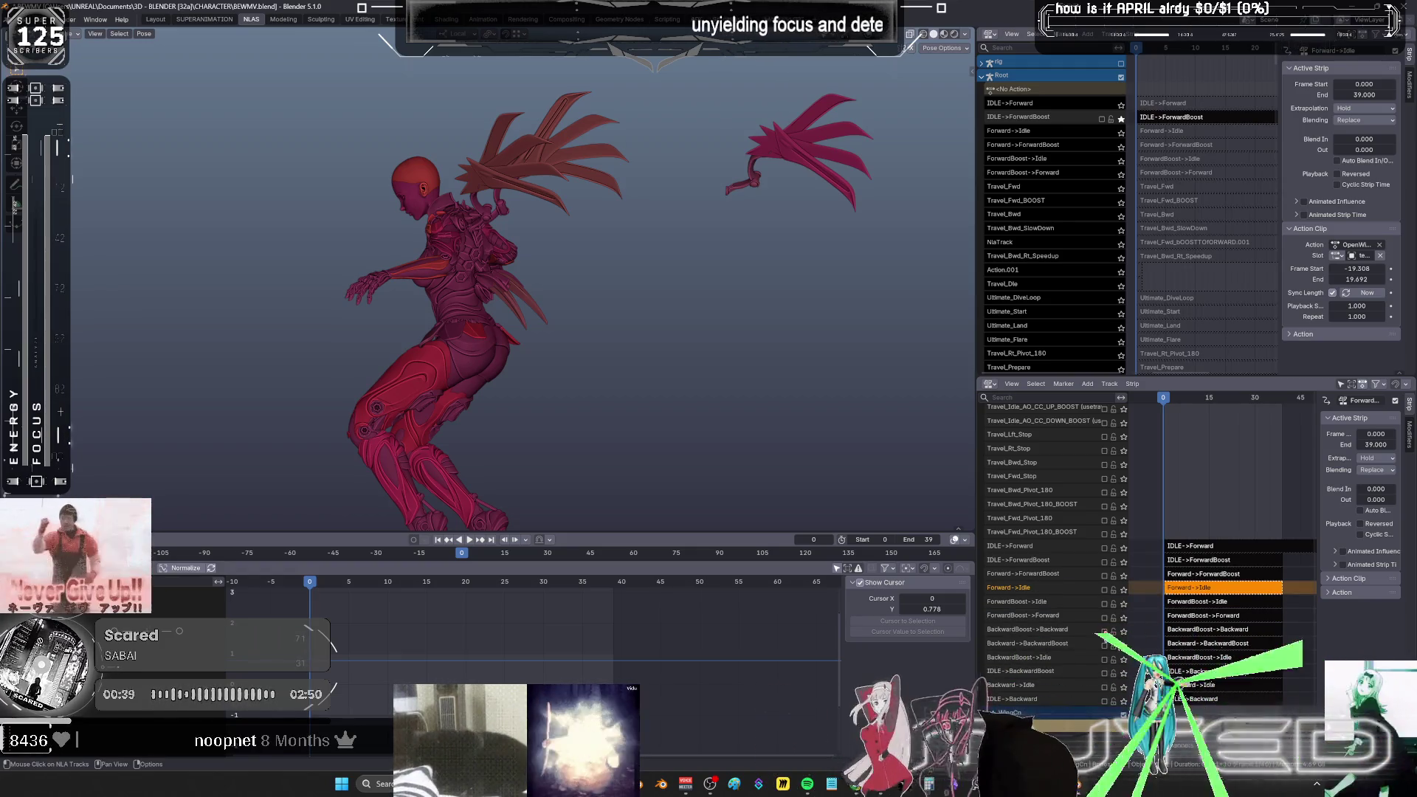
right_click(1062, 595)
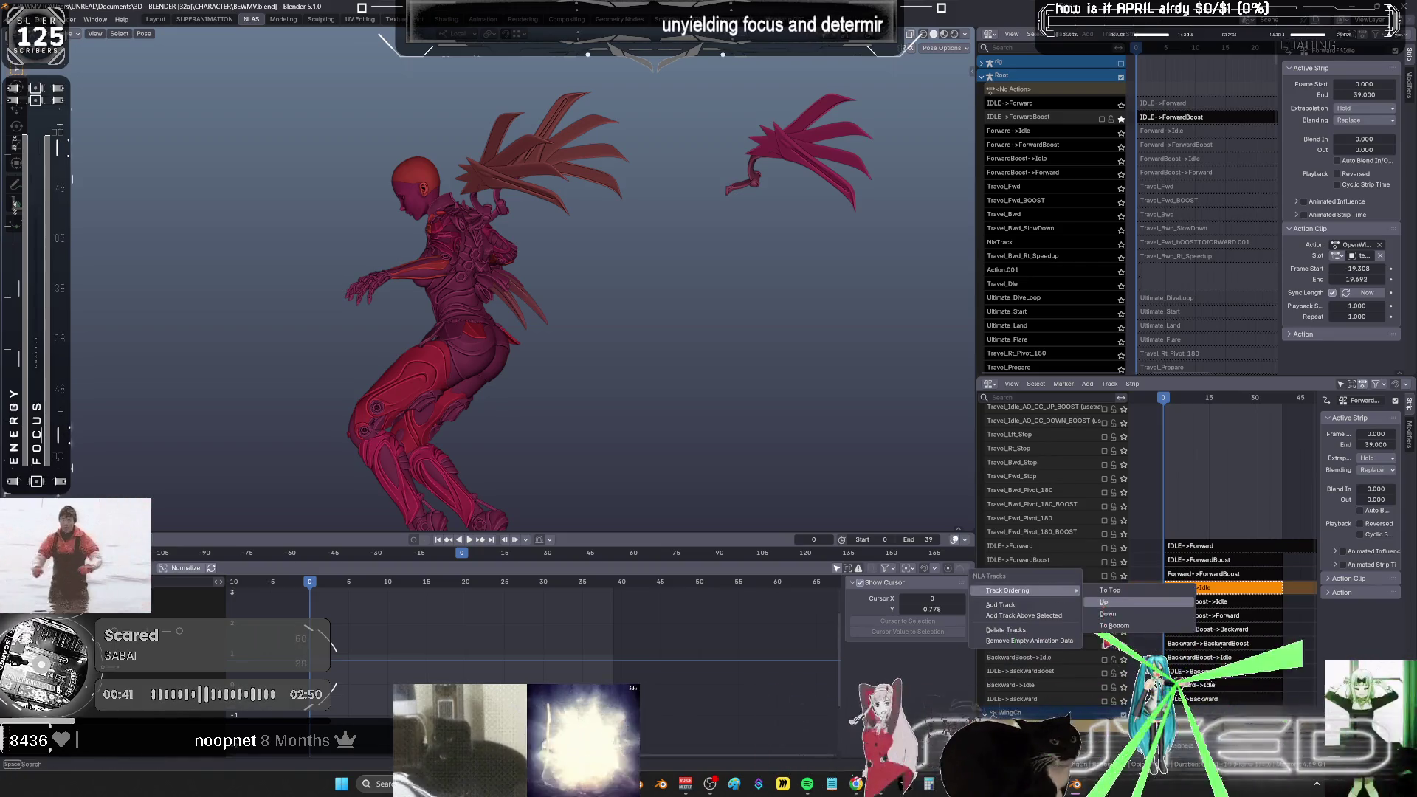
click(1104, 602)
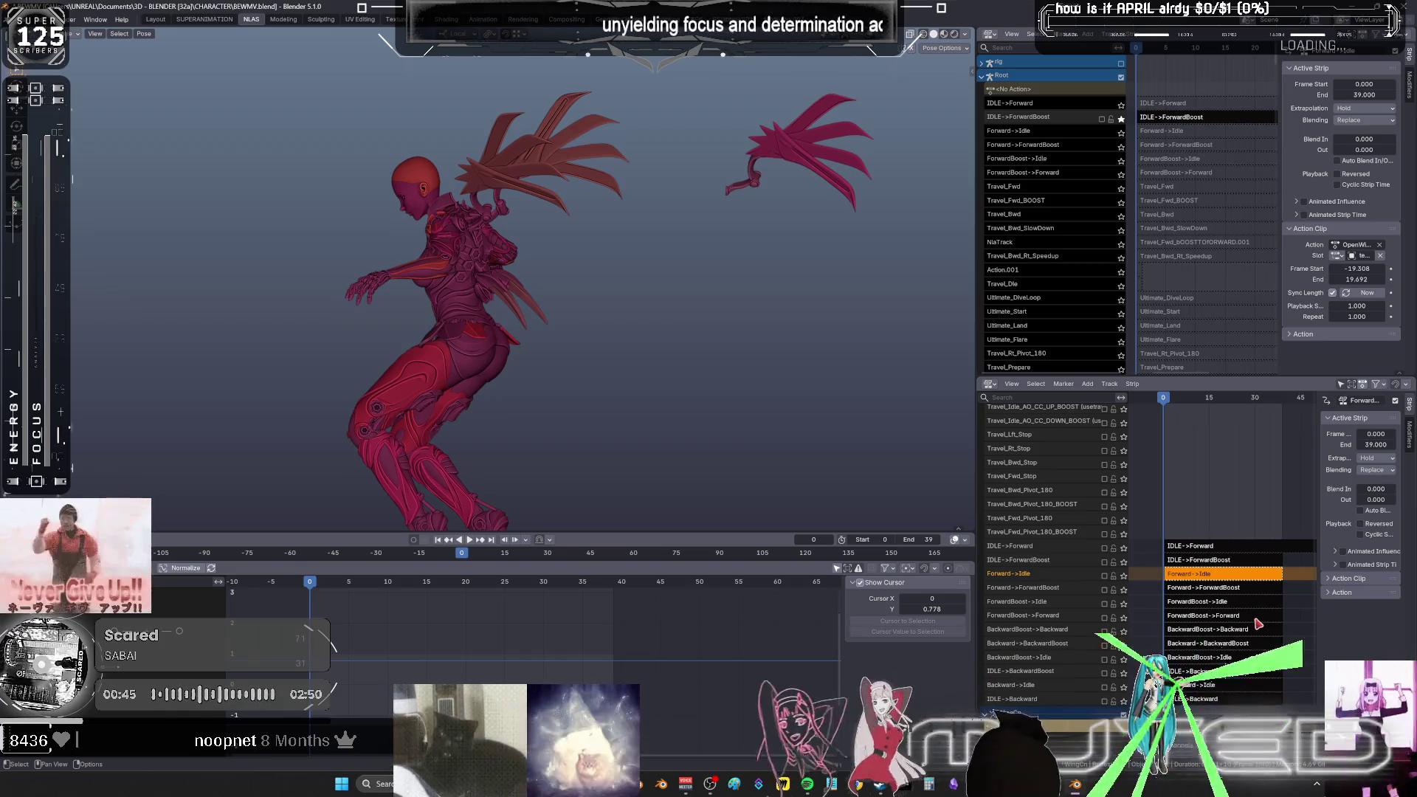
- Solo the IDLE->ForwardBoost track and select its strip
click(1056, 548)
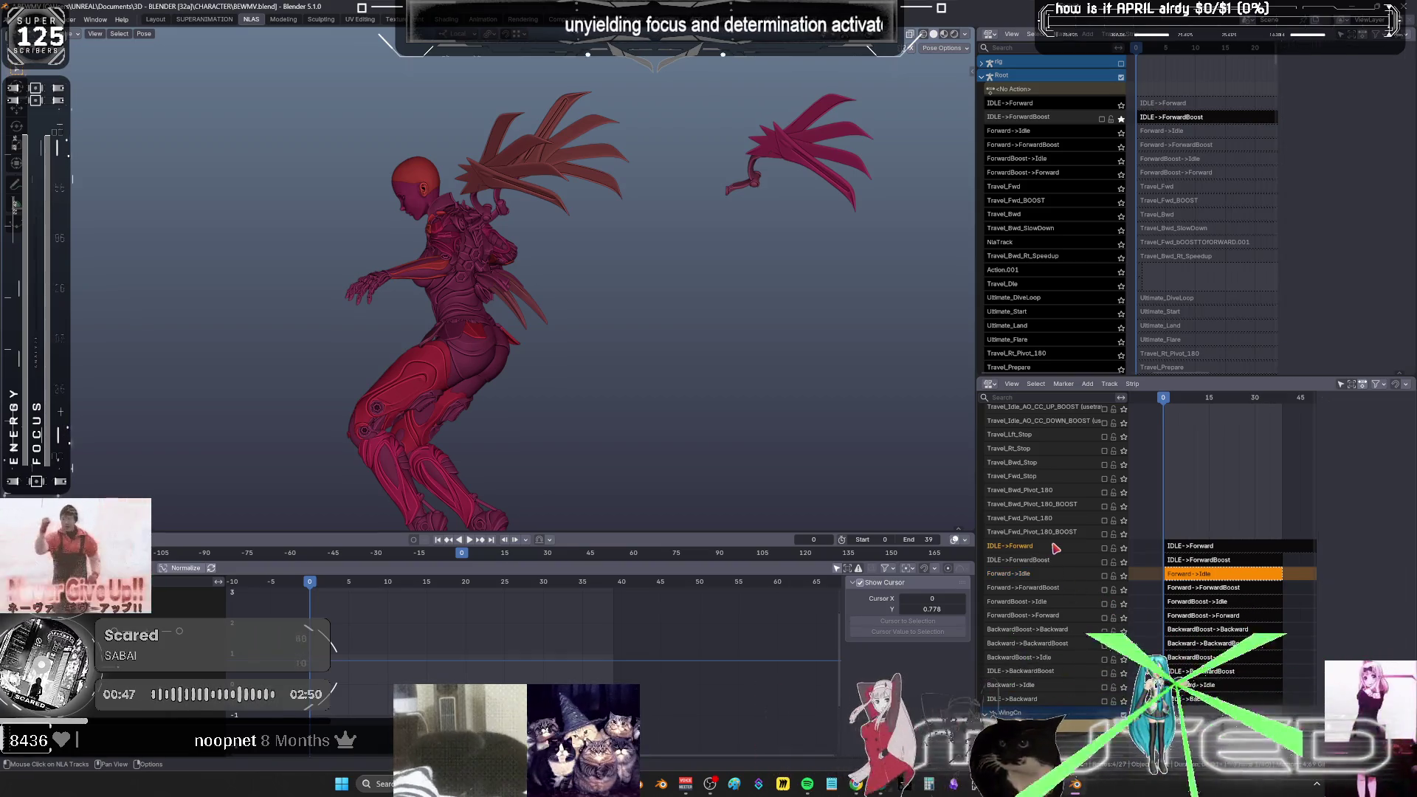
click(1124, 562)
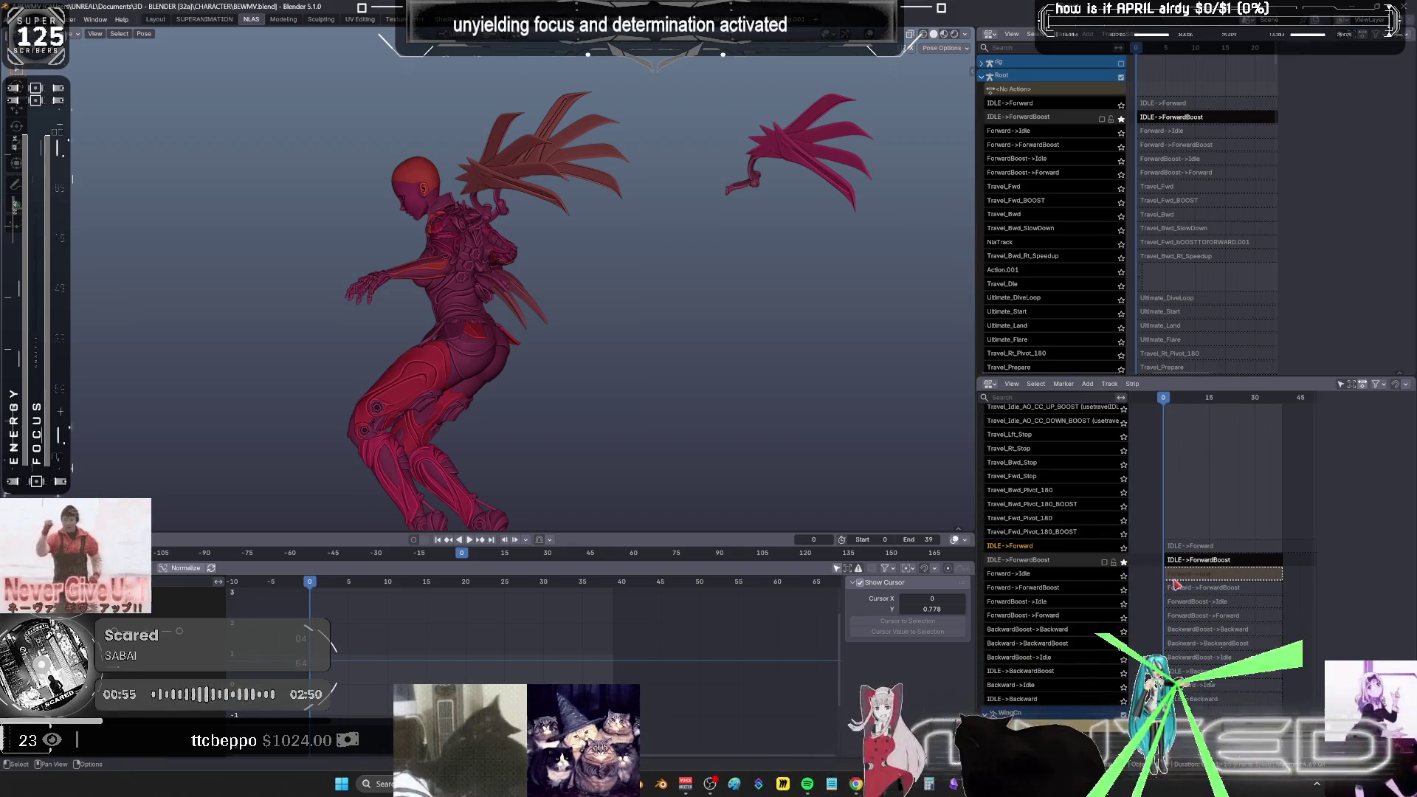
click(1192, 563)
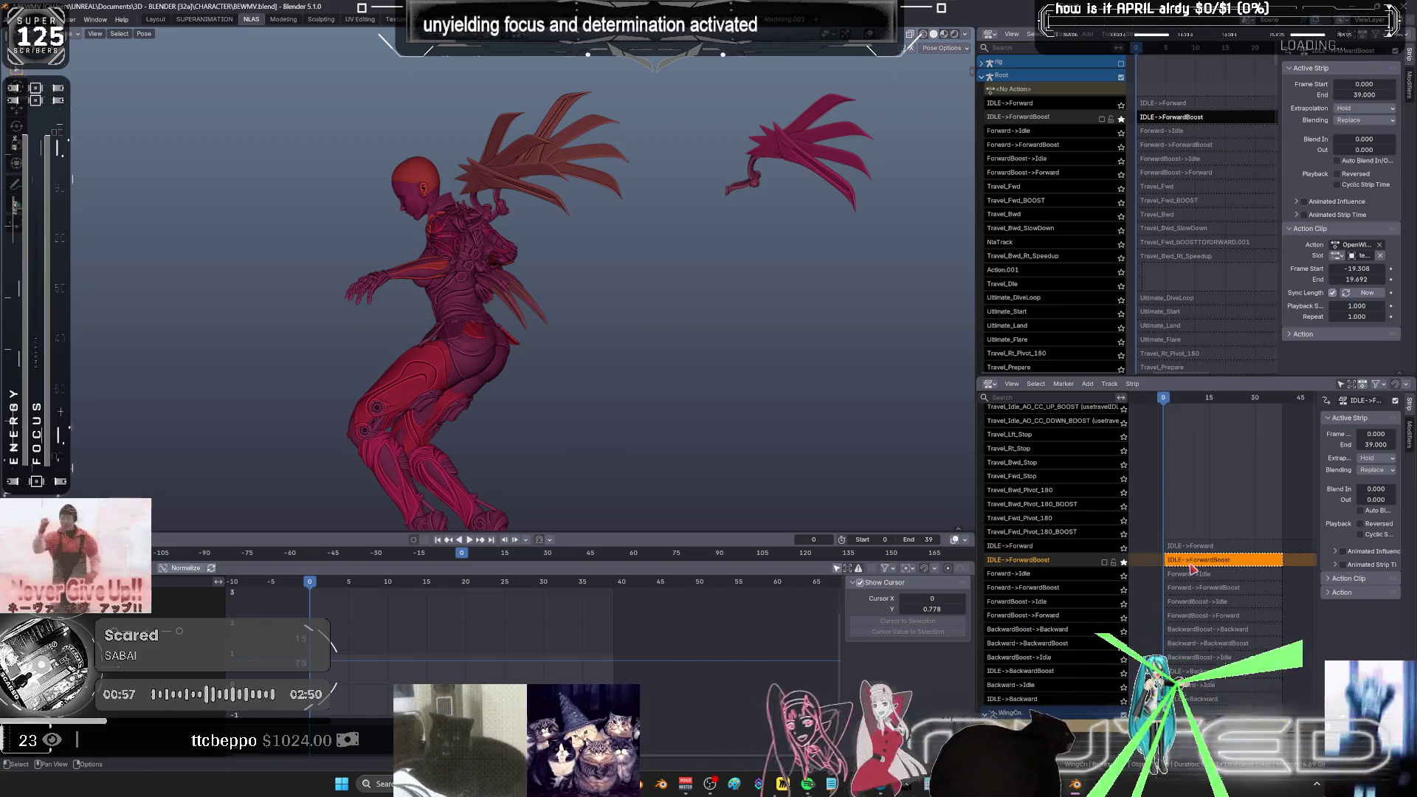
- Enter tweak mode on IDLE->ForwardBoost and zoom in close behind the character
key(Tab)
drag(313, 588, 614, 643)
mouse_move(485, 353)
middle_down()
mouse_move(500, 423)
mouse_move(592, 382)
mouse_move(502, 366)
mouse_move(564, 325)
mouse_move(483, 139)
mouse_move(525, 261)
mouse_move(588, 240)
mouse_move(464, 339)
middle_up()
scroll(586, 305, down, 3)
scroll(587, 304, up, 5)
middle_drag(665, 295, 615, 251)
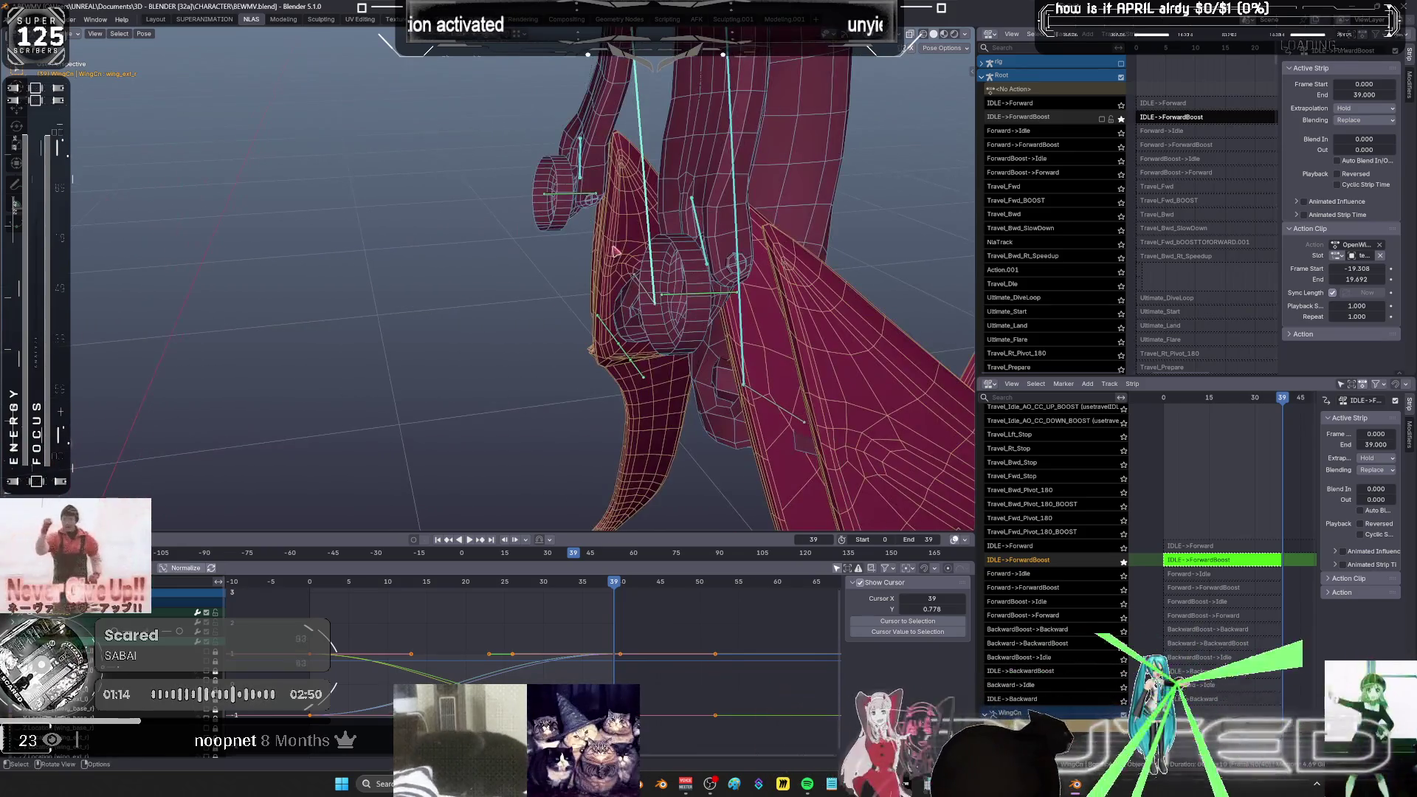
- Select the small wing bone and scrub through its keys, viewing the wings from below
click(589, 208)
mouse_move(616, 585)
mouse_down()
mouse_move(313, 610)
mouse_move(605, 588)
mouse_move(615, 627)
mouse_up()
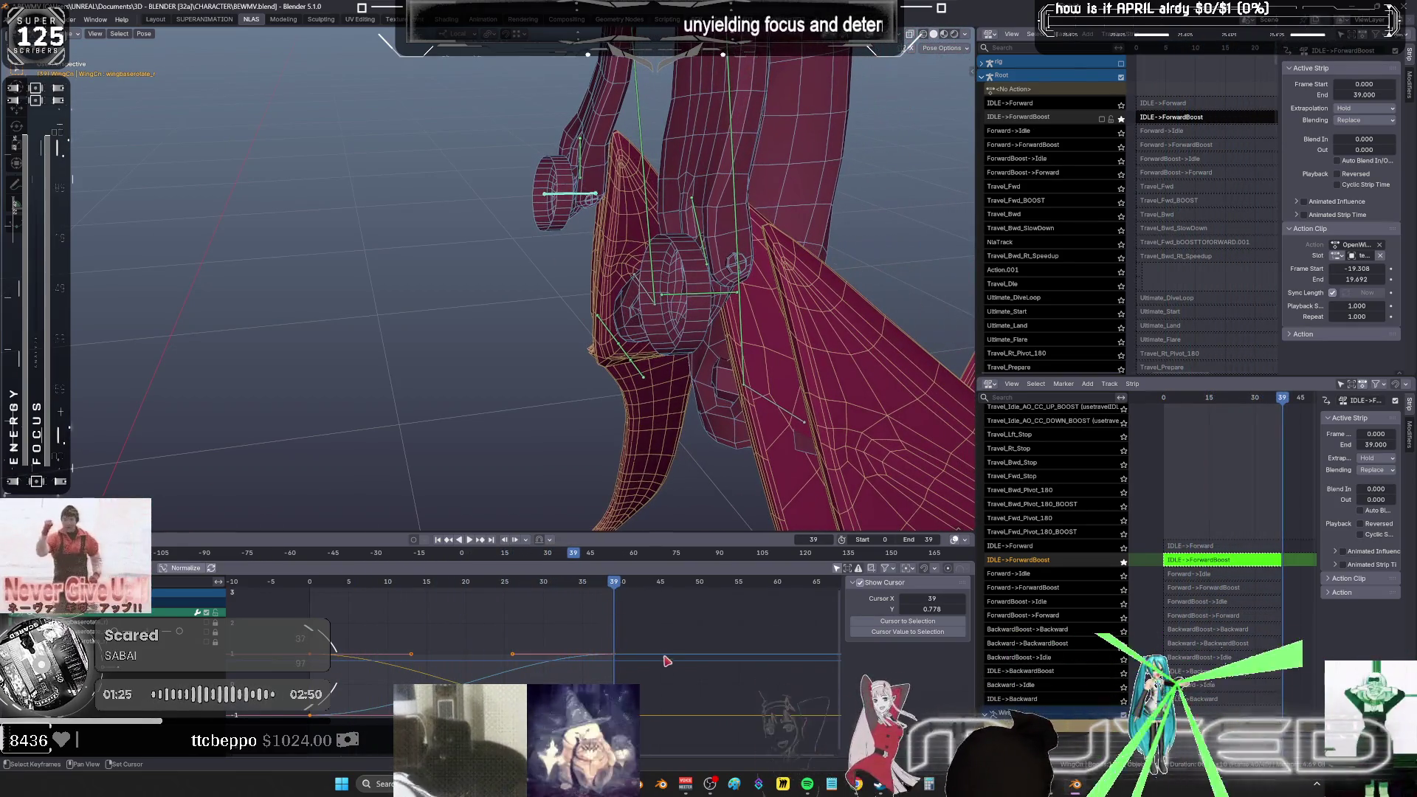
middle_drag(667, 660, 677, 633)
key(b)
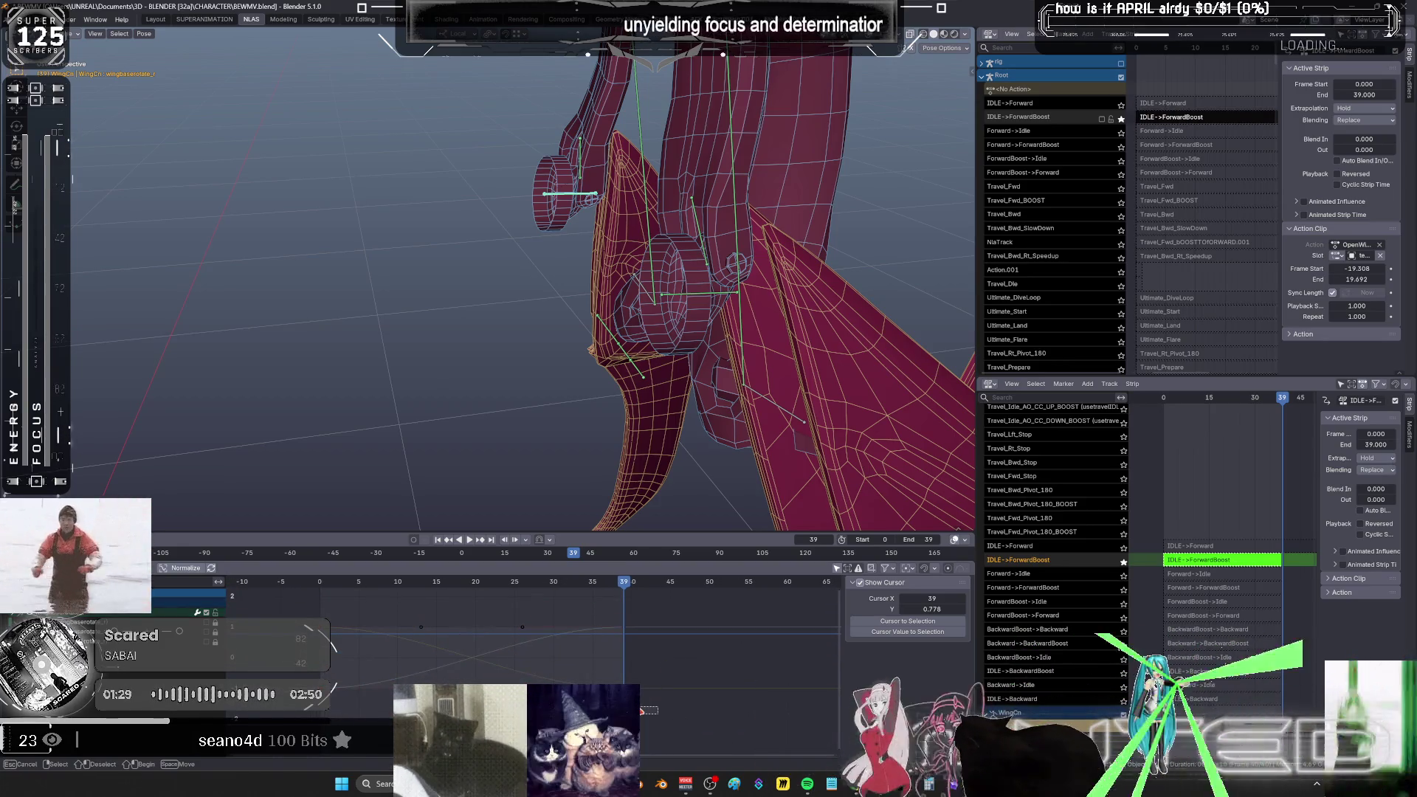
key(Escape)
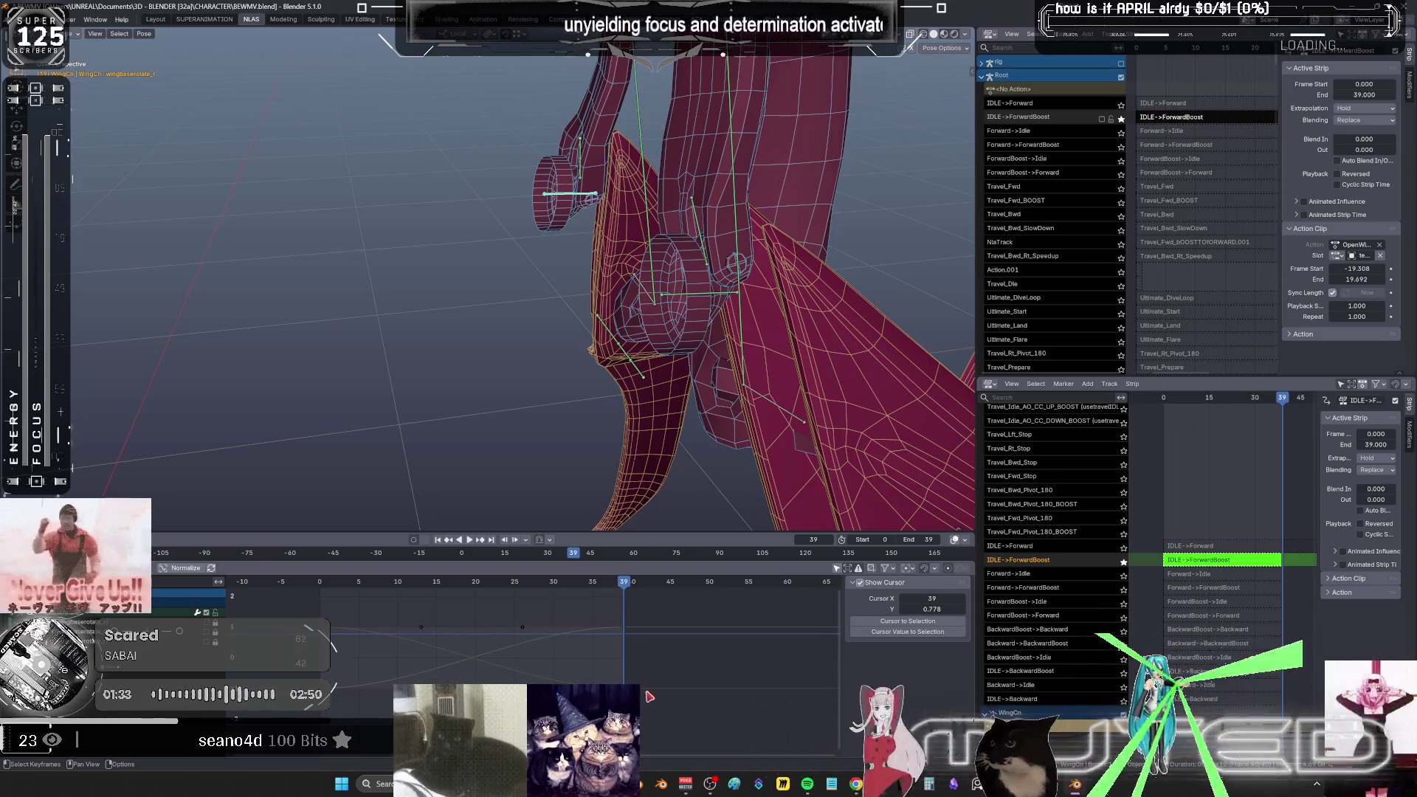
drag(629, 622, 493, 609)
mouse_move(627, 332)
middle_down()
mouse_move(791, 317)
mouse_move(585, 337)
middle_up()
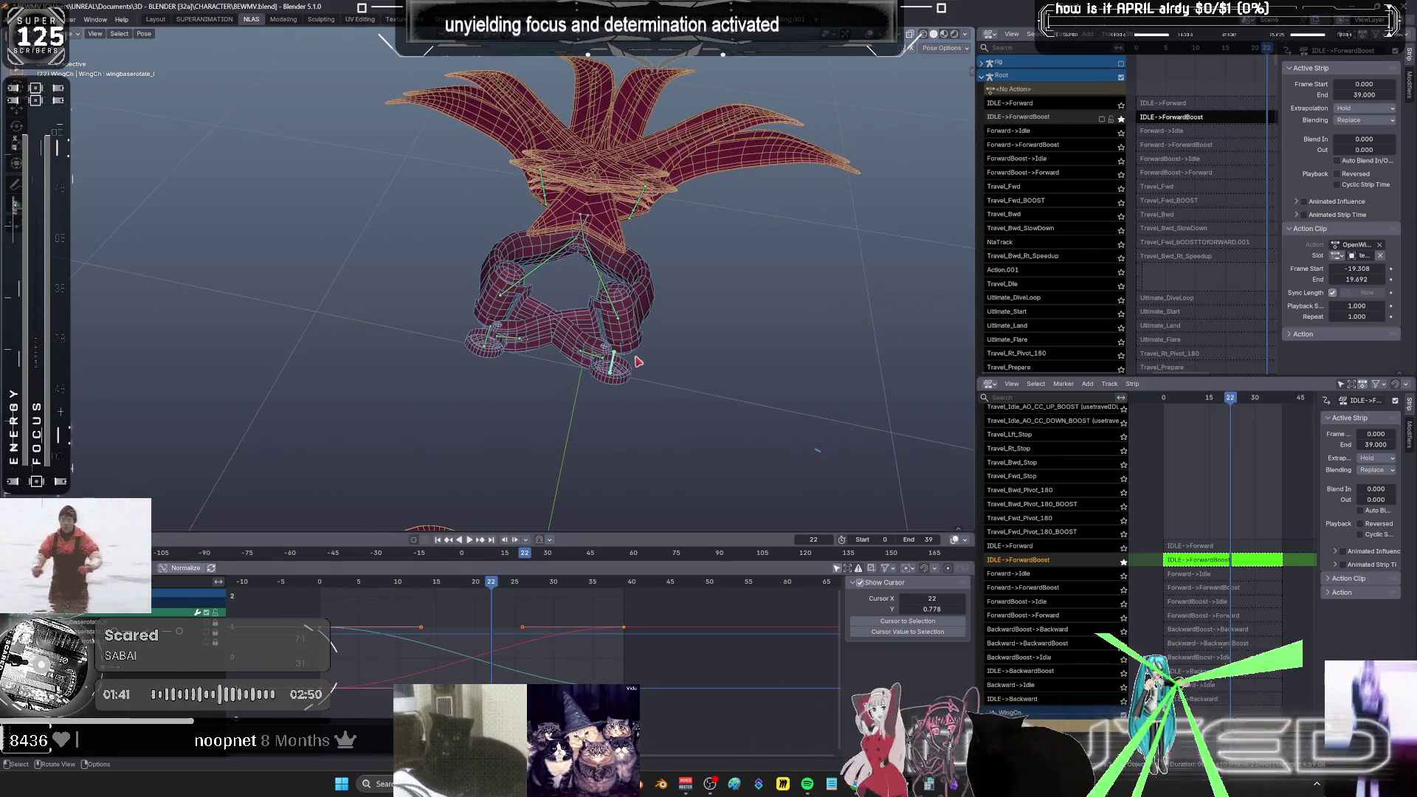
- Show the bone's transform values in the side panel and review the flap up to the frame 38 key
key(n)
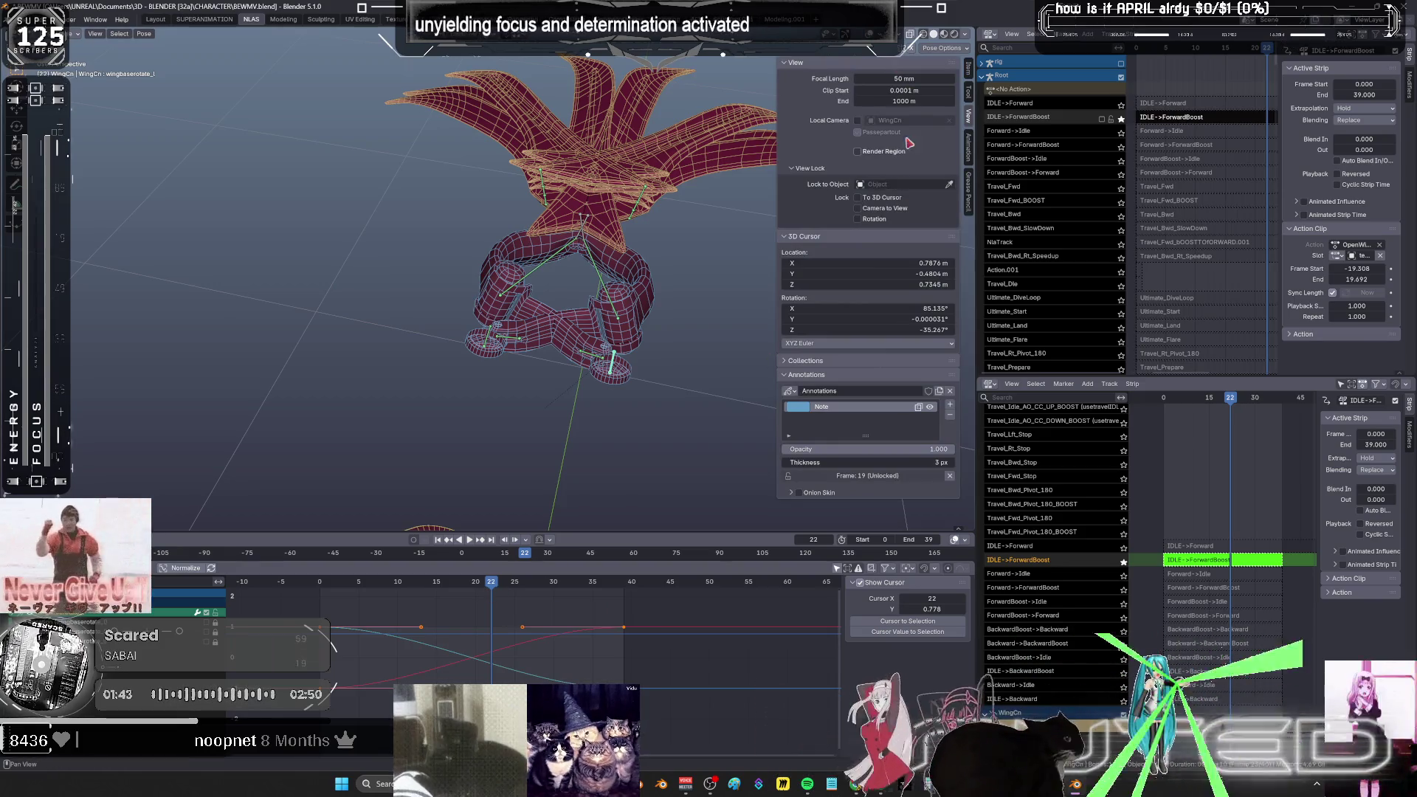
click(970, 72)
mouse_move(487, 588)
mouse_down()
mouse_move(326, 596)
mouse_move(623, 606)
mouse_up()
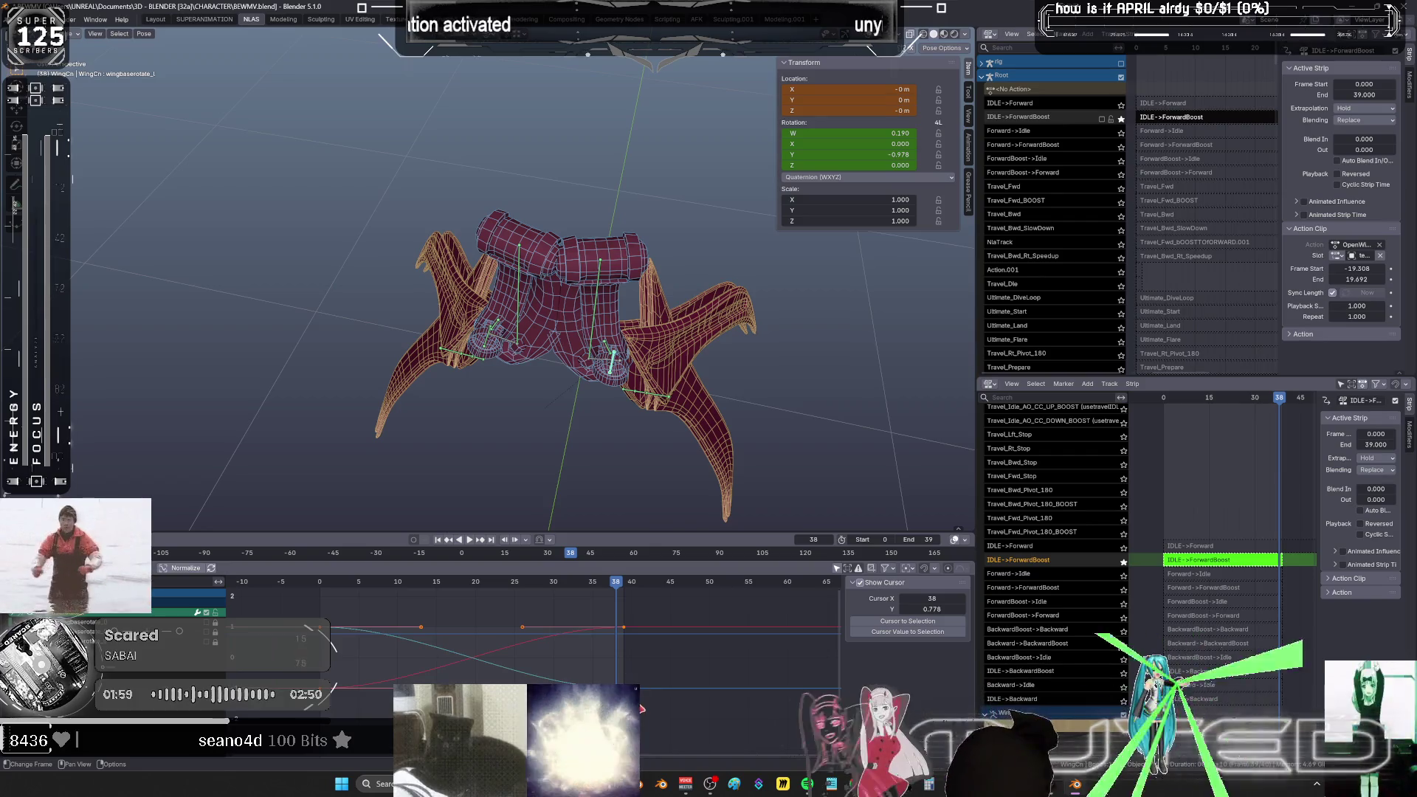
click(620, 628)
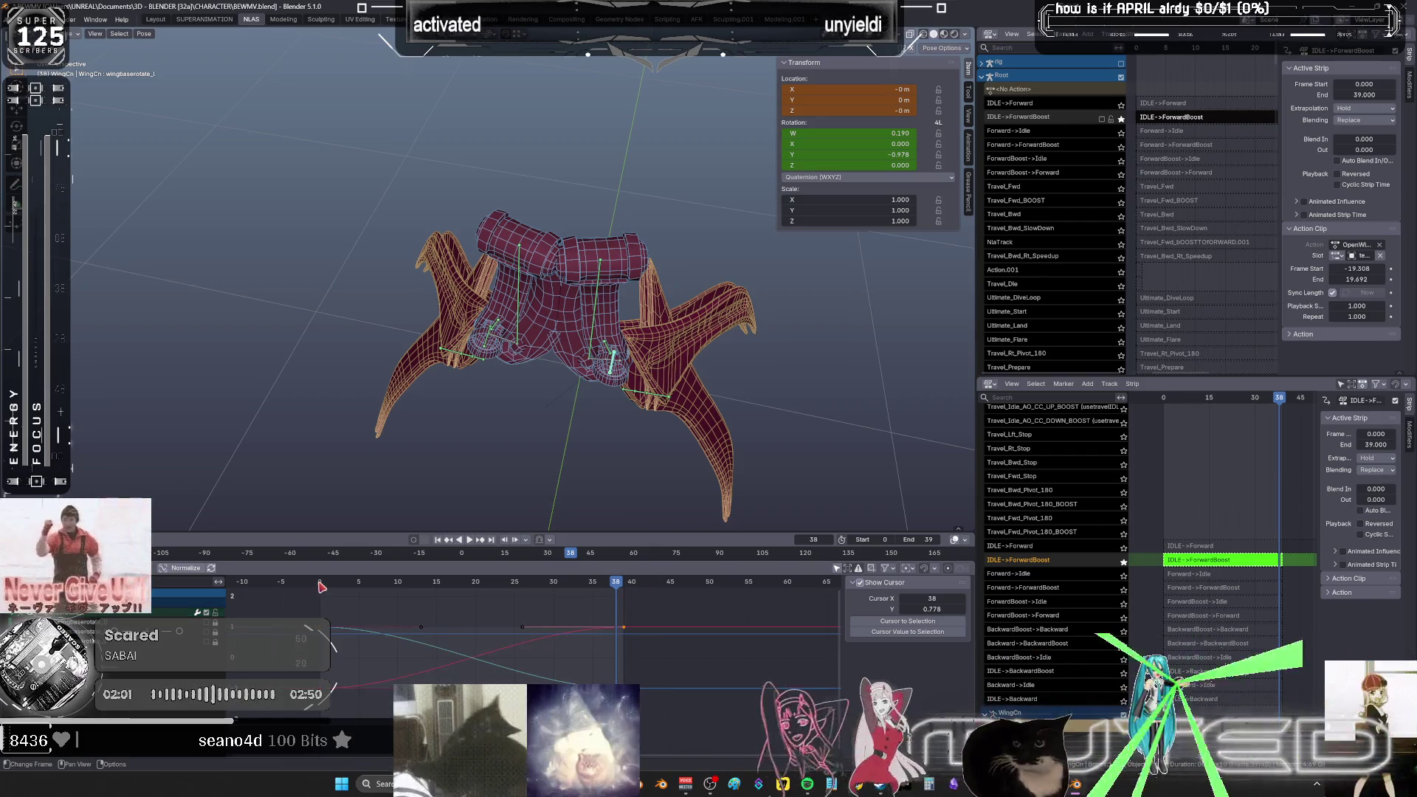
click(321, 583)
key(space)
mouse_move(328, 587)
mouse_down()
mouse_move(664, 617)
mouse_move(417, 610)
mouse_move(619, 620)
mouse_up()
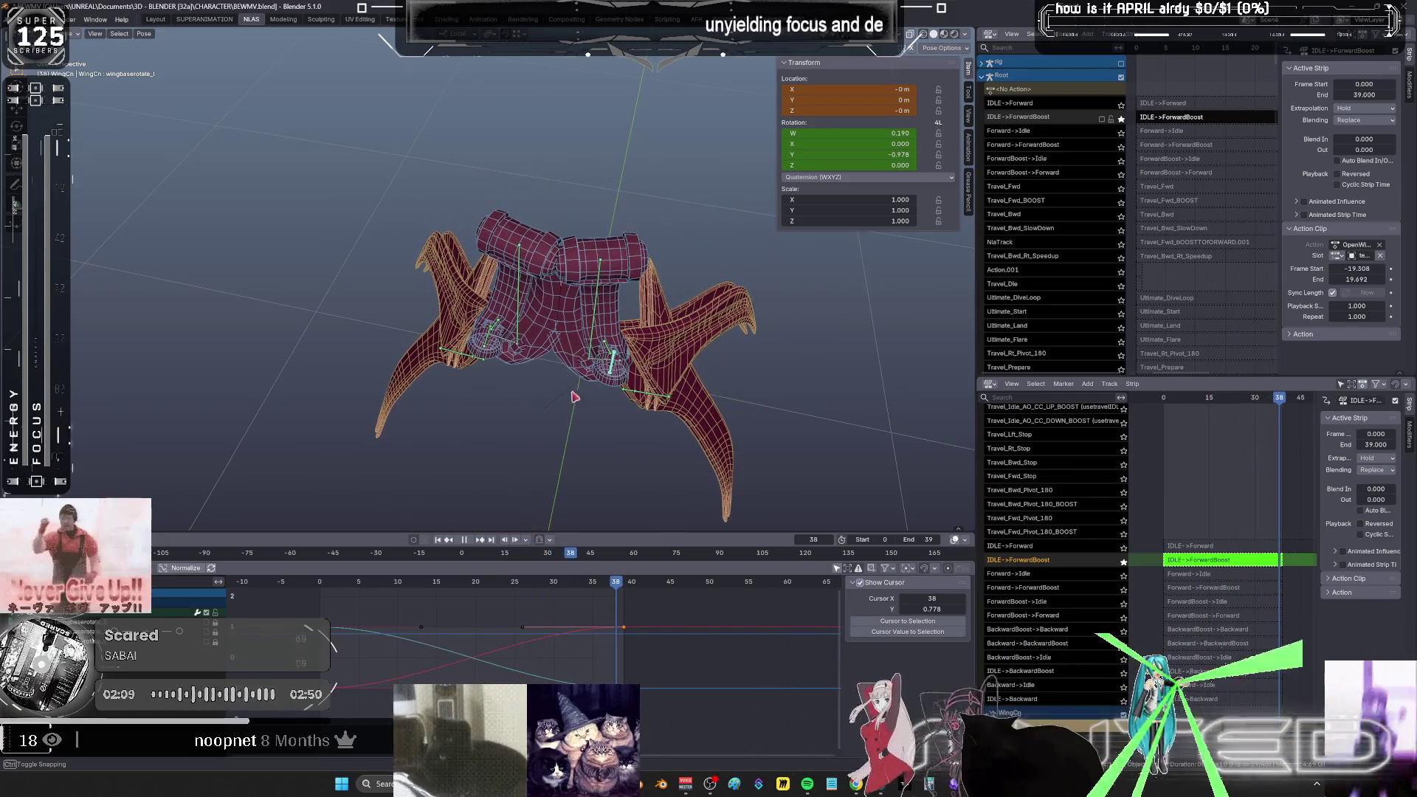
- Rotate the wing bone about its local Y axis into a new pose at frame 38
key(r)
key(y)
key(y)
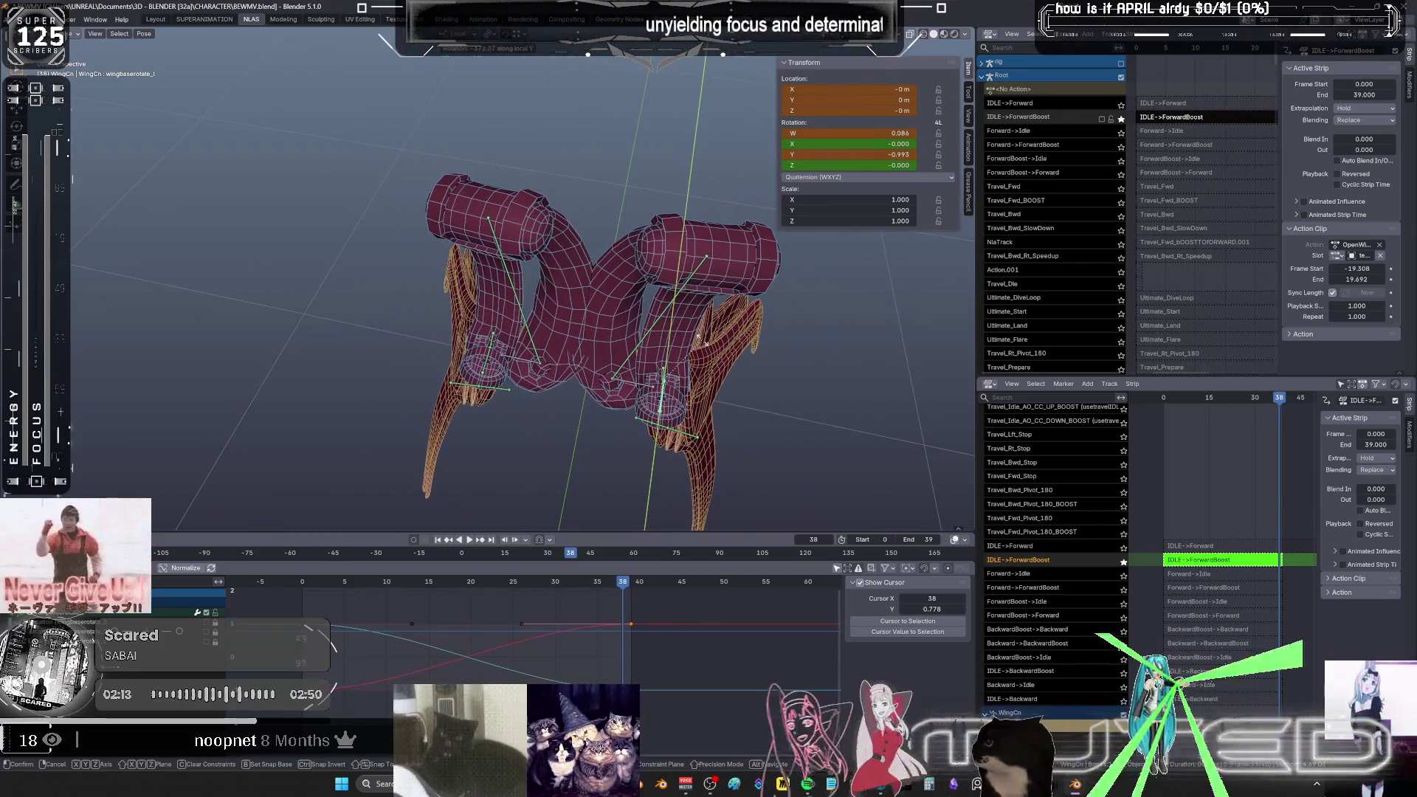
click(701, 343)
- Key the rotation of both wing bones at frame 38
key(k)
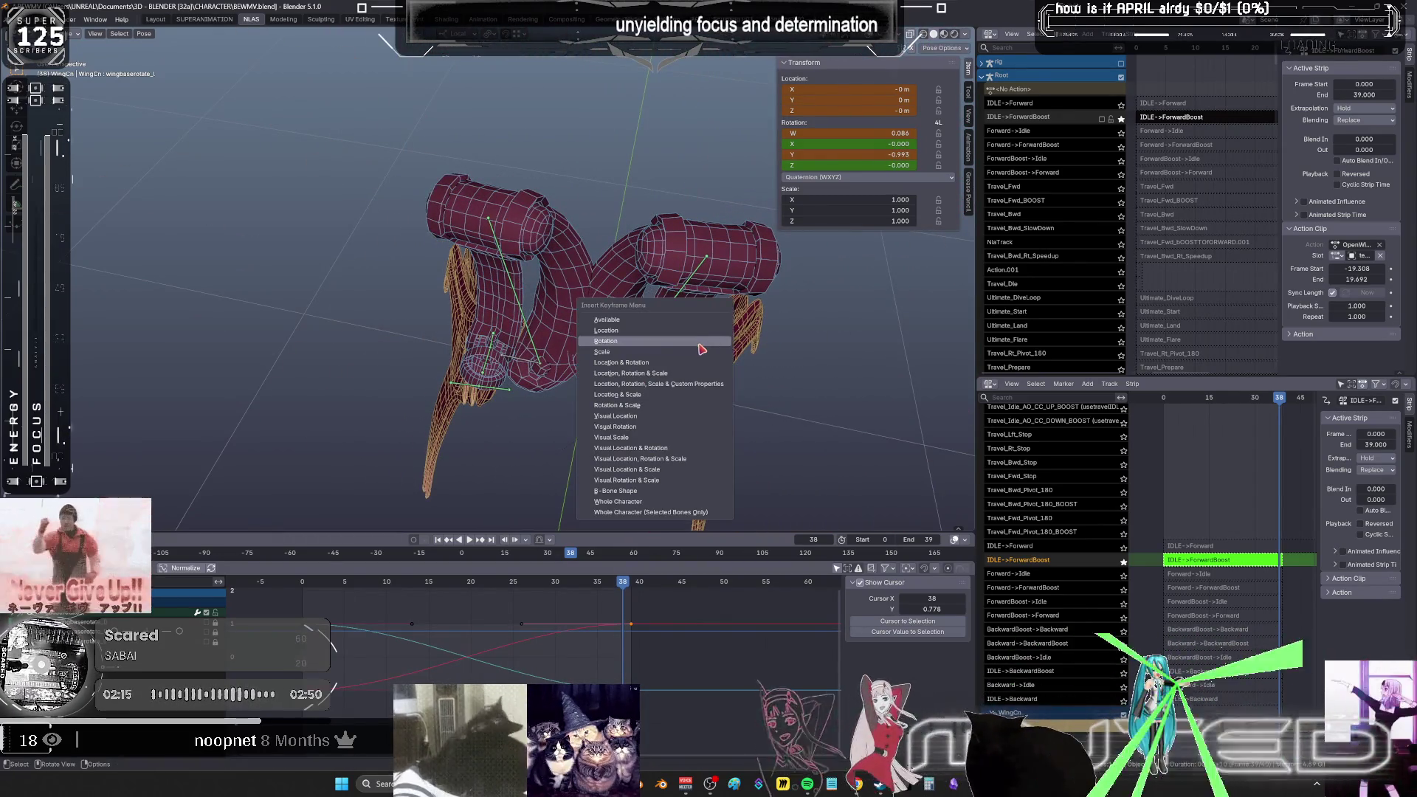
click(699, 343)
middle_drag(538, 370, 504, 346)
shift+click(347, 330)
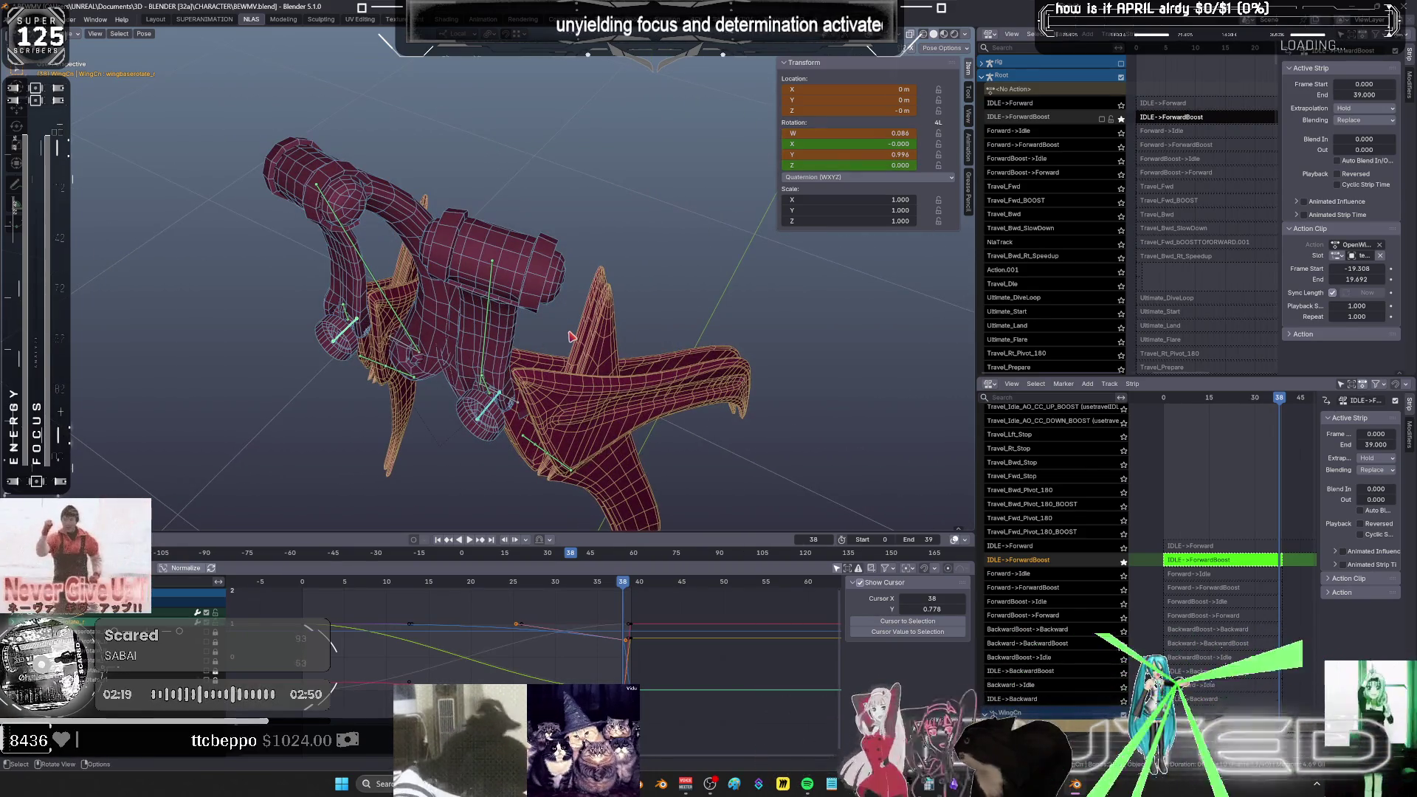
key(k)
key(Return)
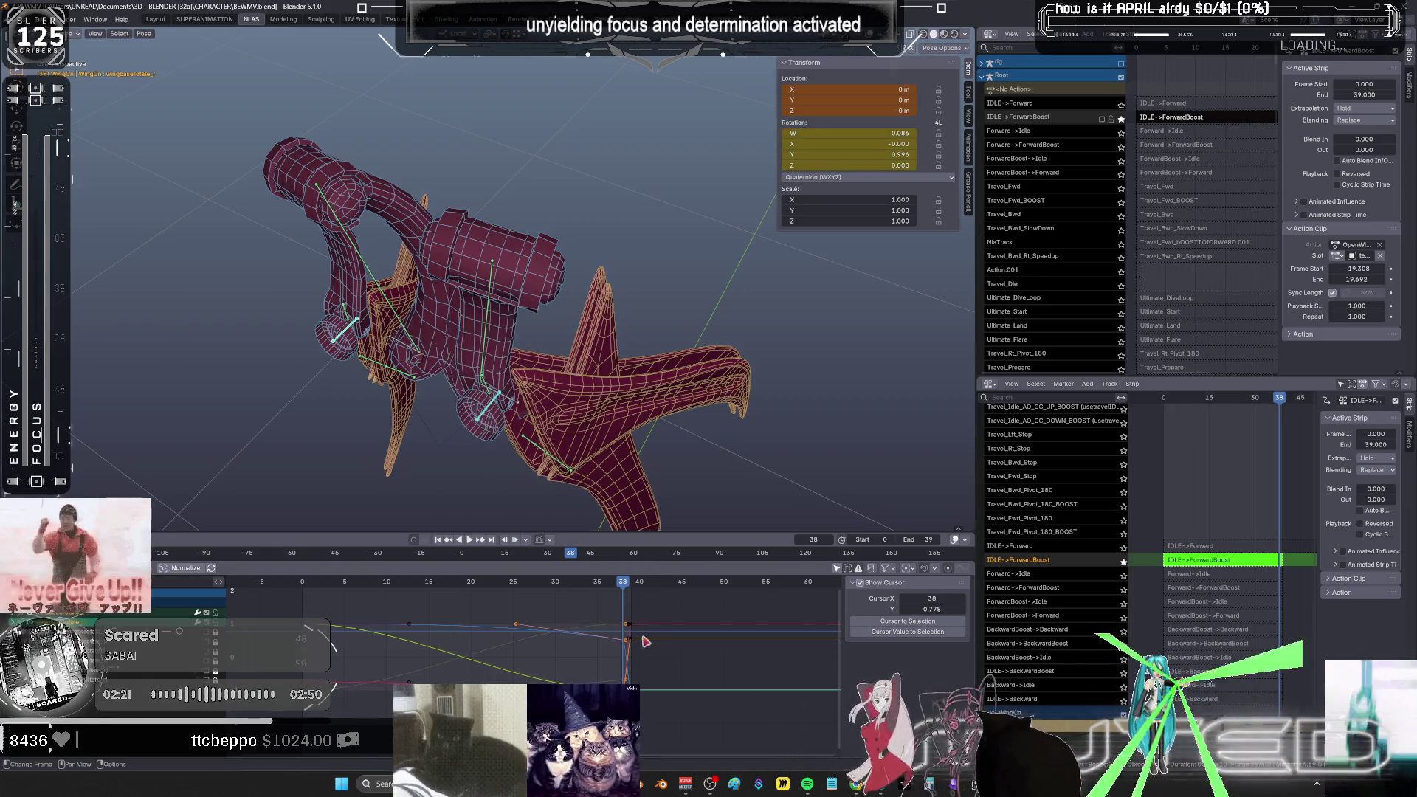
- Review the flap, then re-rotate the wing bone about local Y at frame 38
key(space)
click(626, 591)
drag(626, 590, 626, 591)
middle_drag(598, 406, 769, 342)
key(r)
key(y)
key(y)
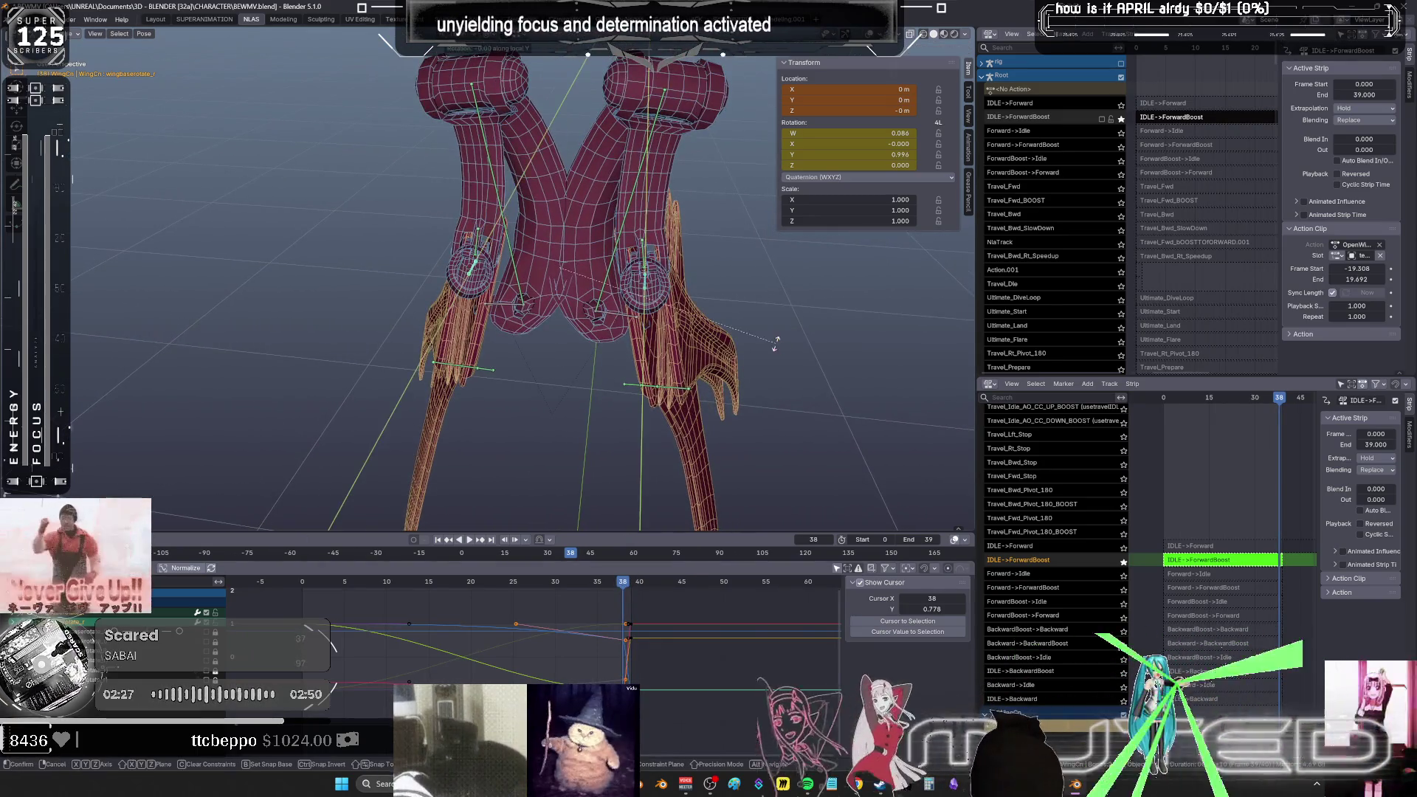
click(775, 343)
right_click(694, 284)
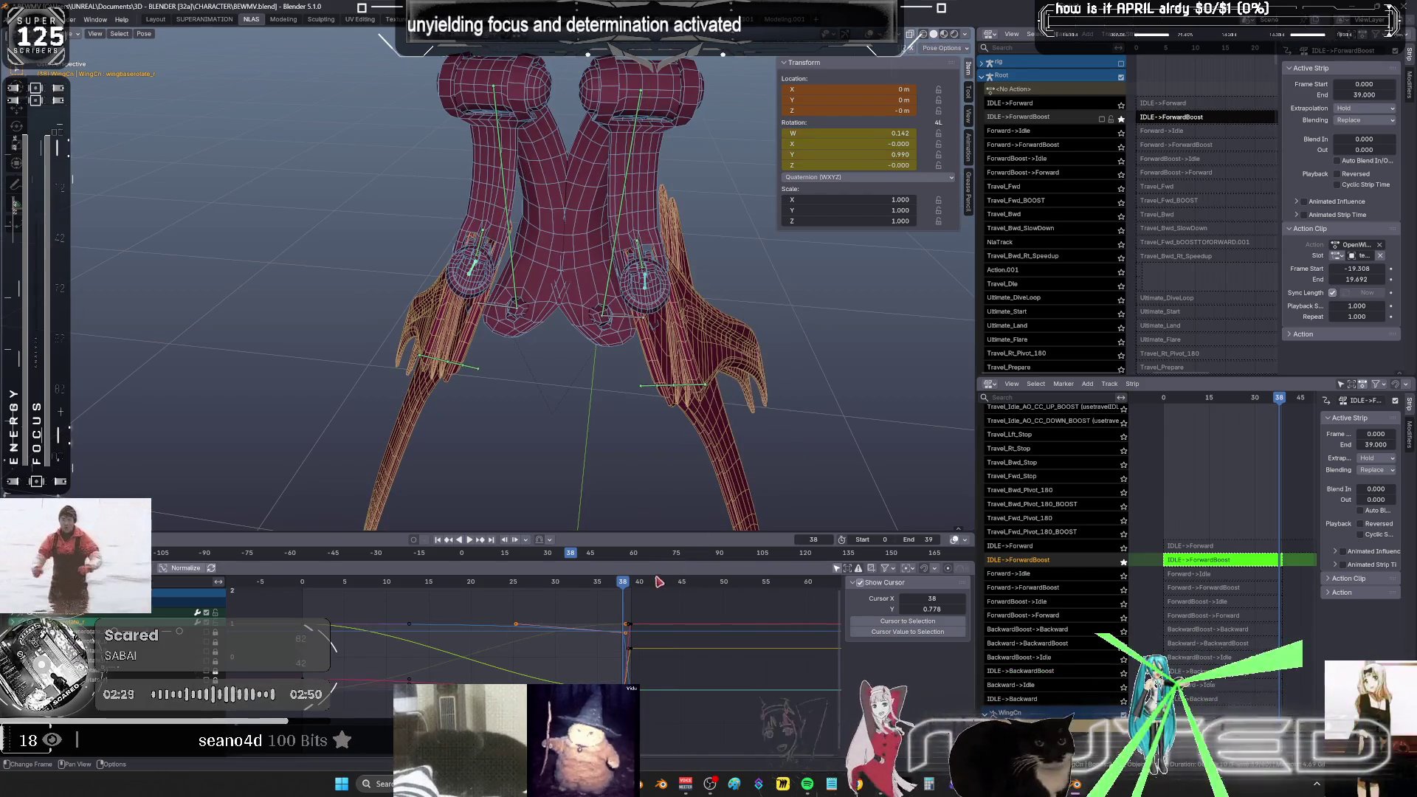
- Key the new wing rotation, then rotate the wing further at frame 38
key(space)
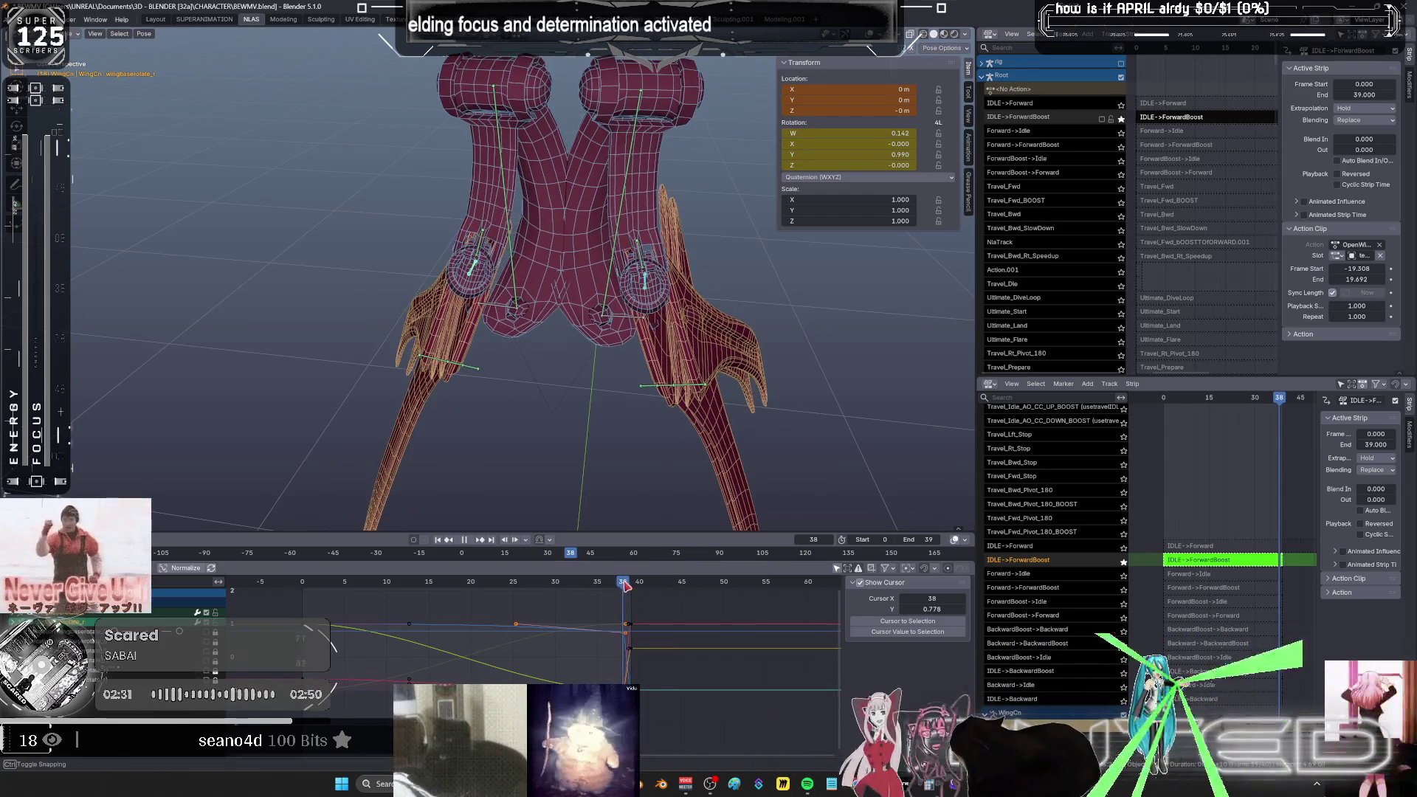
key(k)
click(745, 379)
key(space)
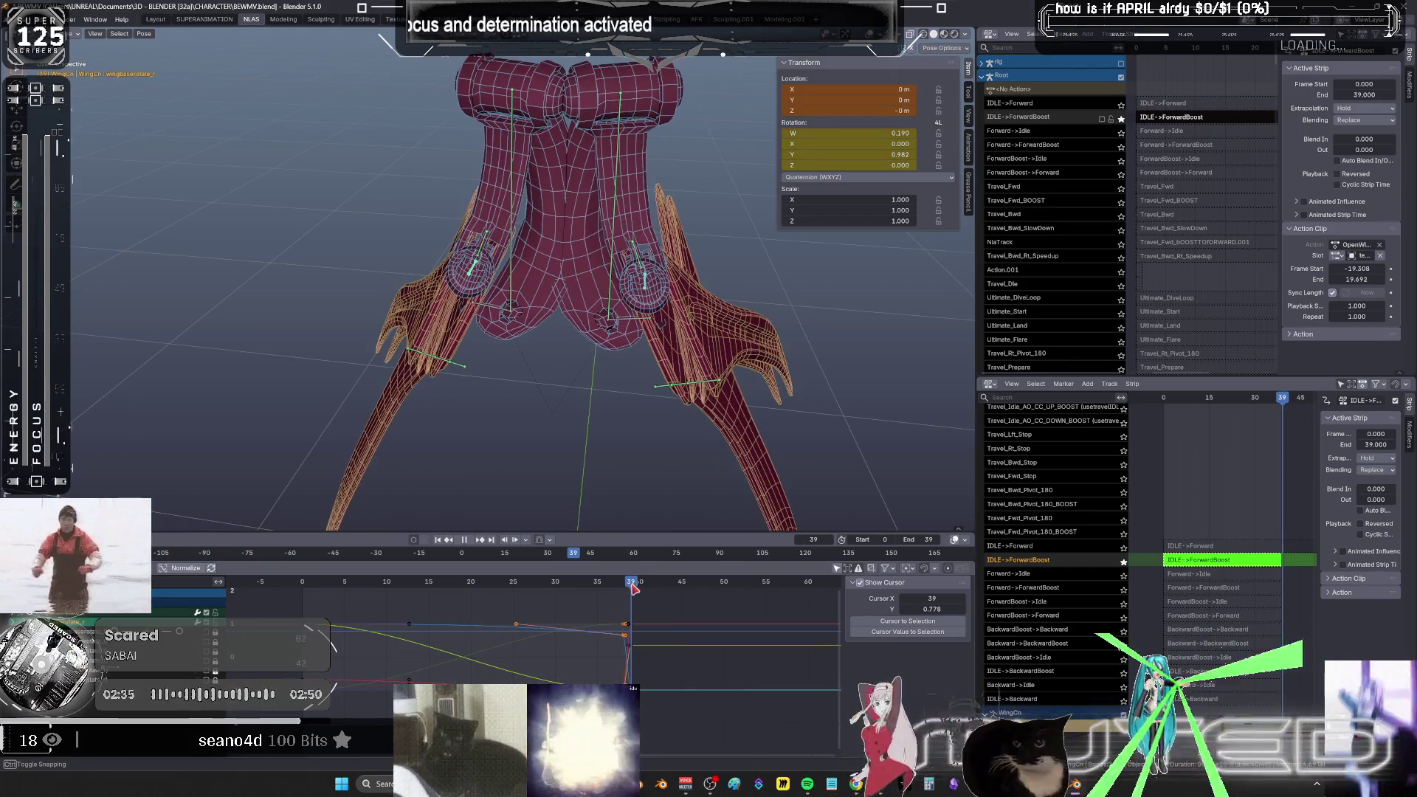
drag(632, 589, 634, 590)
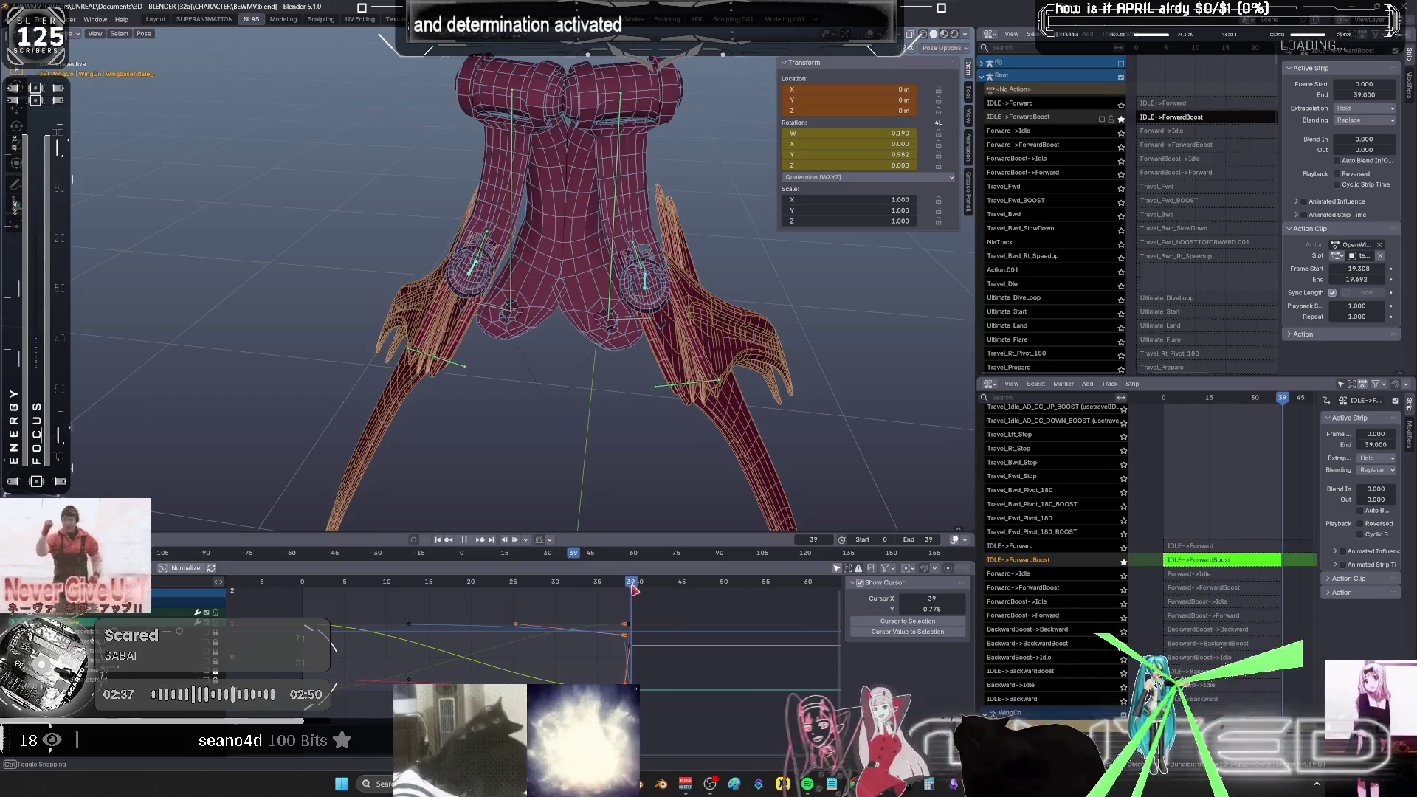
click(626, 584)
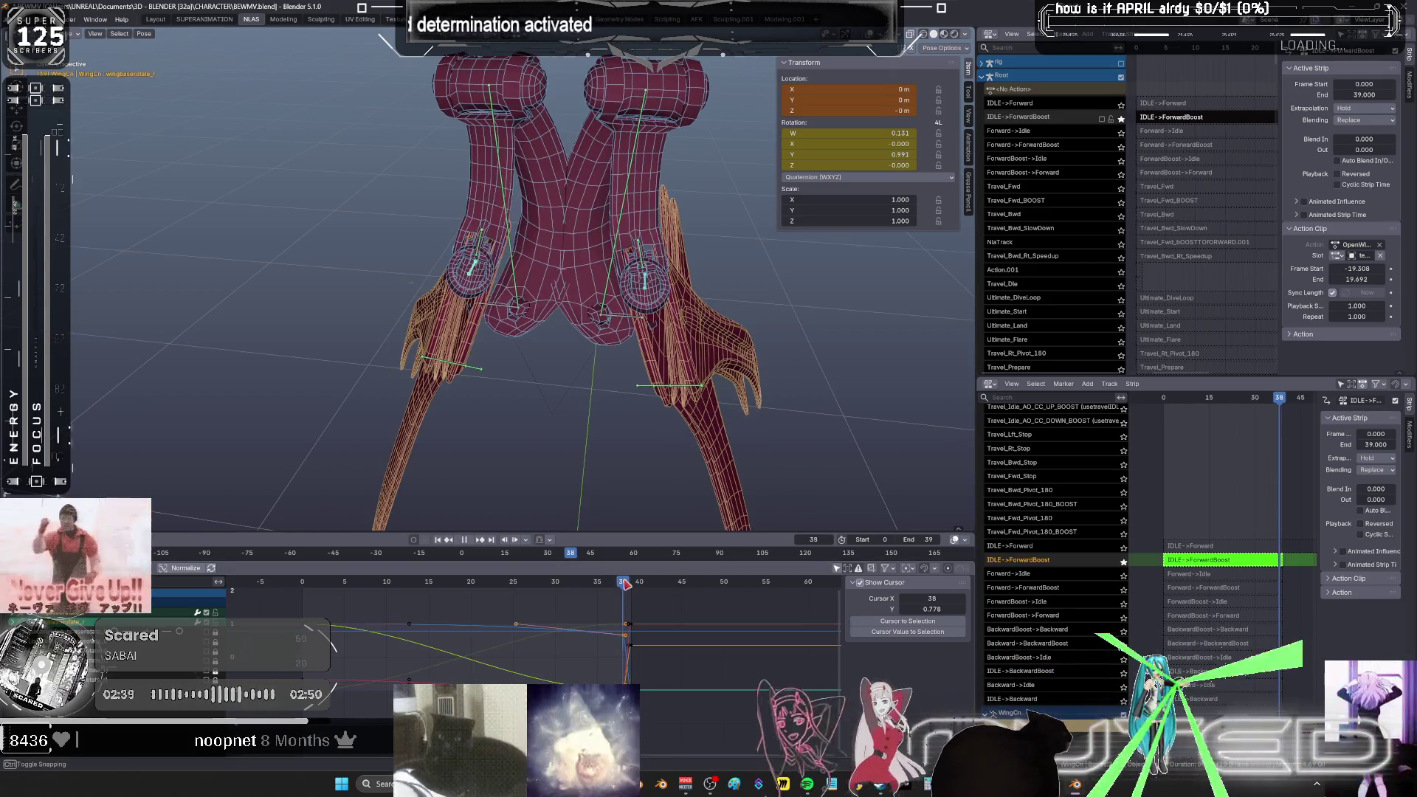
key(r)
click(768, 304)
- Key the adjusted frame 38 pose and move to an earlier mid-flap frame
key(k)
drag(625, 584, 625, 584)
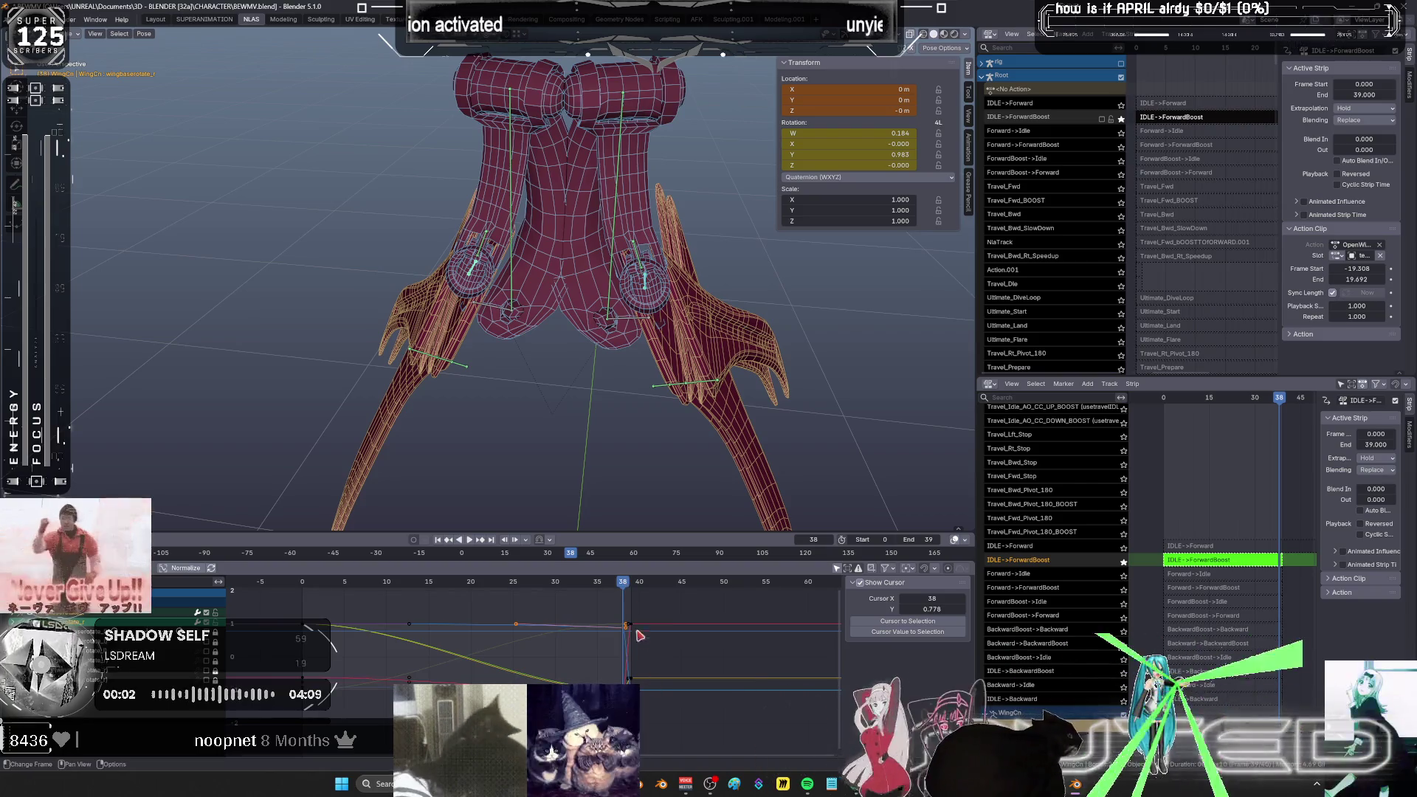
middle_drag(642, 439, 620, 422)
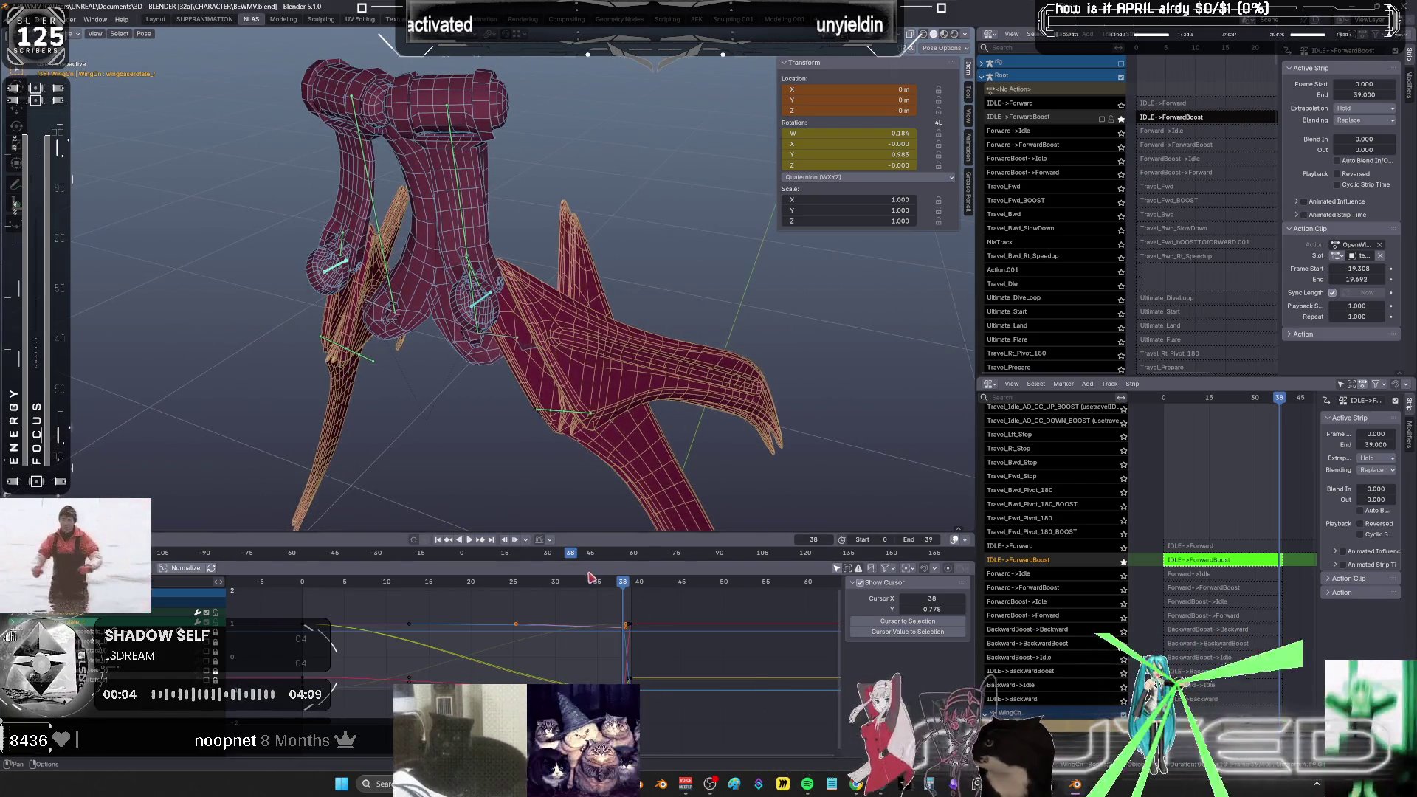
mouse_move(622, 583)
mouse_down()
mouse_move(288, 596)
mouse_move(570, 599)
mouse_move(555, 597)
mouse_up()
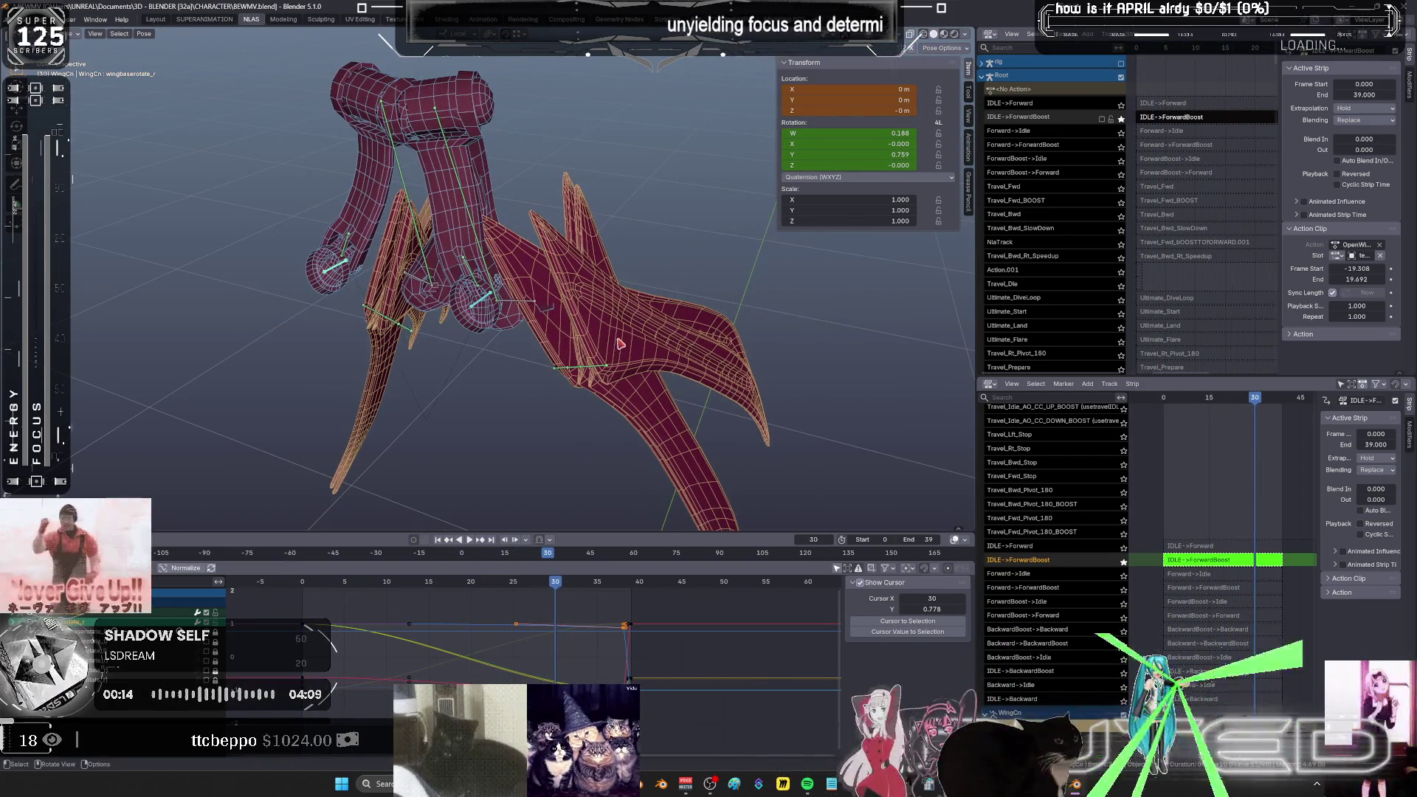
- Rotate the wing about local Y into a mid-flap pose and key it at frame 30
key(r)
key(y)
key(y)
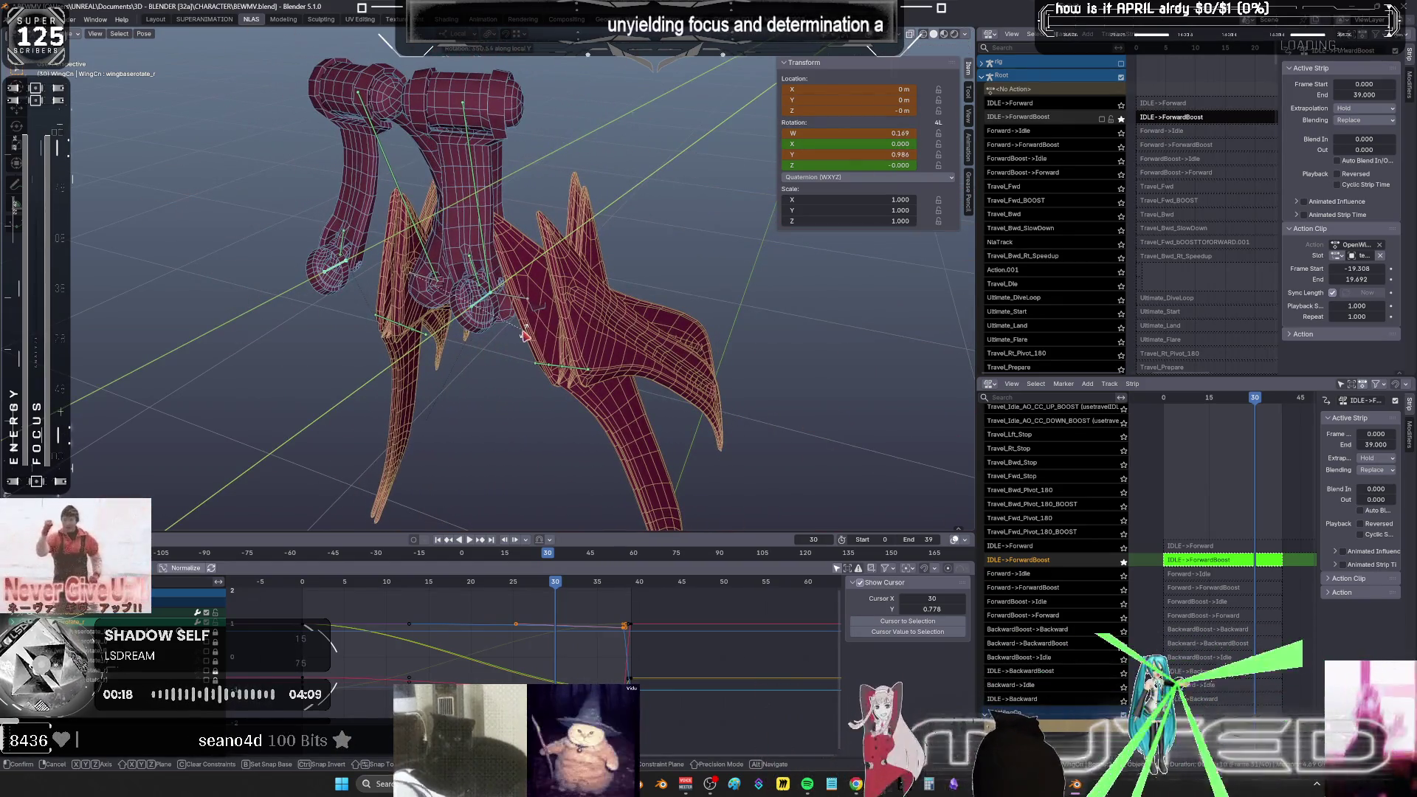
click(522, 335)
key(k)
key(Return)
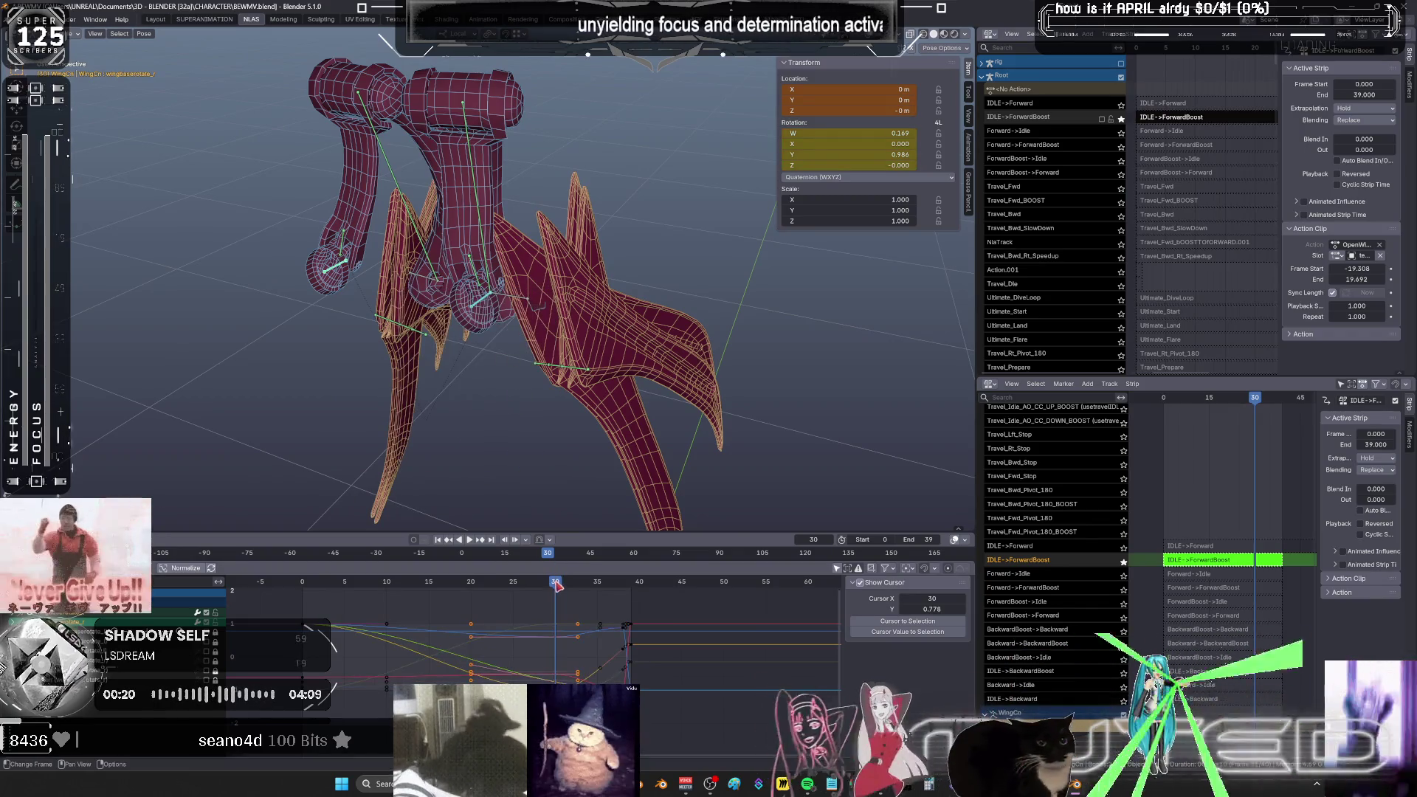
key(space)
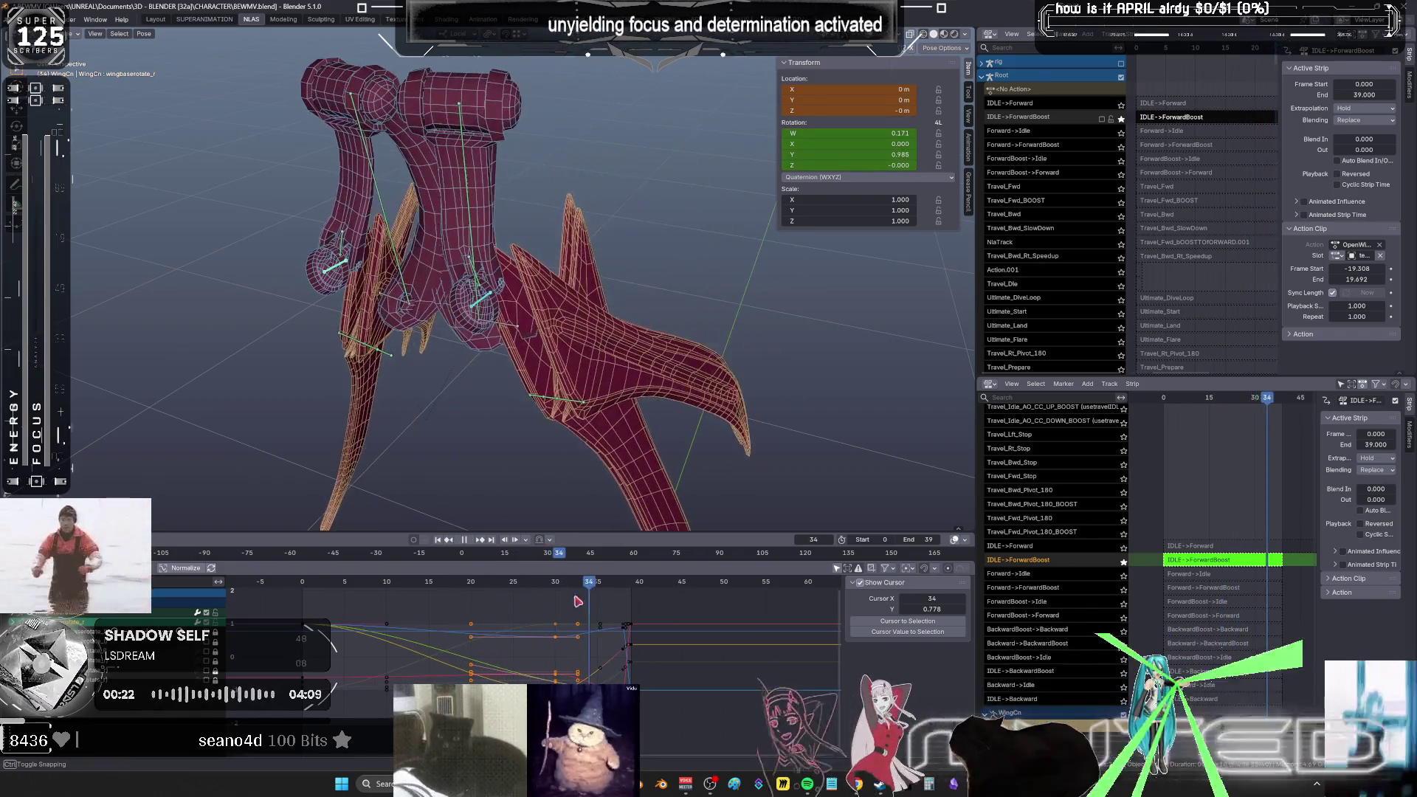
- Delete the frame 30 keys and jump to the frame 38 key
drag(425, 616, 547, 644)
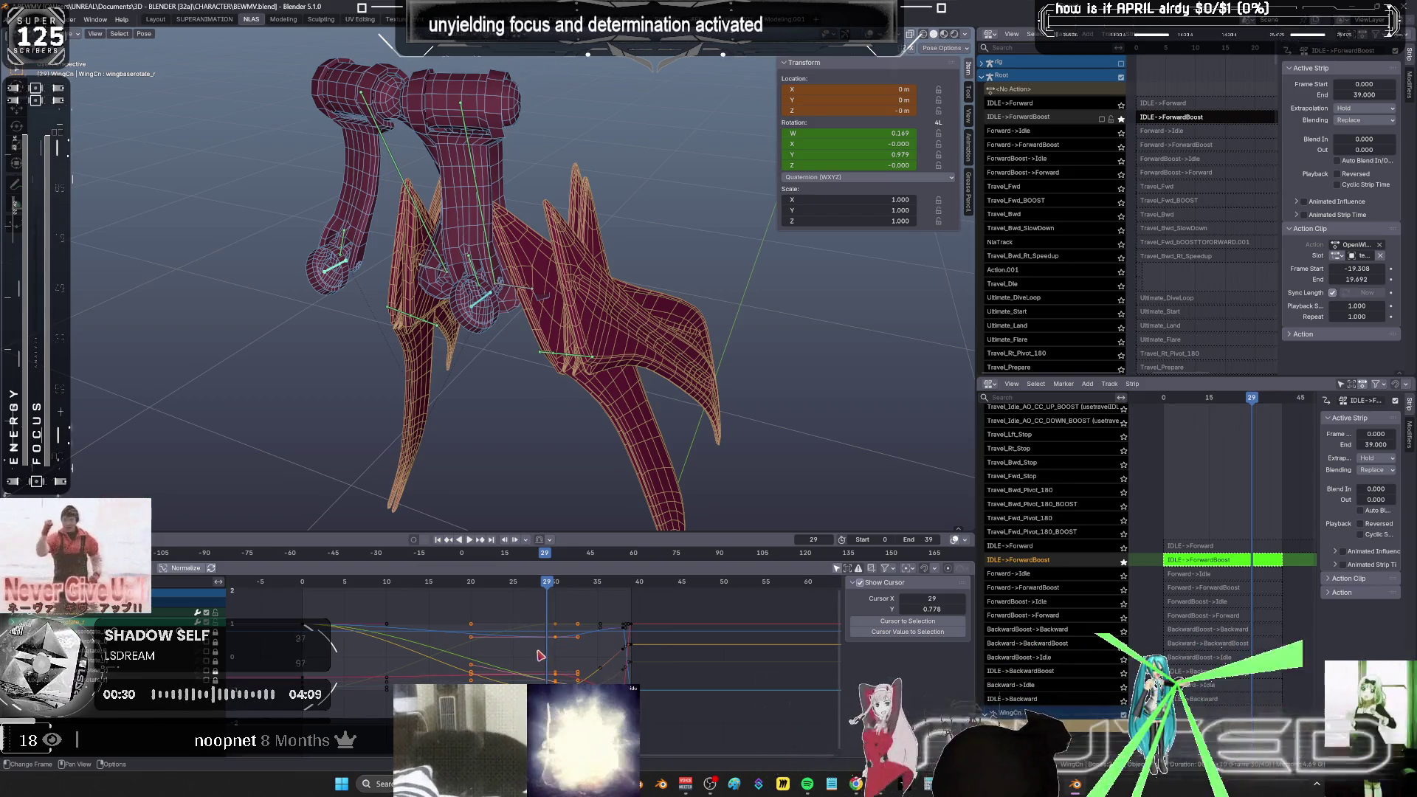
key(Right)
key(Delete)
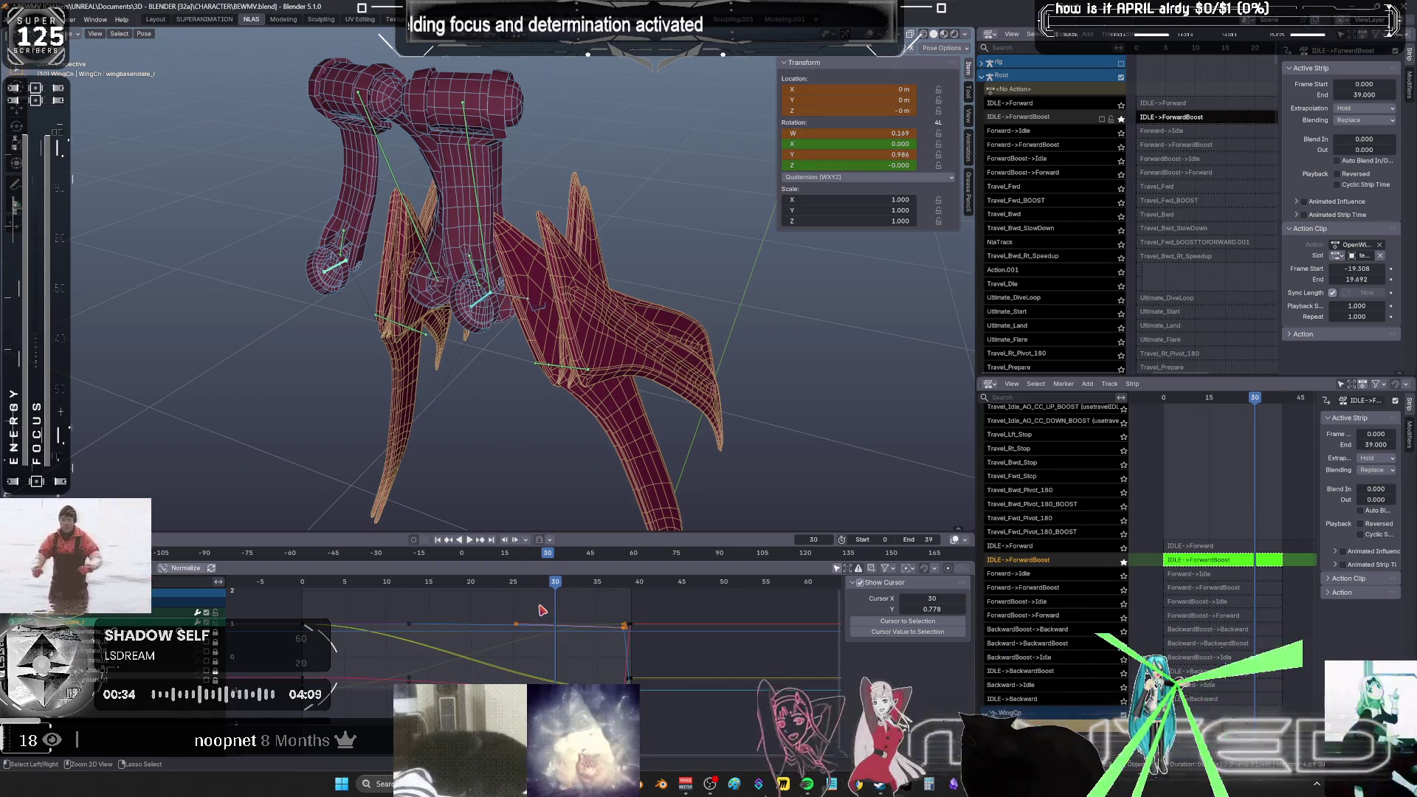
key(Up)
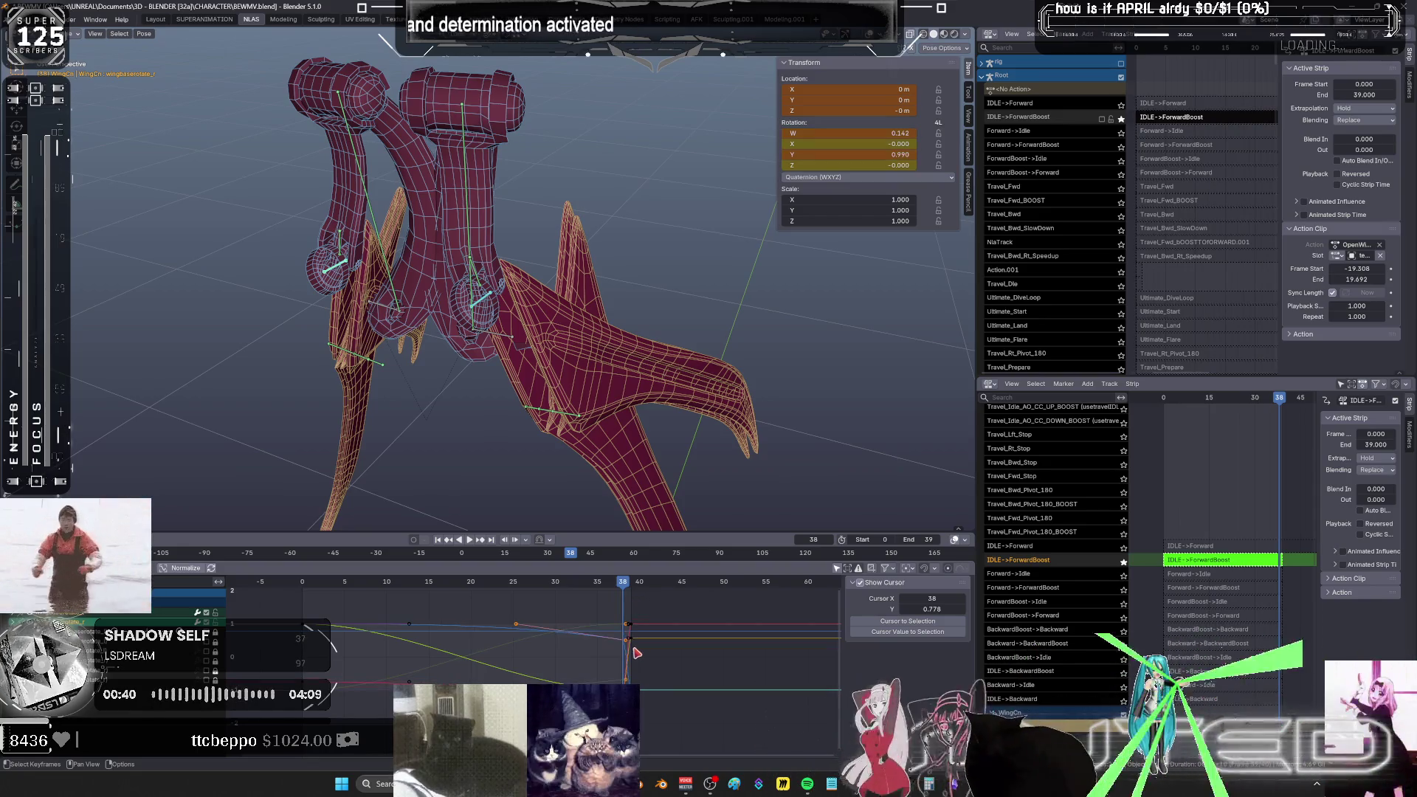
- Adjust the frame 38 rotation key and switch the wing bone to an Euler rotation mode
drag(642, 659, 639, 616)
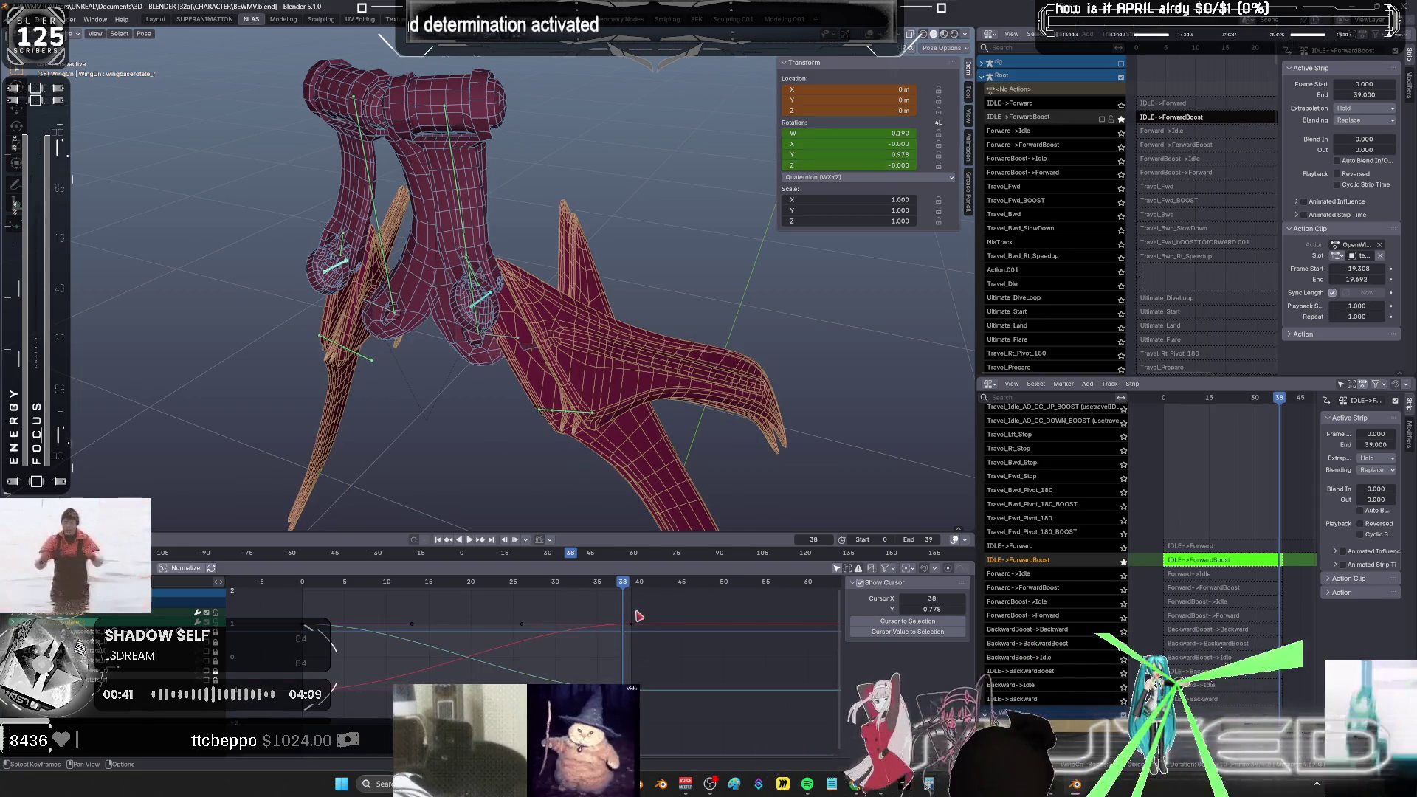
click(869, 178)
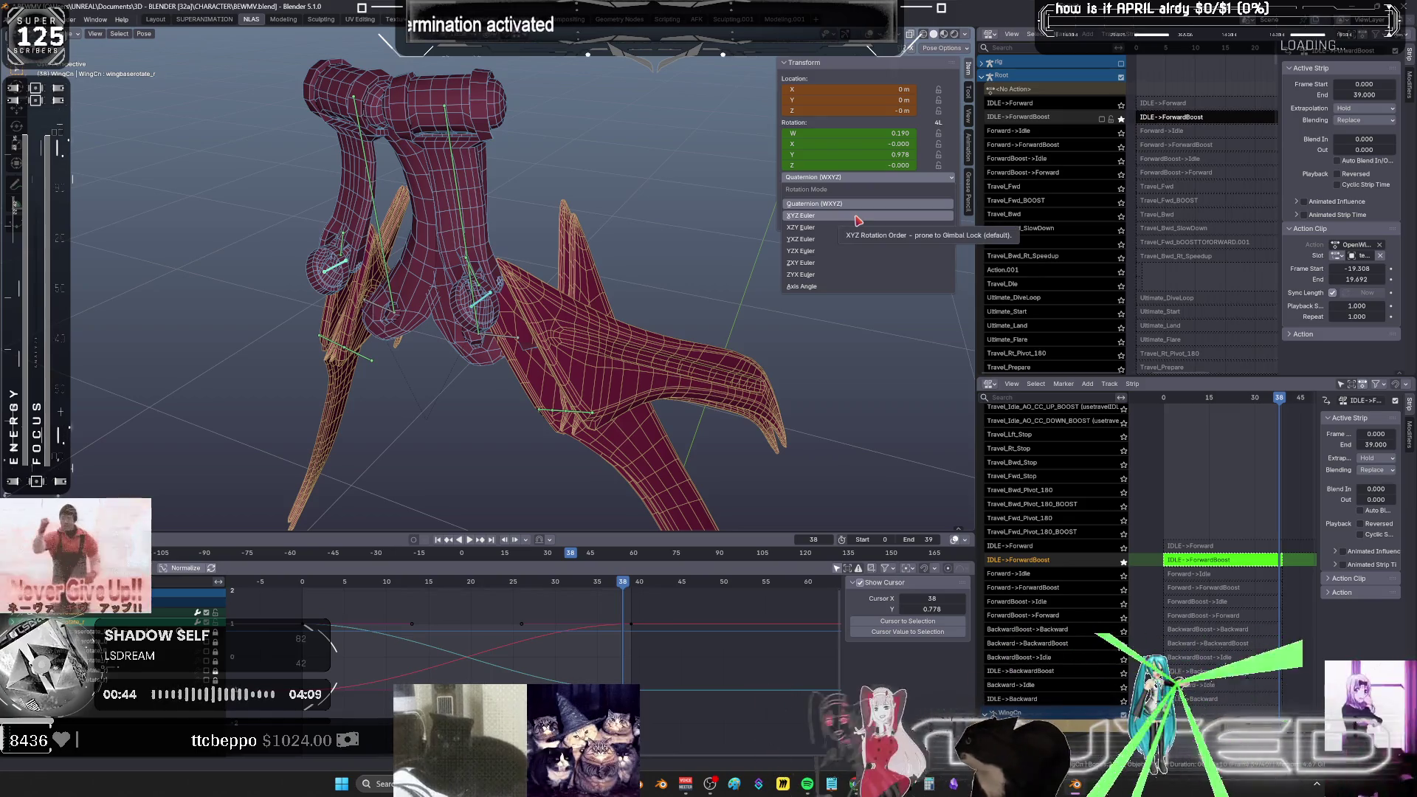
key(r)
key(z)
key(Escape)
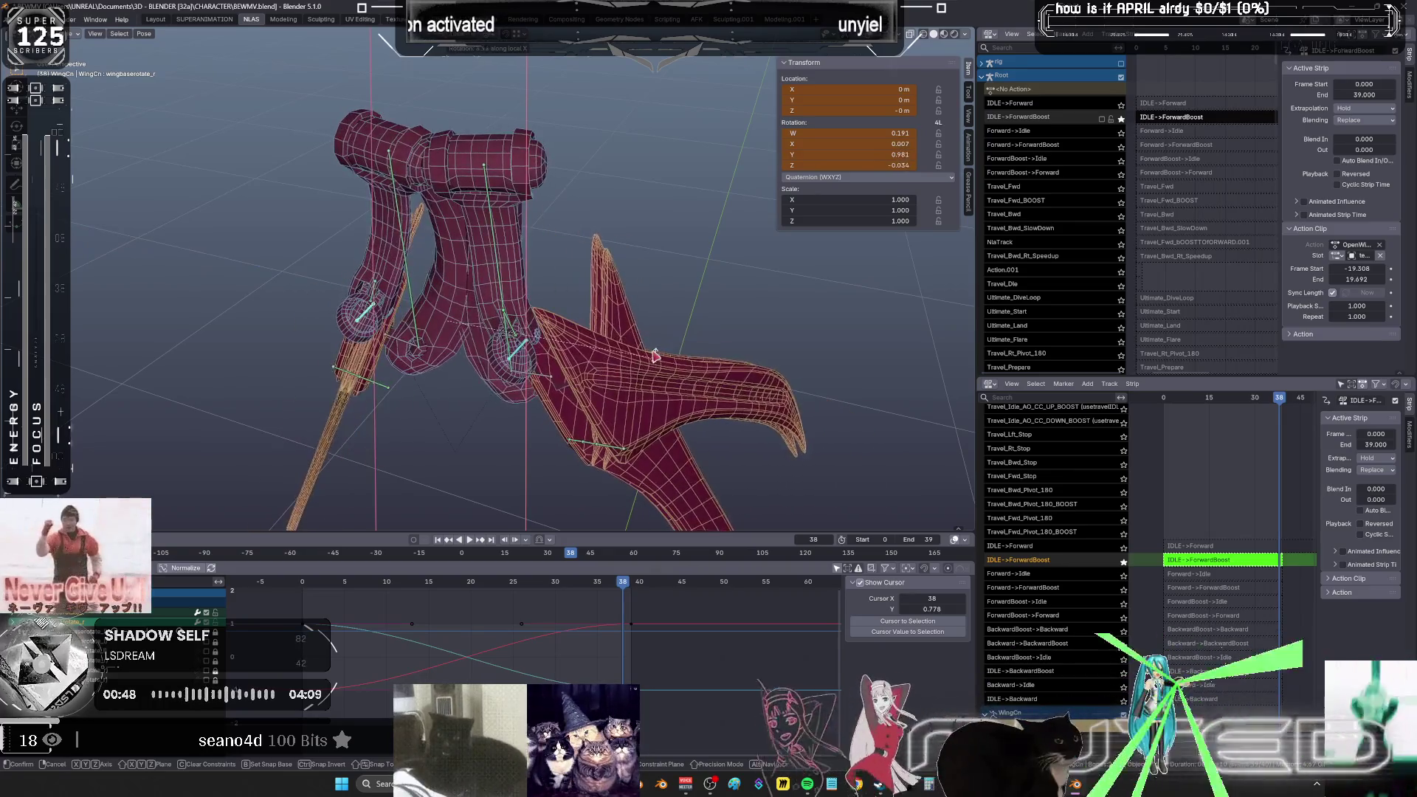
click(868, 178)
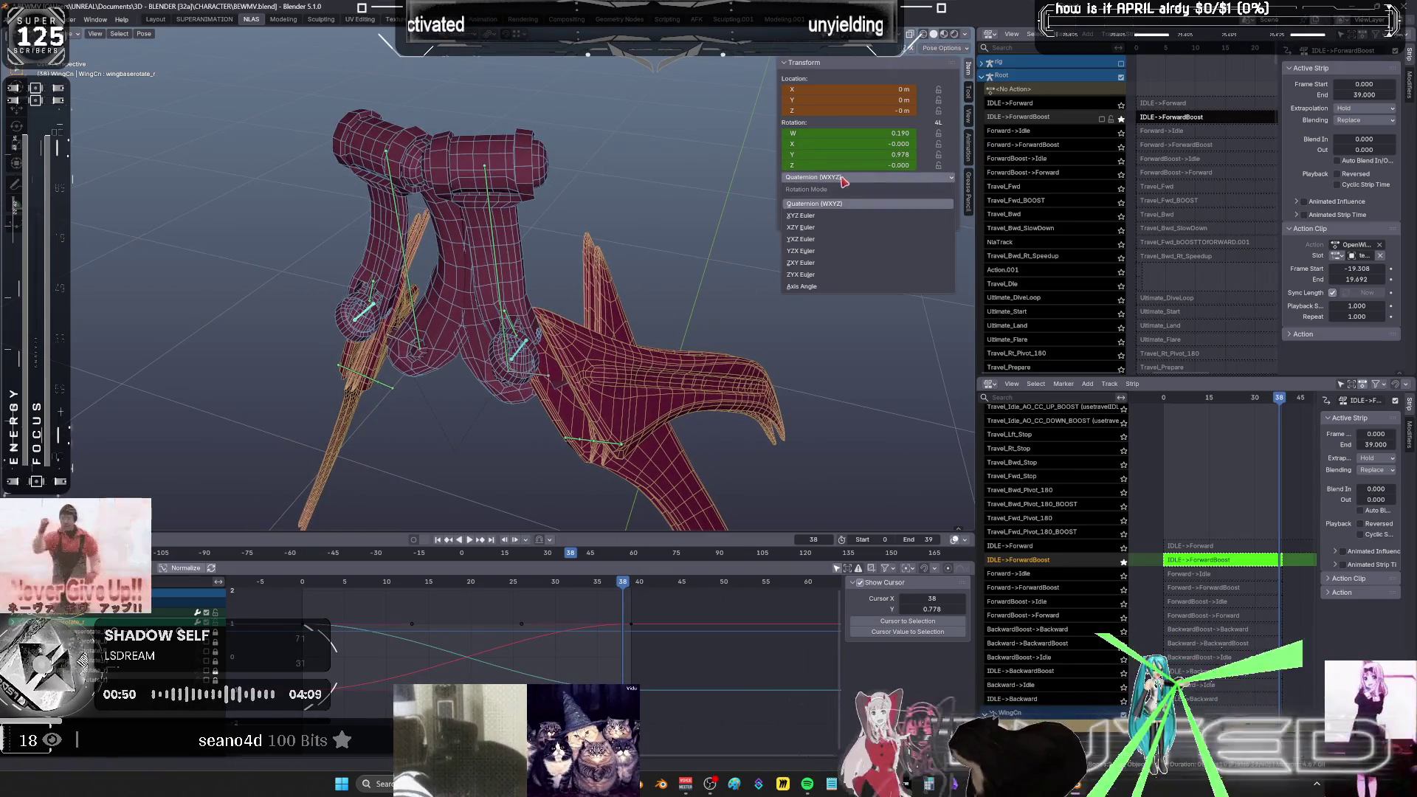
click(812, 239)
- Play back the converted bone, then set the other wing bone to YZX Euler
key(space)
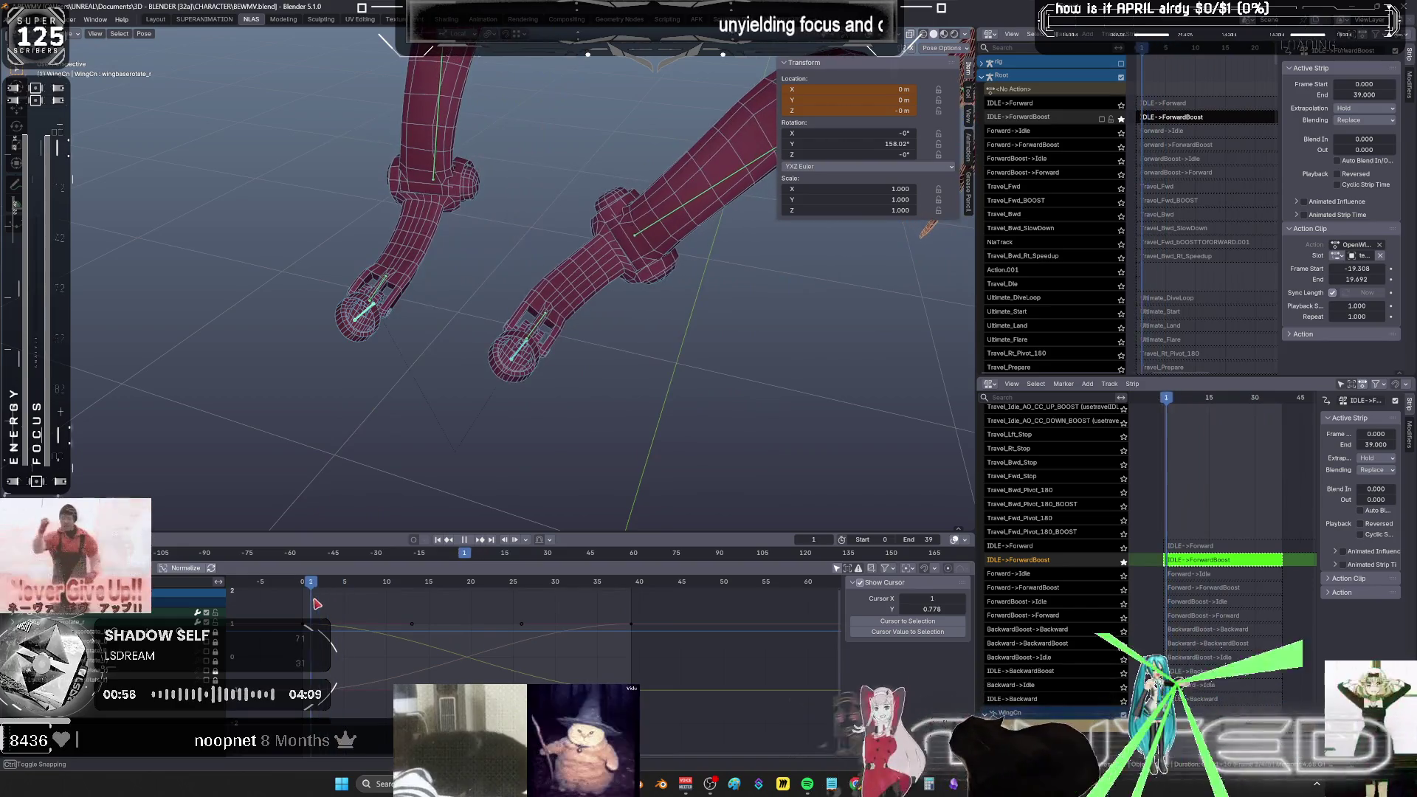
key(space)
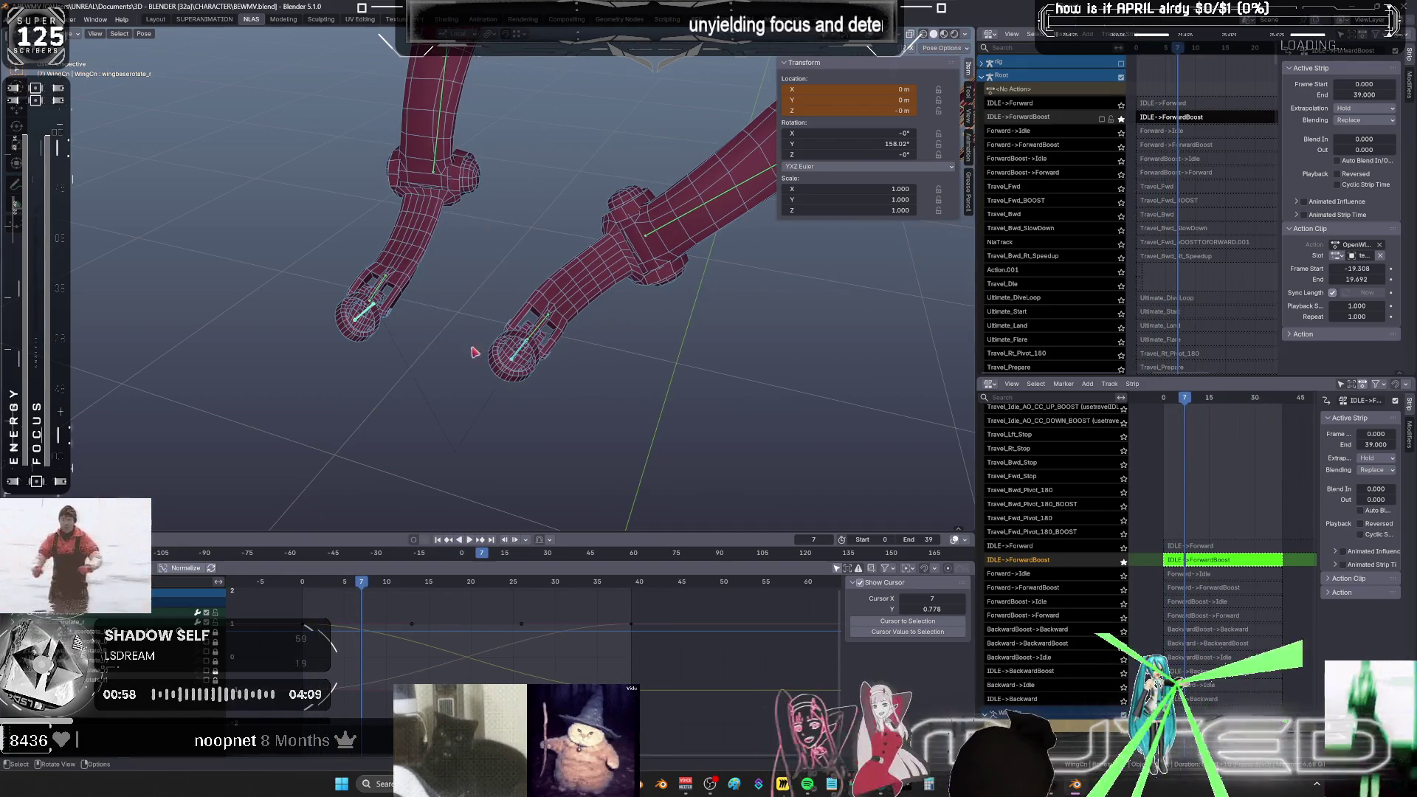
mouse_move(364, 597)
mouse_down()
mouse_move(298, 595)
mouse_move(634, 614)
mouse_up()
shift+middle_drag(785, 255, 793, 185)
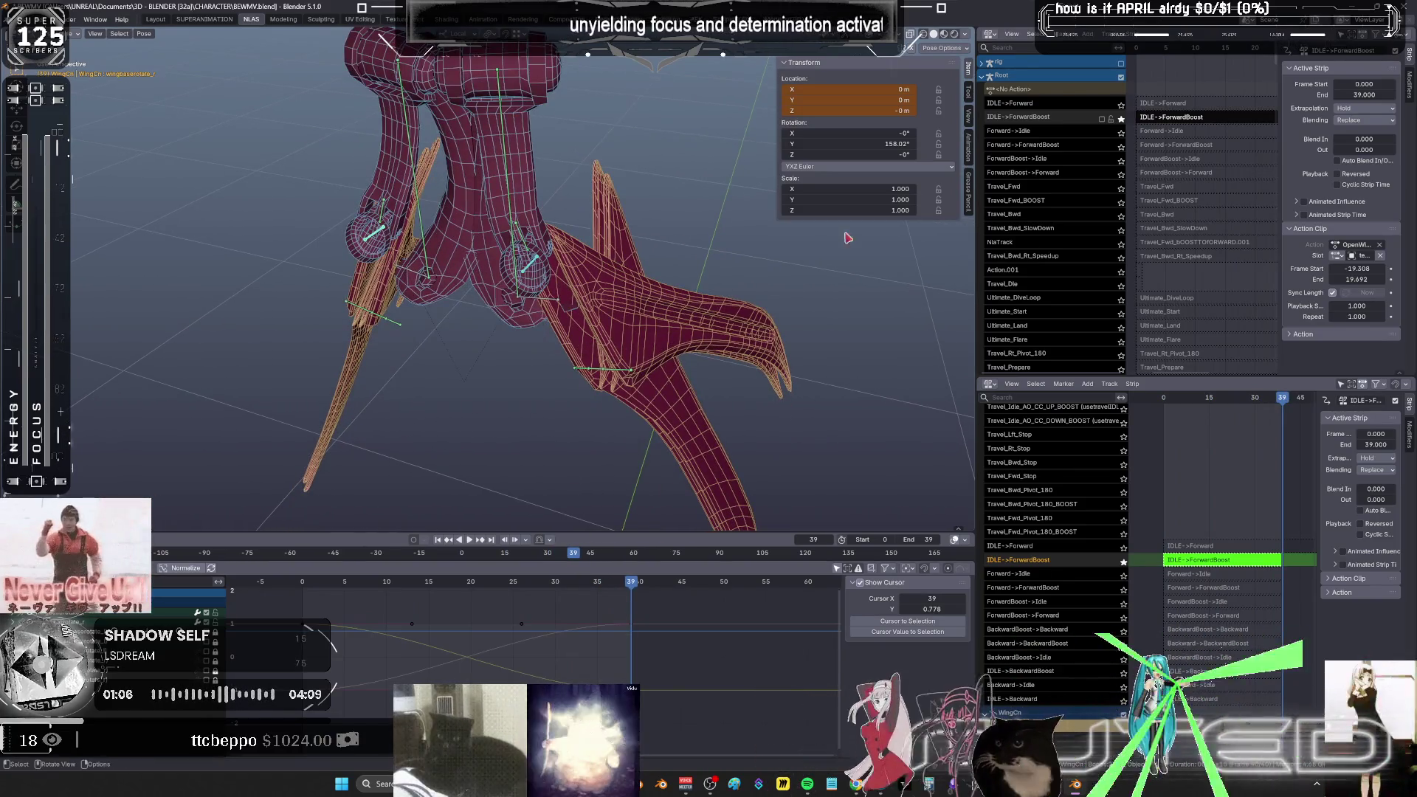
drag(631, 583, 520, 584)
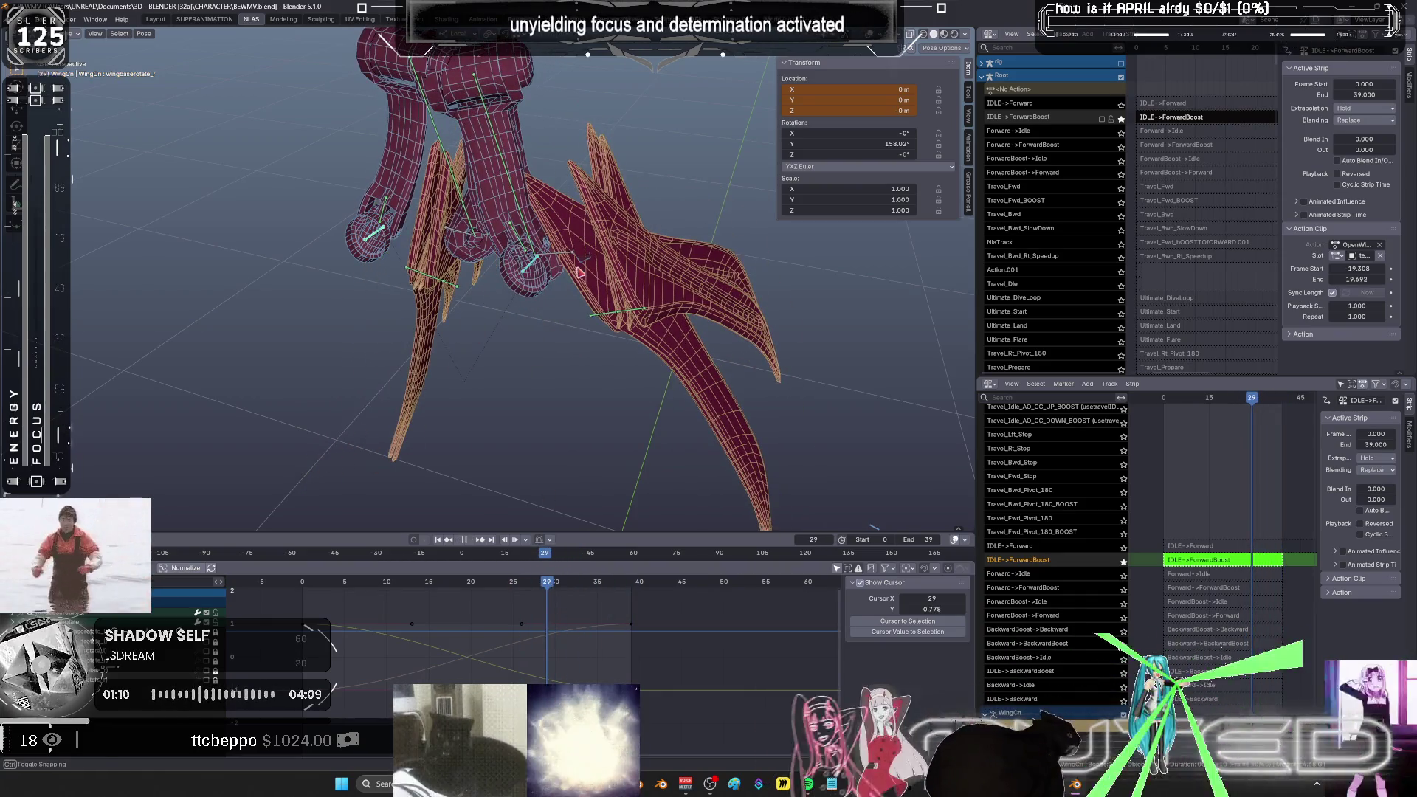
key(space)
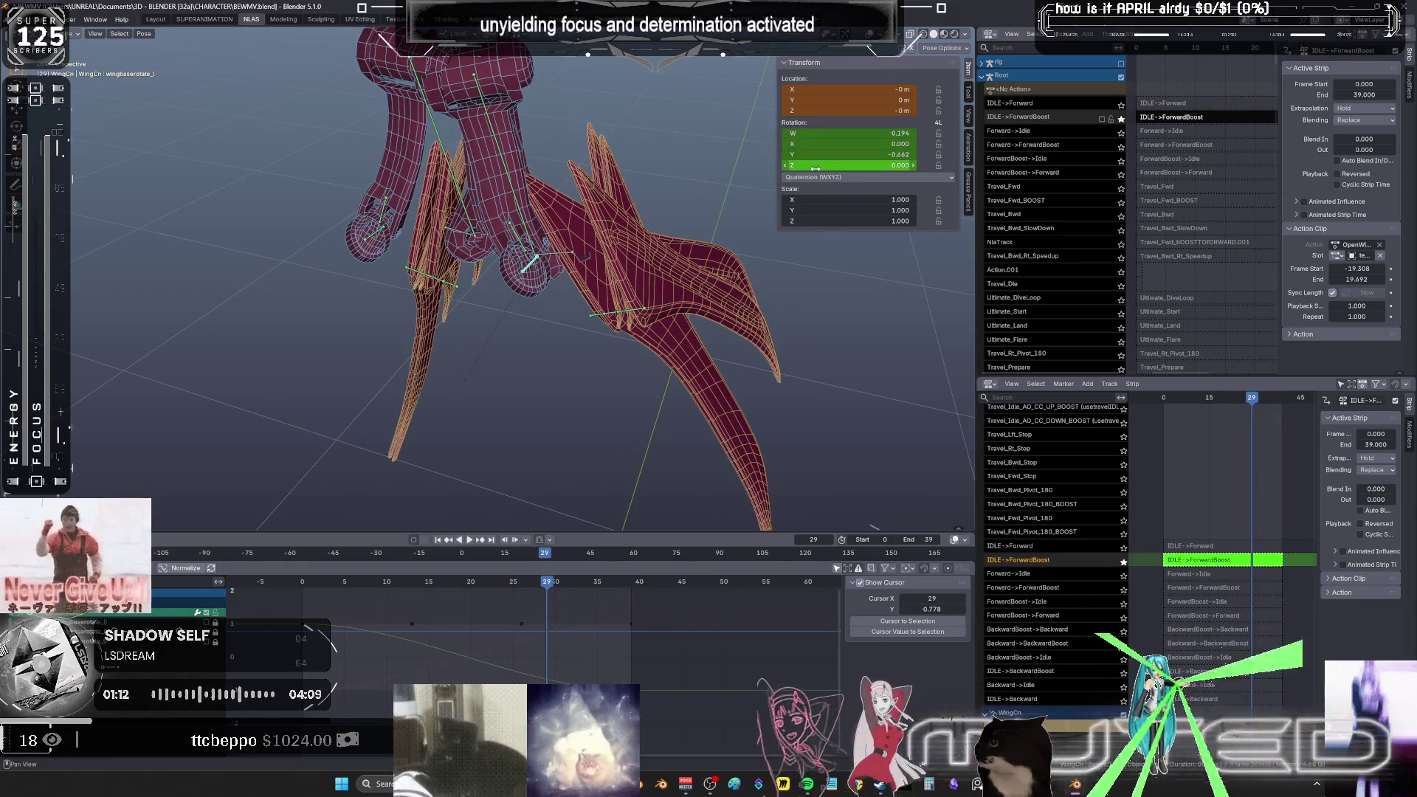
click(820, 178)
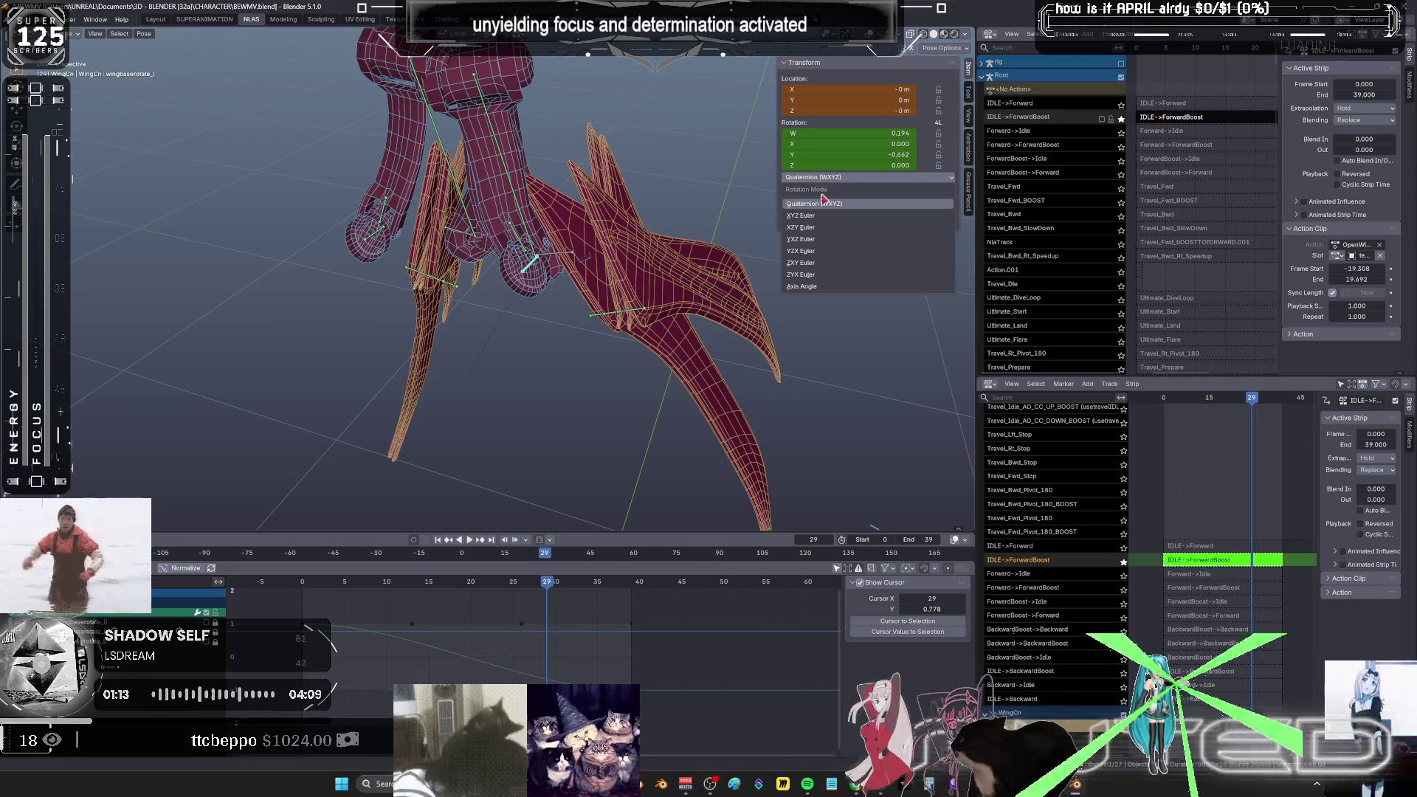
click(832, 251)
mouse_move(547, 583)
mouse_down()
mouse_move(277, 592)
mouse_move(626, 601)
mouse_move(331, 606)
mouse_up()
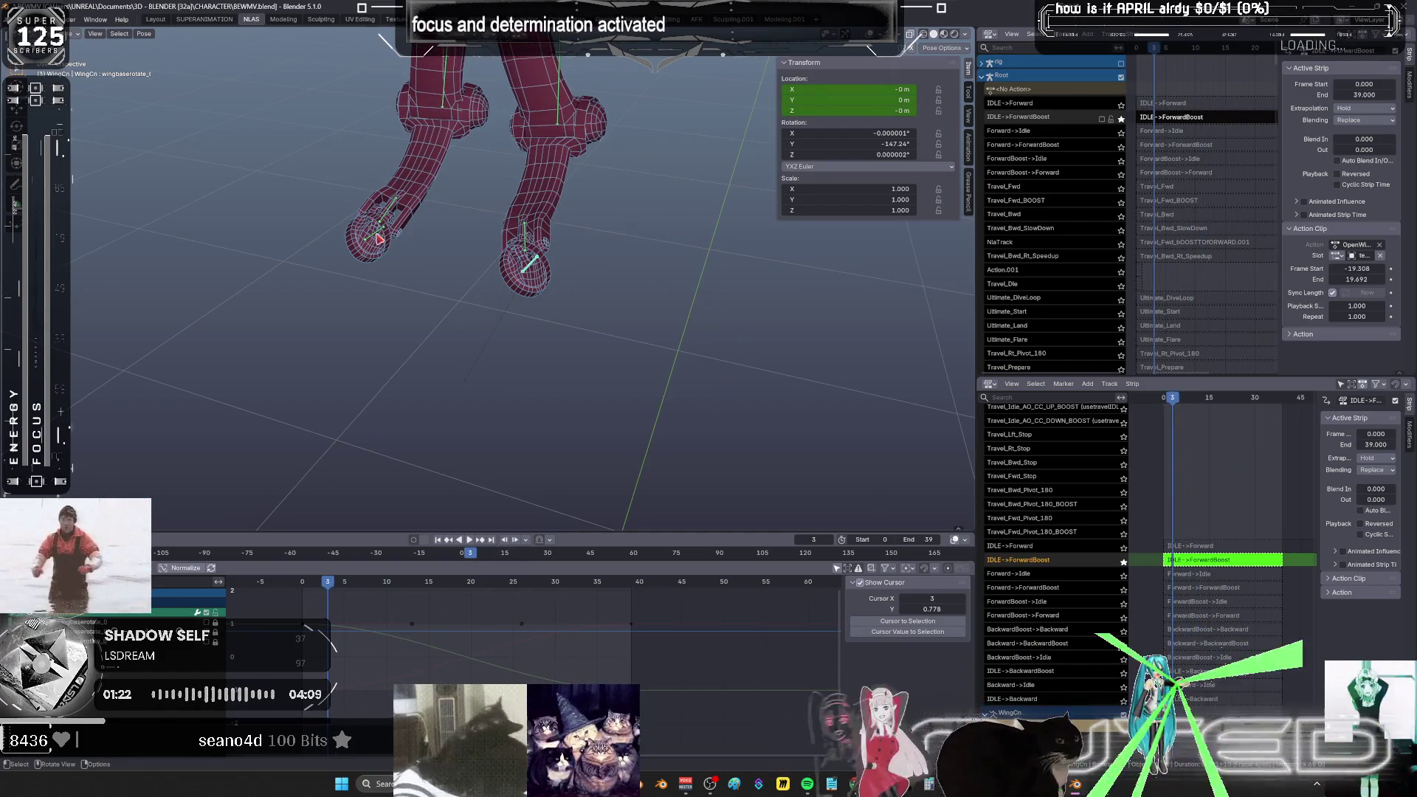
click(378, 238)
click(536, 274)
click(302, 583)
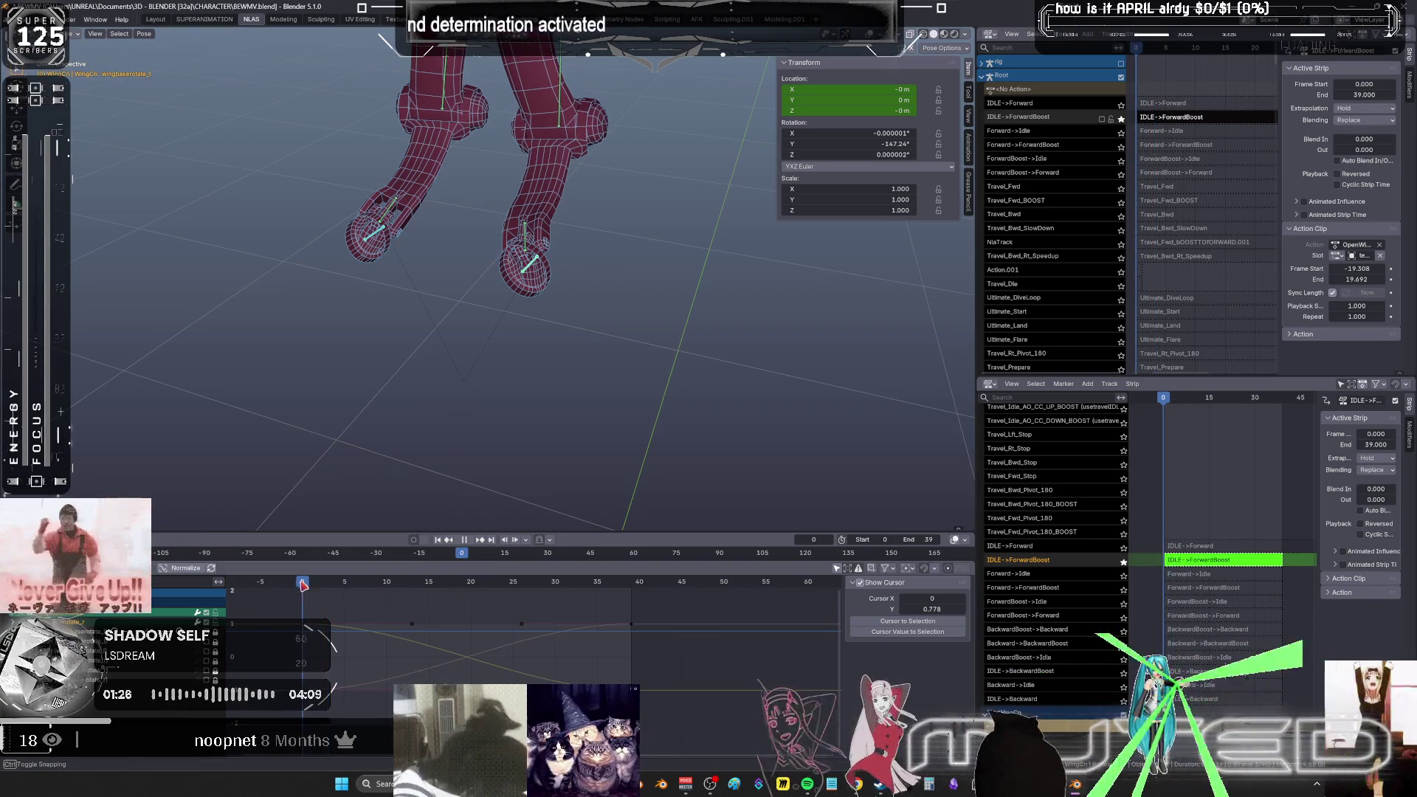
drag(620, 611, 672, 725)
drag(637, 672, 638, 672)
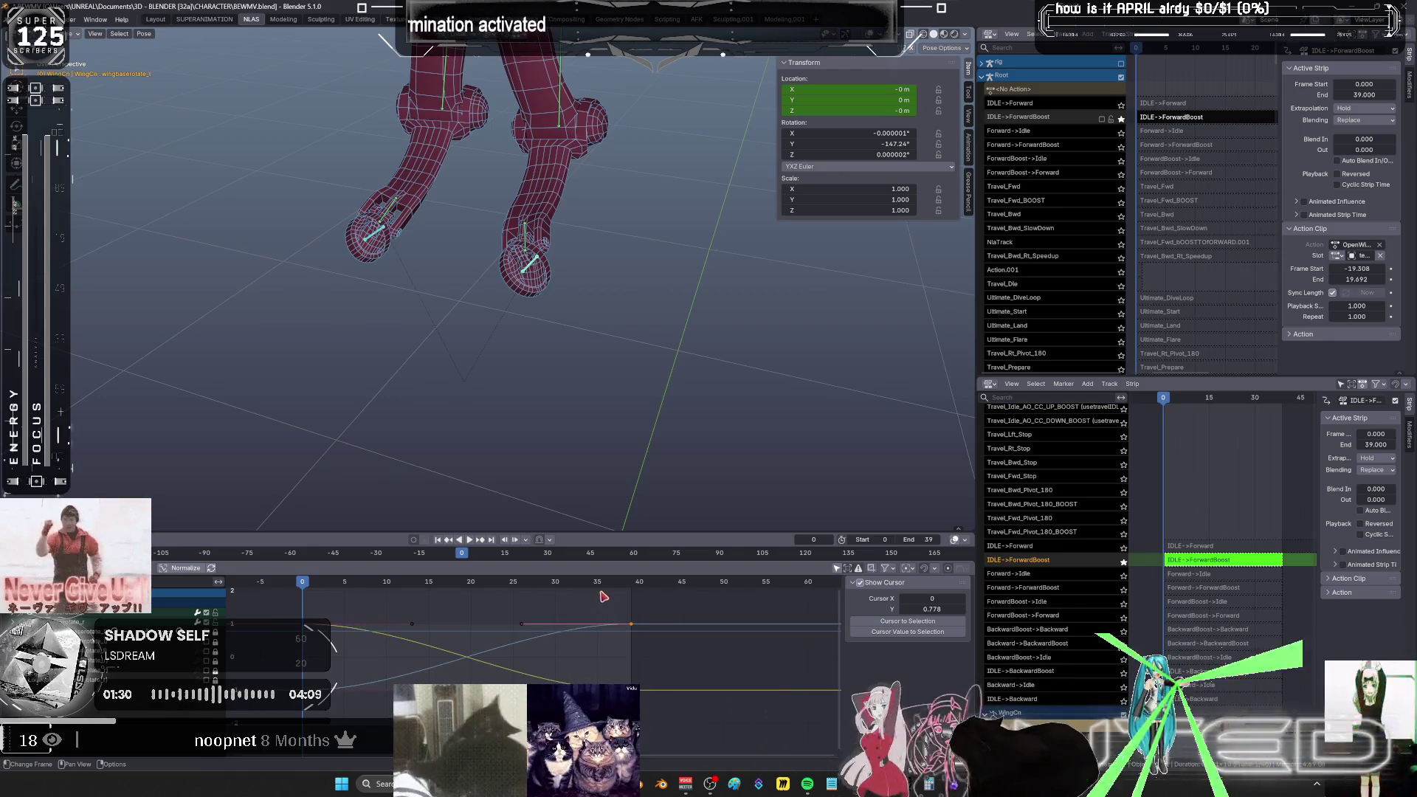
key(Up)
mouse_move(616, 416)
middle_down()
mouse_move(623, 335)
mouse_move(475, 376)
mouse_move(649, 334)
middle_up()
key(space)
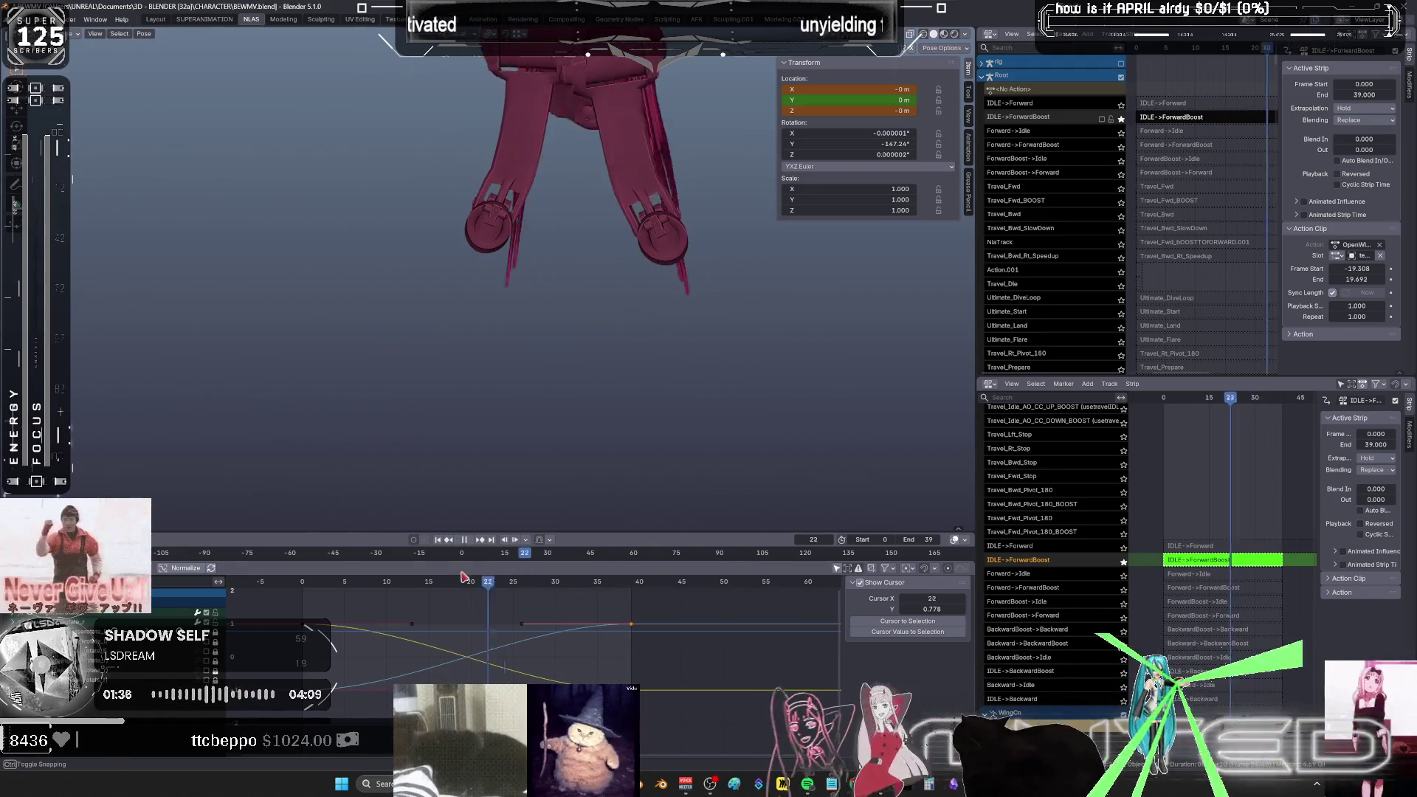
drag(473, 574, 321, 573)
key(space)
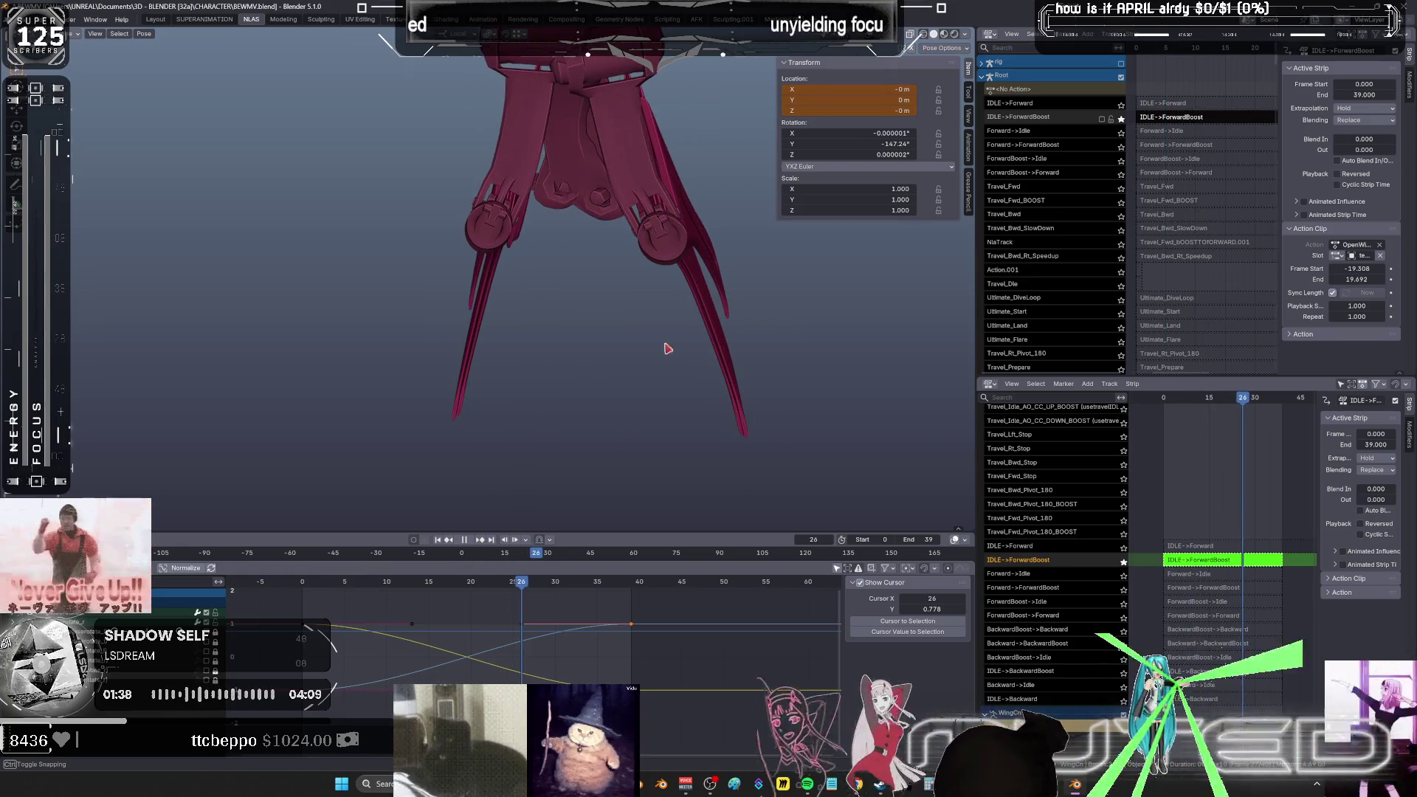
middle_drag(706, 322, 688, 350)
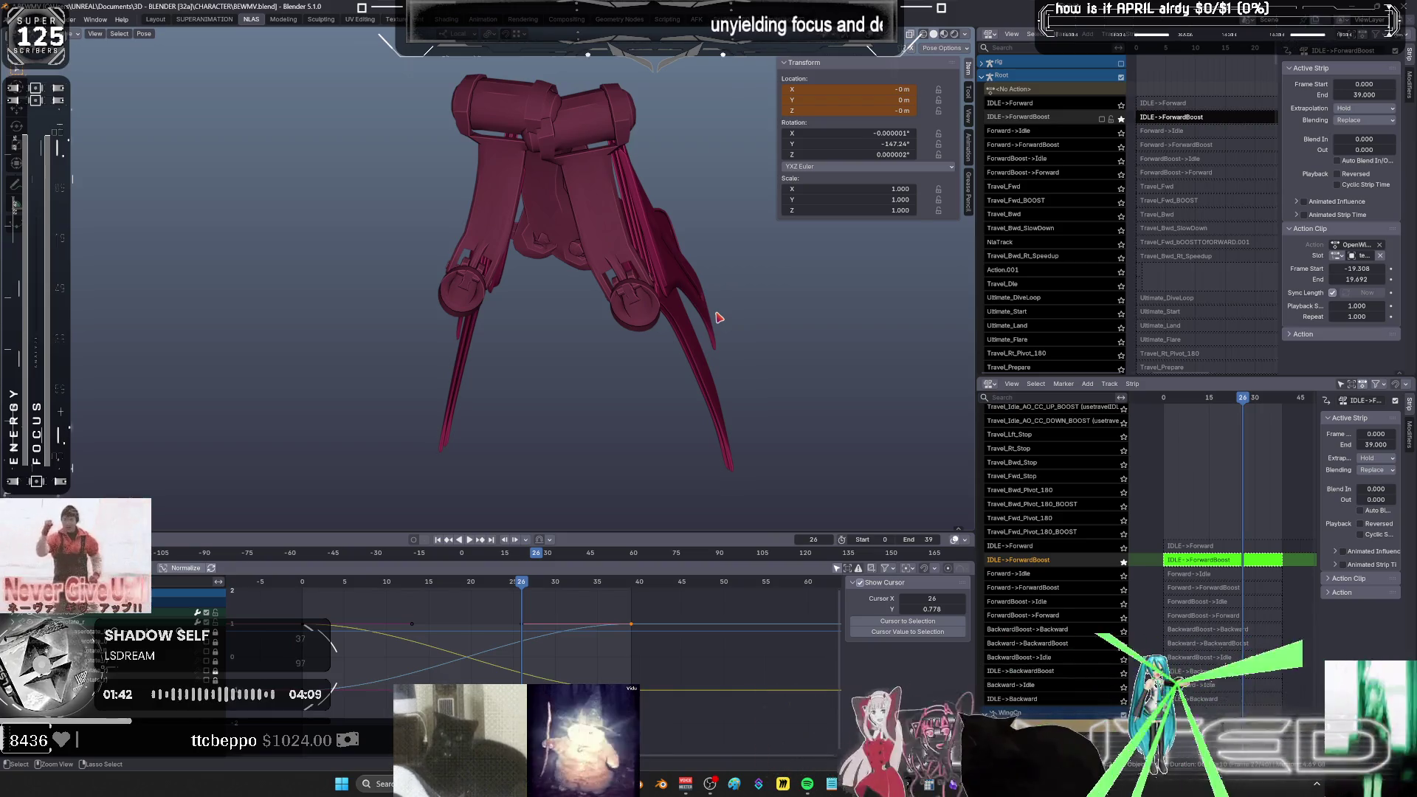
key(shift+Left)
key(alt+a)
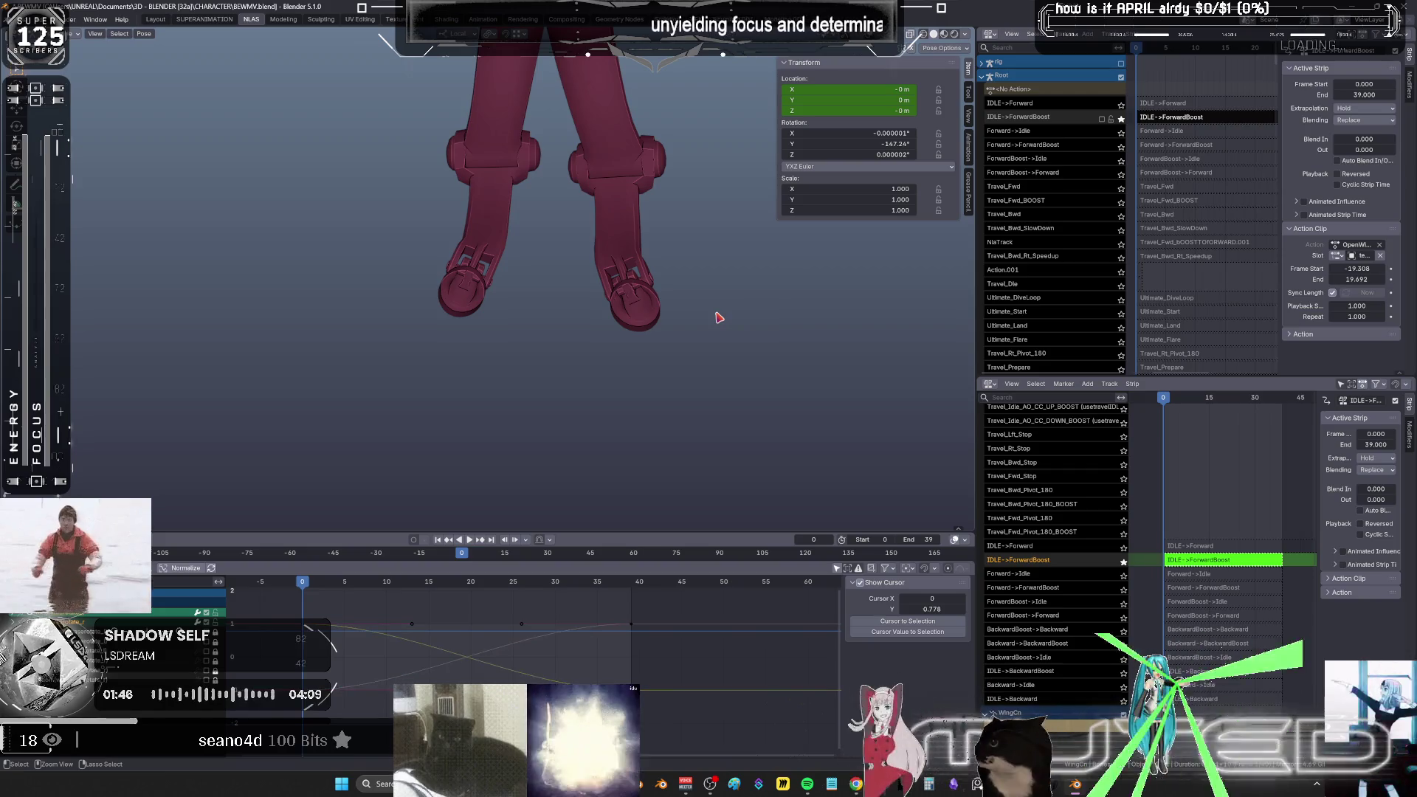
key(space)
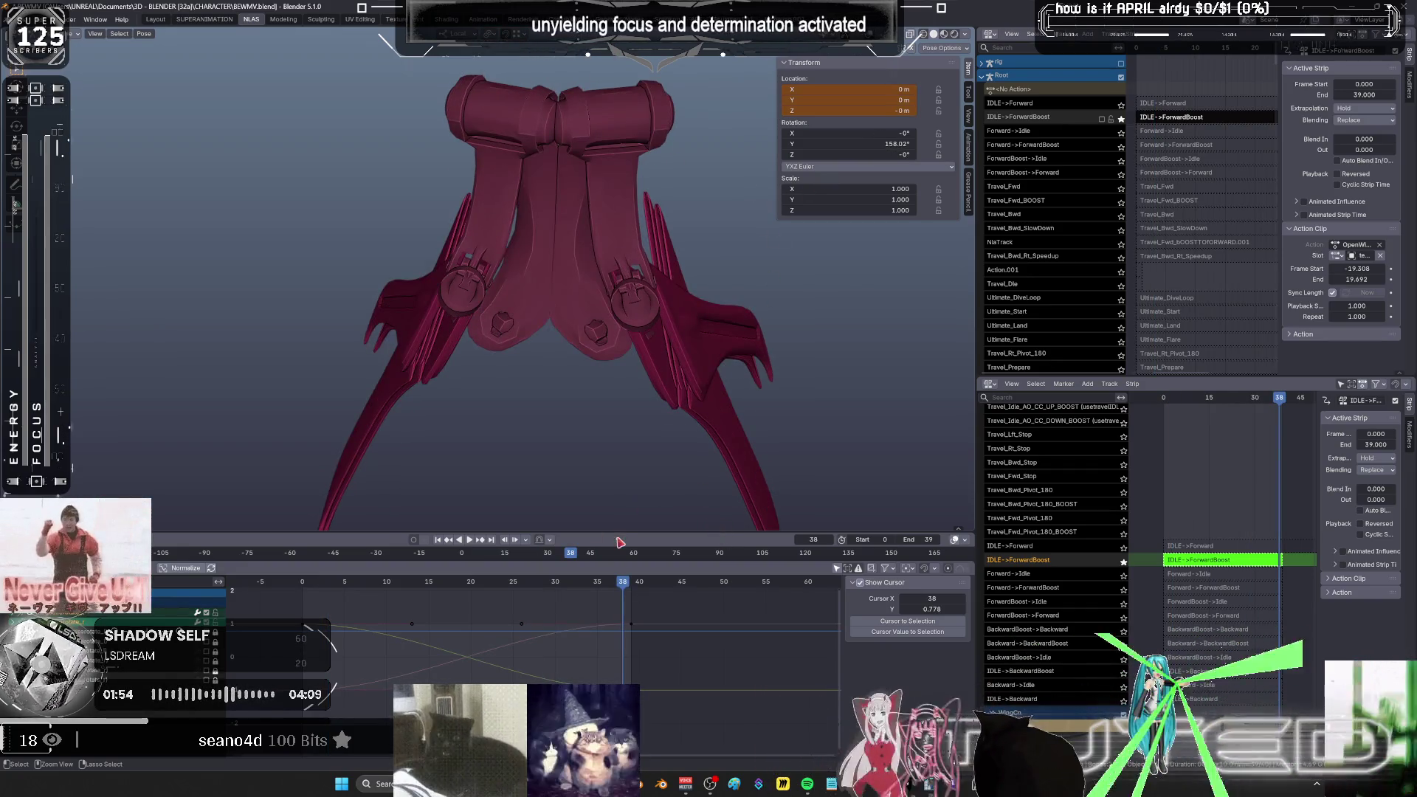
click(590, 234)
mouse_move(591, 234)
middle_down()
mouse_move(581, 254)
mouse_move(625, 308)
middle_up()
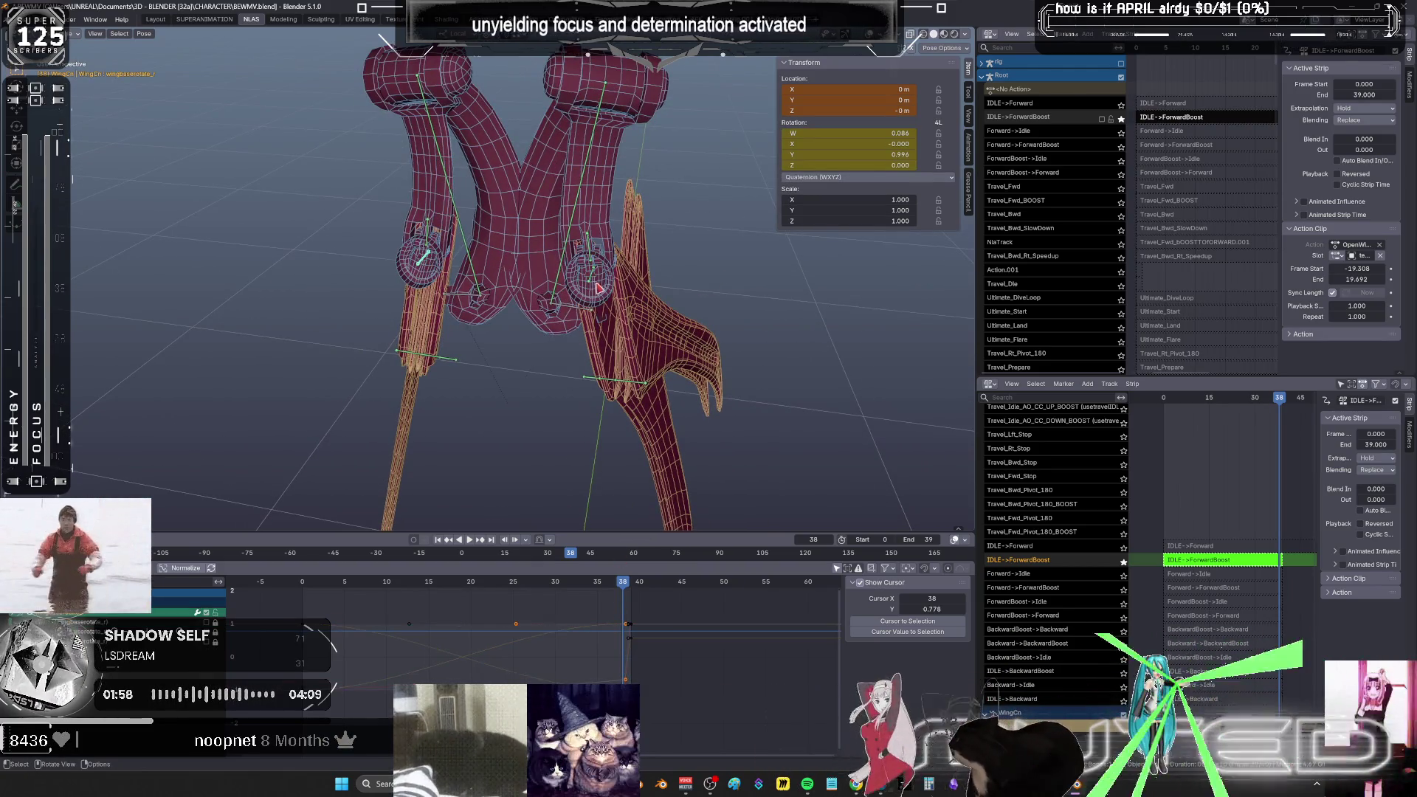
- Undo the wing bone's last change and review the keys around frame 38
key(ctrl+z)
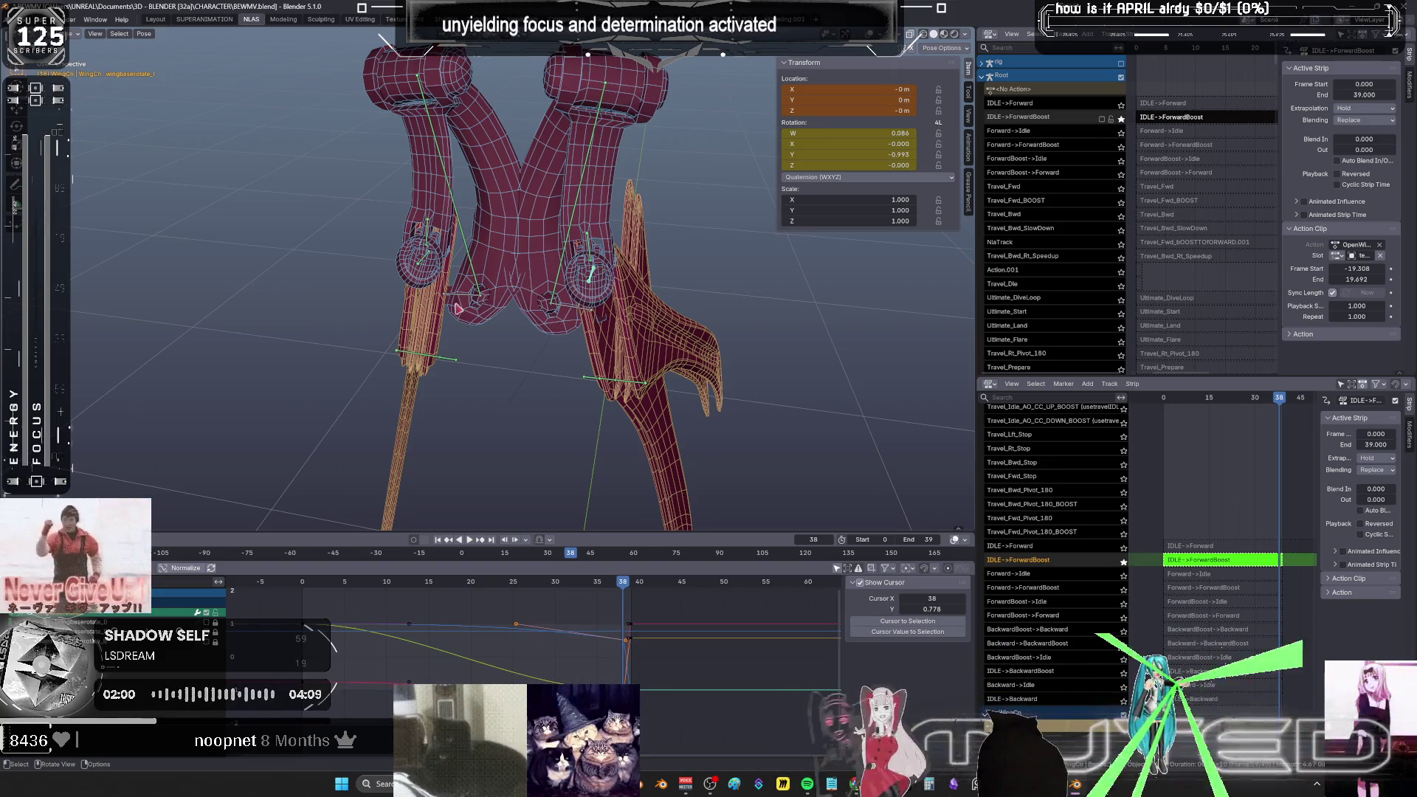
mouse_move(635, 680)
mouse_down()
mouse_move(604, 611)
mouse_move(653, 624)
mouse_up()
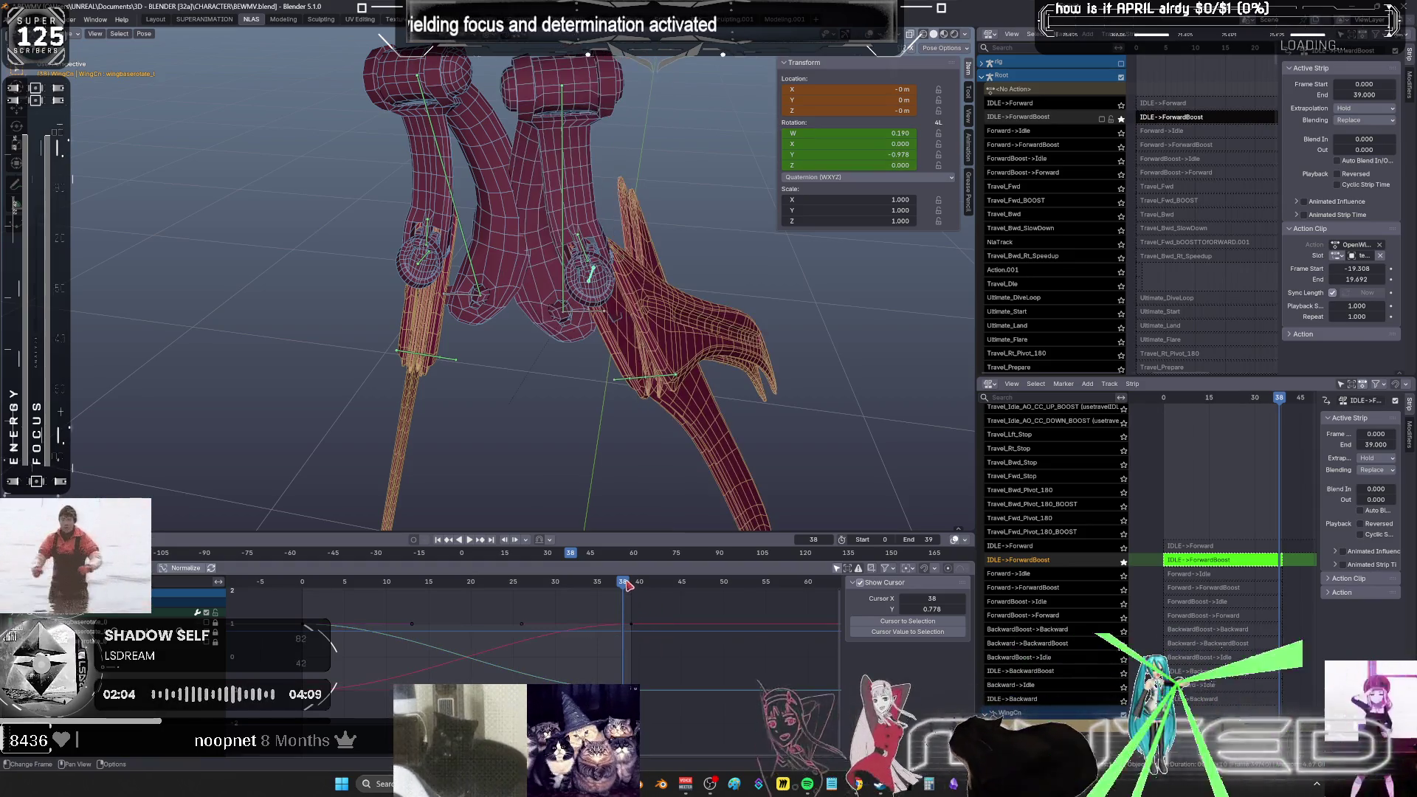
key(Right)
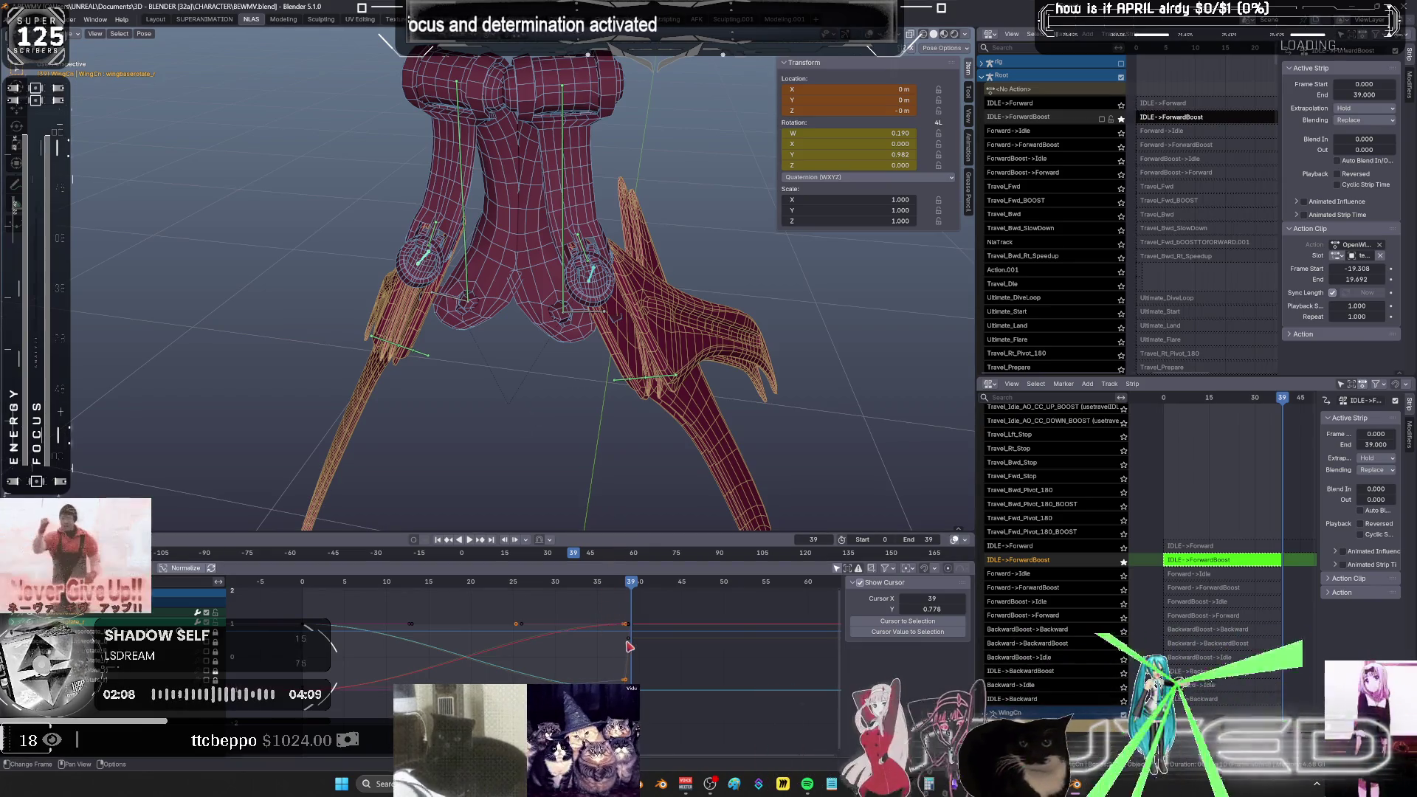
key(space)
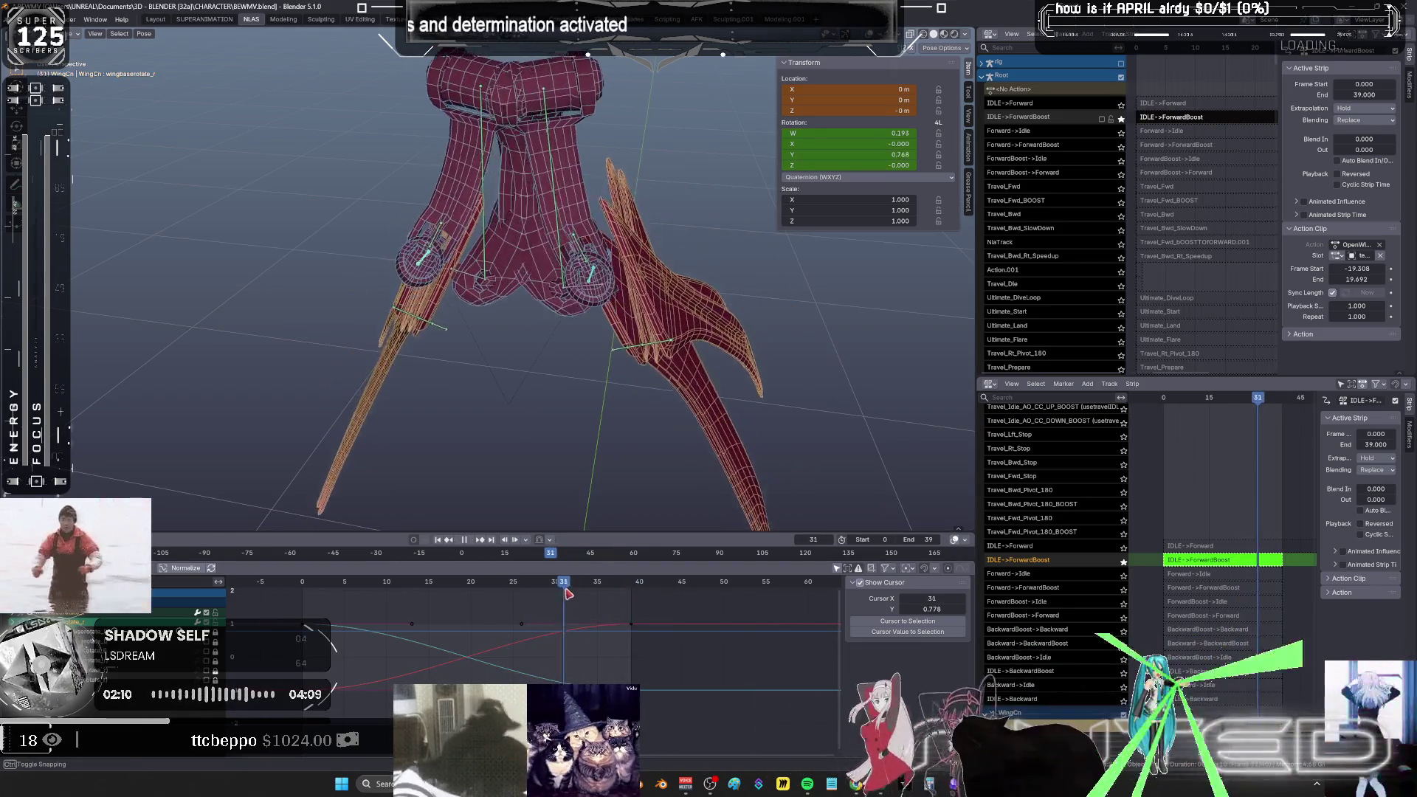
drag(634, 590, 634, 602)
key(space)
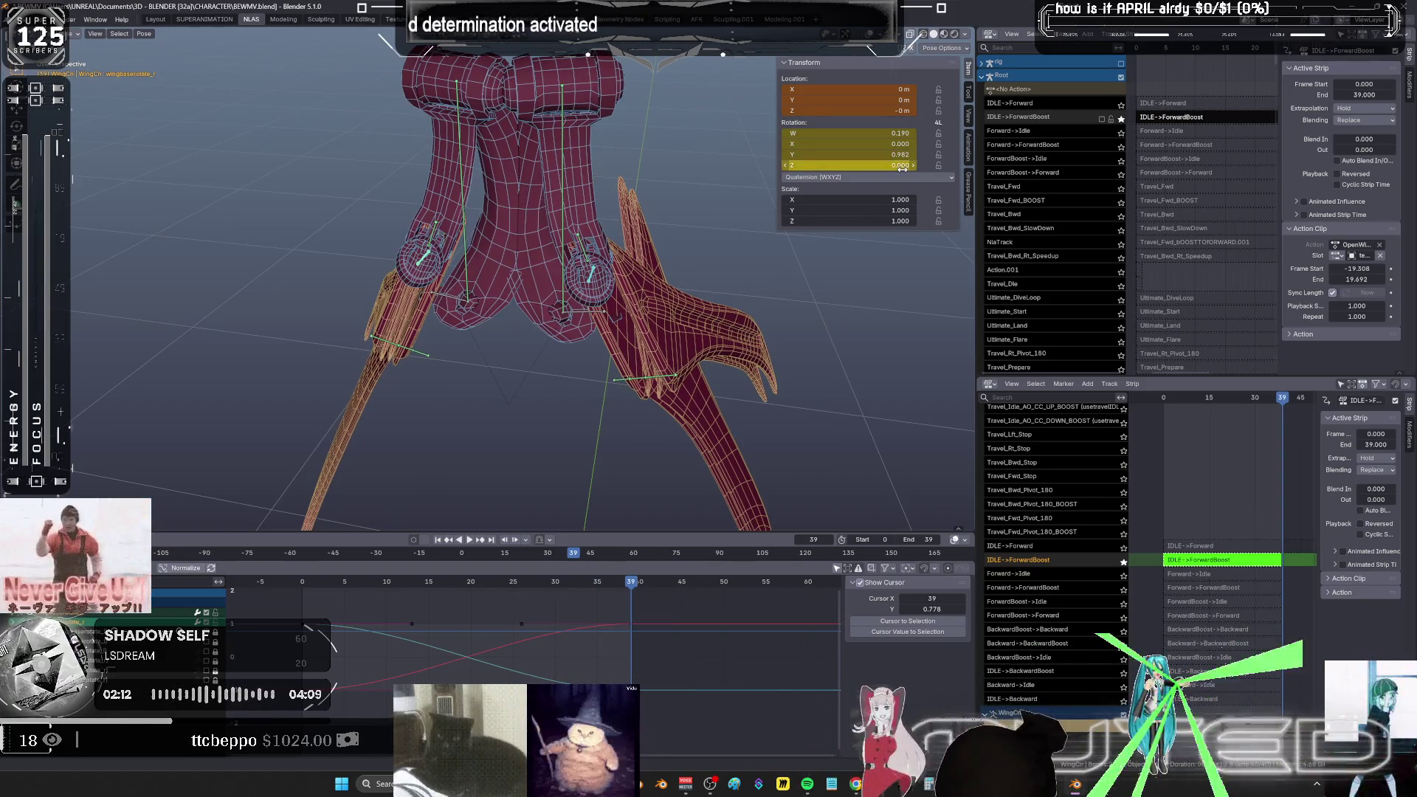
- Switch the wing bone to XYZ Euler, then back to Quaternion, previewing each
click(901, 179)
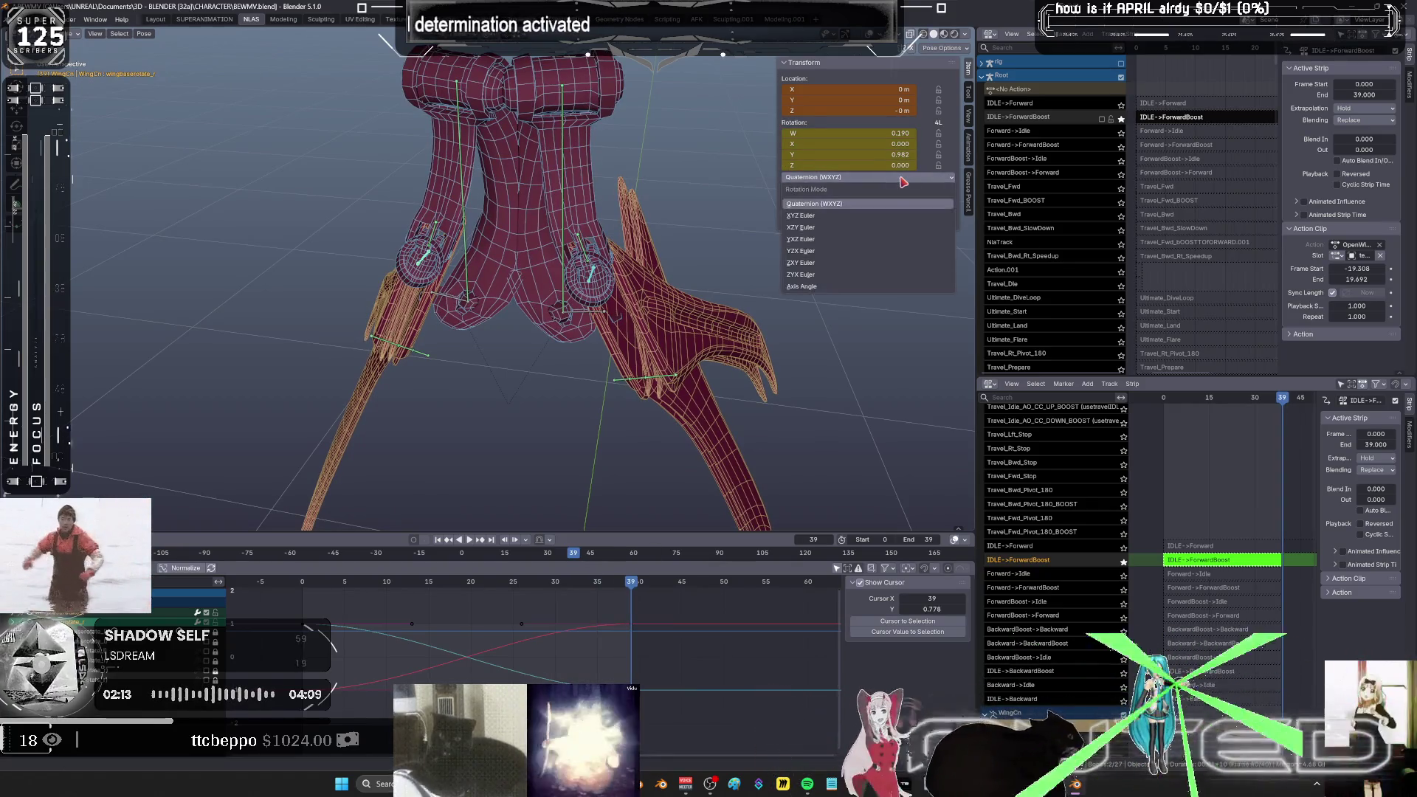
click(873, 216)
key(space)
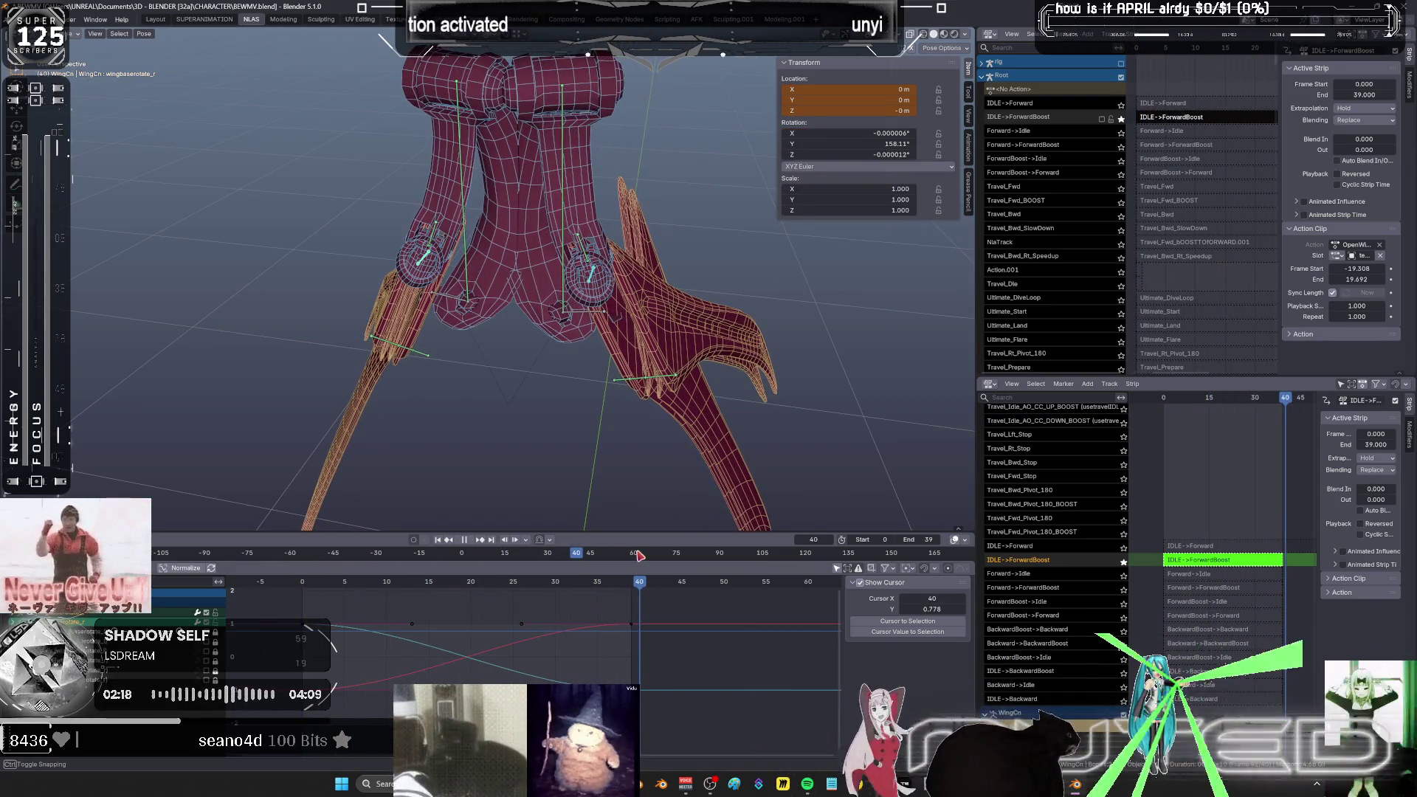
key(space)
click(834, 167)
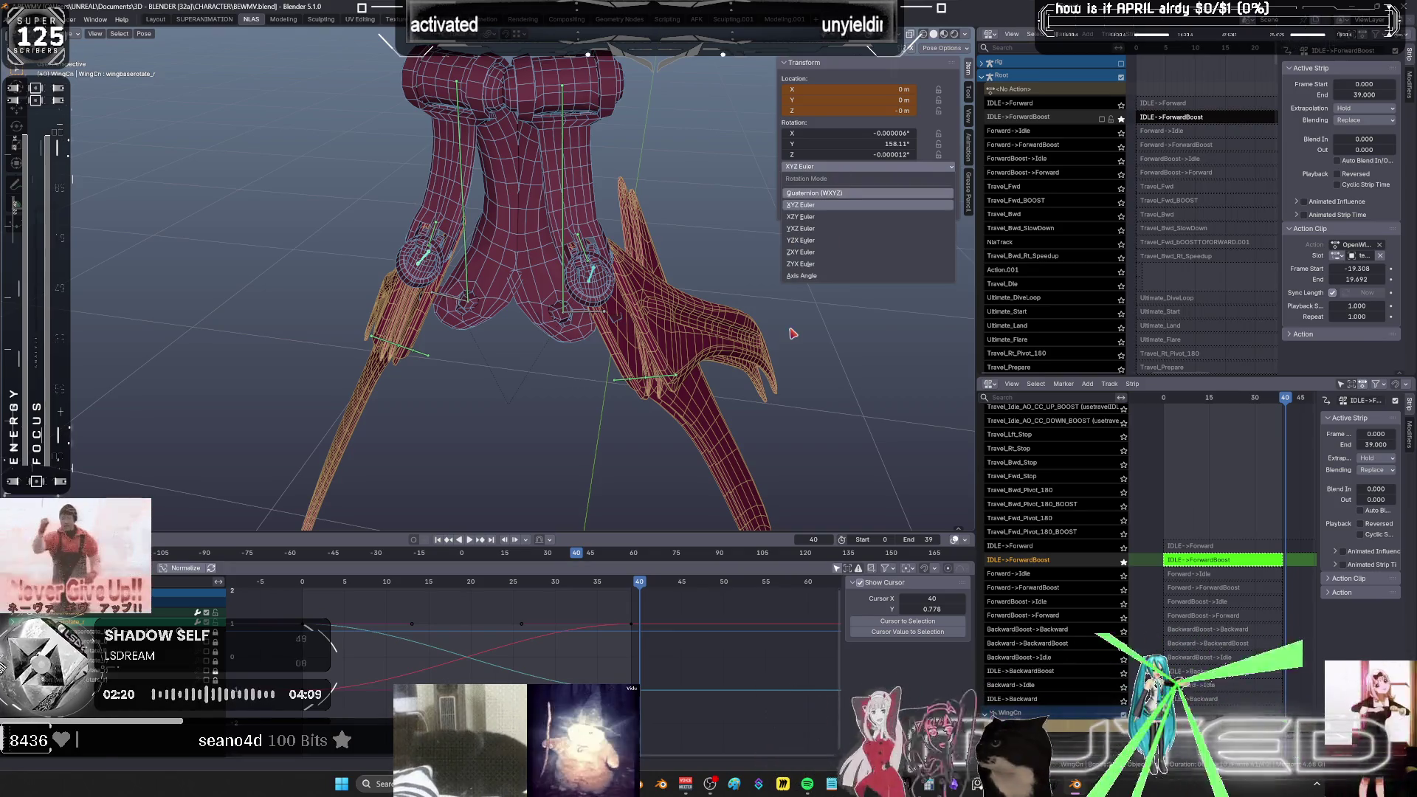
click(814, 193)
key(space)
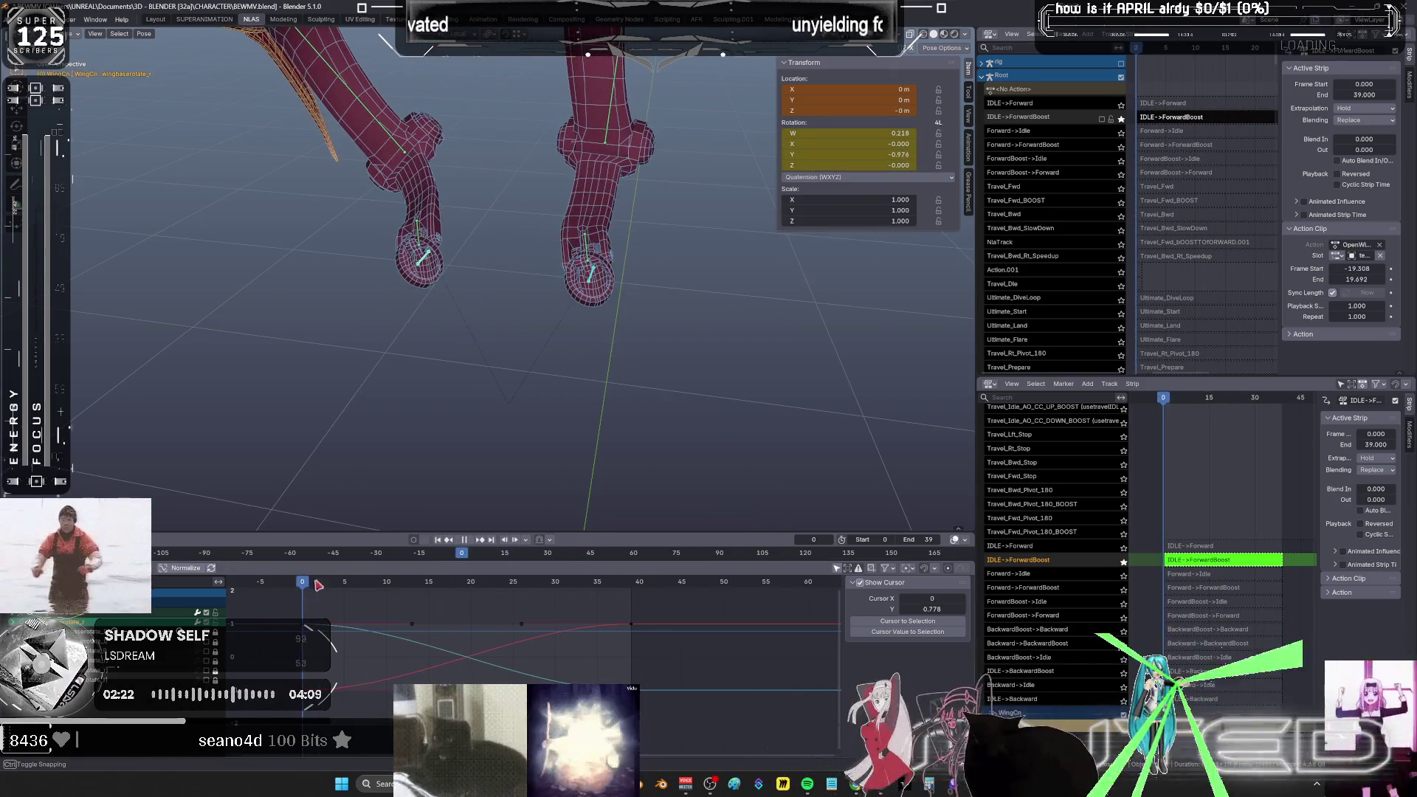
click(577, 549)
- Undo and redo the Quaternion switch, then show Edit > Undo History
key(ctrl+z)
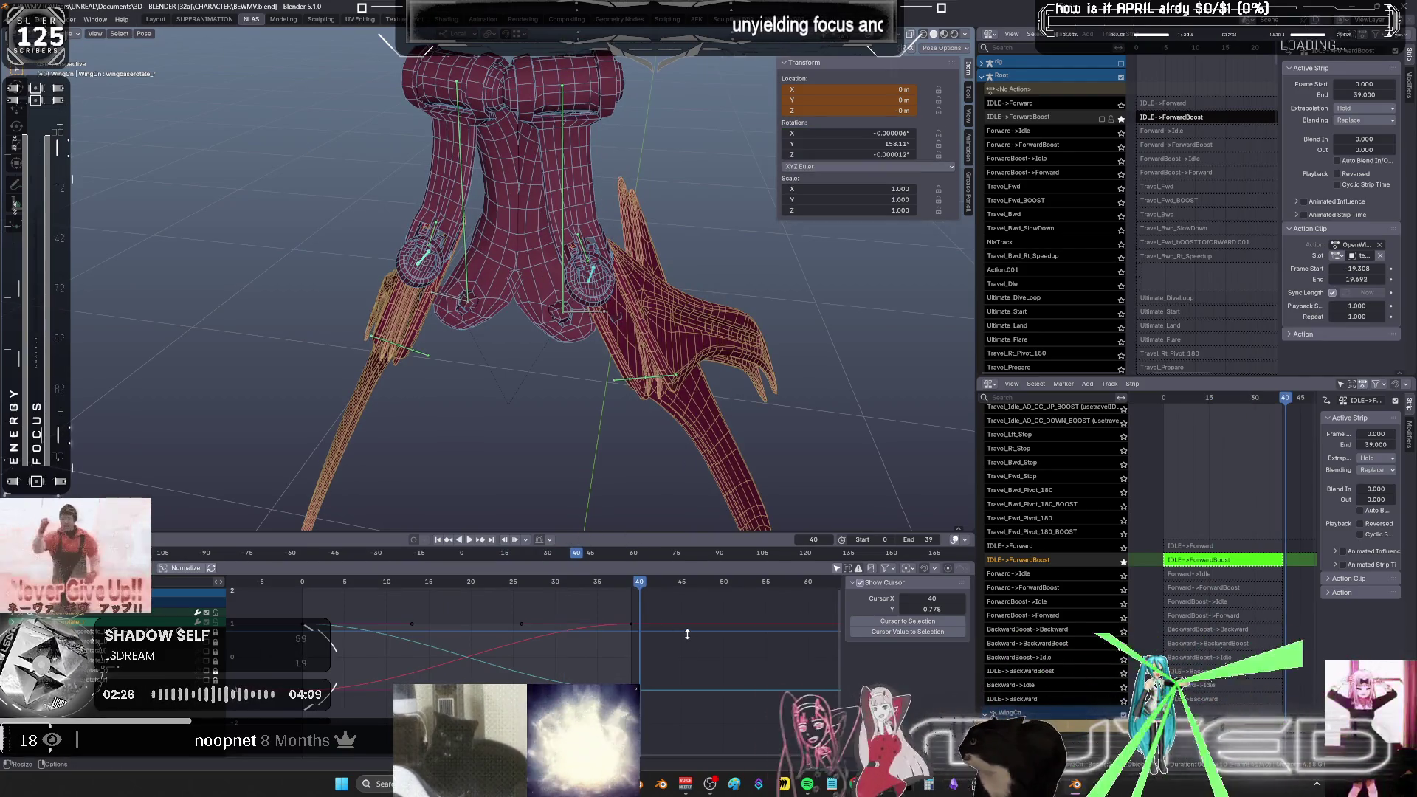
key(ctrl+shift+z)
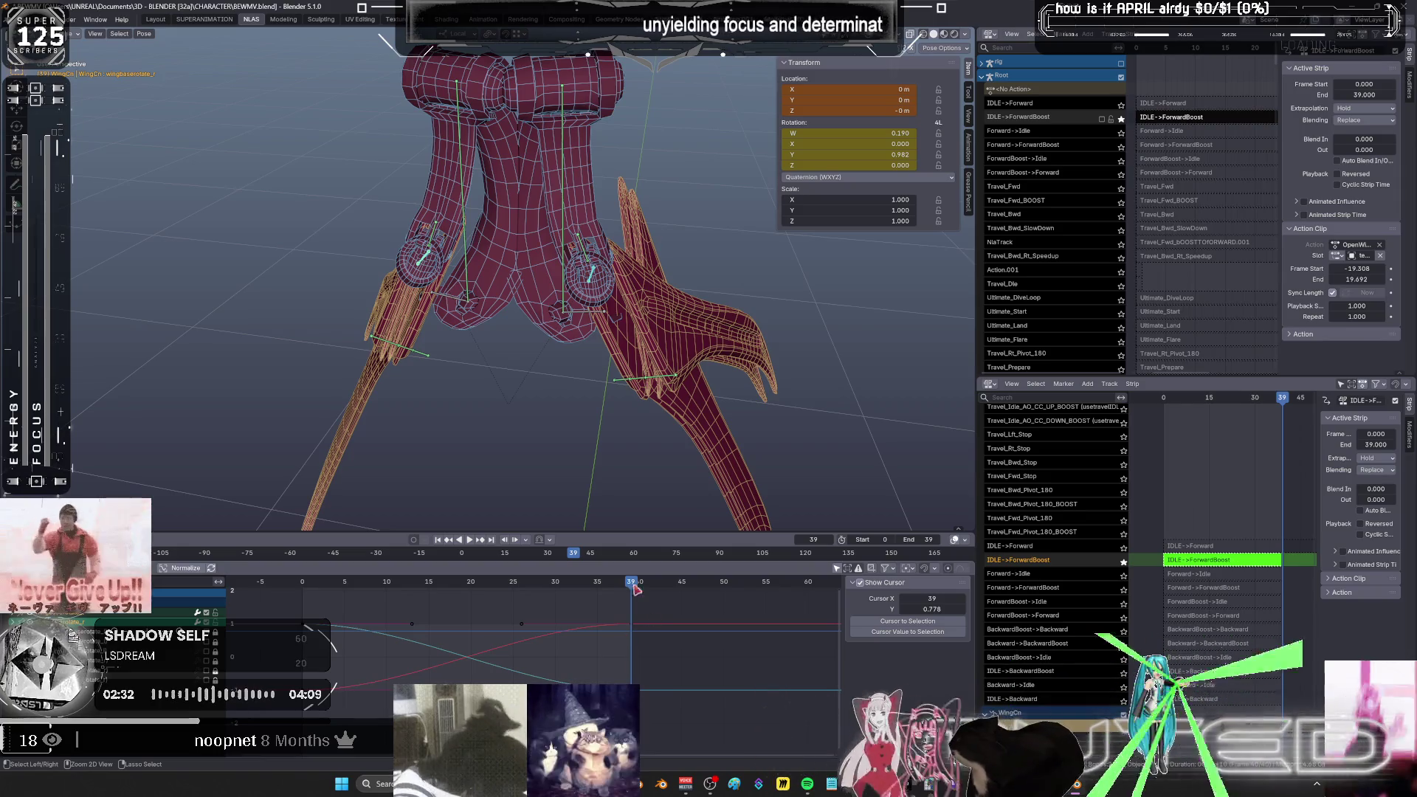
key(Left)
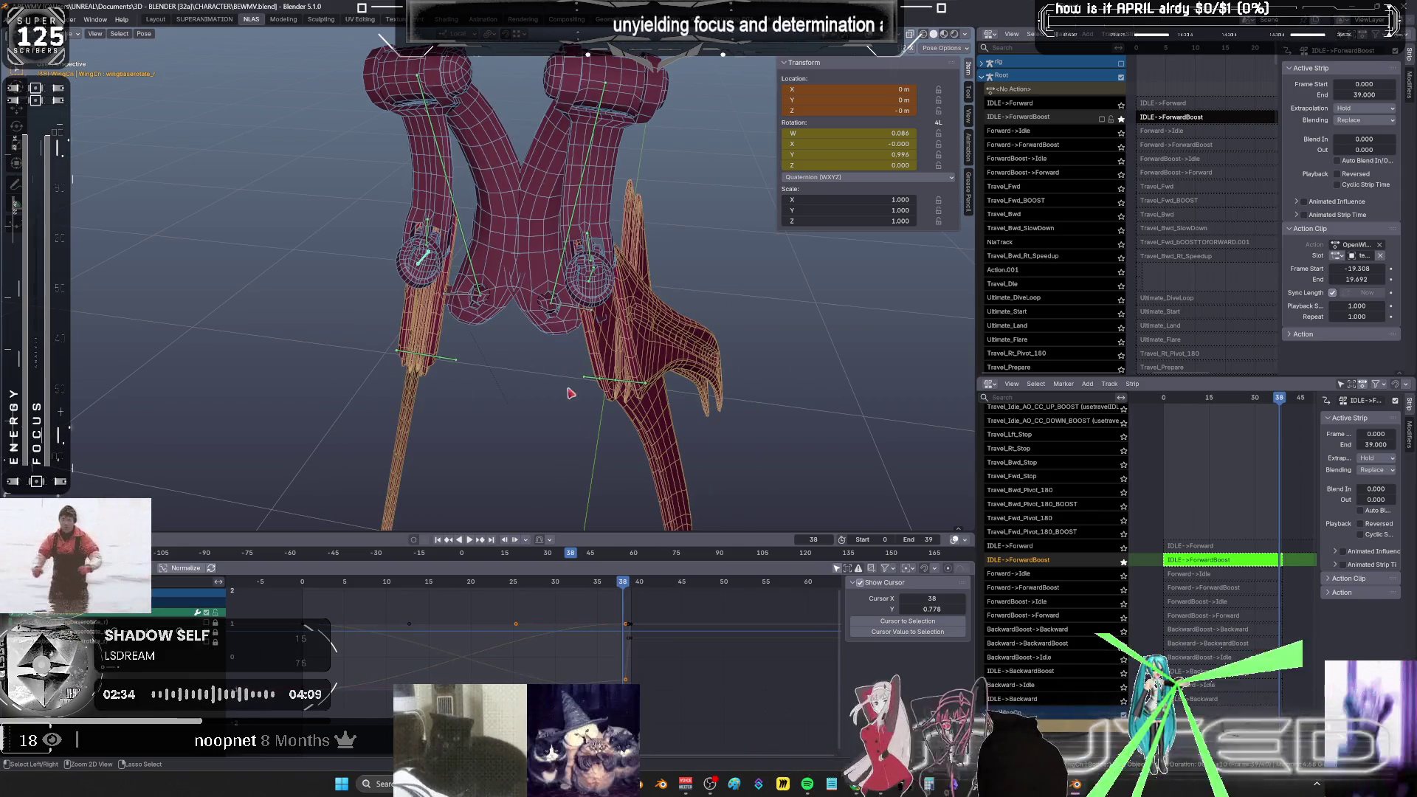
key(r)
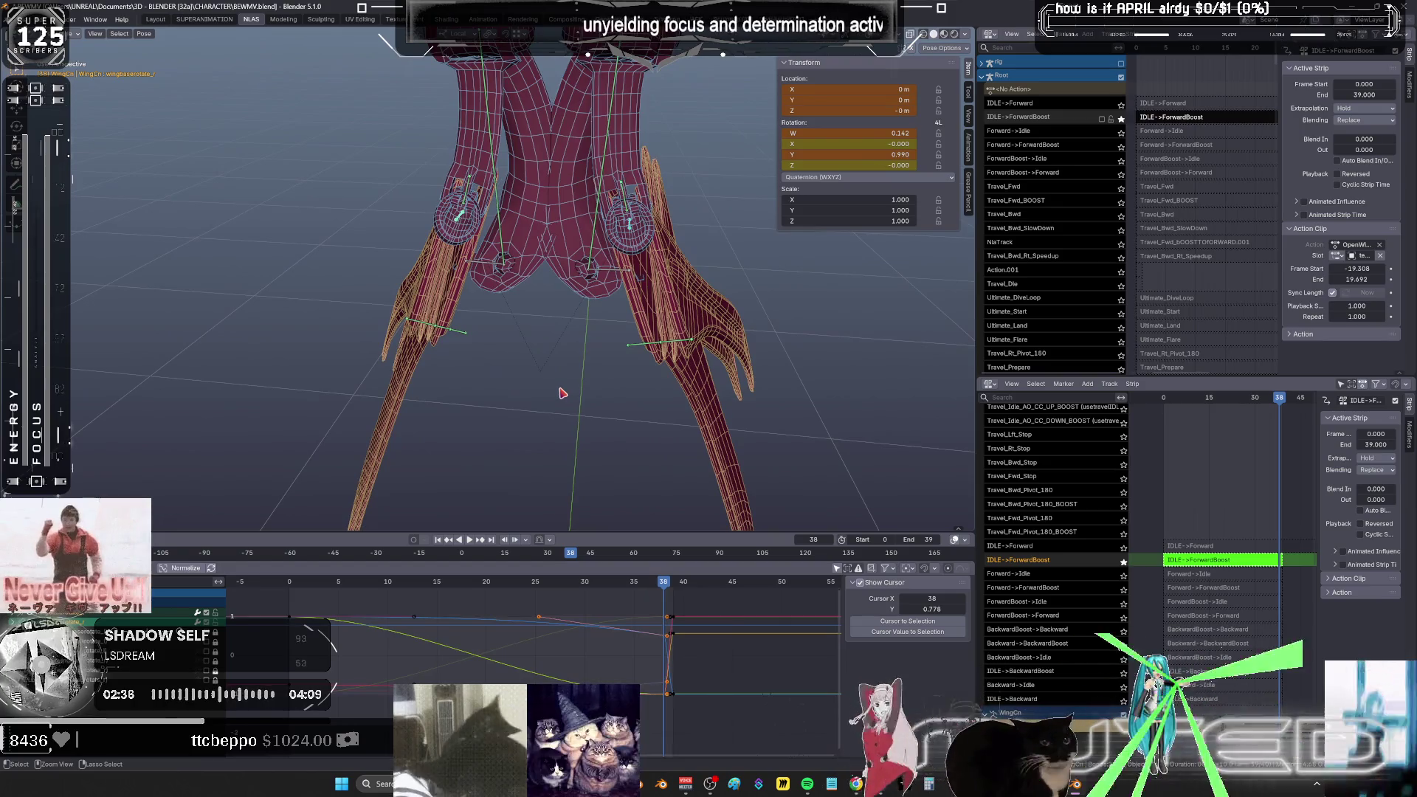
key(Escape)
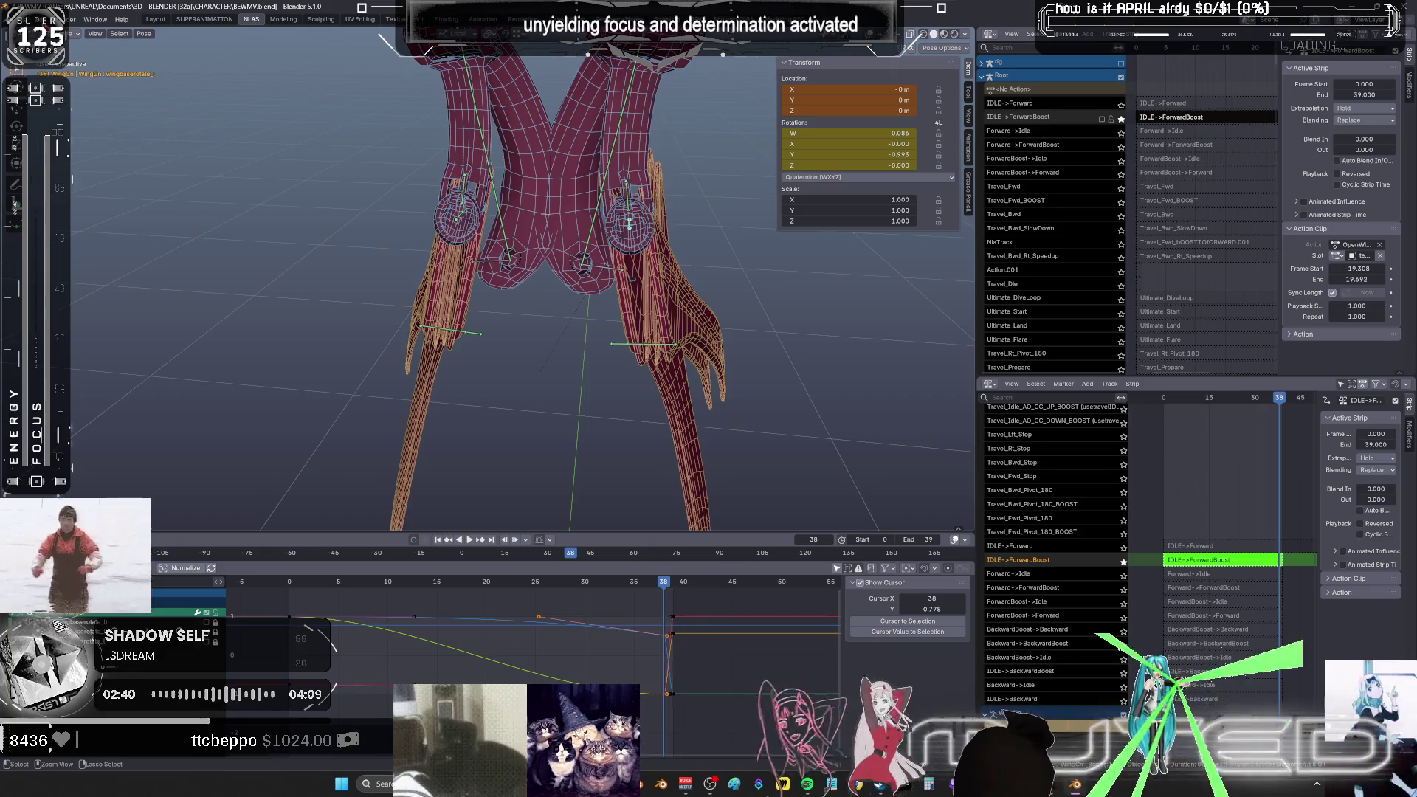
click(41, 19)
mouse_move(103, 53)
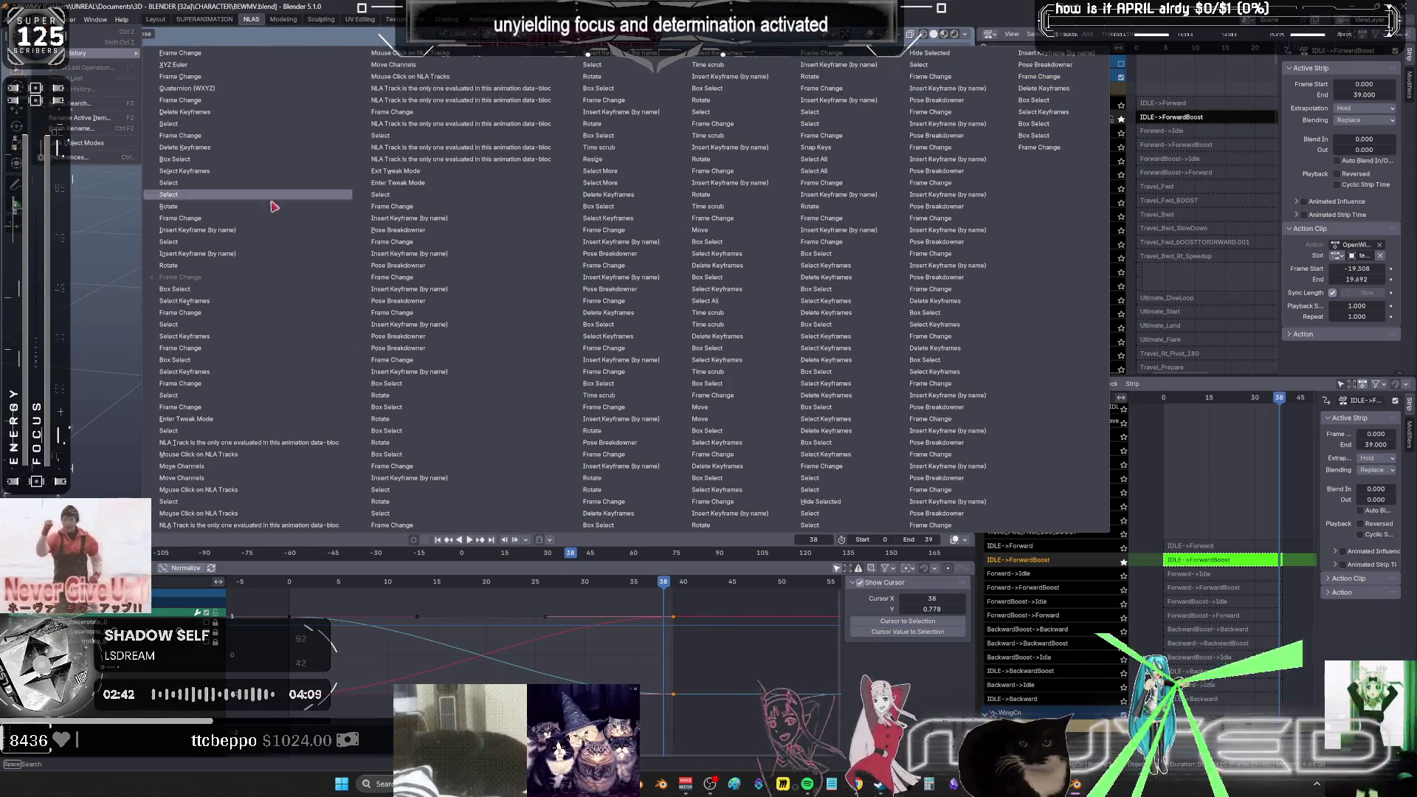
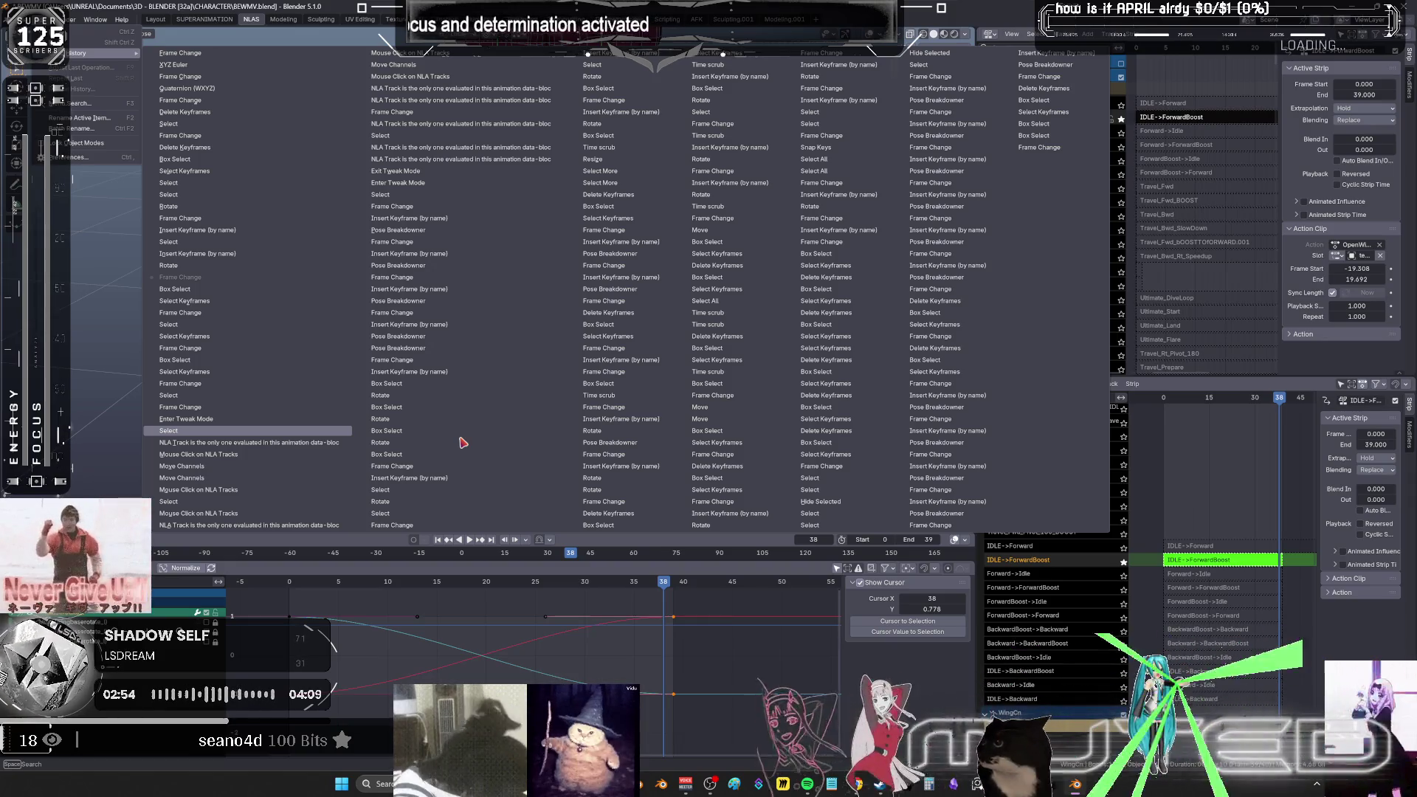
- Revert to an earlier undo state and scrub the IDLE->ForwardBoost action forward to frame 19
click(463, 442)
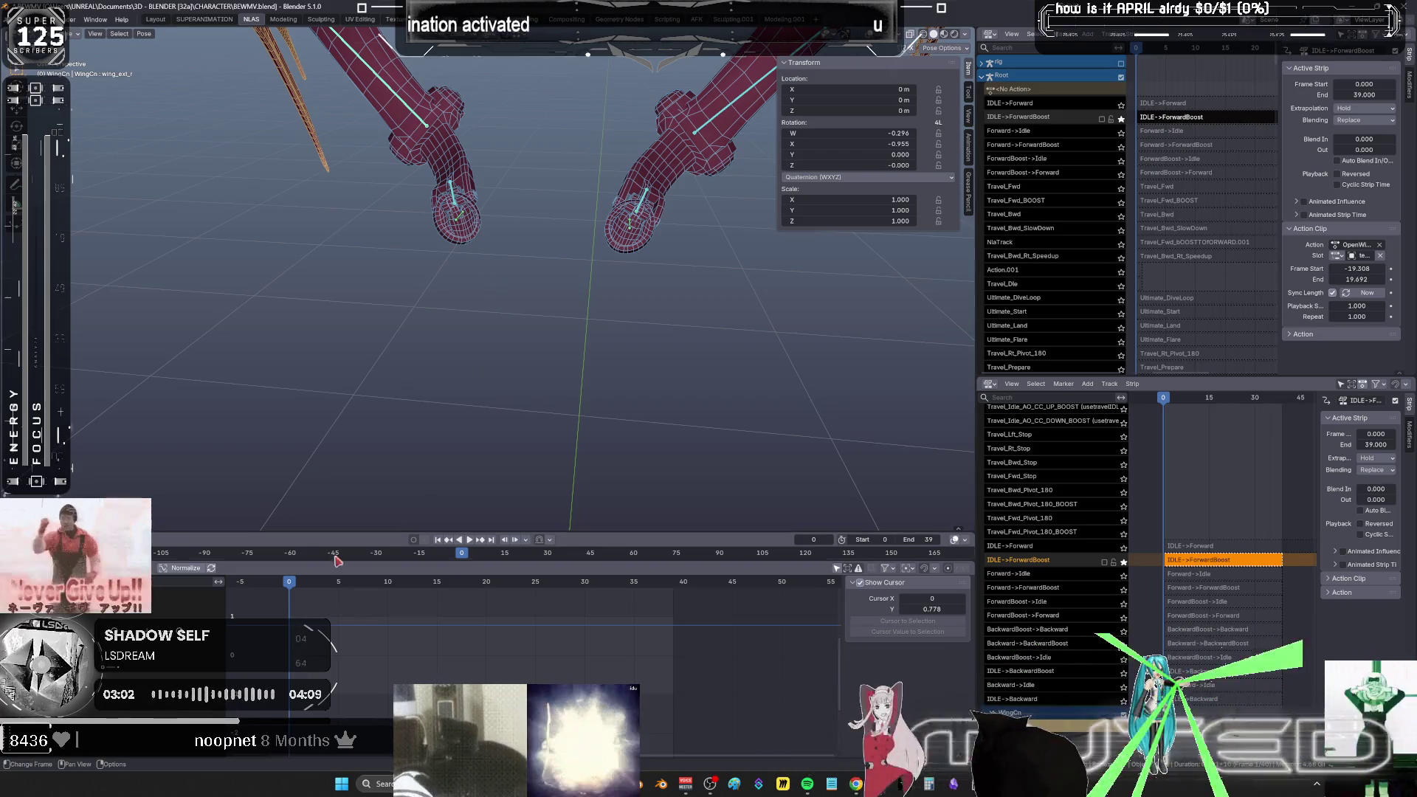
mouse_move(293, 580)
mouse_down()
mouse_move(655, 606)
mouse_move(371, 582)
mouse_move(393, 624)
mouse_up()
- Stop playback at frame 15, make wing_base_l active and enter the IDLE->ForwardBoost action for editing
key(space)
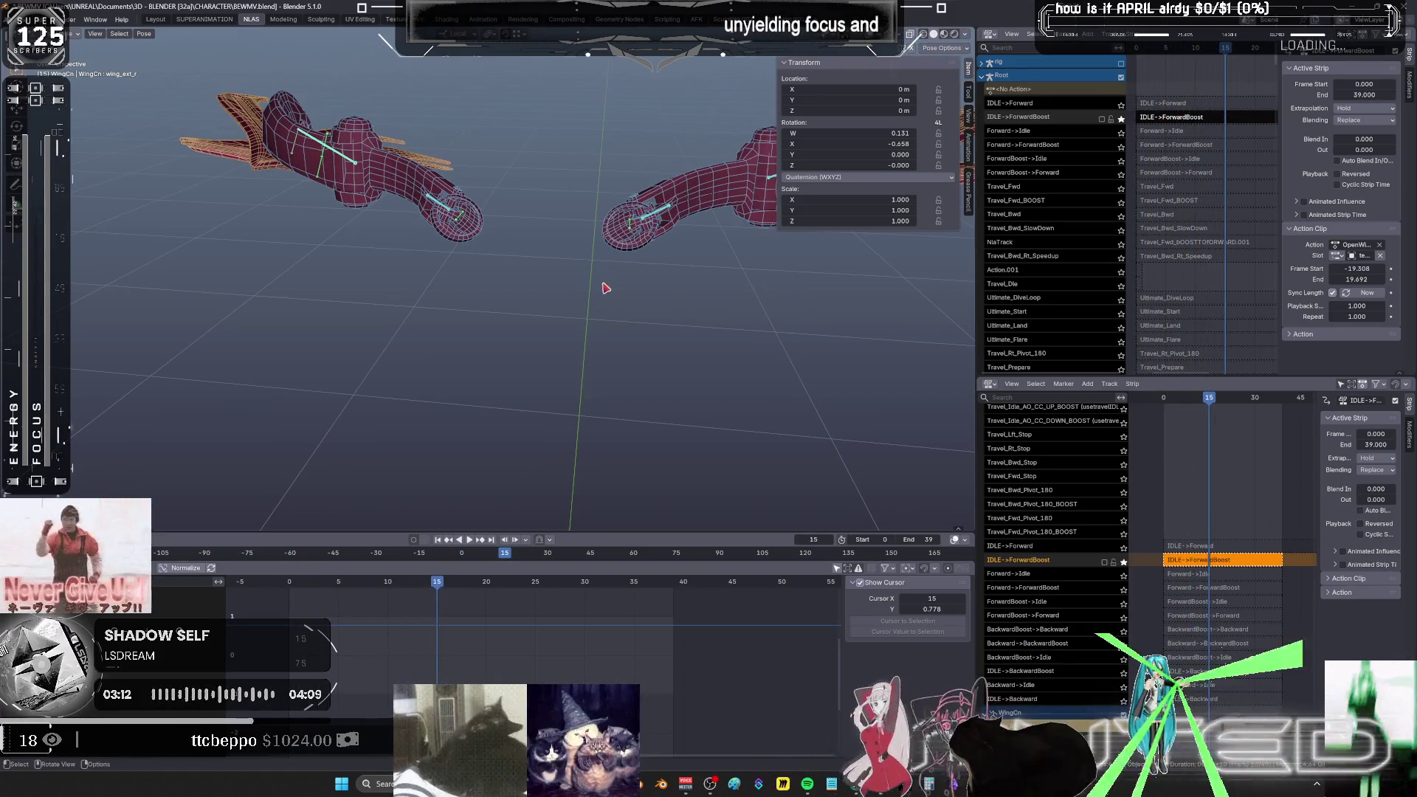
scroll(605, 360, up, 5)
shift+middle_drag(605, 361, 536, 297)
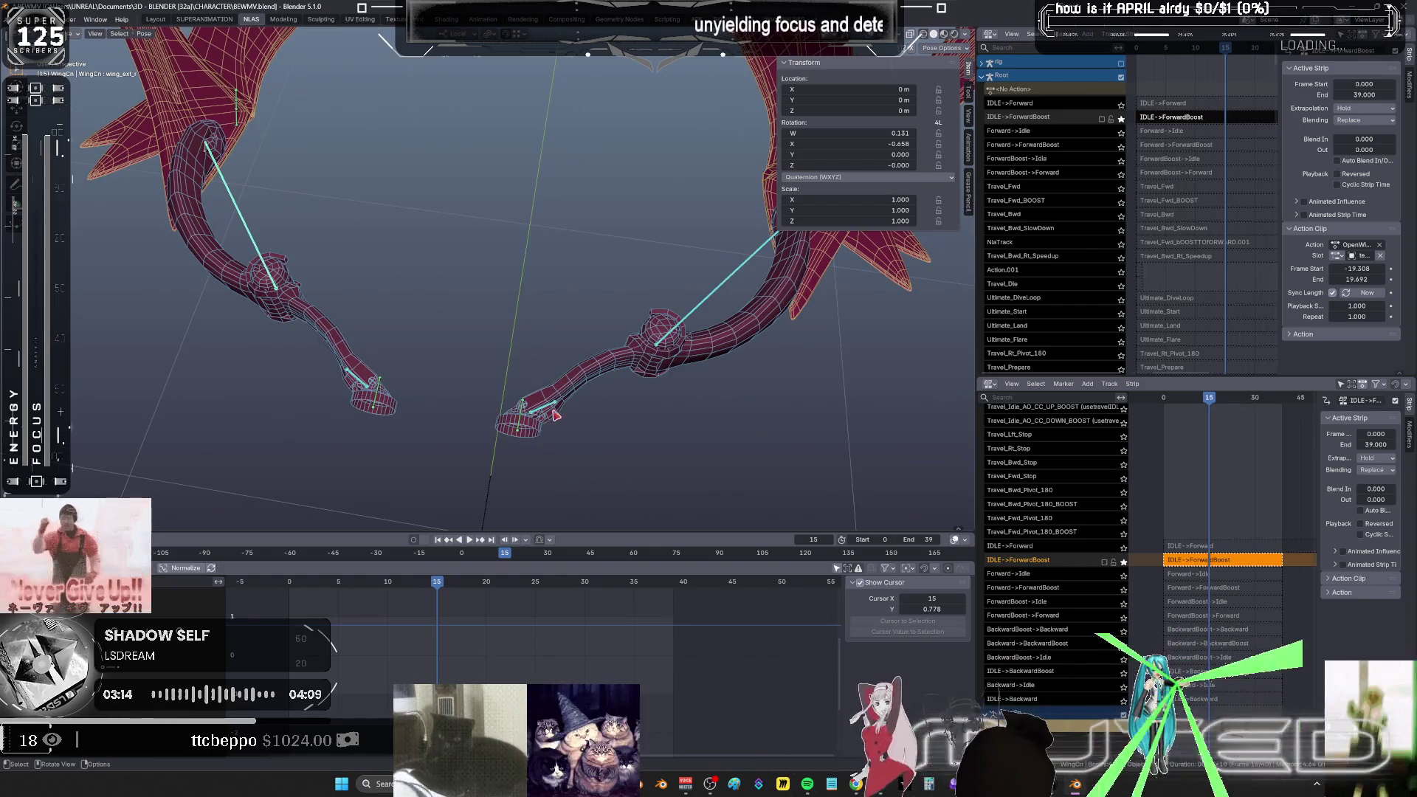
click(361, 385)
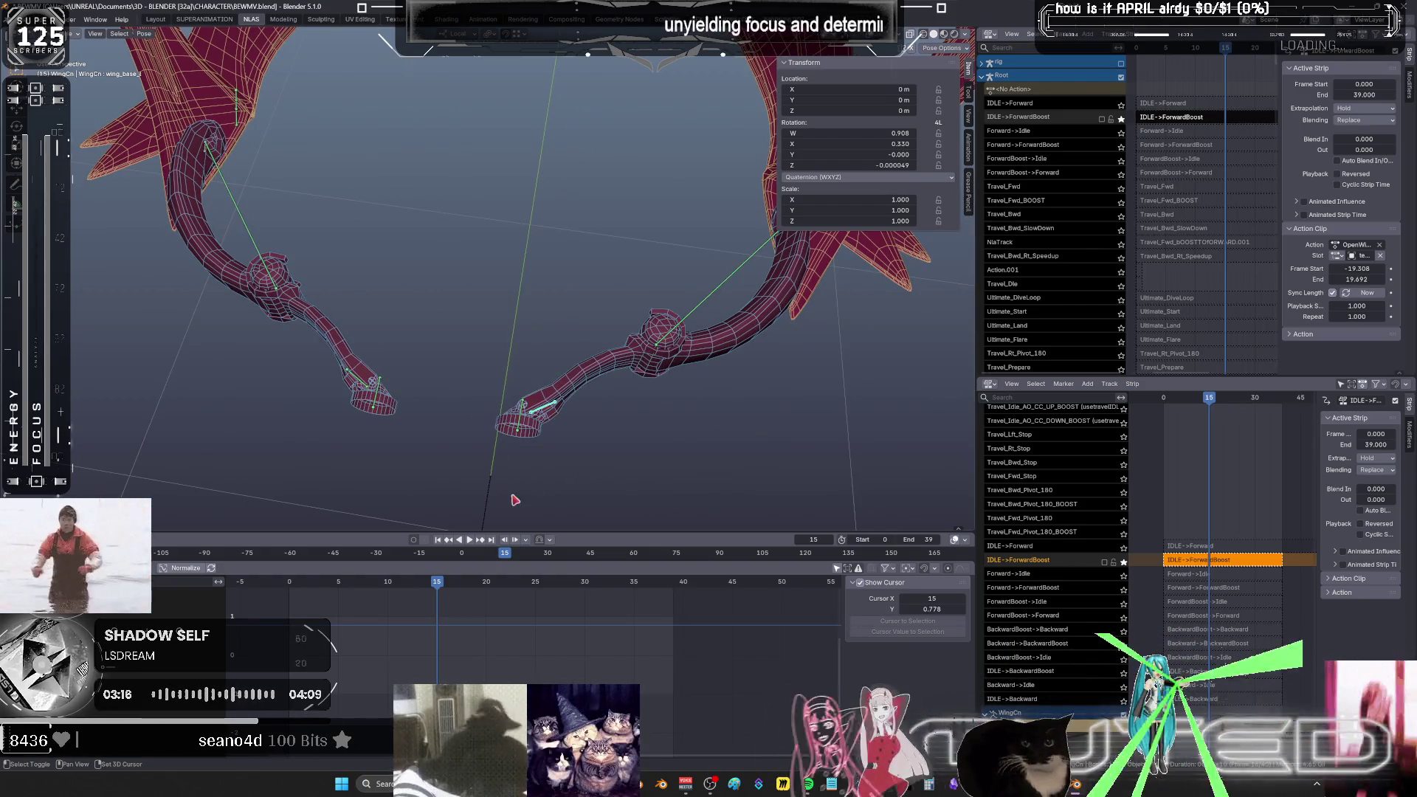
scroll(516, 586, down, 2)
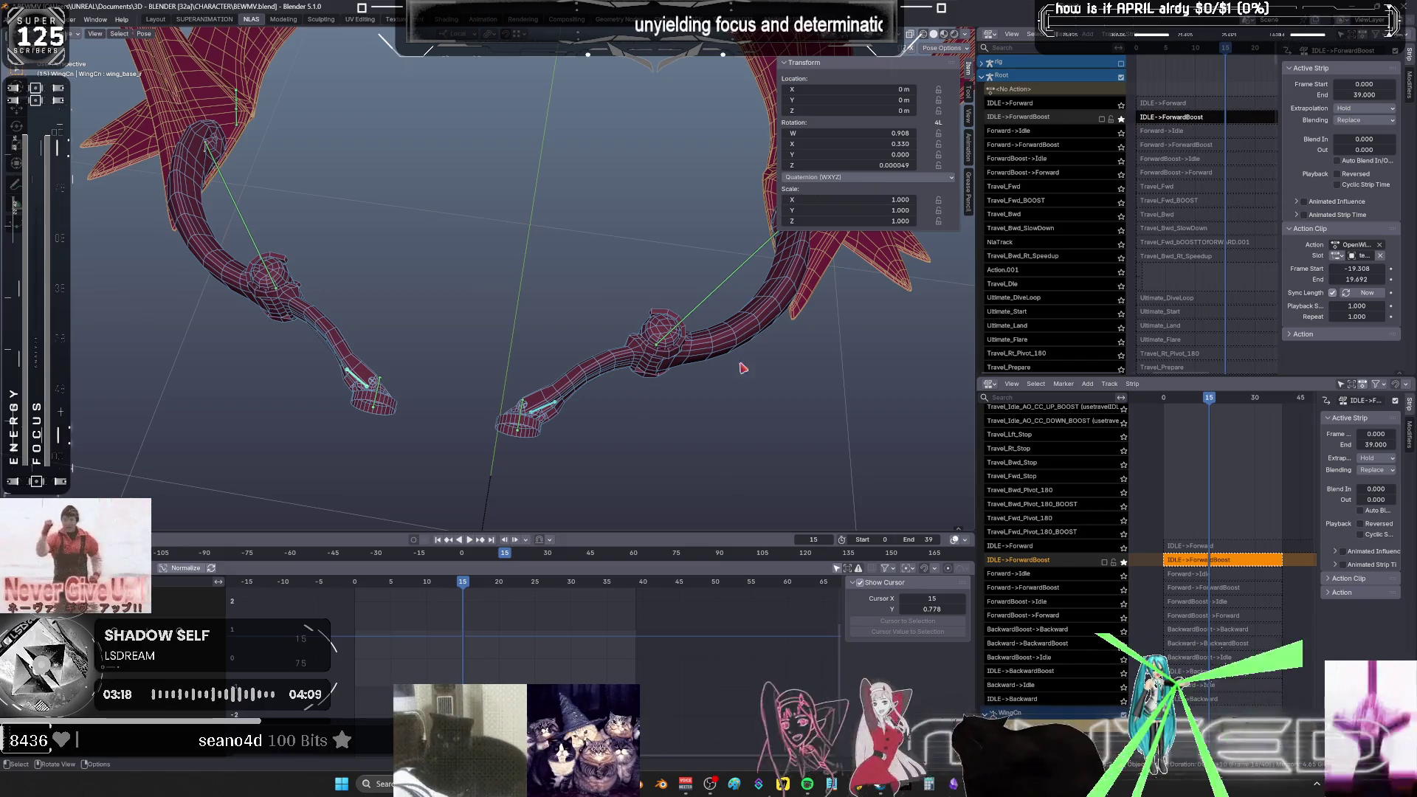
key(Tab)
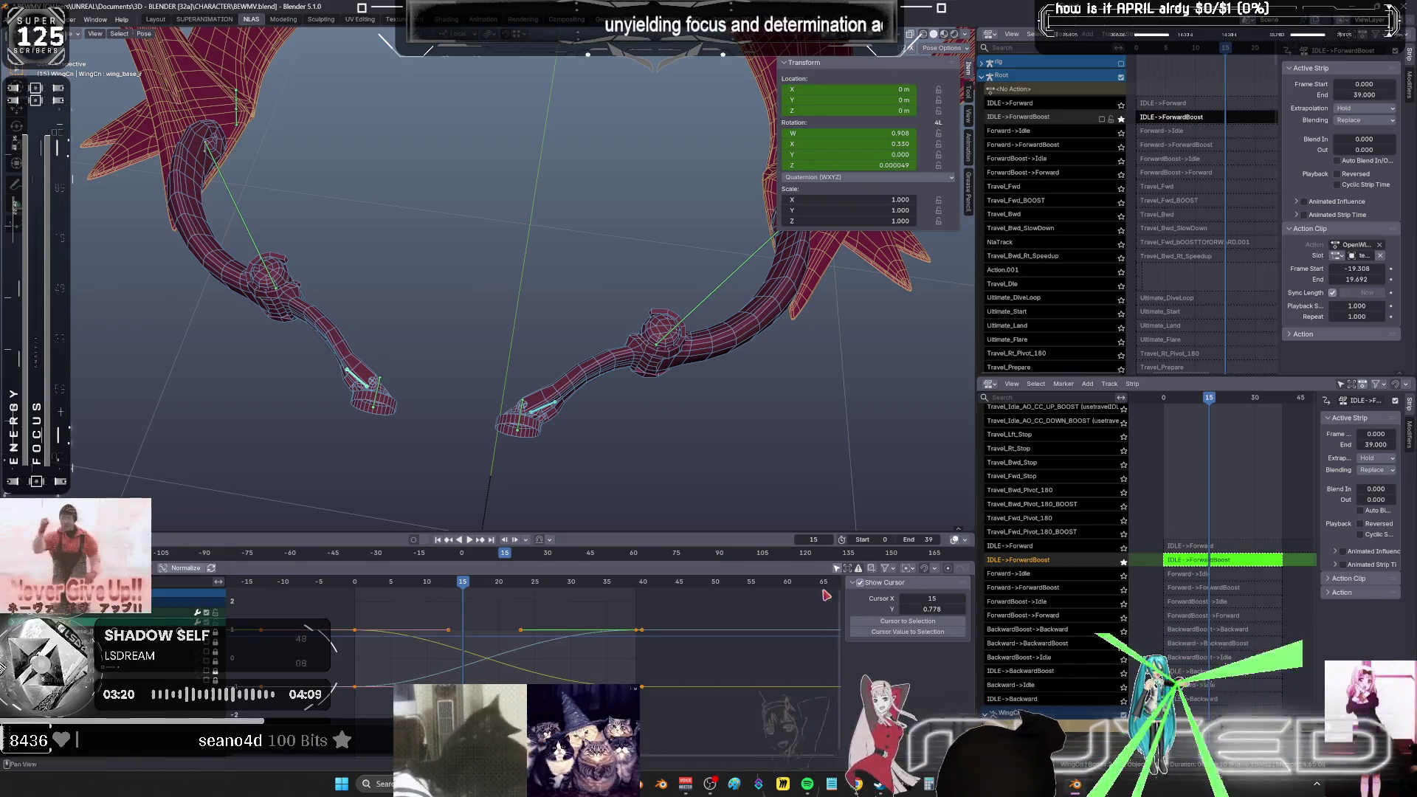
- Rotate wing_base_l and then wing_ext_l about their local X axis
key(r)
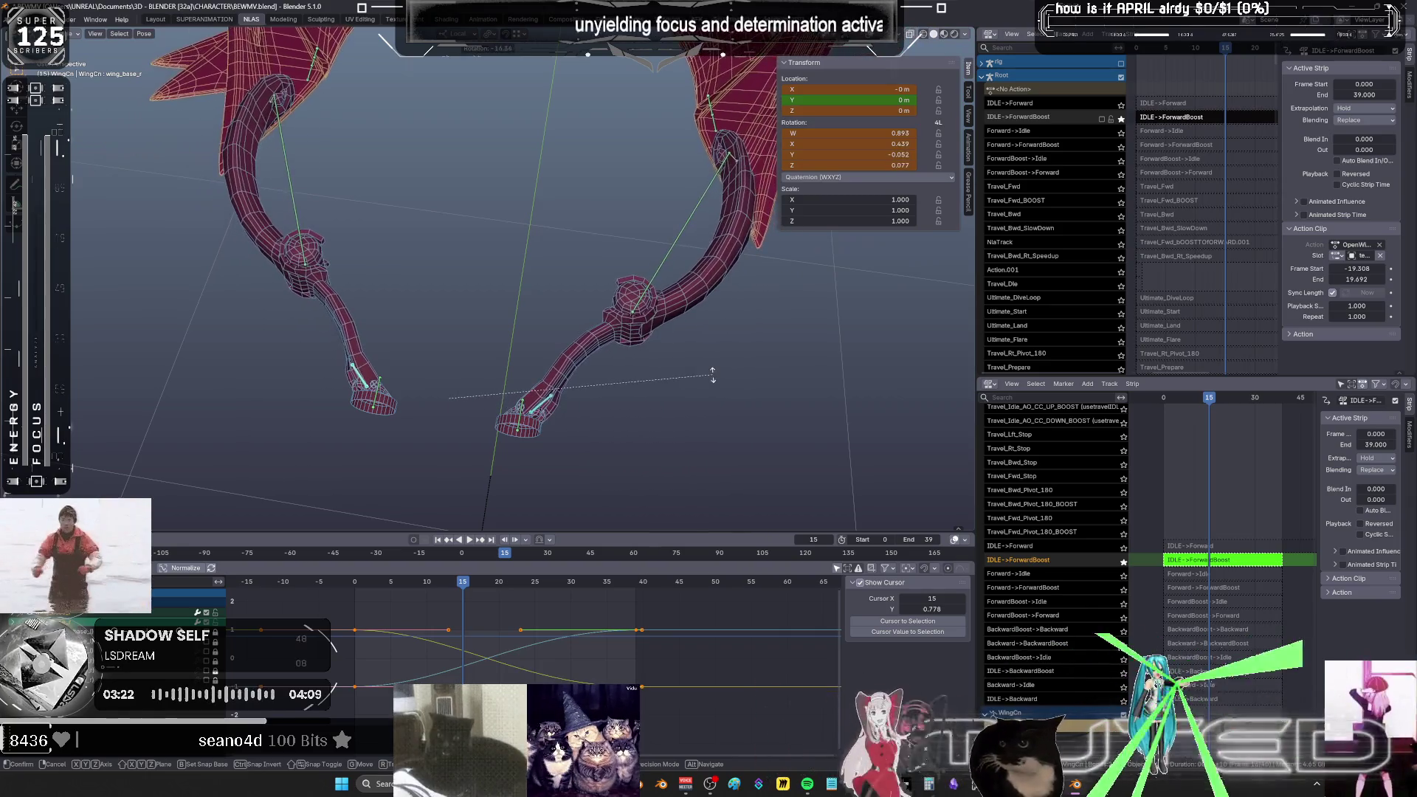
key(x)
key(x)
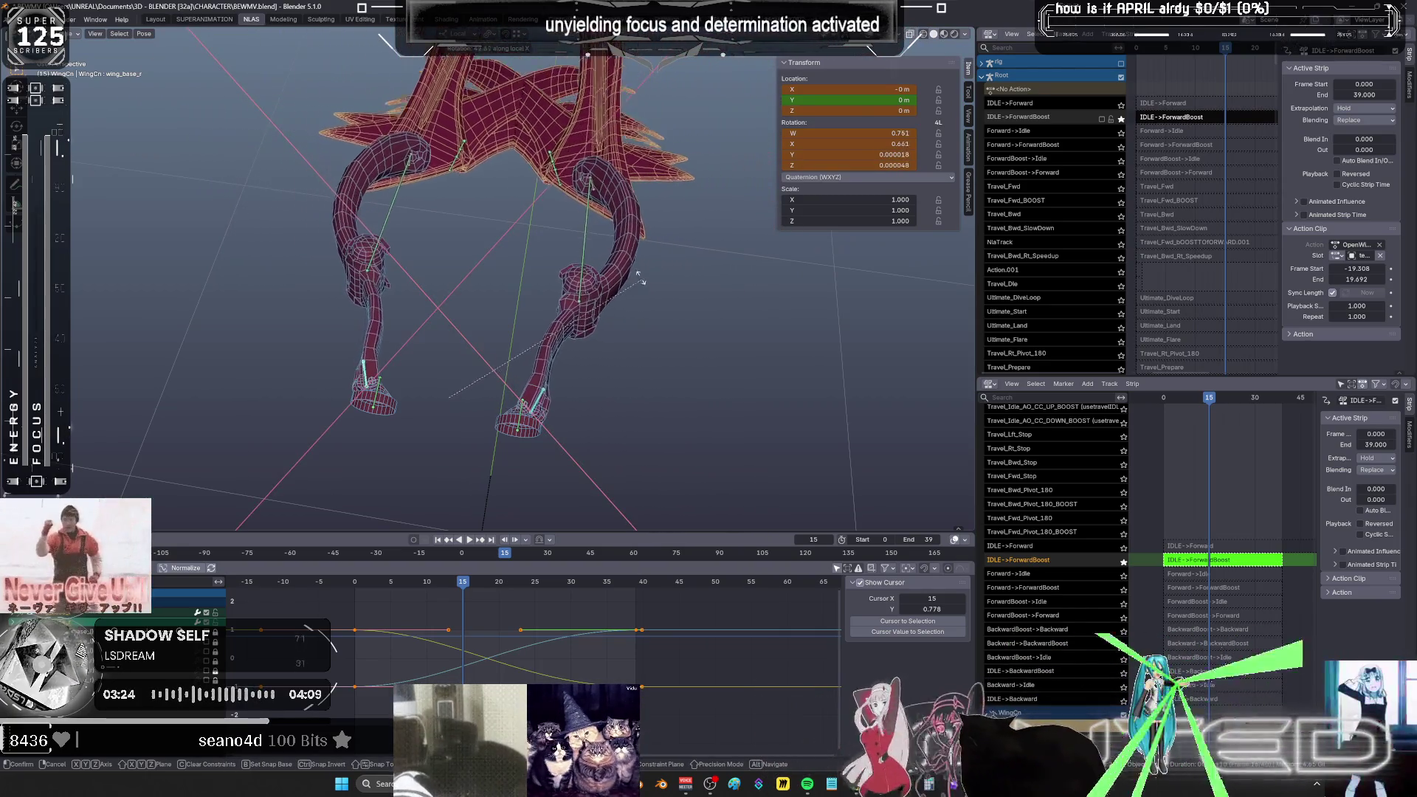
click(604, 260)
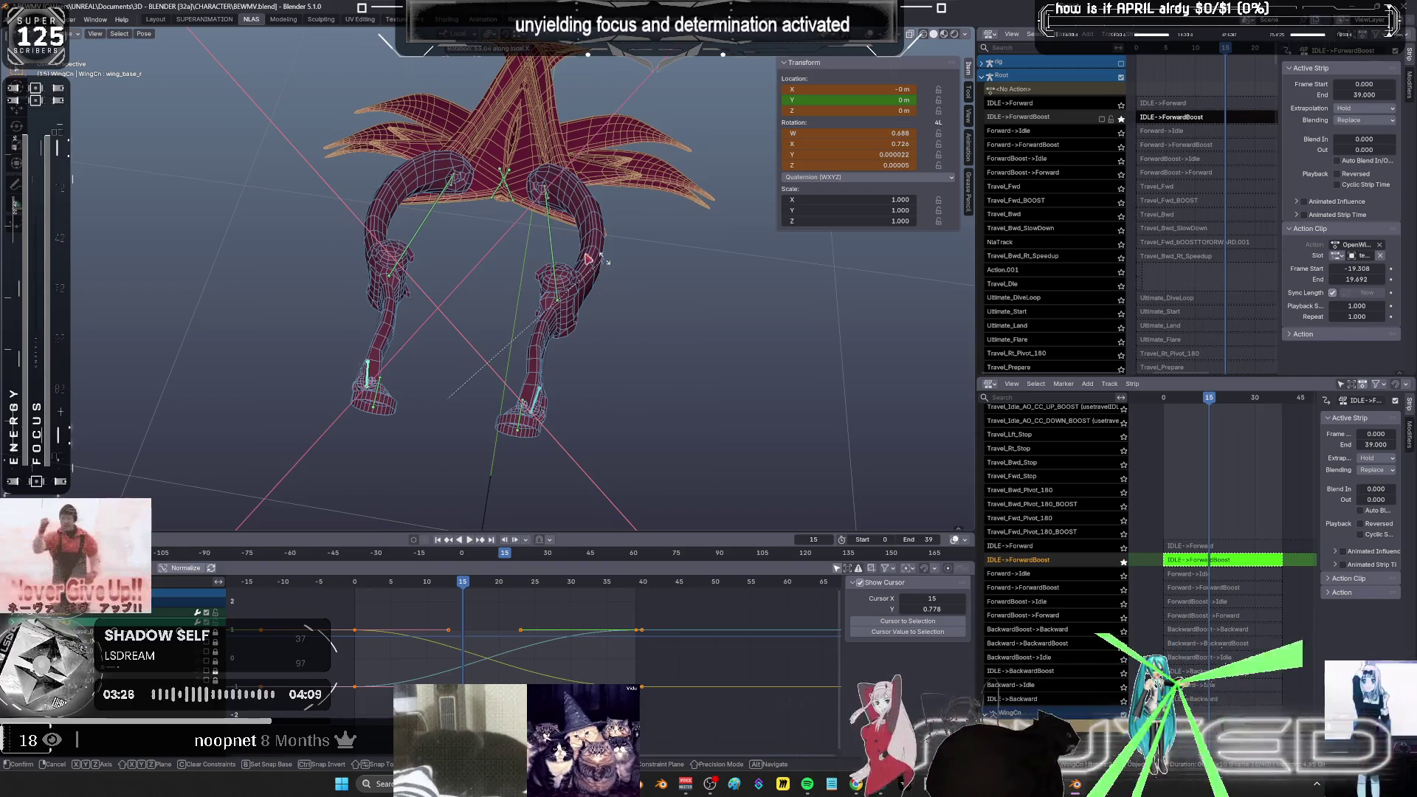
click(546, 256)
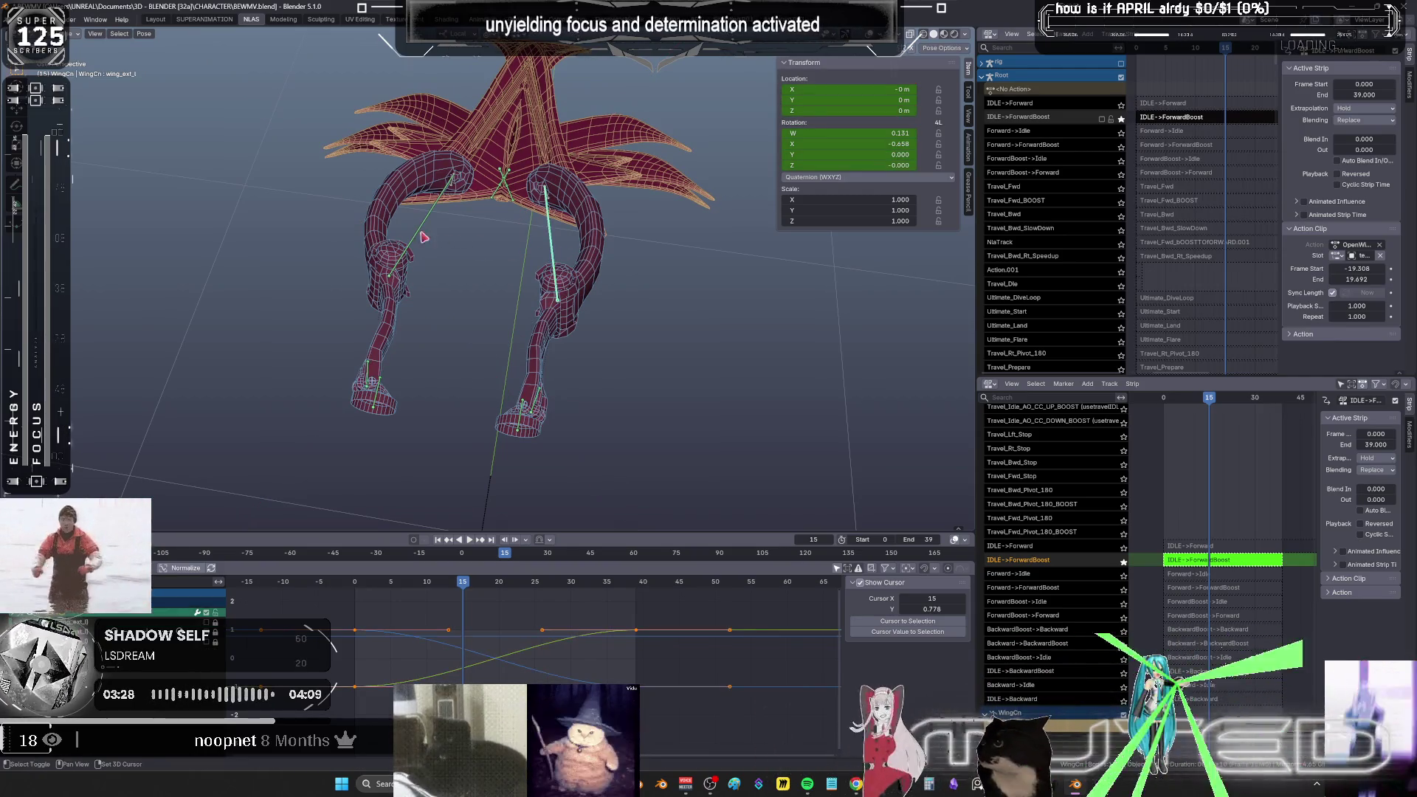
key(r)
key(x)
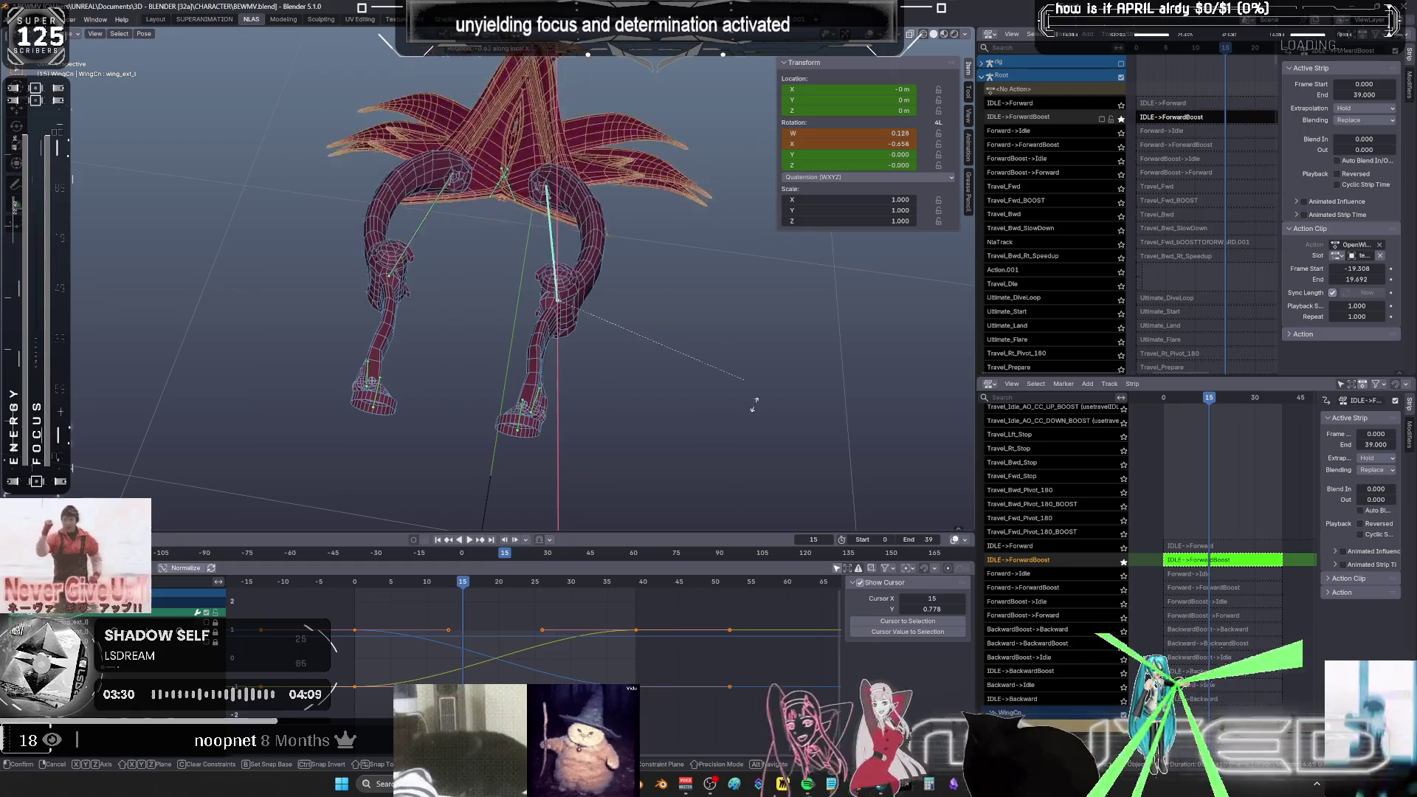
click(657, 443)
- Box-select the wing bones, key their rotation at frame 15, and scrub back to frame 1
drag(403, 233, 349, 216)
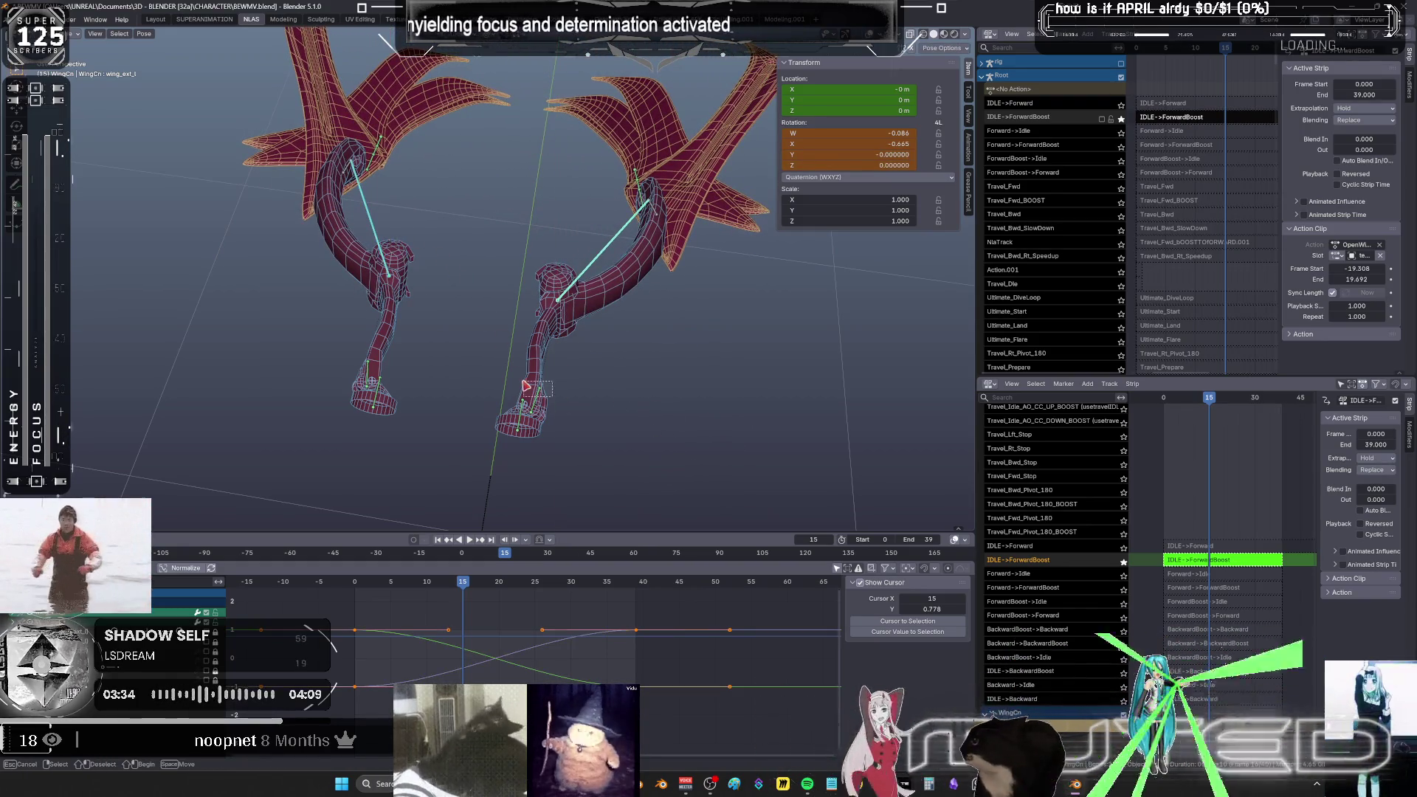
key(k)
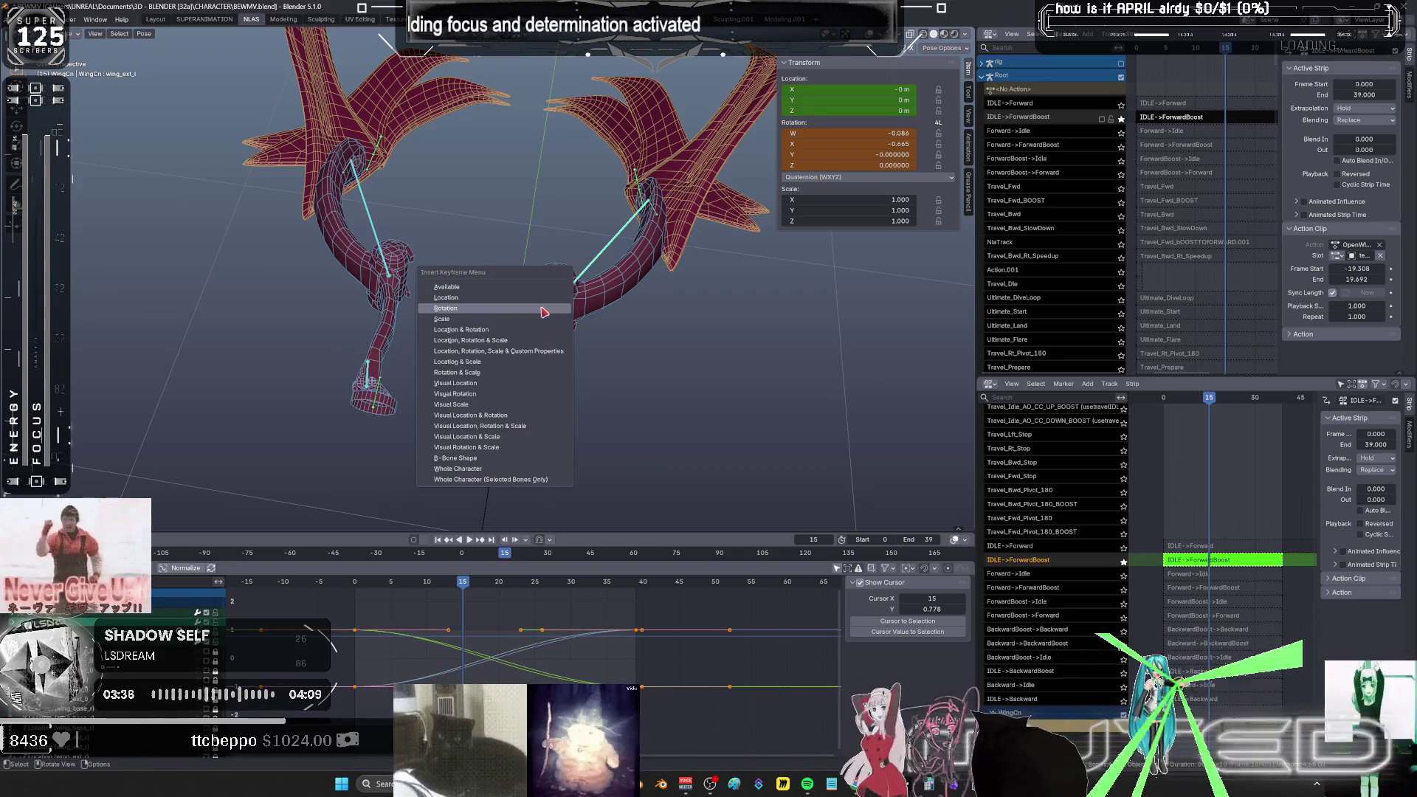
key(Return)
mouse_move(465, 586)
mouse_down()
mouse_move(342, 580)
mouse_move(633, 651)
mouse_move(571, 634)
mouse_up()
- At frame 30, rotate a wing bone on local X and wingbaserotate_l on local Y
key(r)
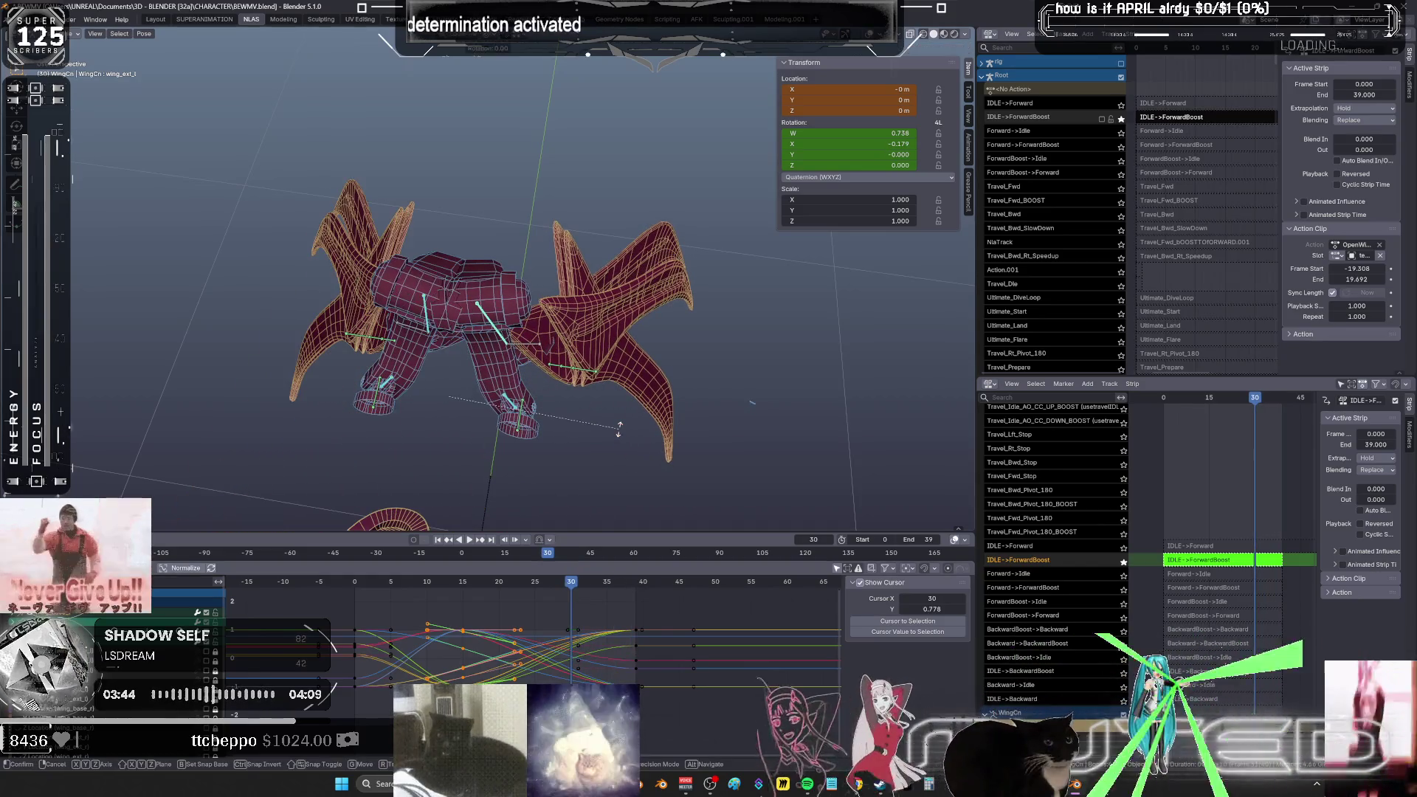
key(x)
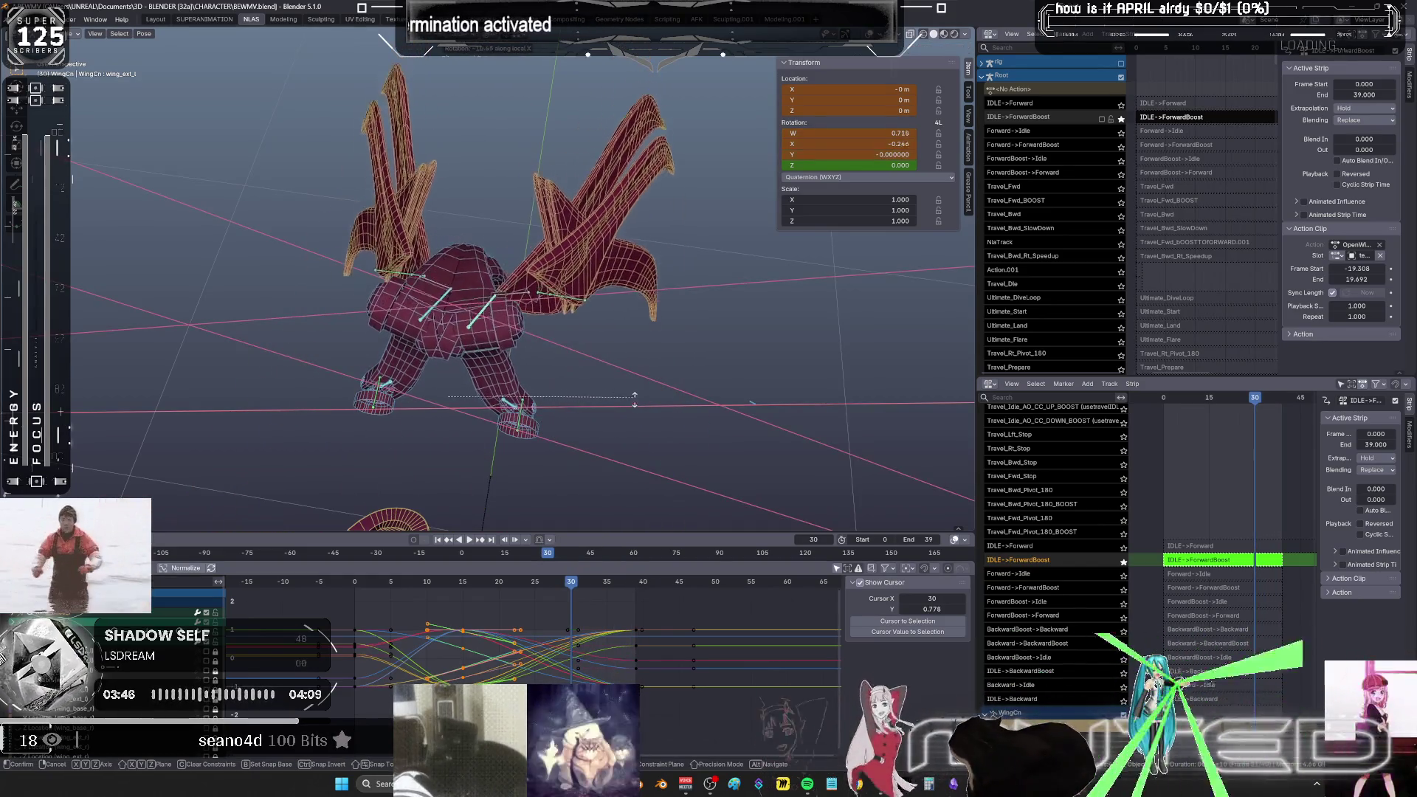
click(522, 433)
click(520, 413)
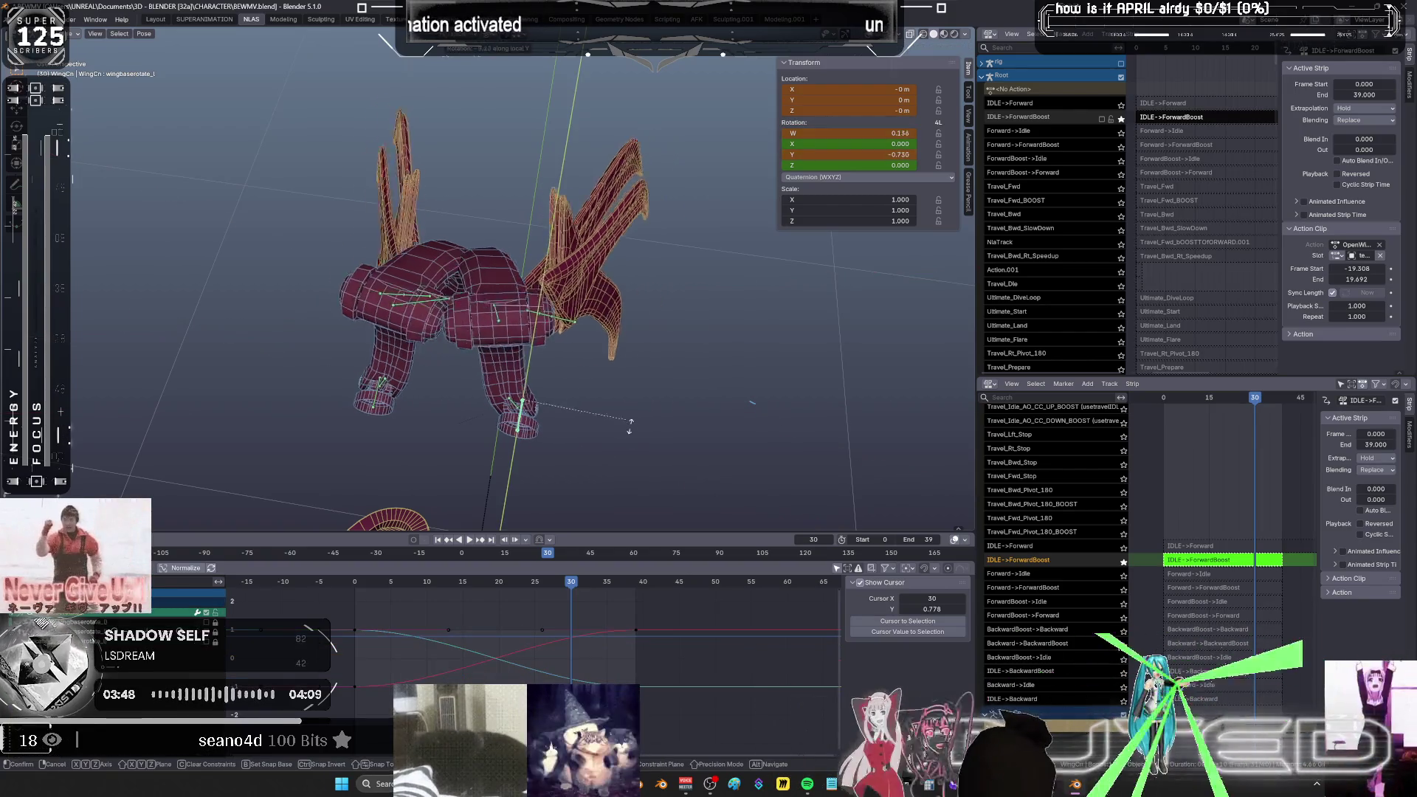
key(r)
key(y)
key(y)
click(568, 368)
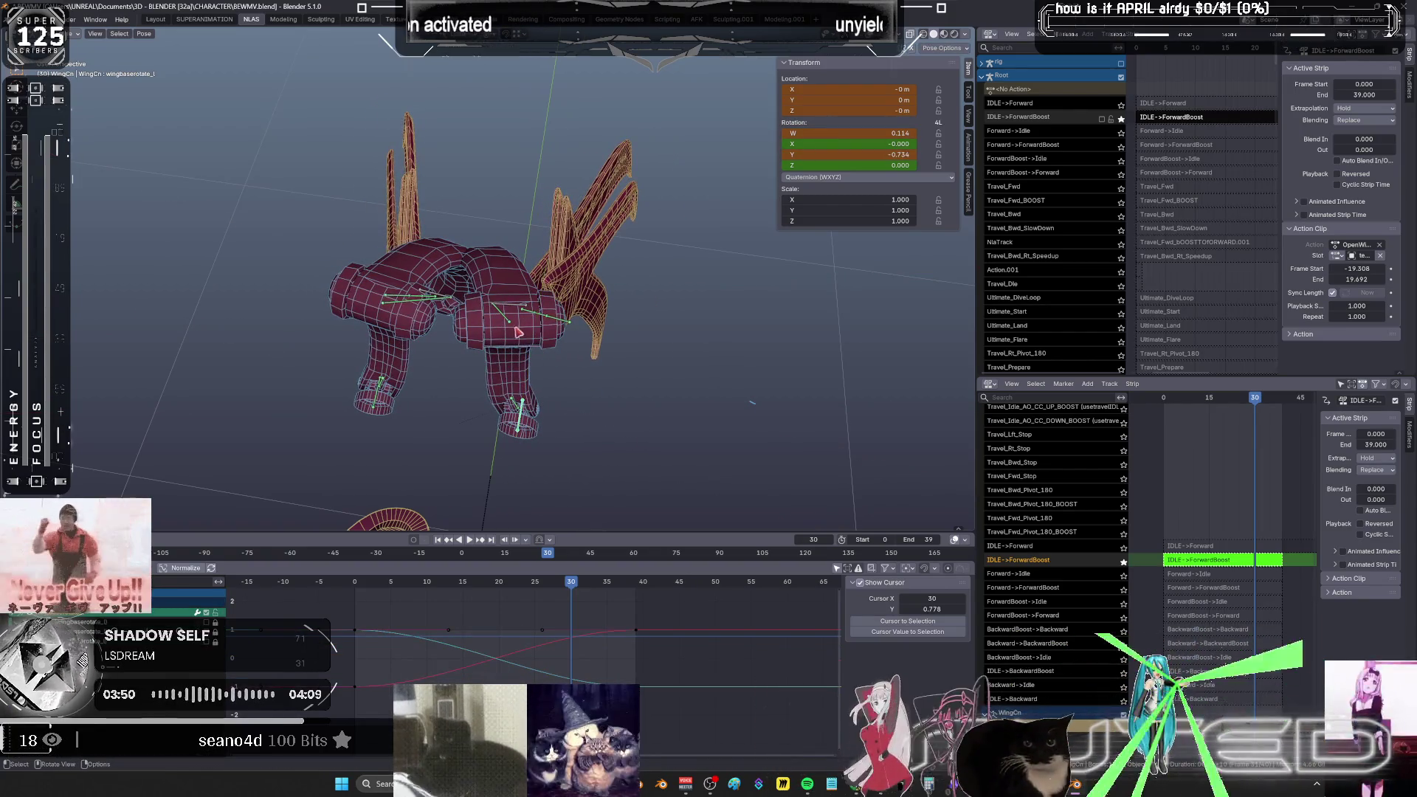
- Rotate wing_base_l and wing_ext_l about their local X axis
click(594, 406)
key(r)
key(x)
key(x)
click(593, 450)
click(520, 310)
key(r)
key(x)
key(x)
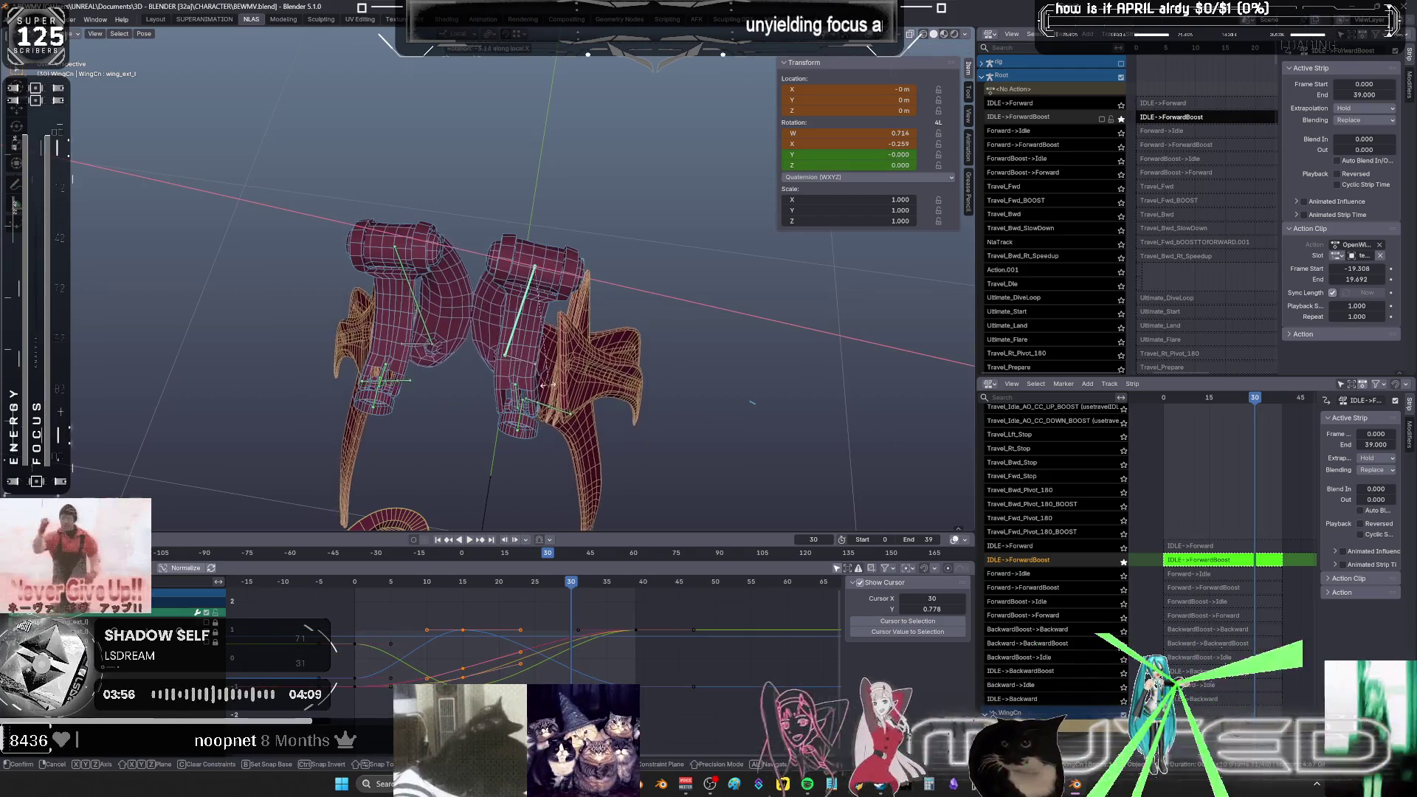
click(539, 443)
- Box-select the left wing bones except the upper one, key their rotation, and scrub back to frame 4
mouse_move(539, 443)
mouse_down()
mouse_move(497, 387)
mouse_move(332, 321)
mouse_up()
ctrl+drag(433, 352, 299, 320)
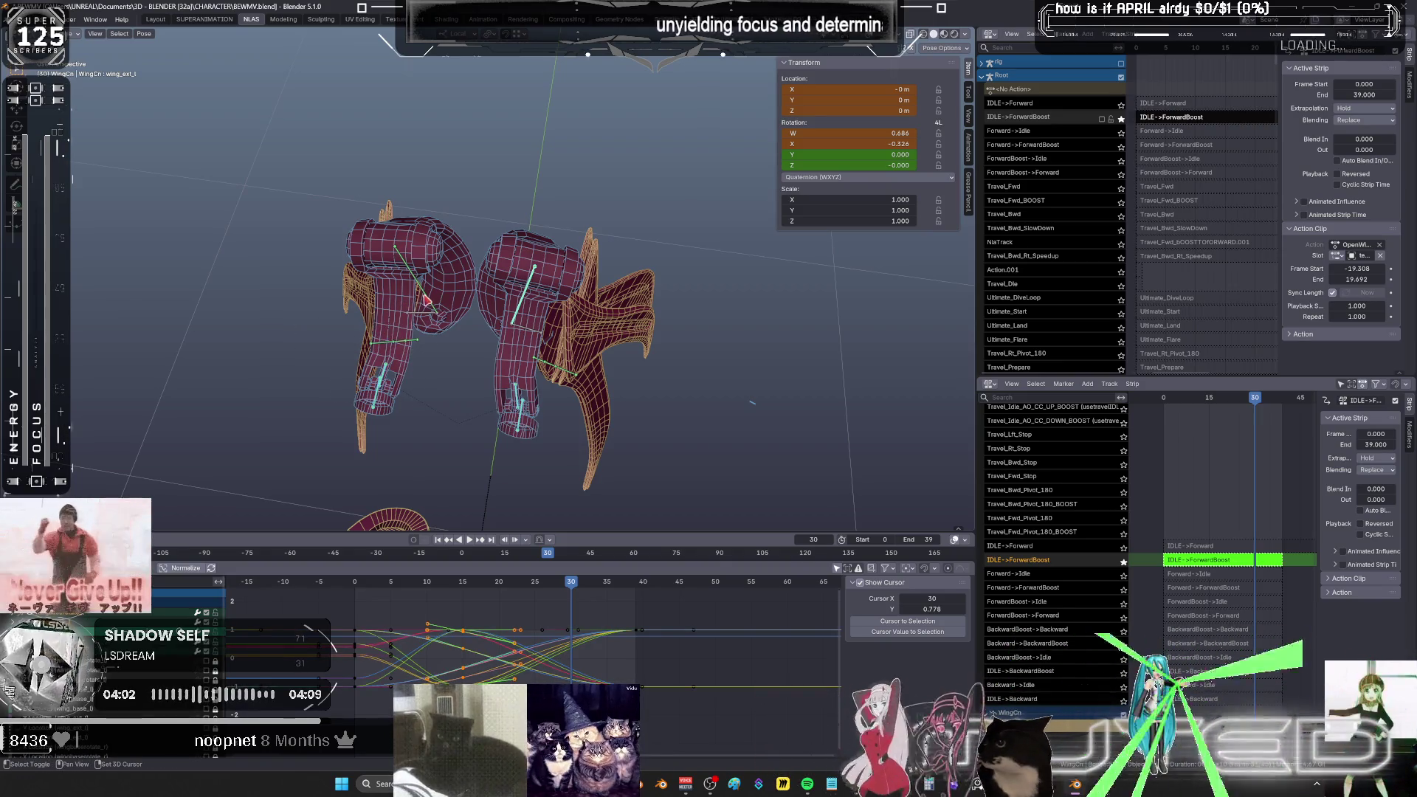
key(k)
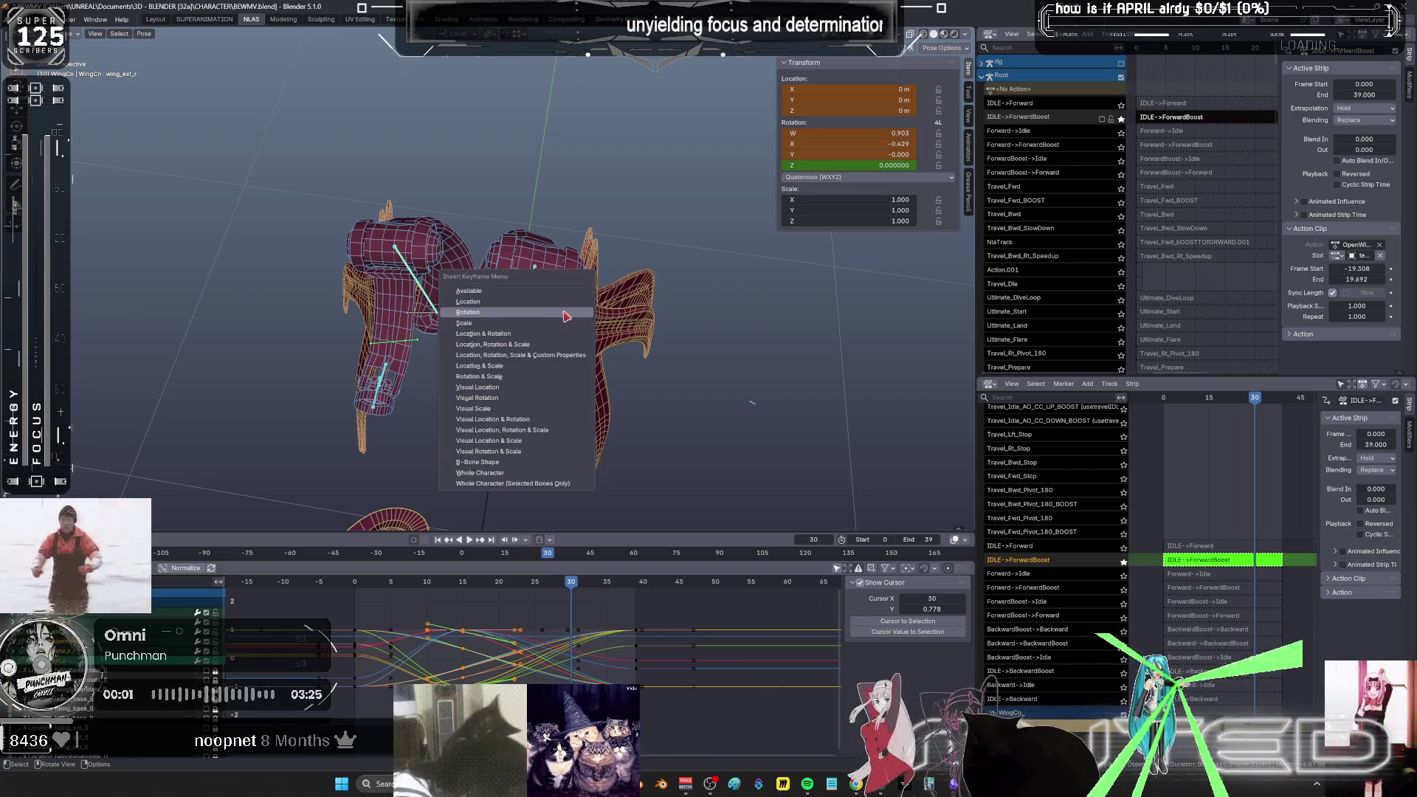
mouse_move(571, 583)
mouse_down()
mouse_move(337, 587)
mouse_move(502, 612)
mouse_move(652, 606)
mouse_up()
- Orbit to see the whole character, scrub frames 0 to 18, then move to frame 29
mouse_move(561, 332)
middle_down()
mouse_move(517, 288)
mouse_move(550, 264)
middle_up()
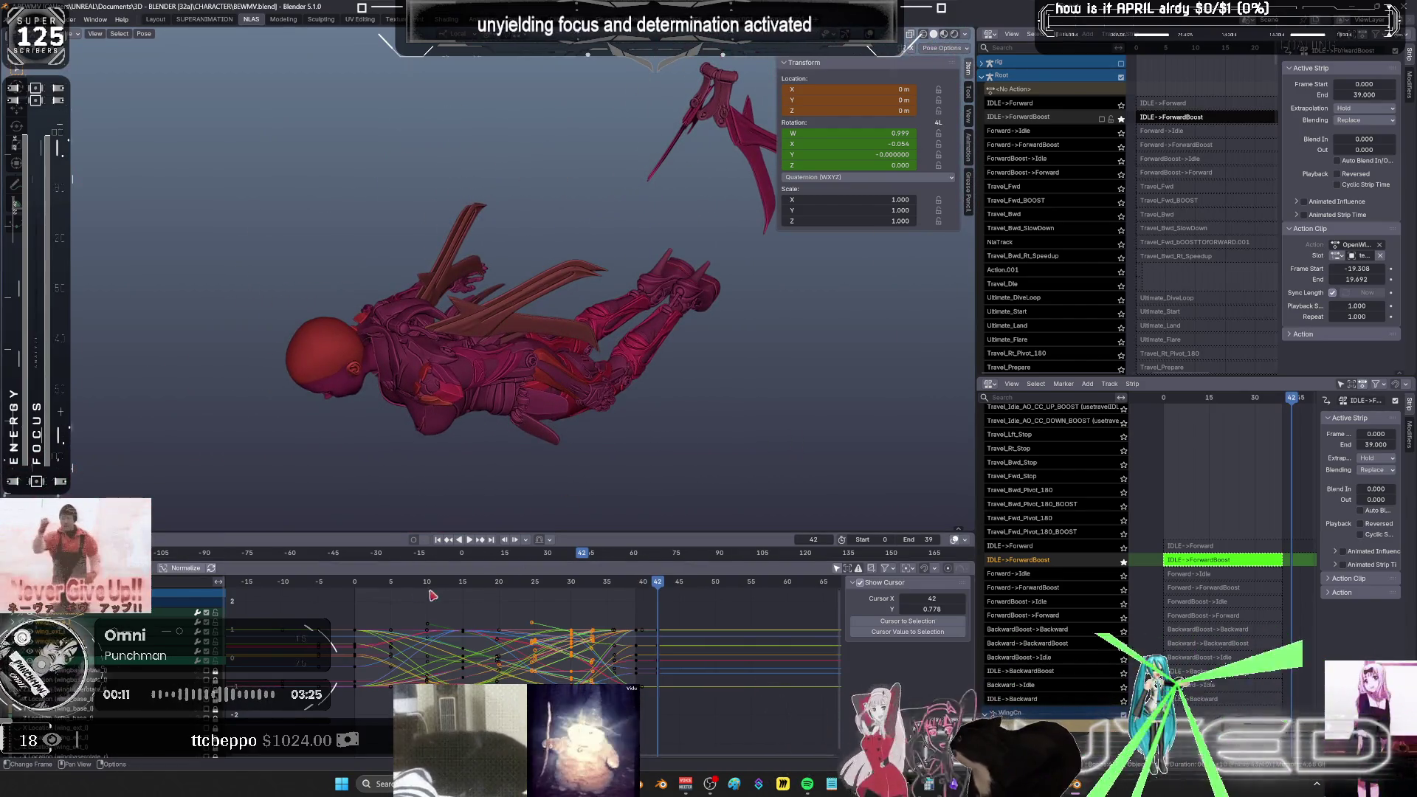
click(332, 587)
mouse_move(332, 587)
mouse_down()
mouse_move(593, 597)
mouse_move(564, 609)
mouse_up()
mouse_move(664, 303)
middle_down()
mouse_move(631, 295)
mouse_move(727, 396)
mouse_move(656, 366)
middle_up()
- Box-select the wing bones, key their rotation at frame 29, and maximize the Graph Editor zoomed on frames 24–42
click(595, 311)
scroll(650, 367, up, 3)
key(b)
drag(418, 170, 694, 380)
click(692, 374)
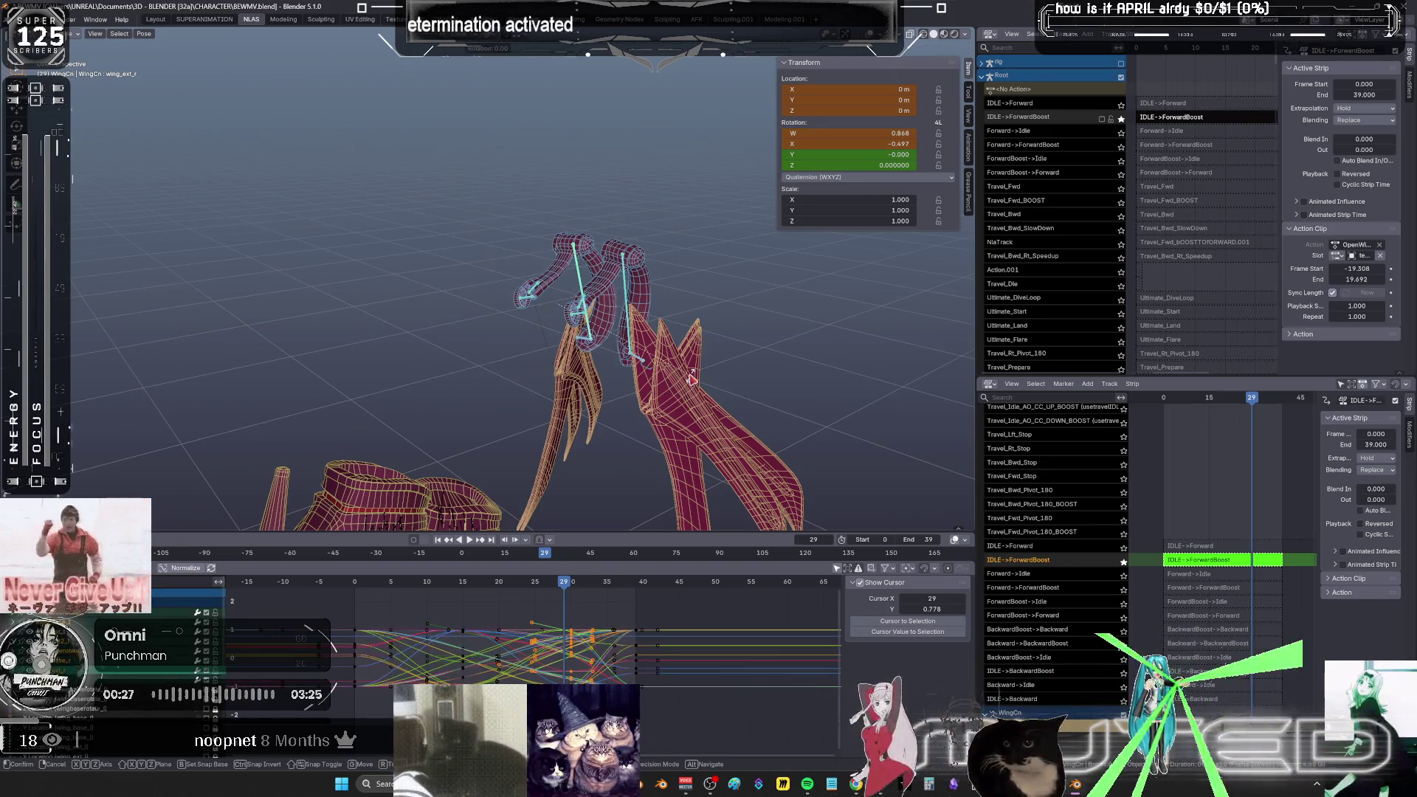
key(i)
click(691, 376)
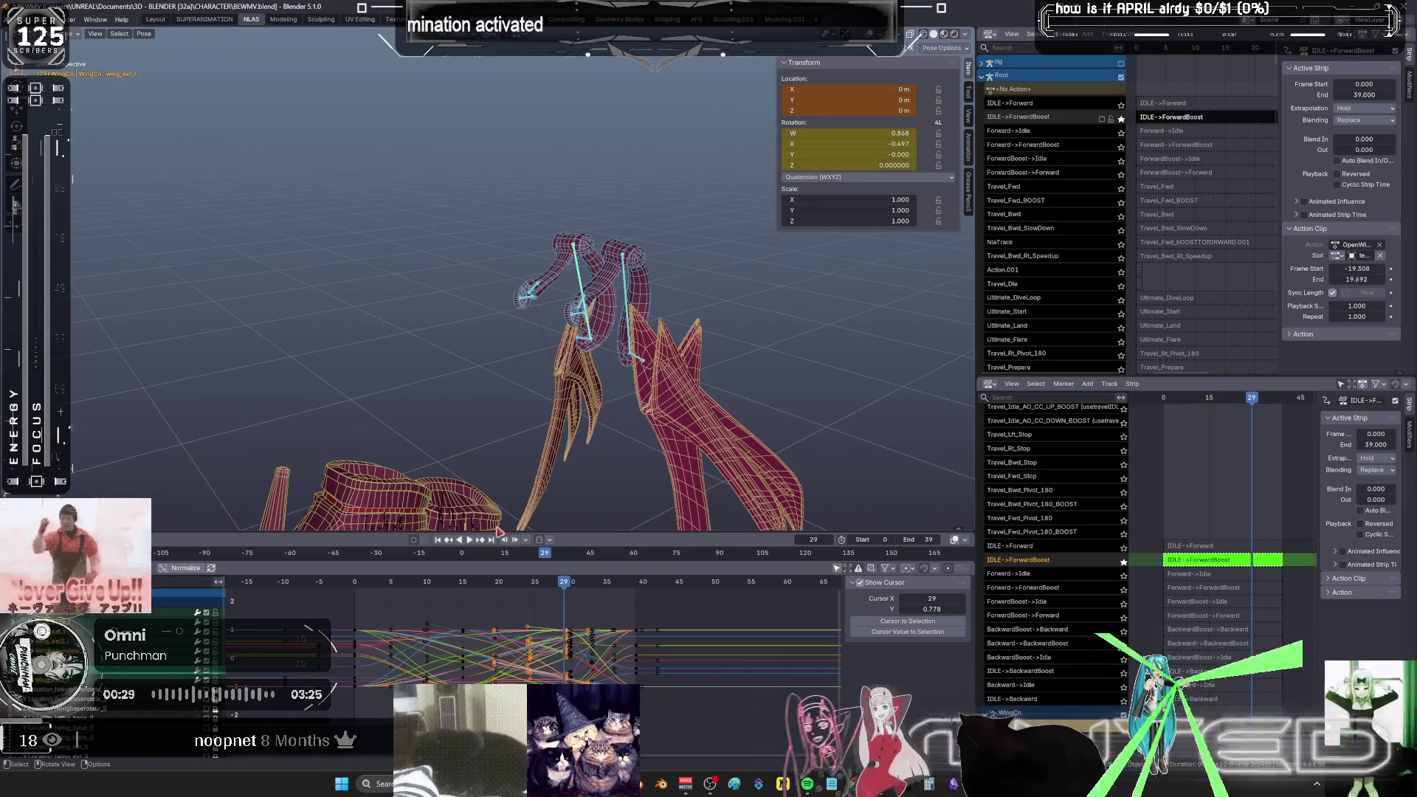
key(ctrl+space)
mouse_move(751, 463)
ctrl+middle_down()
mouse_move(576, 398)
mouse_move(563, 348)
ctrl+middle_up()
- Slide a column of wing keyframes later in time, restore the normal layout, and go to frame 32
drag(528, 222, 507, 578)
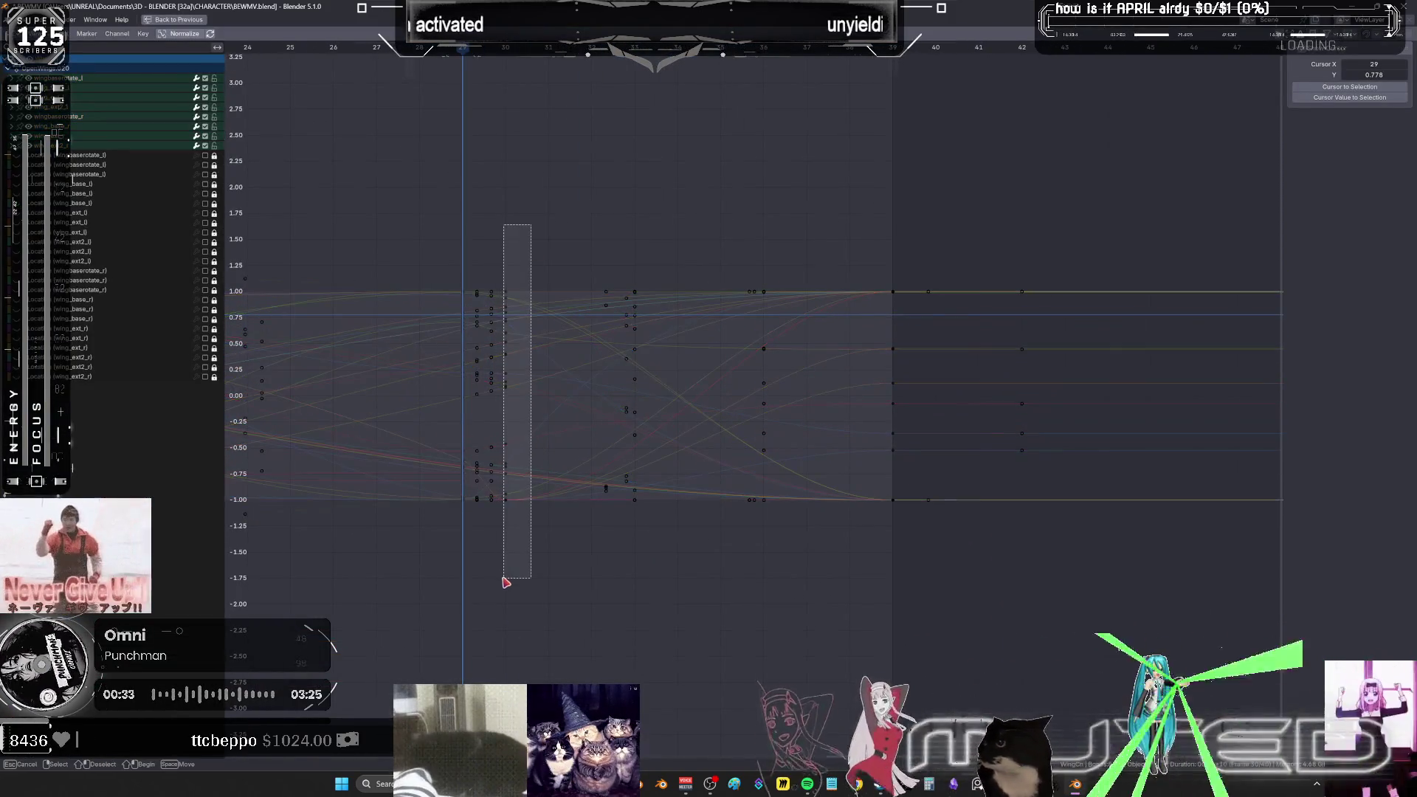
key(g)
key(ctrl+space)
middle_drag(597, 426, 476, 317)
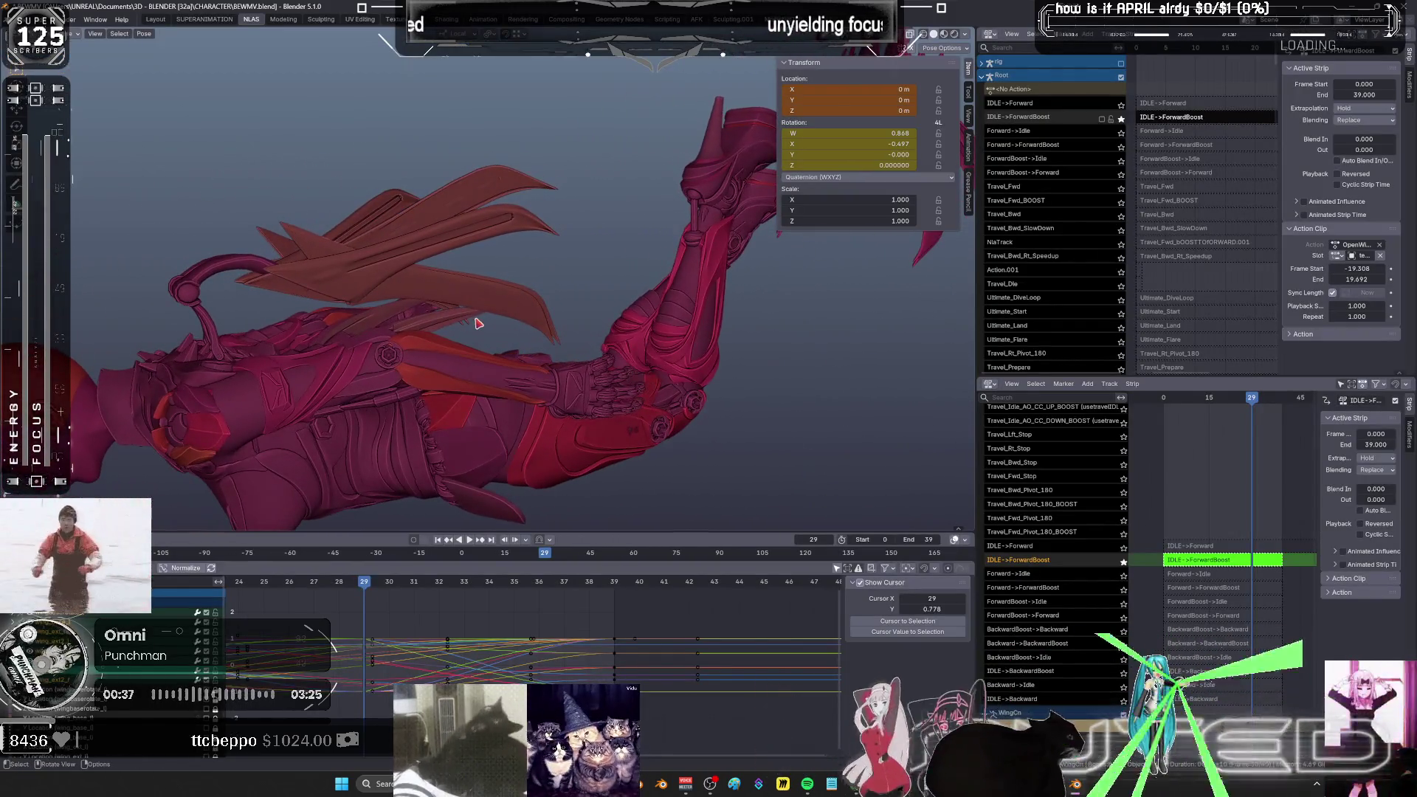
drag(432, 583, 461, 584)
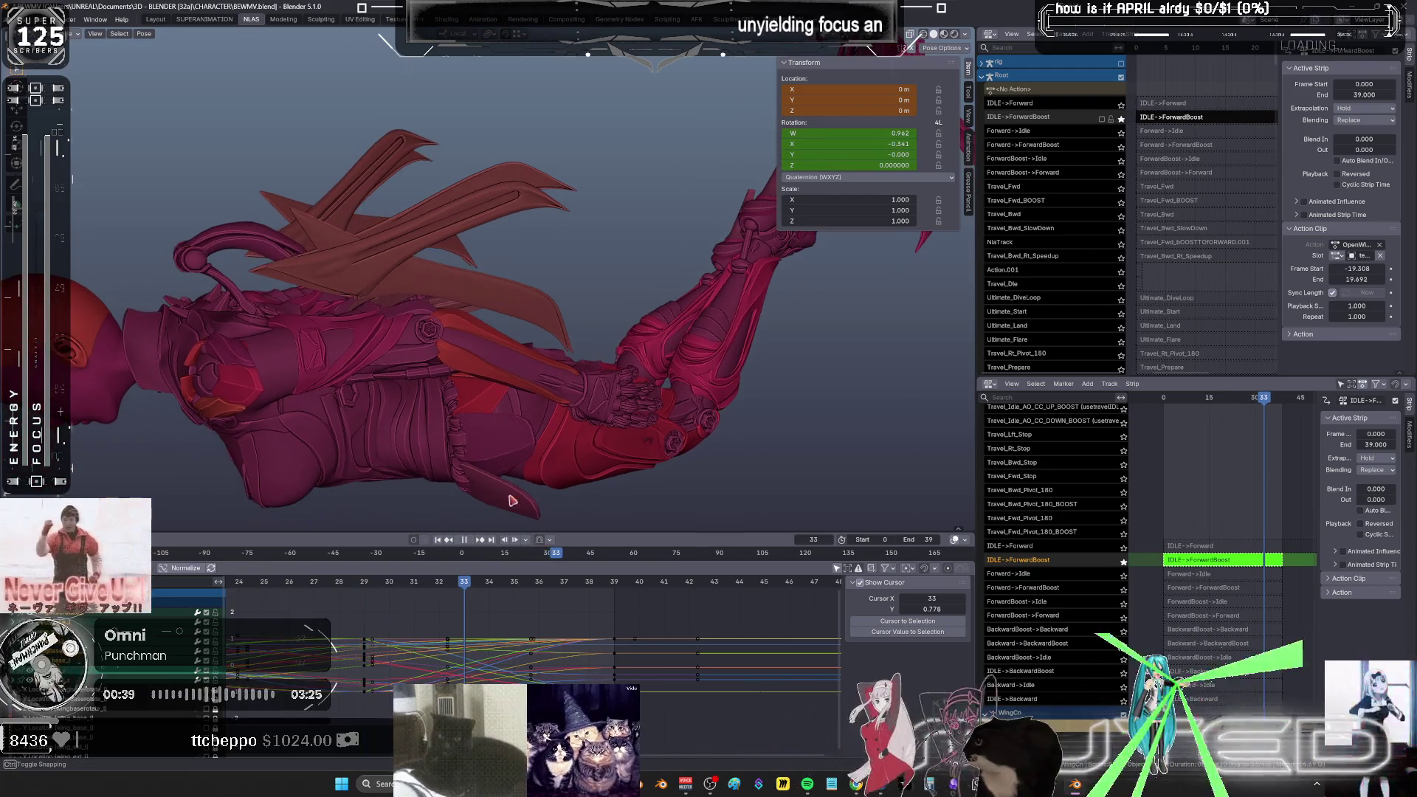
- Show the bone and wireframe overlays, then rotate the wing bone and key its rotation at frame 33
scroll(500, 429, up, 5)
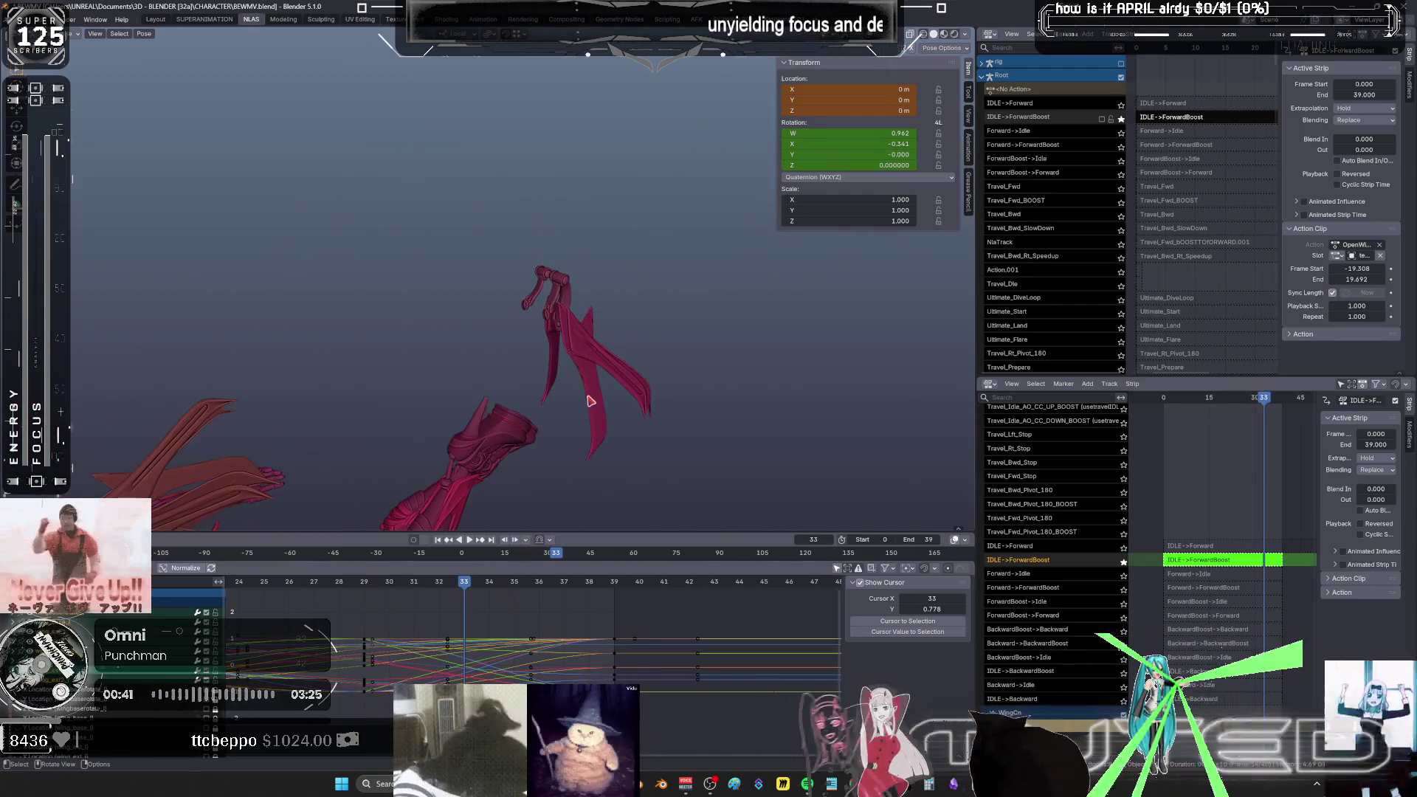
key(shift+alt+z)
middle_drag(525, 653, 542, 626)
scroll(542, 626, down, 3)
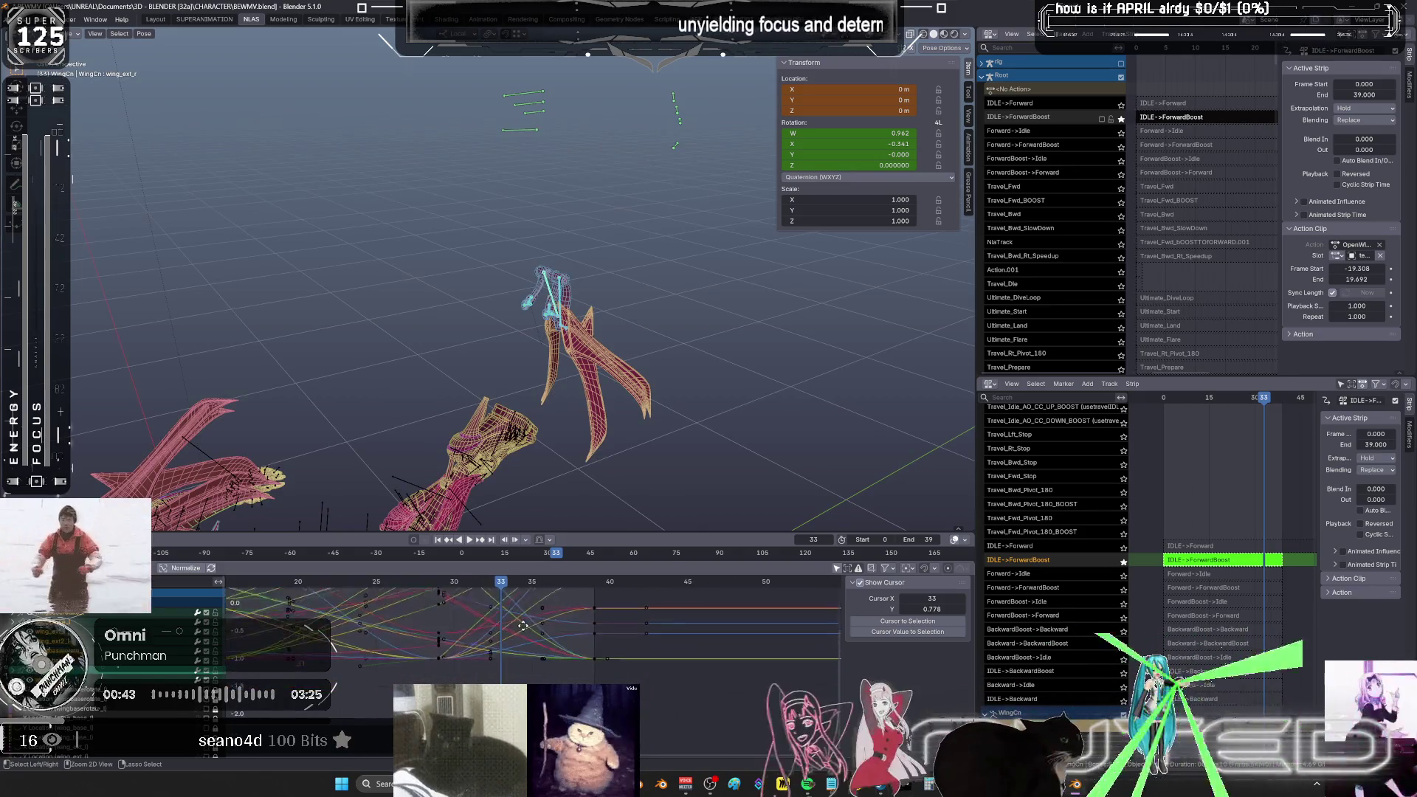
key(r)
click(605, 299)
key(k)
click(606, 299)
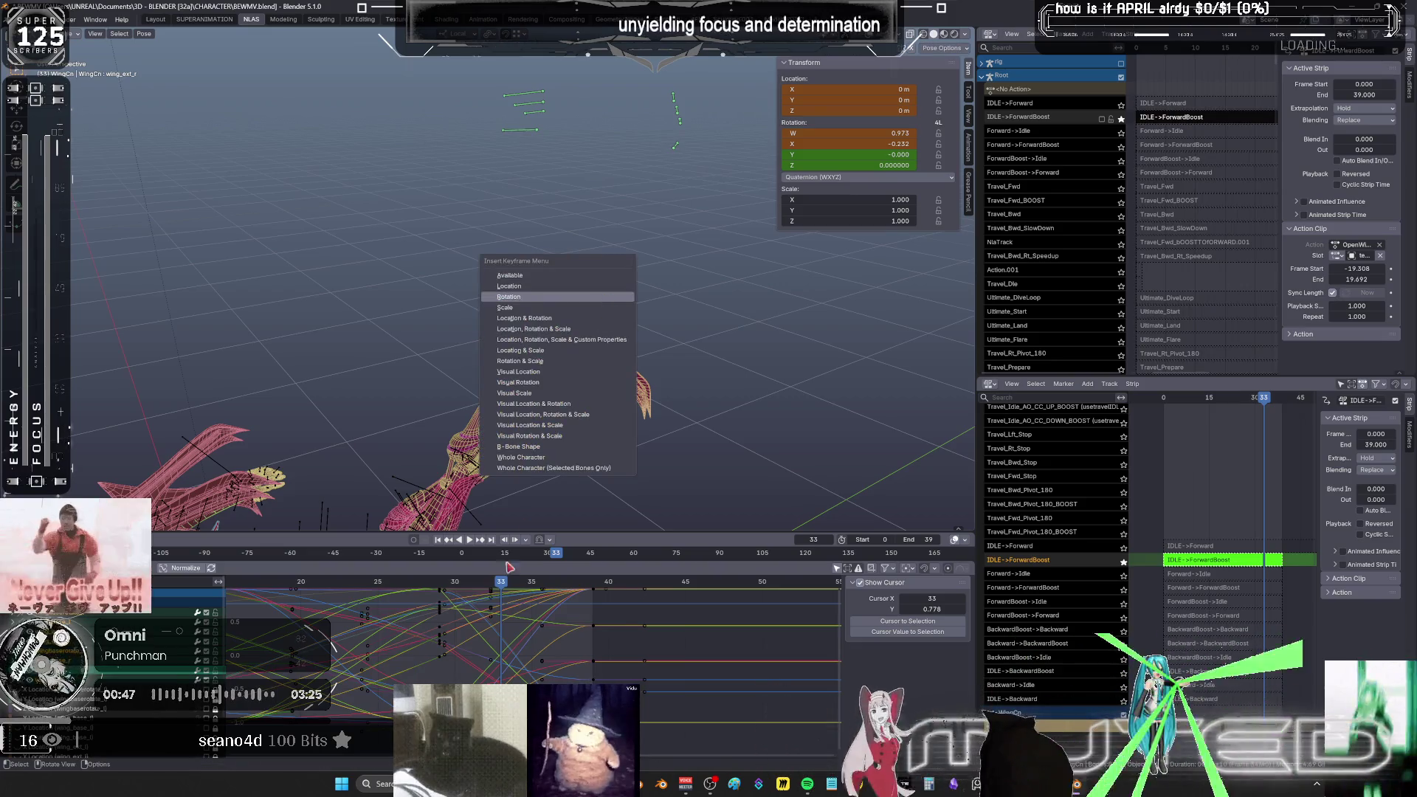
- Rotate the wing bone and key its rotation at frames 37 and 38
key(Right)
key(Right)
key(Right)
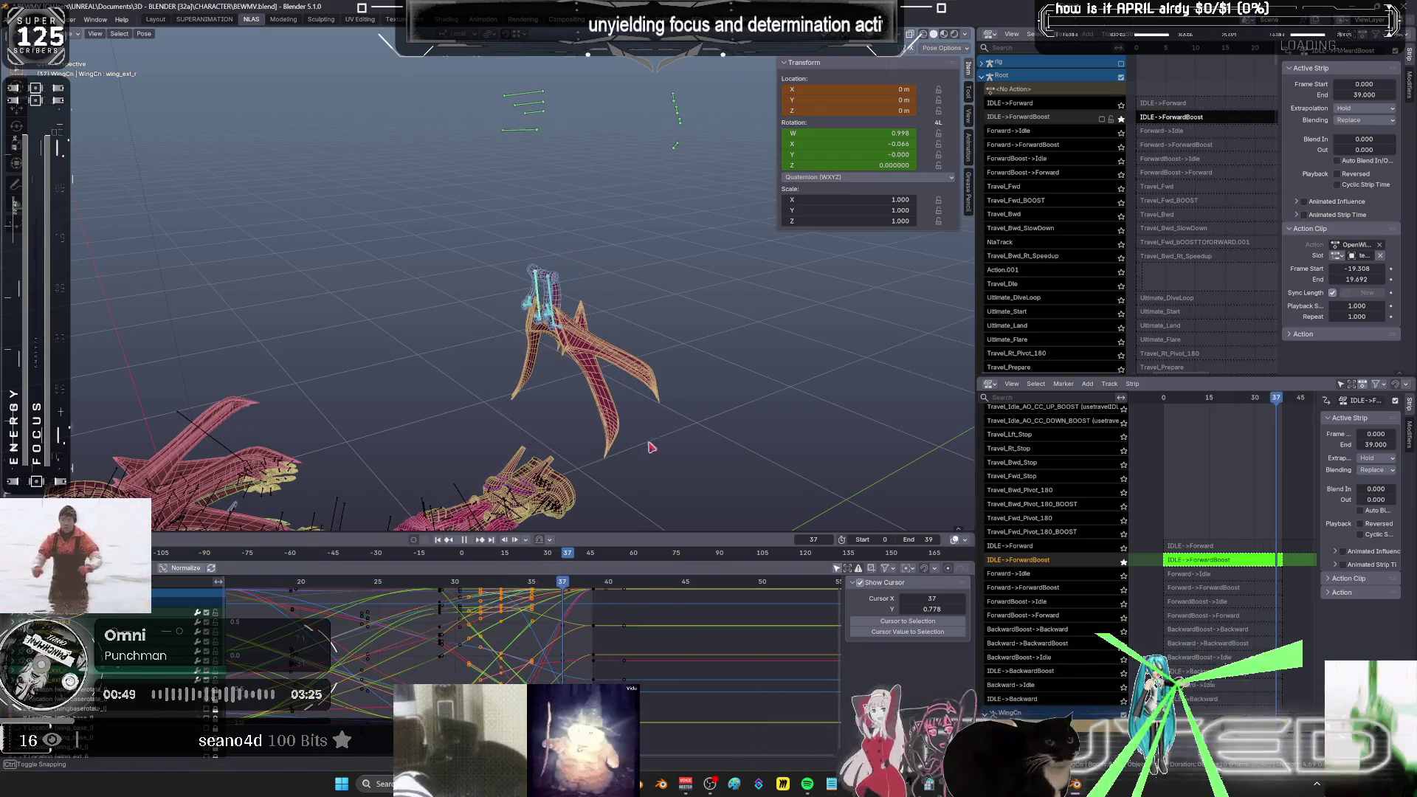
key(r)
click(722, 350)
key(k)
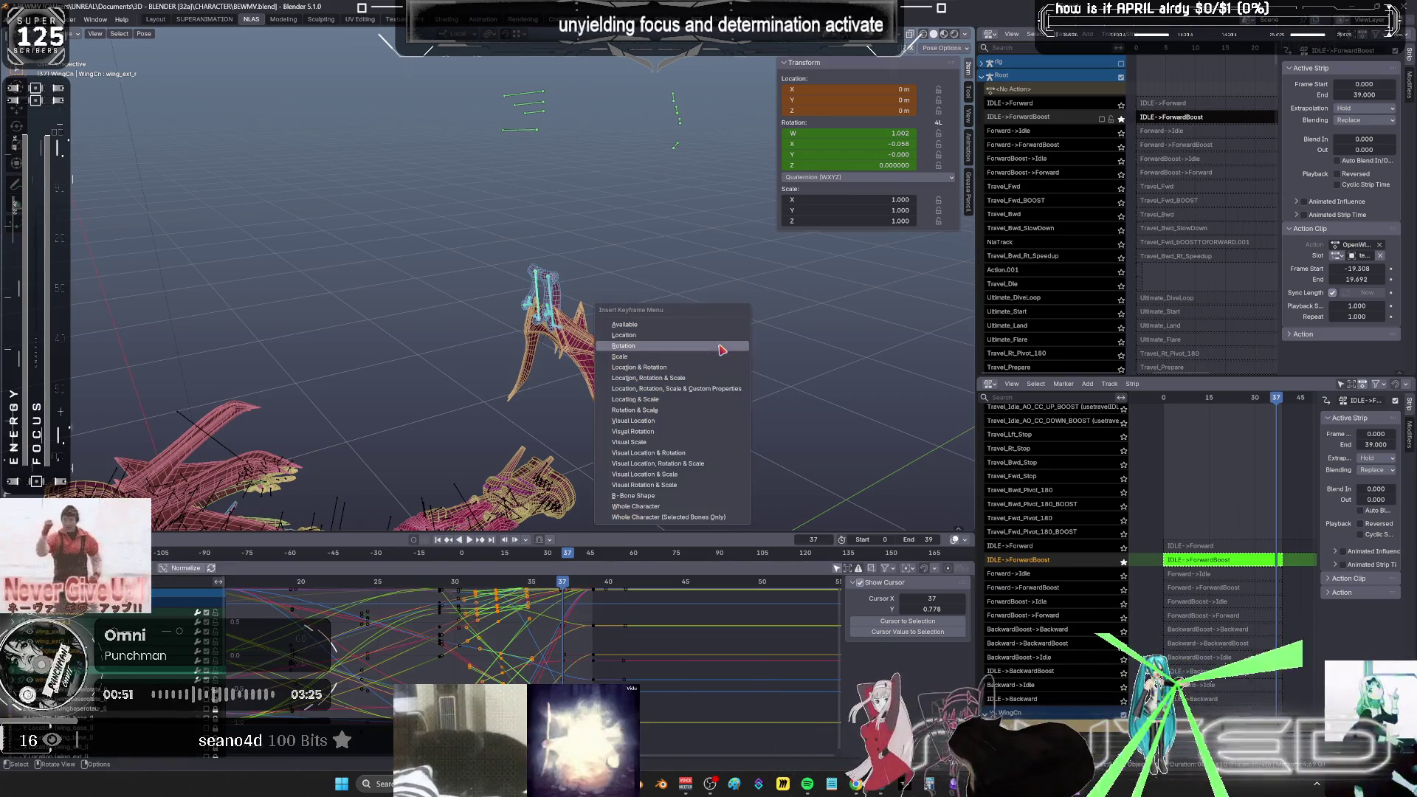
key(Right)
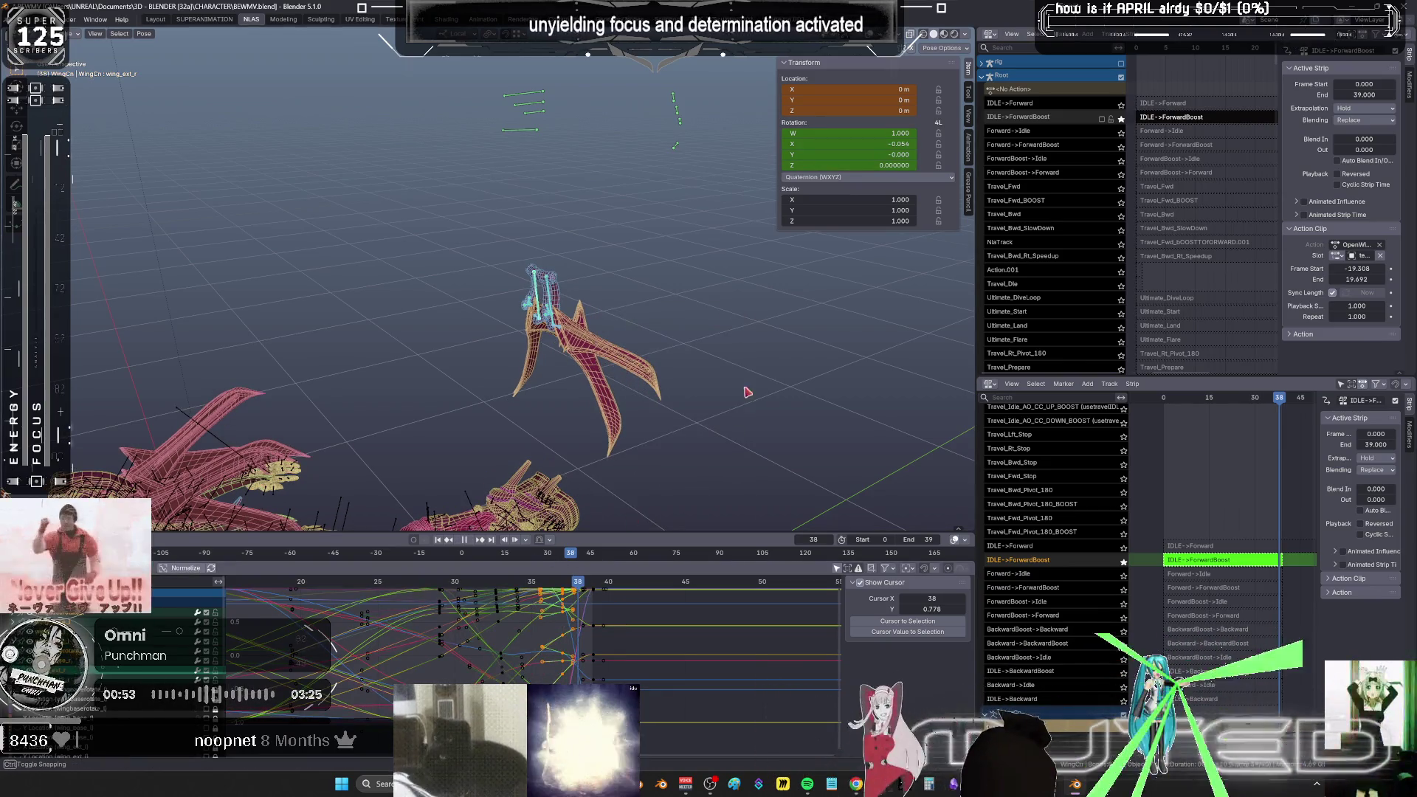
key(r)
click(691, 339)
key(k)
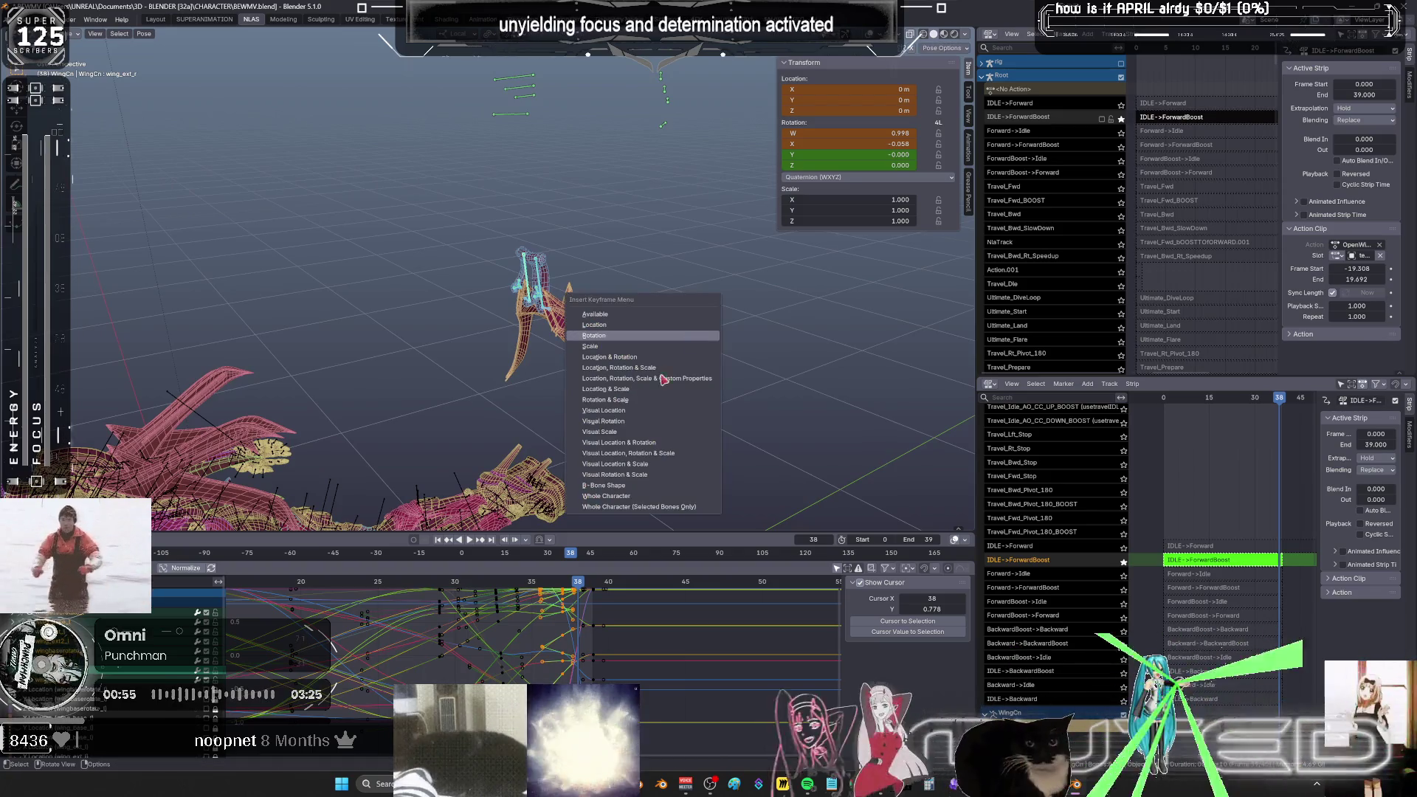
click(664, 380)
- Rotate the wing bone and key its rotation at frames 36 and 35
click(554, 587)
key(r)
click(694, 365)
key(k)
key(Escape)
key(Left)
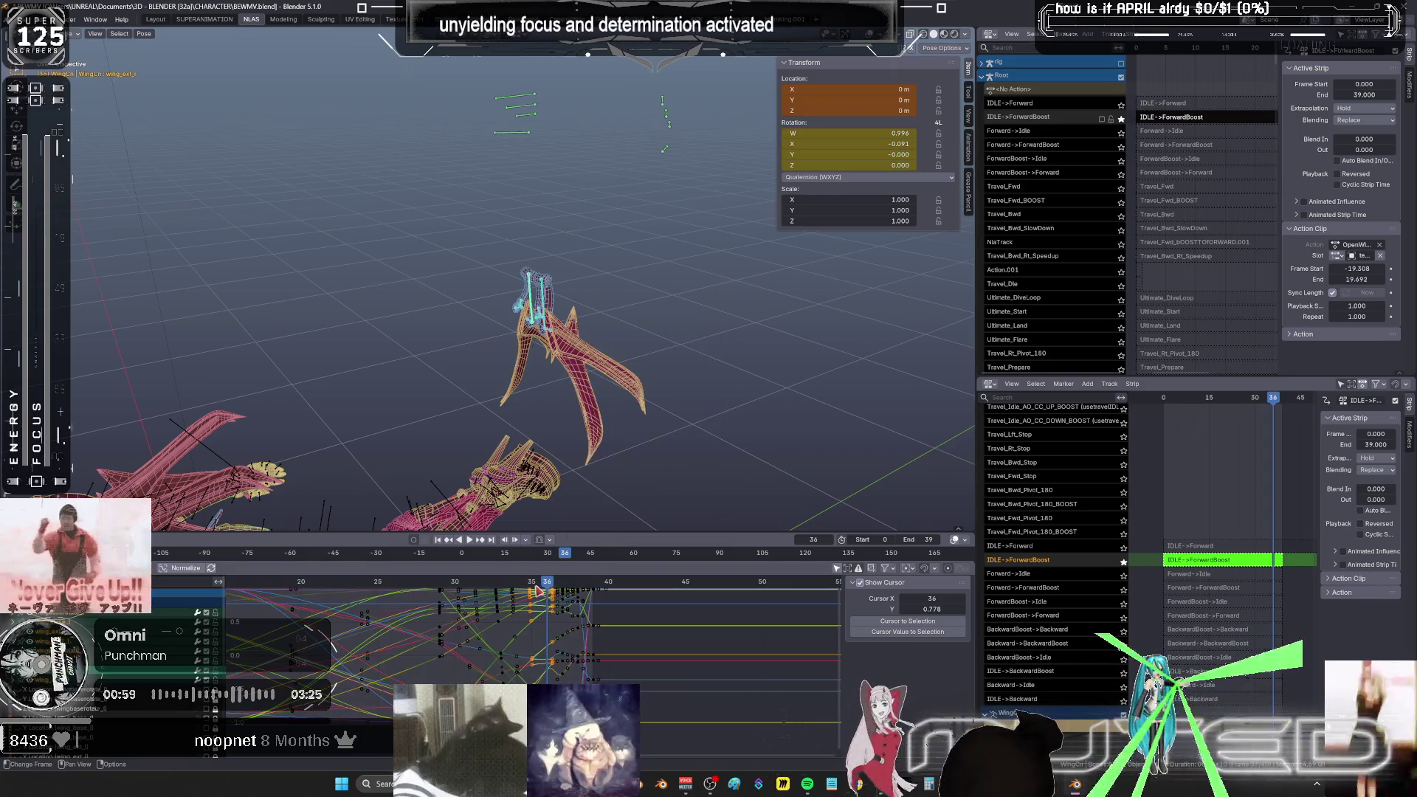
key(r)
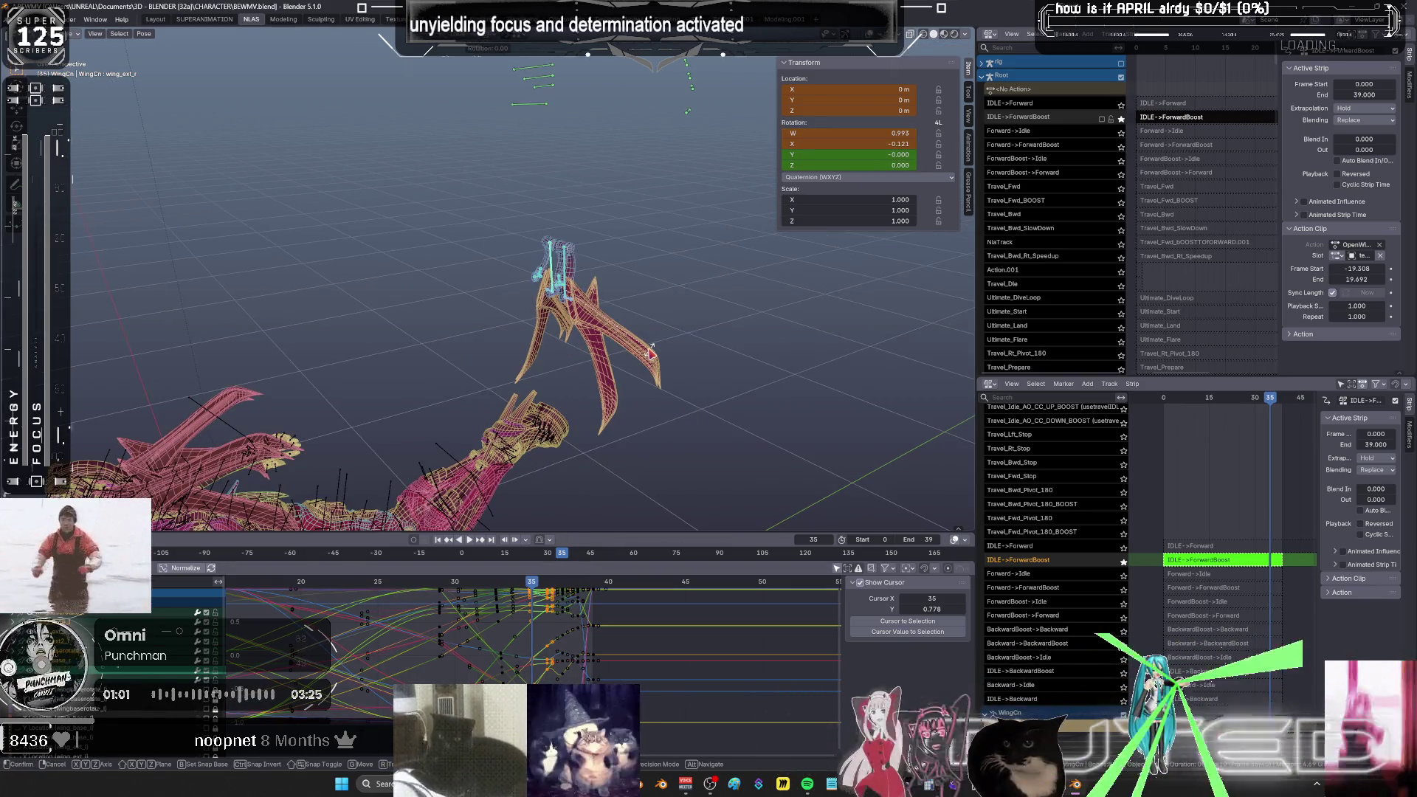
click(649, 353)
key(k)
click(605, 452)
- Re-pose and key the wing bone's rotation at frame 34, then again at frame 33
key(Left)
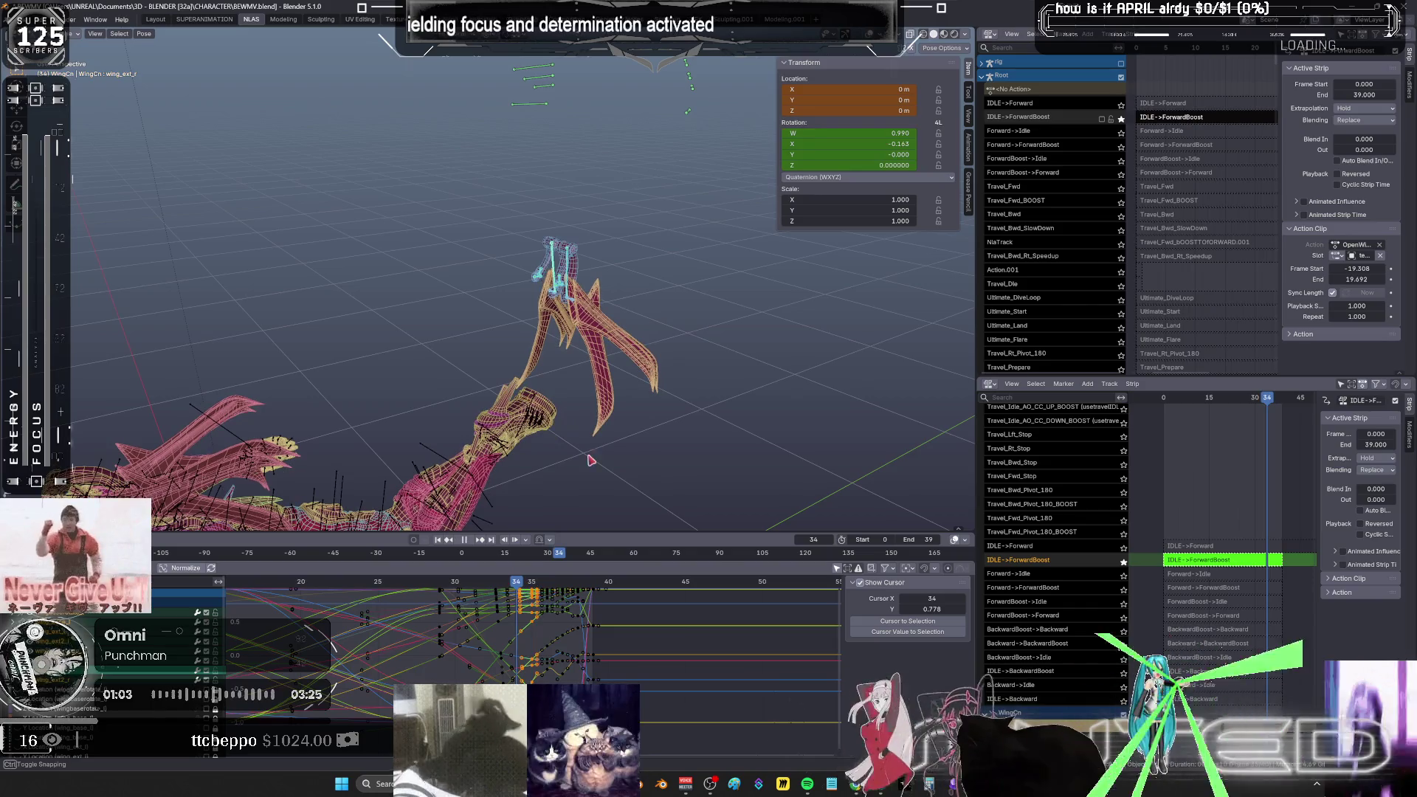
click(638, 335)
key(k)
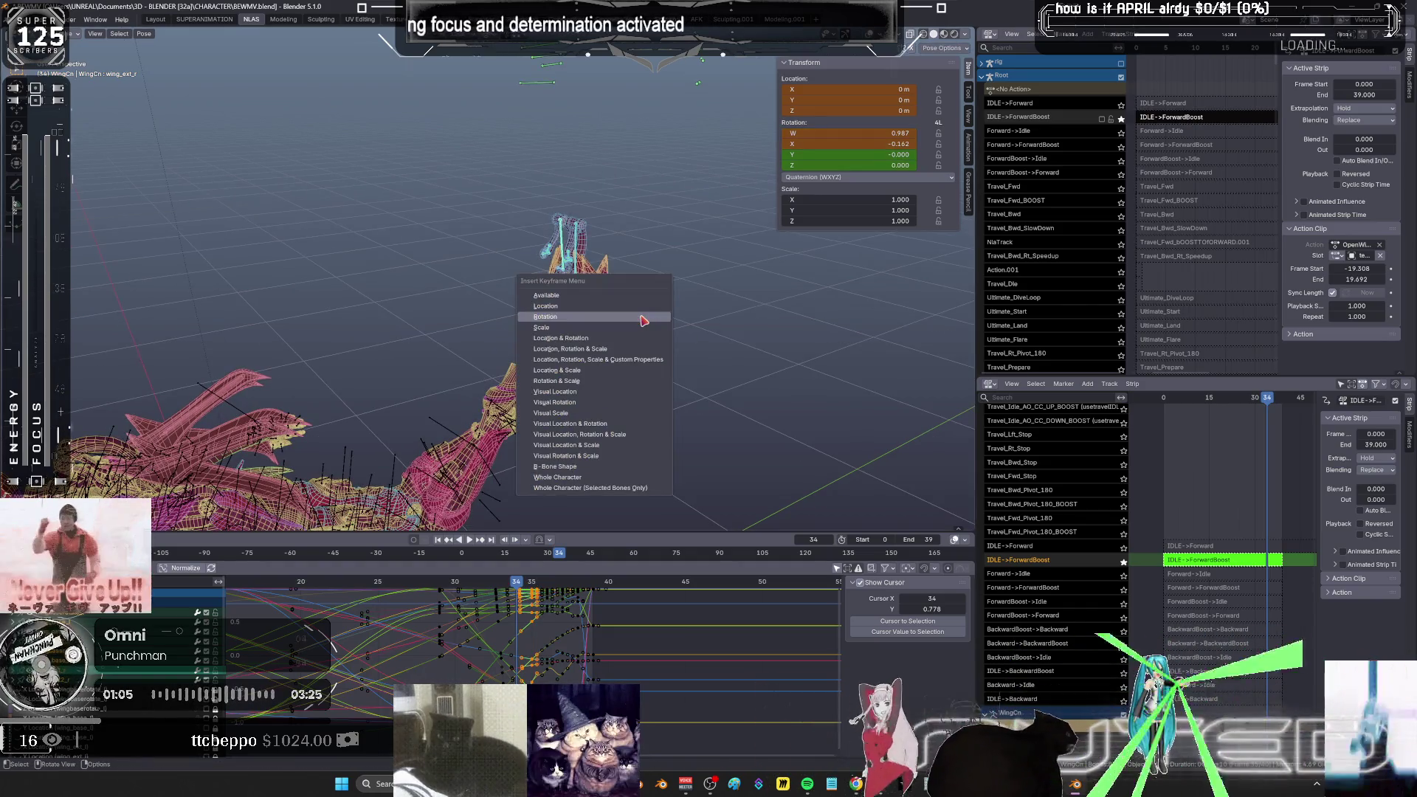
click(642, 320)
key(Left)
key(r)
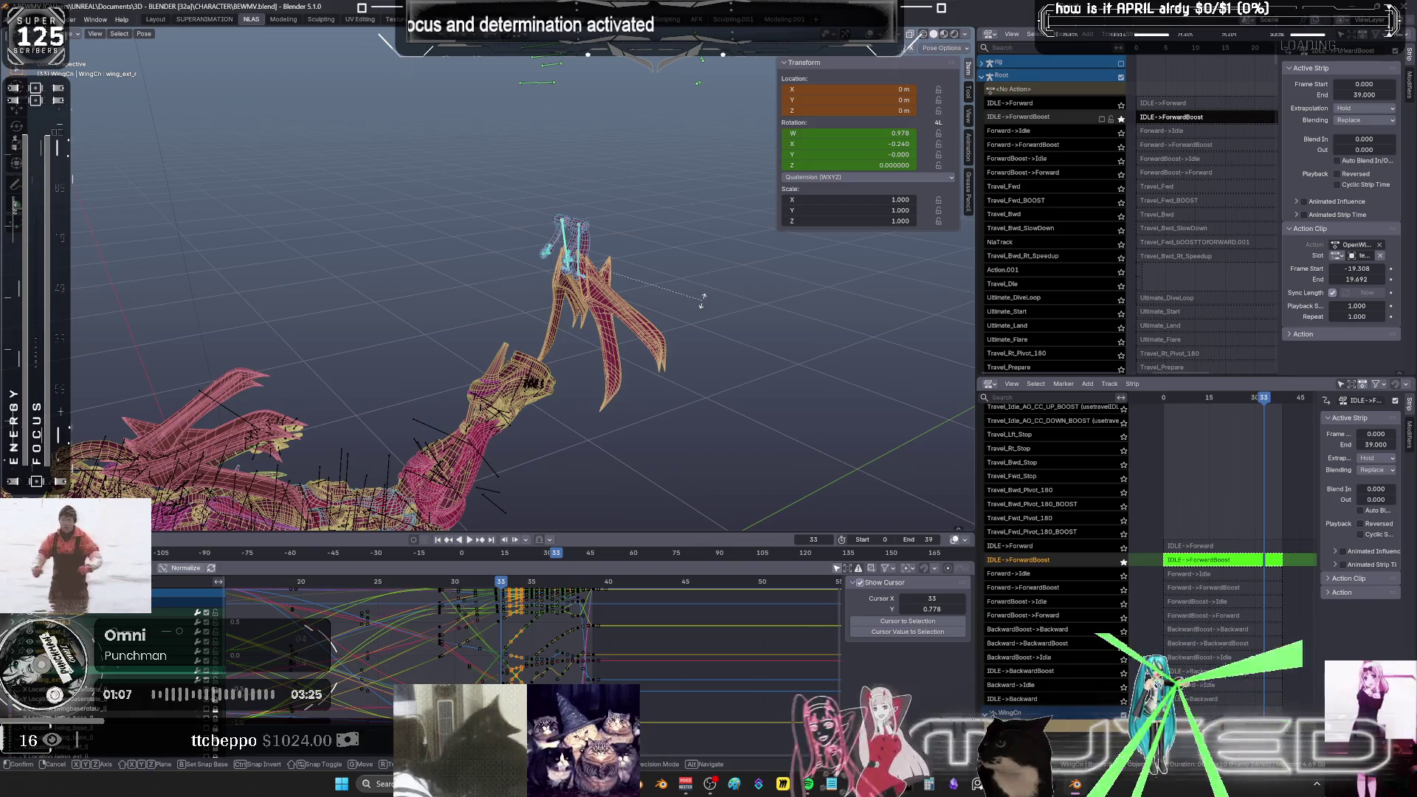
click(702, 303)
key(k)
key(Return)
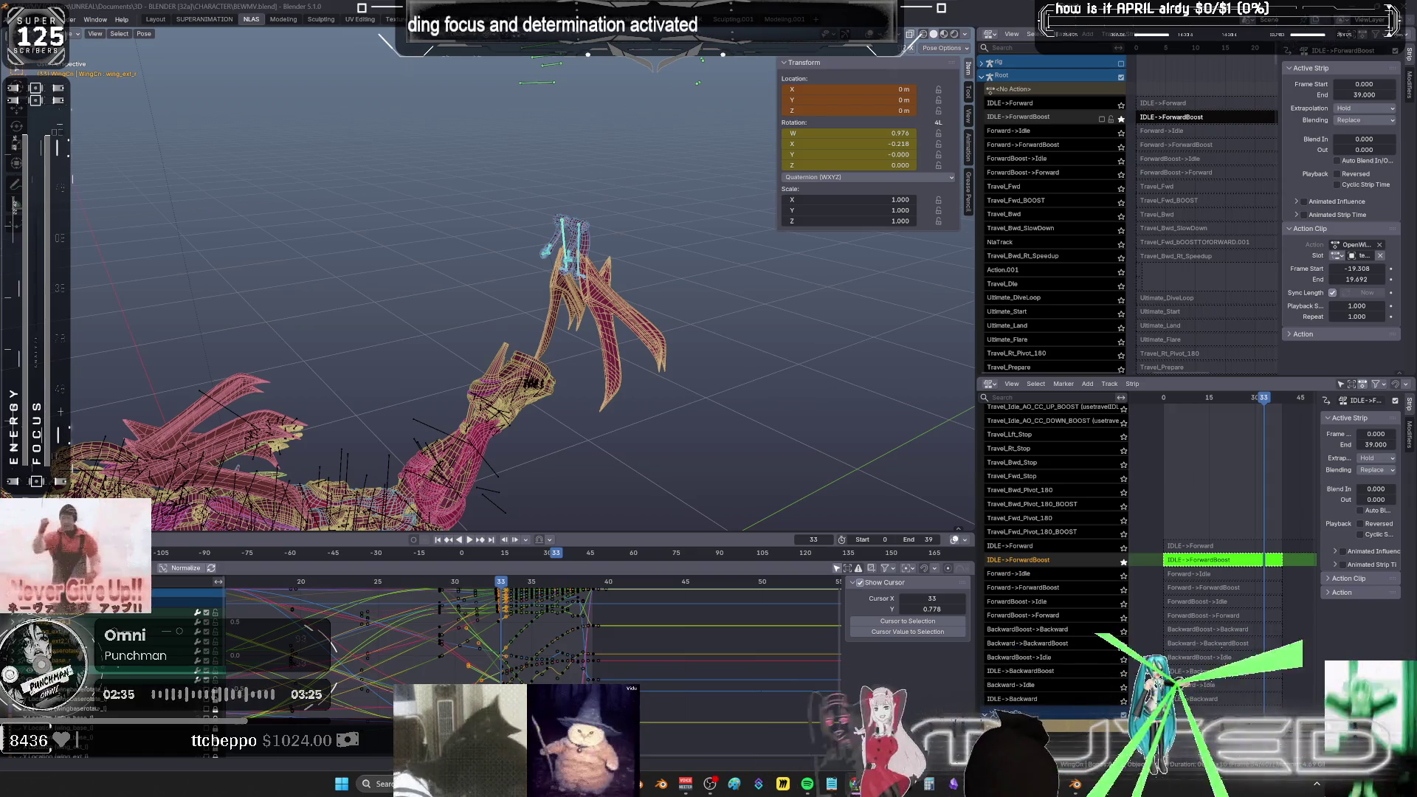
- Inspect the rotation curves around frames 28–40 in a maximized Graph Editor, then restore the layout
middle_drag(590, 465, 632, 355)
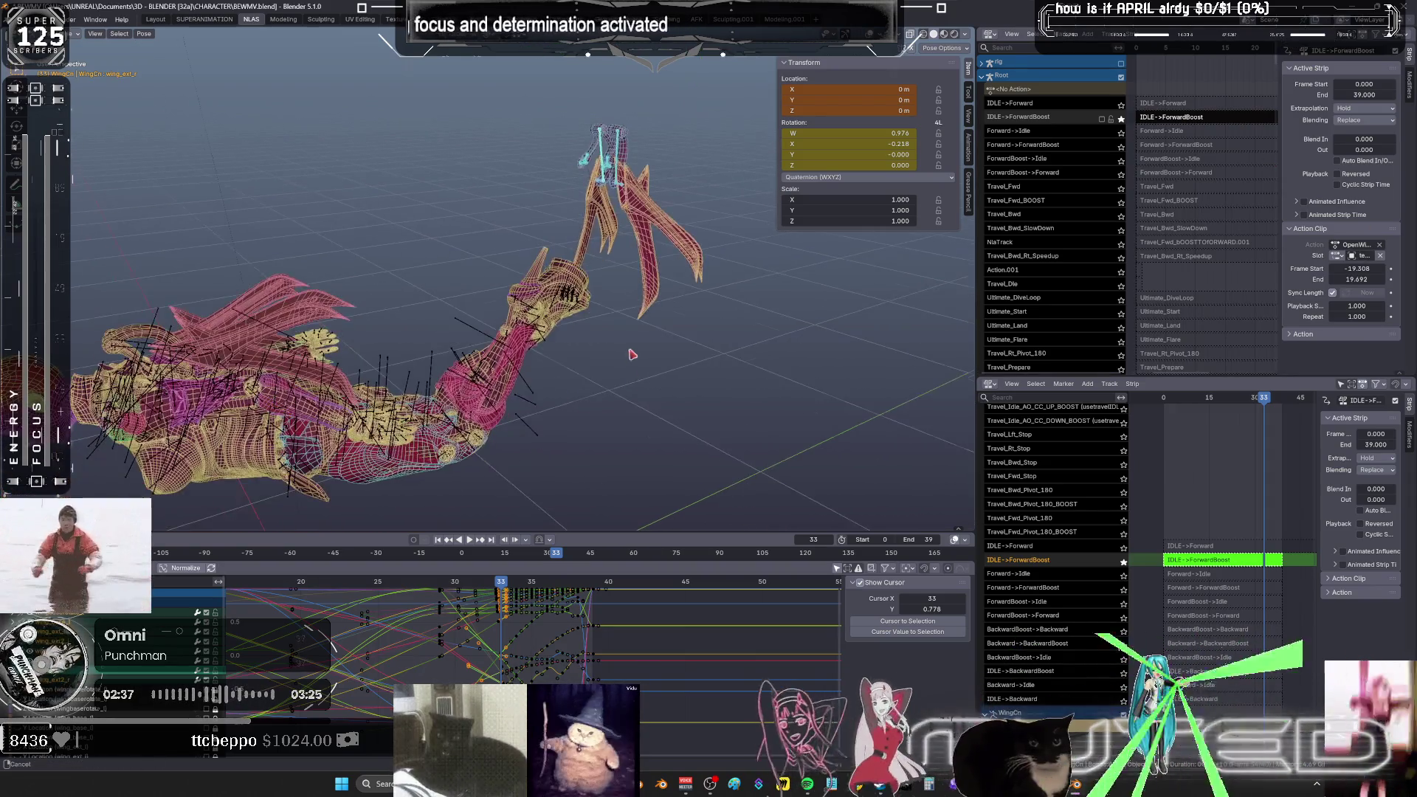
key(ctrl+space)
mouse_move(772, 513)
ctrl+middle_down()
mouse_move(782, 484)
mouse_move(861, 443)
mouse_move(771, 88)
mouse_move(780, 199)
mouse_move(745, 112)
ctrl+middle_up()
key(ctrl+space)
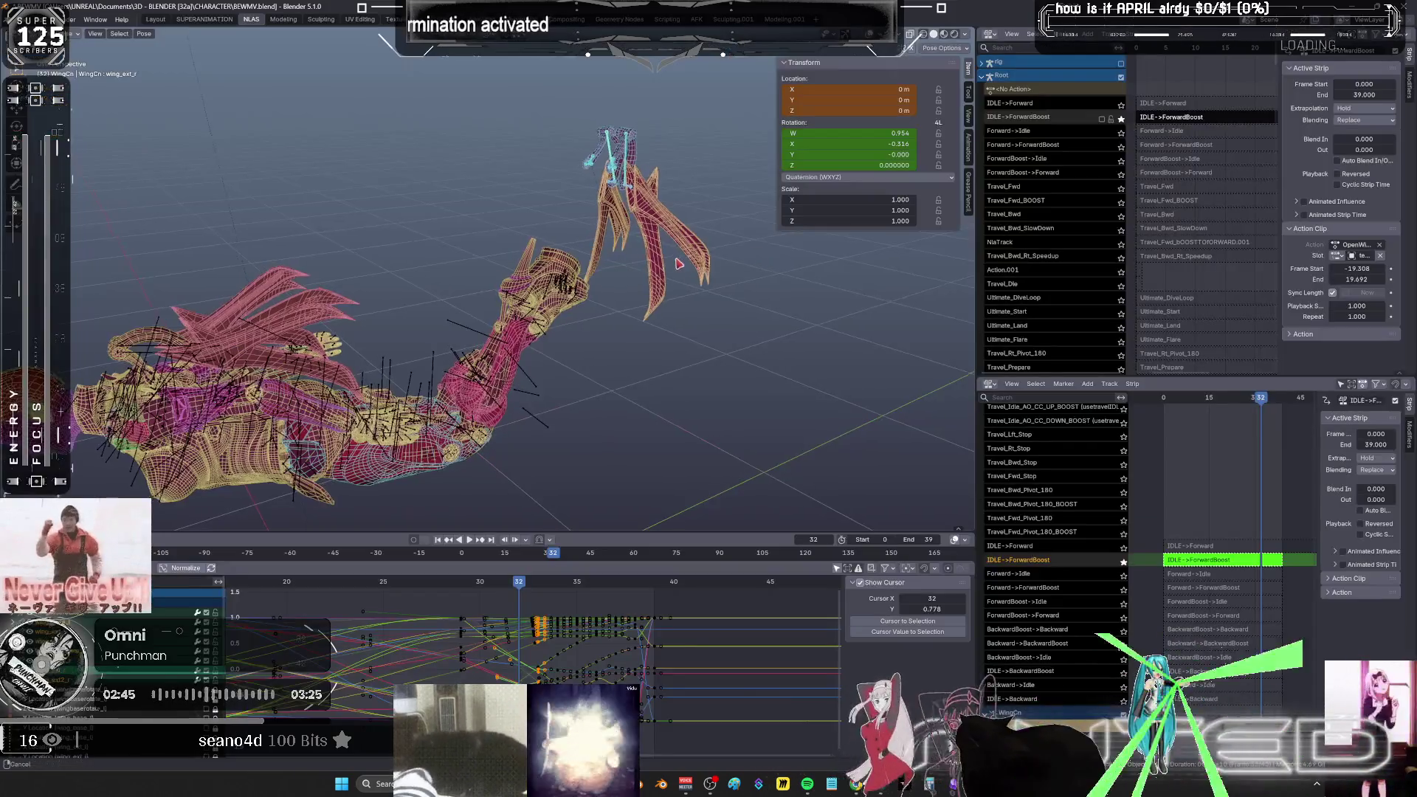
- Key the wing bone's new rotation at frame 32, then play the action back, stopping at frame 25
click(682, 267)
key(i)
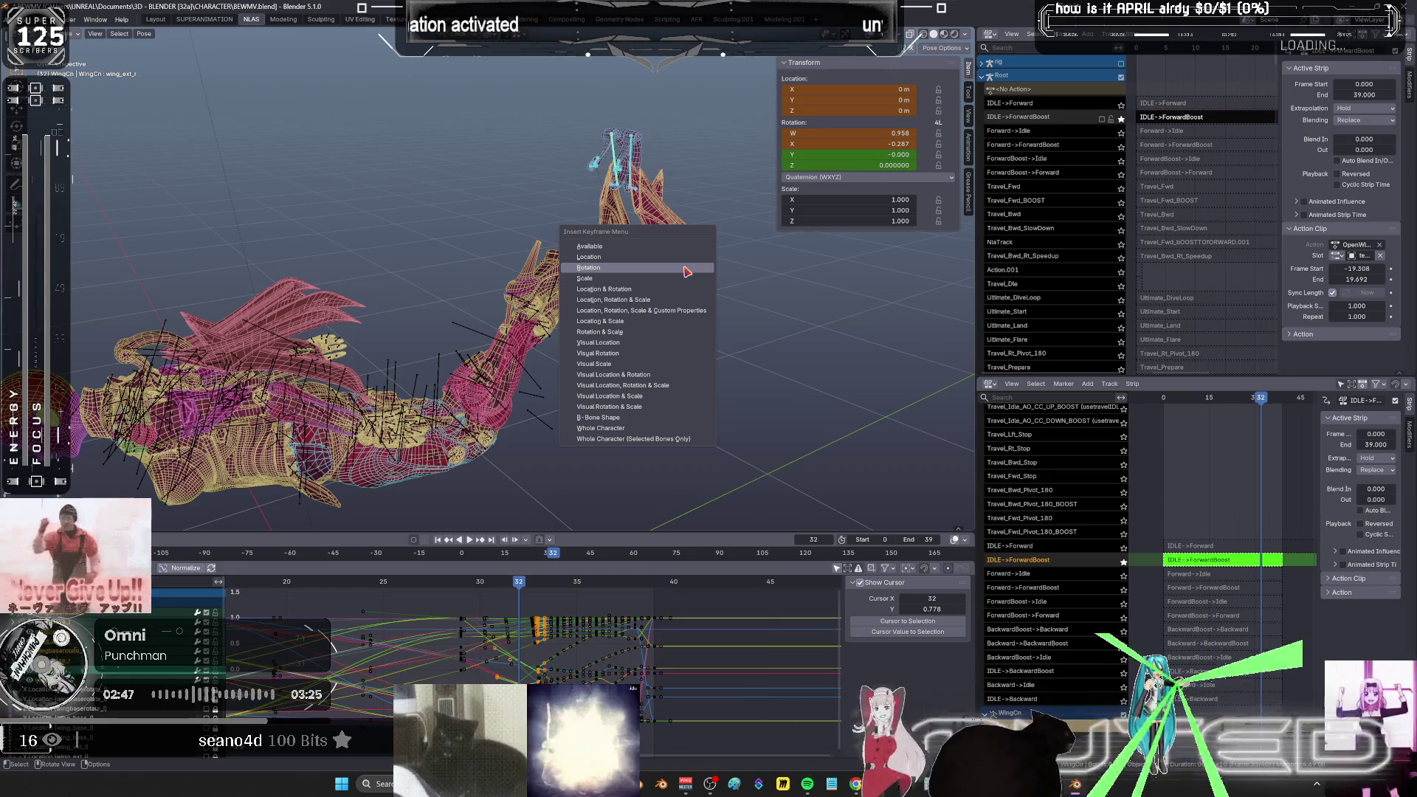
click(685, 269)
key(space)
drag(659, 612, 420, 600)
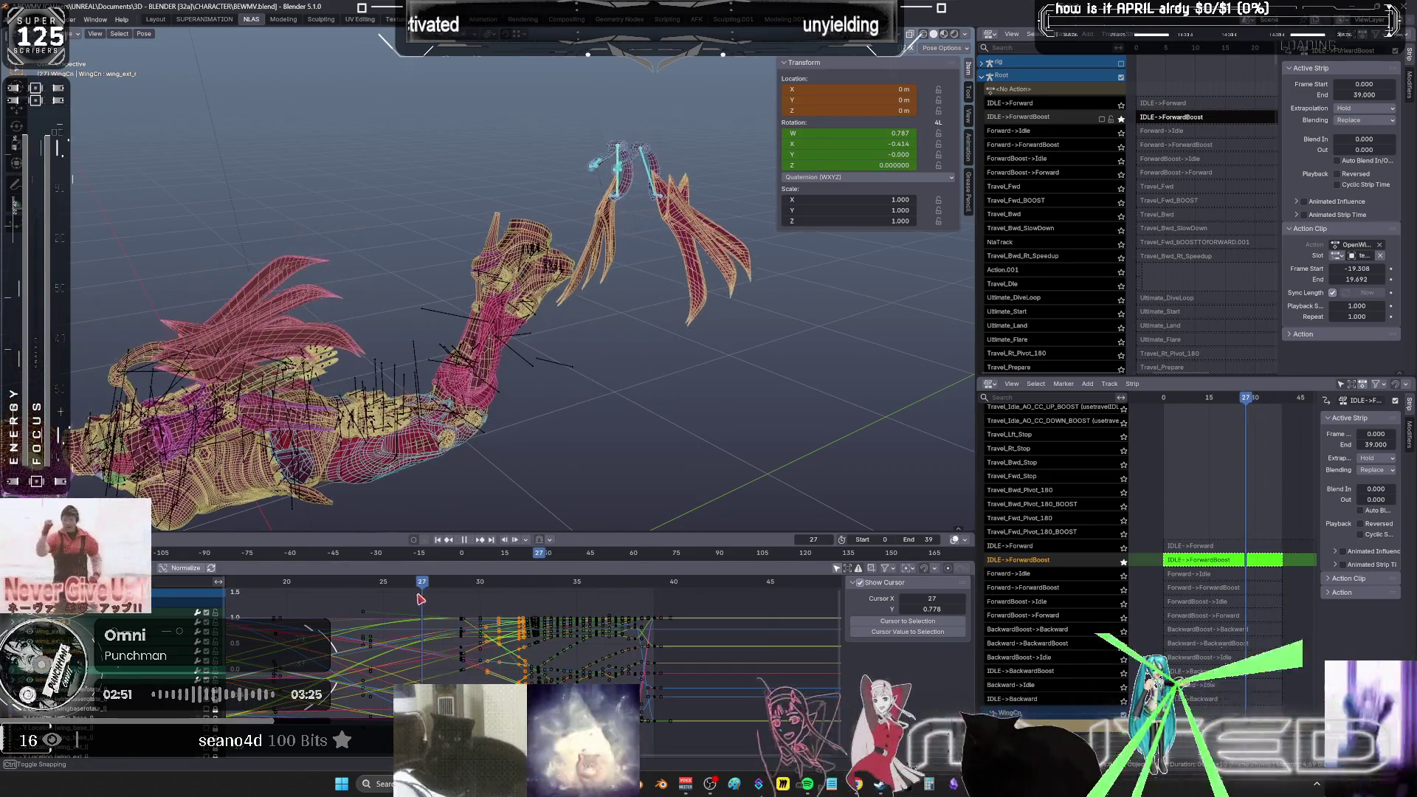
key(space)
- Cancel the rotation, key the wing bone's rotation at frame 25 via the context menu, and fit the curves
key(r)
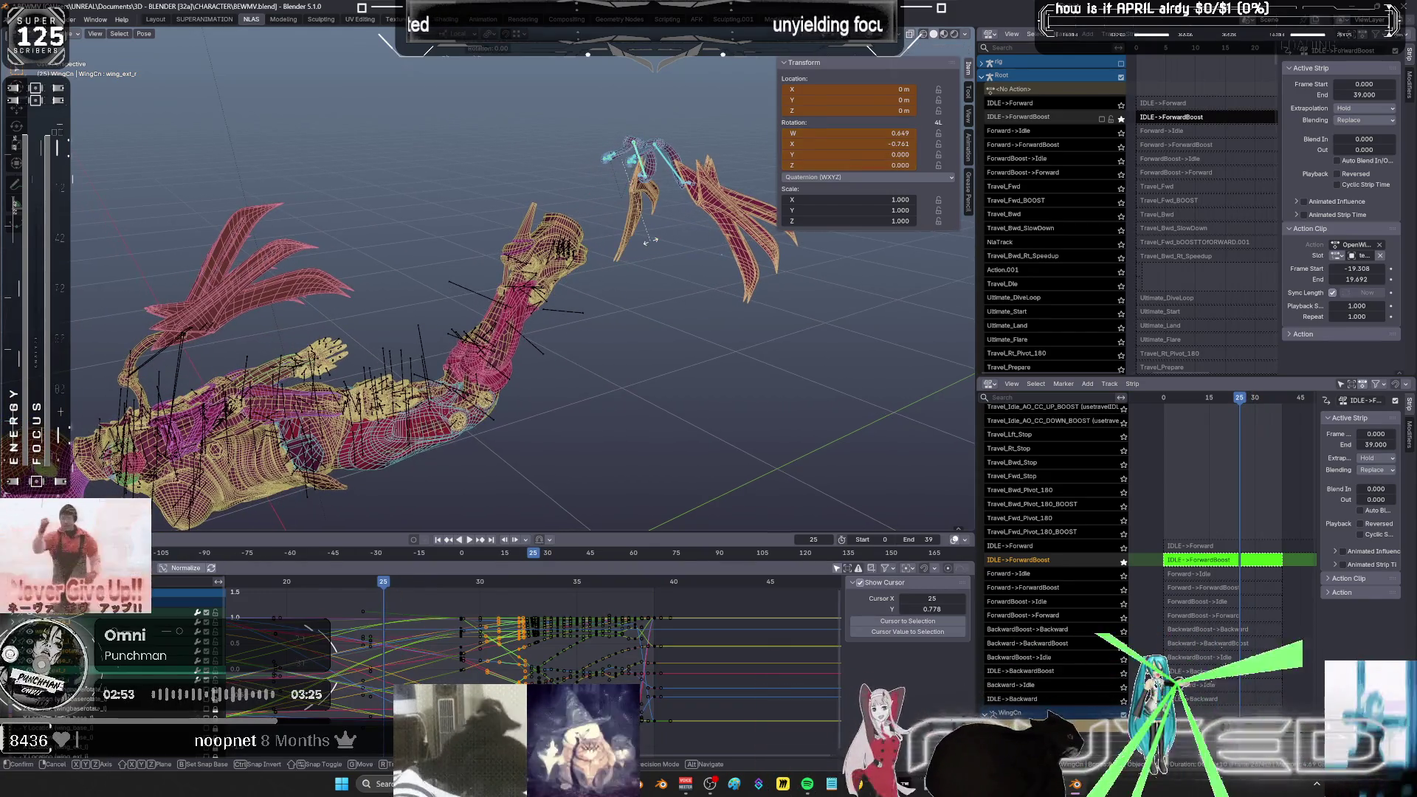
right_click(598, 278)
mouse_move(598, 277)
middle_down()
mouse_move(638, 254)
mouse_move(573, 307)
middle_up()
right_click(573, 307)
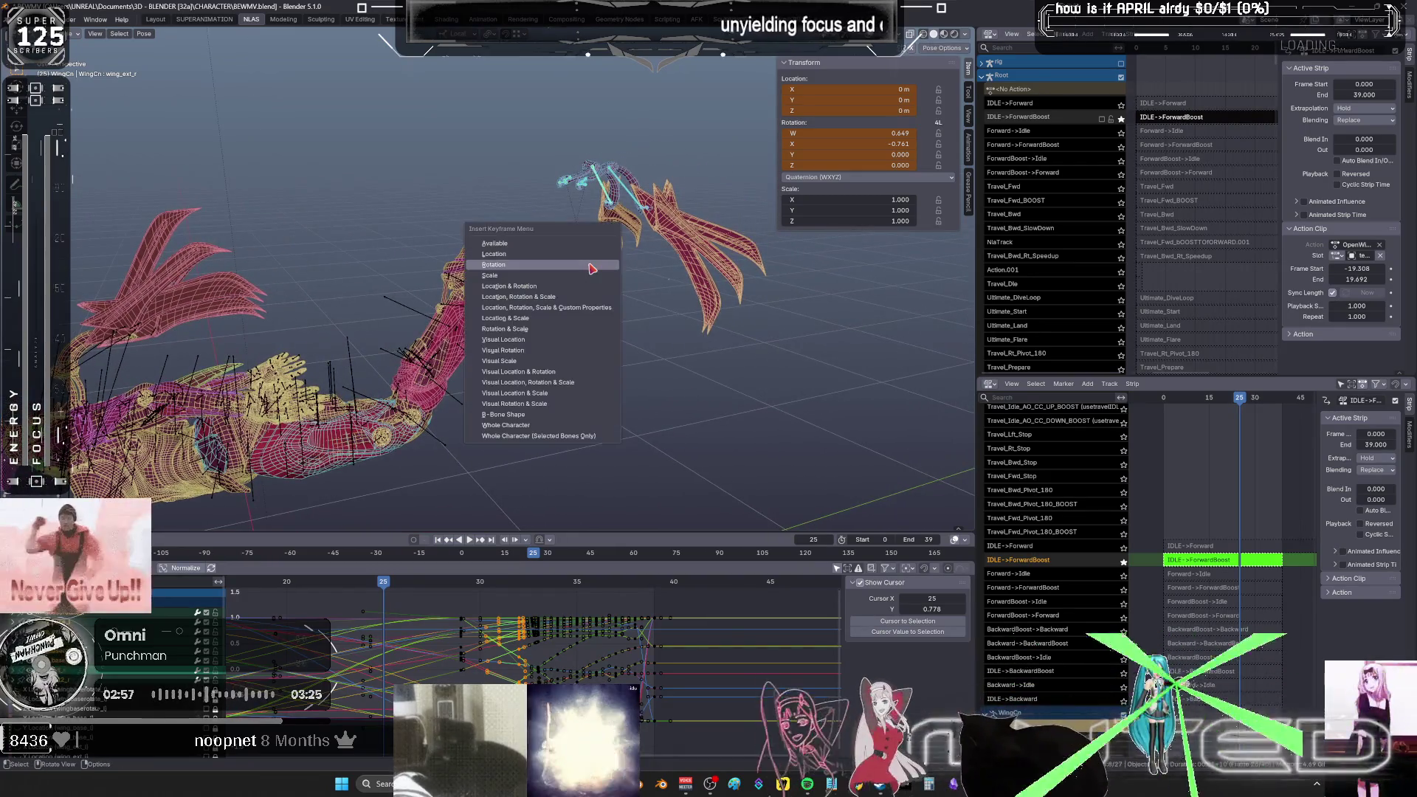
click(573, 307)
middle_drag(450, 486, 443, 531)
key(Home)
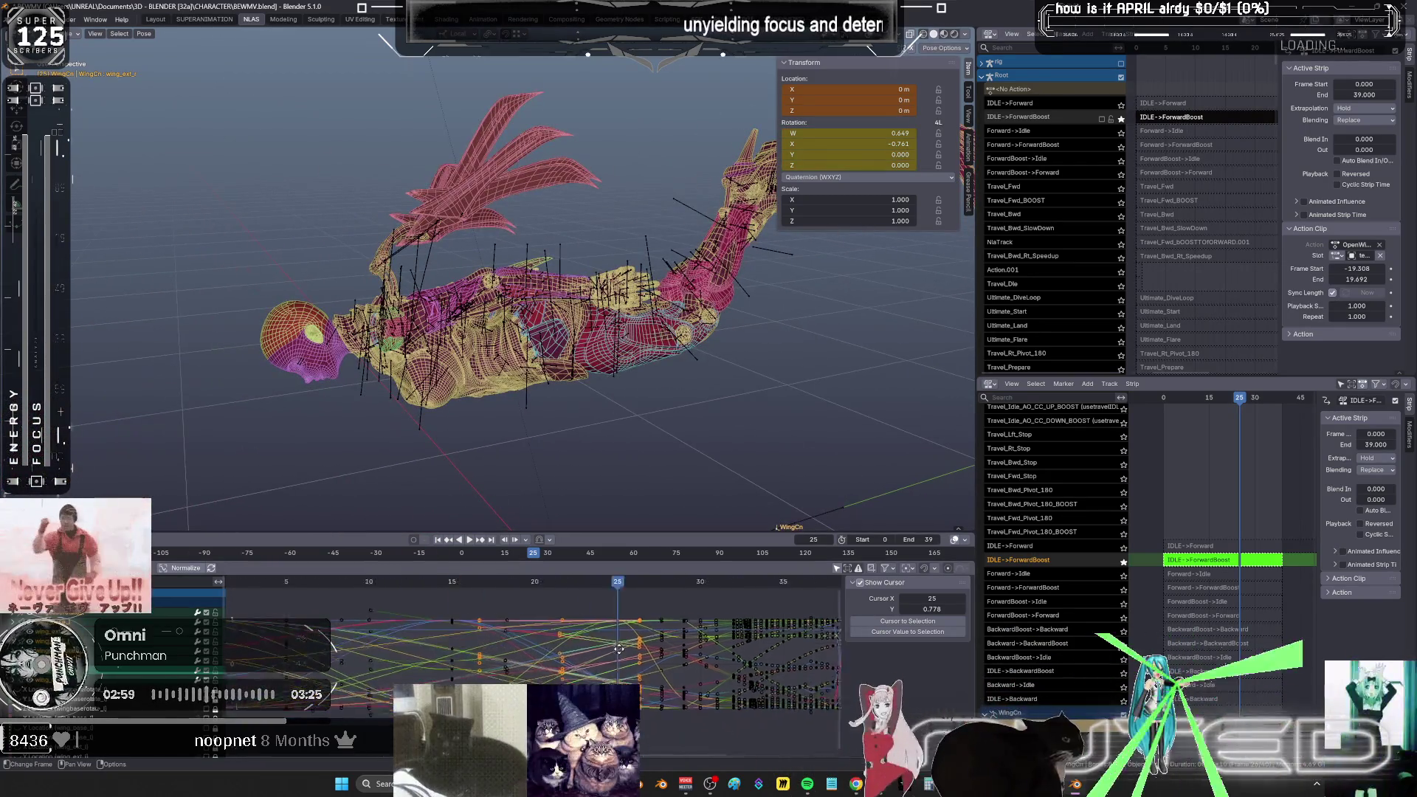
- Rotate the wing bone at frame 20, then scrub back toward the early frames
drag(642, 586, 561, 587)
middle_drag(620, 295, 630, 220)
key(r)
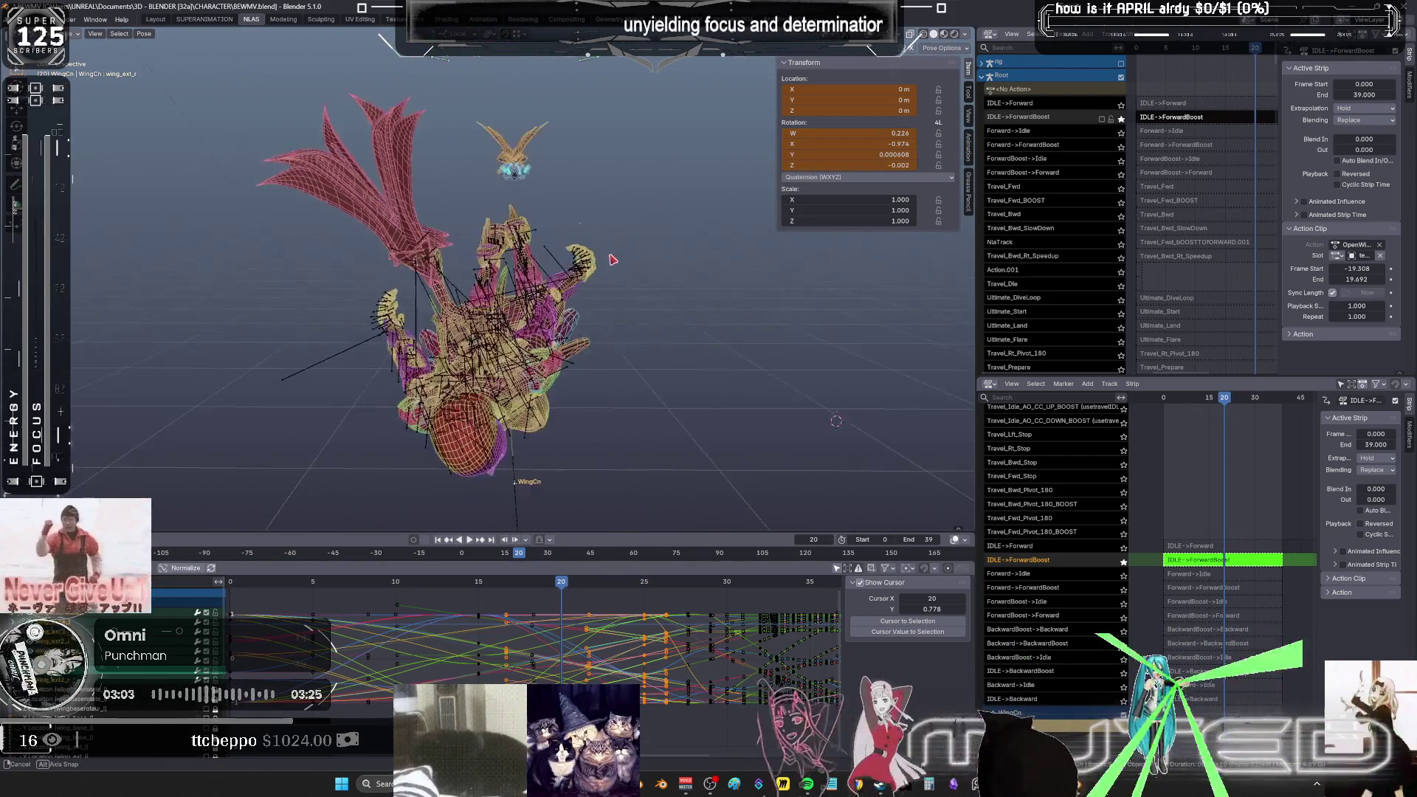
click(605, 252)
drag(561, 587, 388, 597)
scroll(456, 591, down, 1)
mouse_move(481, 430)
middle_down()
mouse_move(475, 278)
mouse_move(234, 170)
mouse_move(418, 228)
mouse_move(410, 280)
middle_up()
- At frame 7, rotate the selected wing bones about local X, then select wing_ext2_r
key(r)
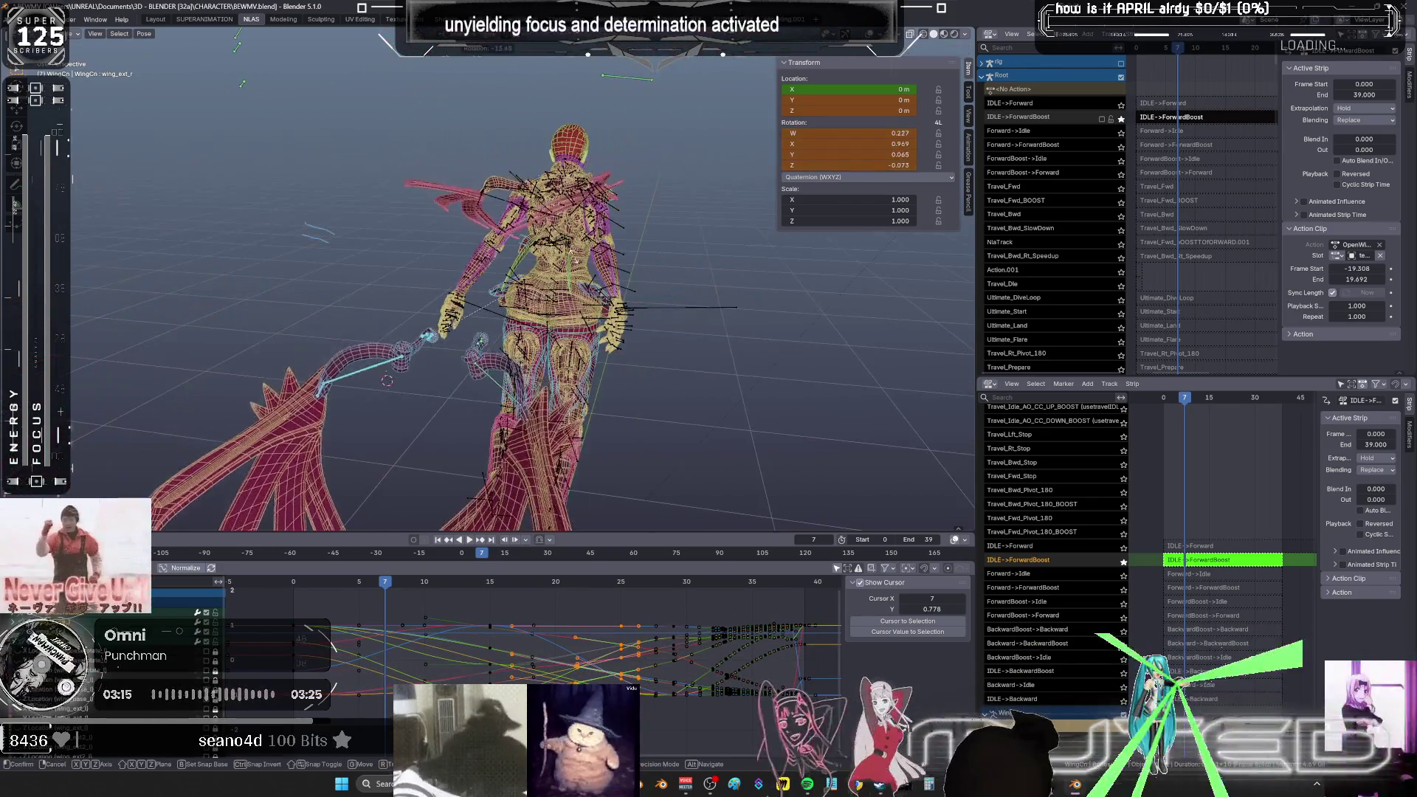
click(579, 292)
middle_drag(580, 293, 473, 330)
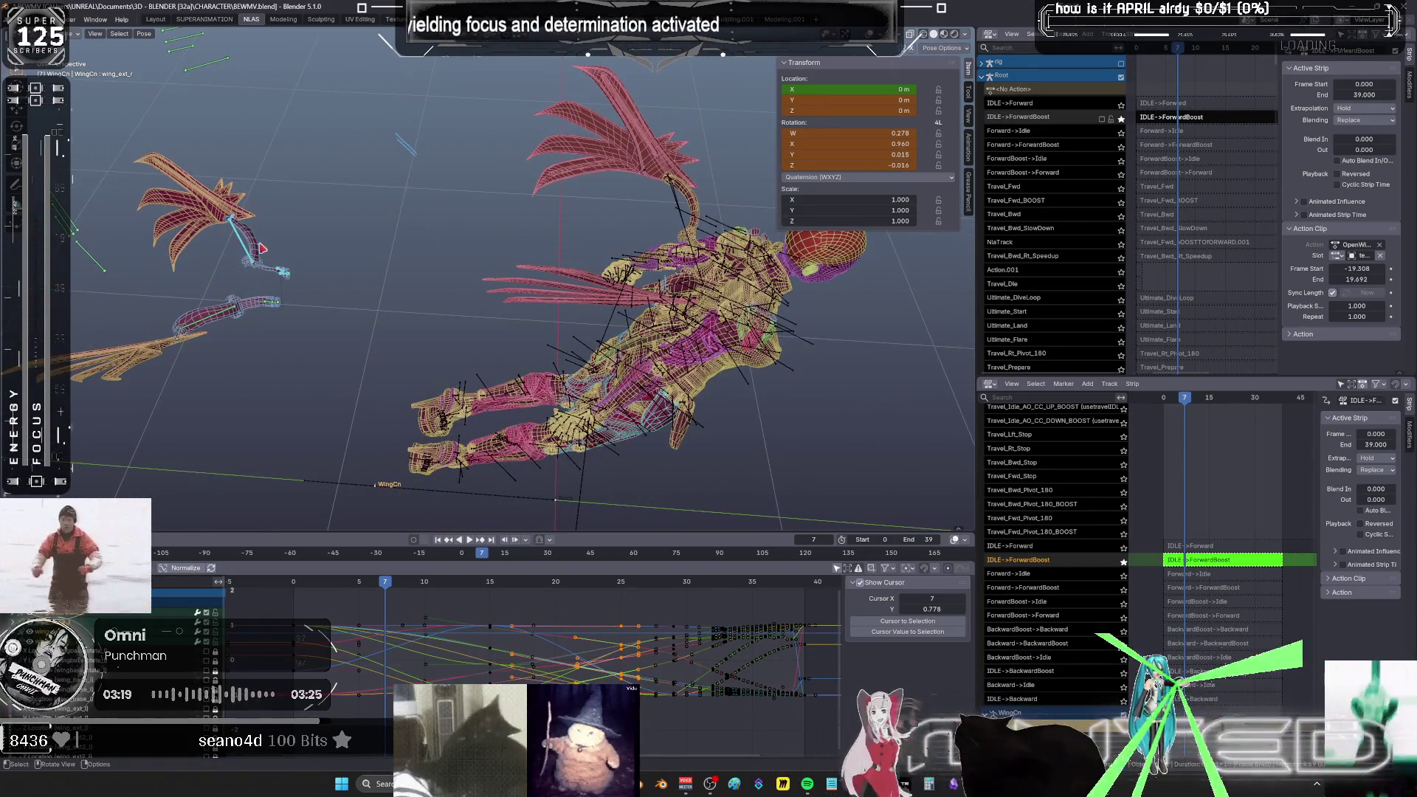
key(b)
key(Escape)
key(r)
key(x)
key(x)
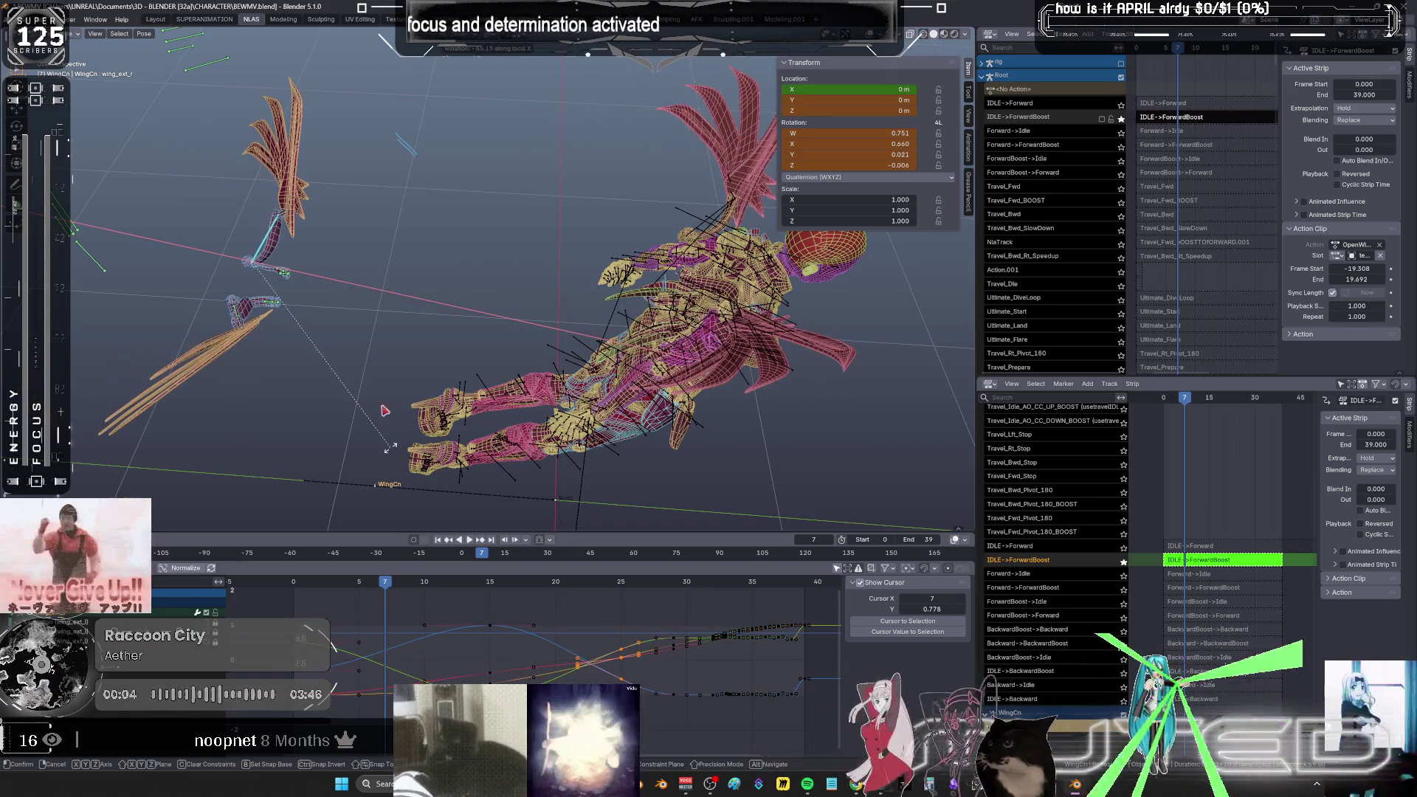
click(273, 314)
click(240, 327)
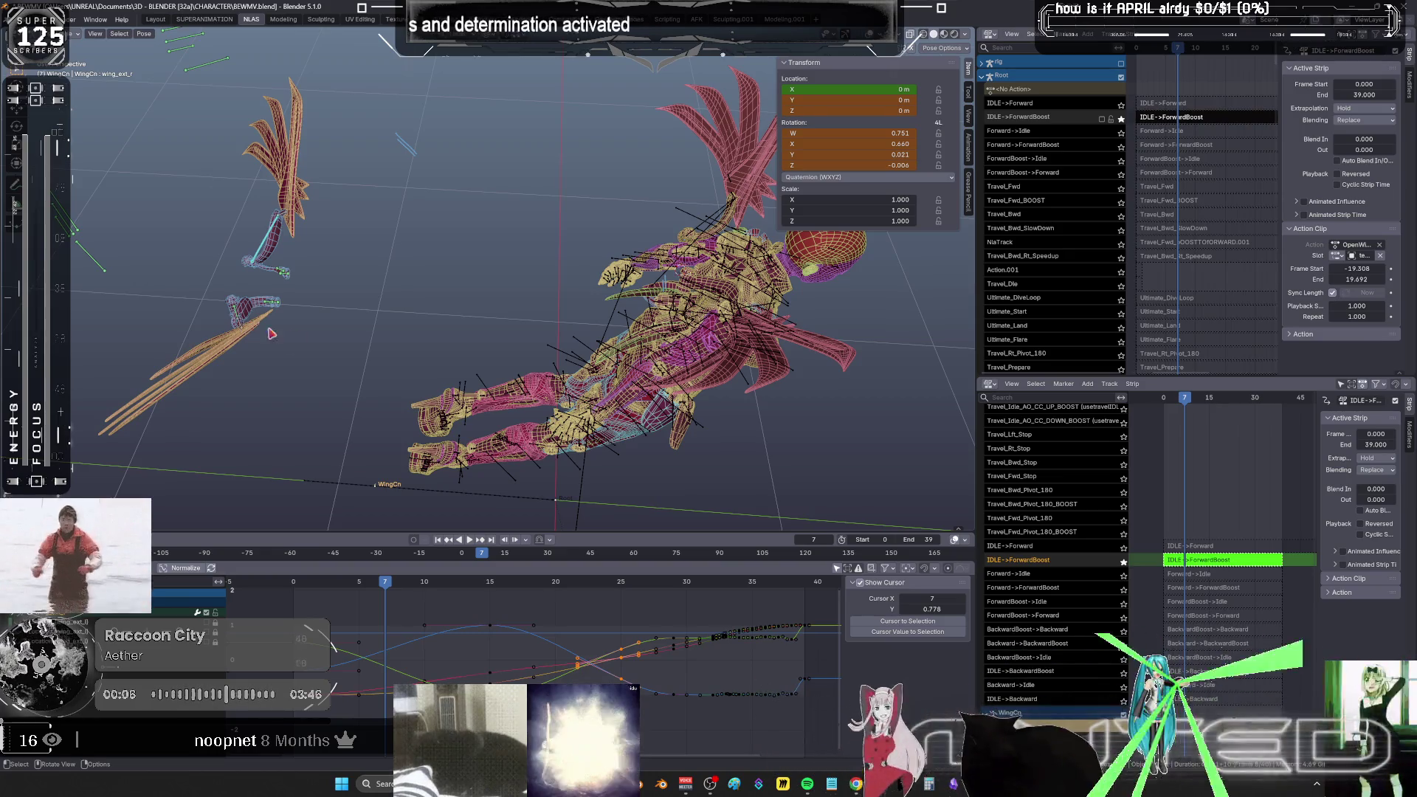